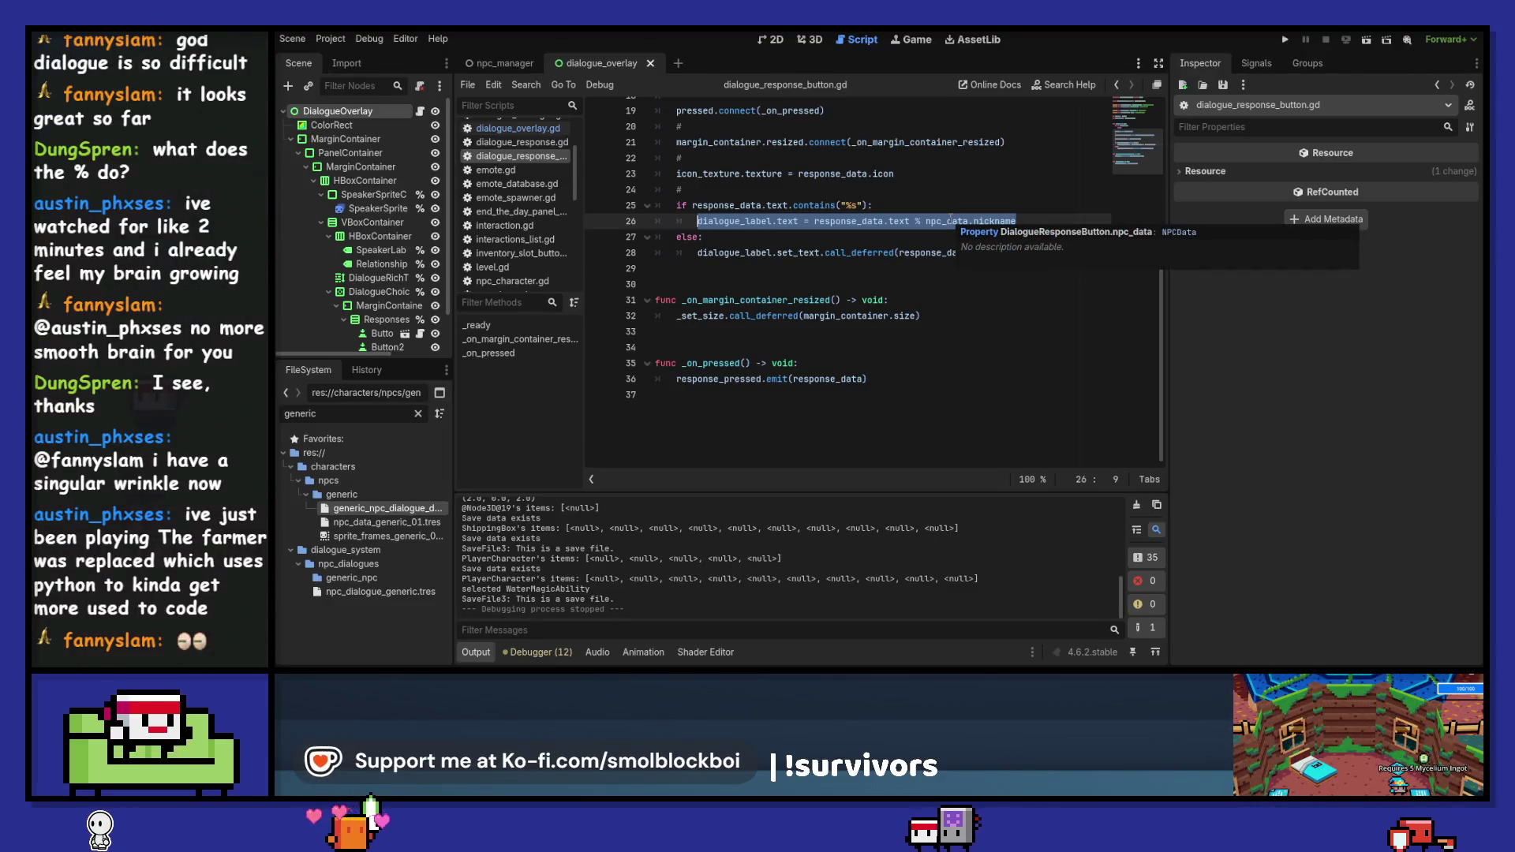
- Test-run the game in the mushroom_farm_level scene, then stop it
key("F5")
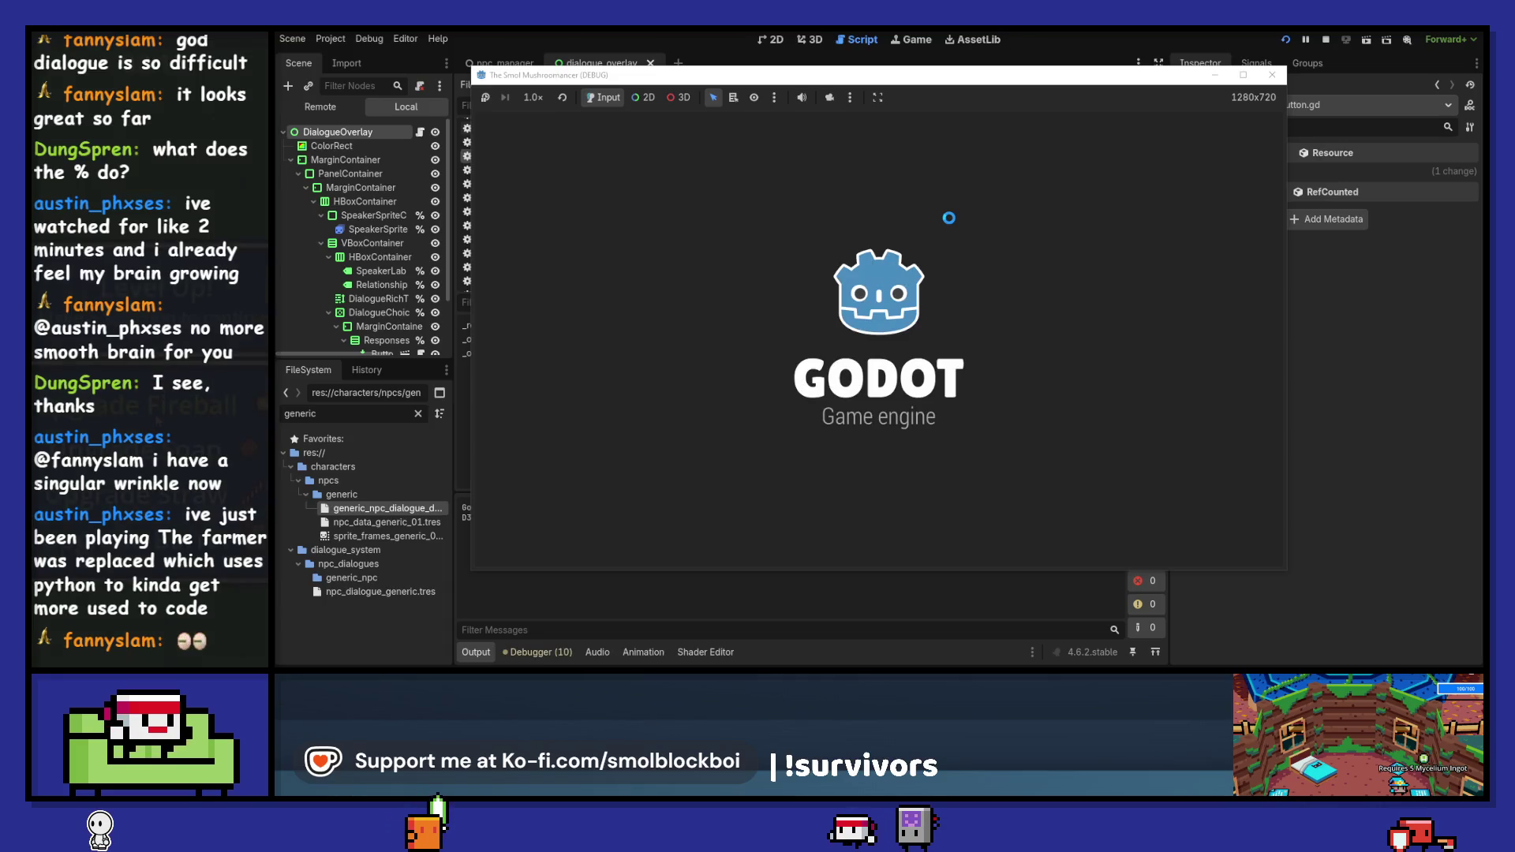
left_click(949, 380)
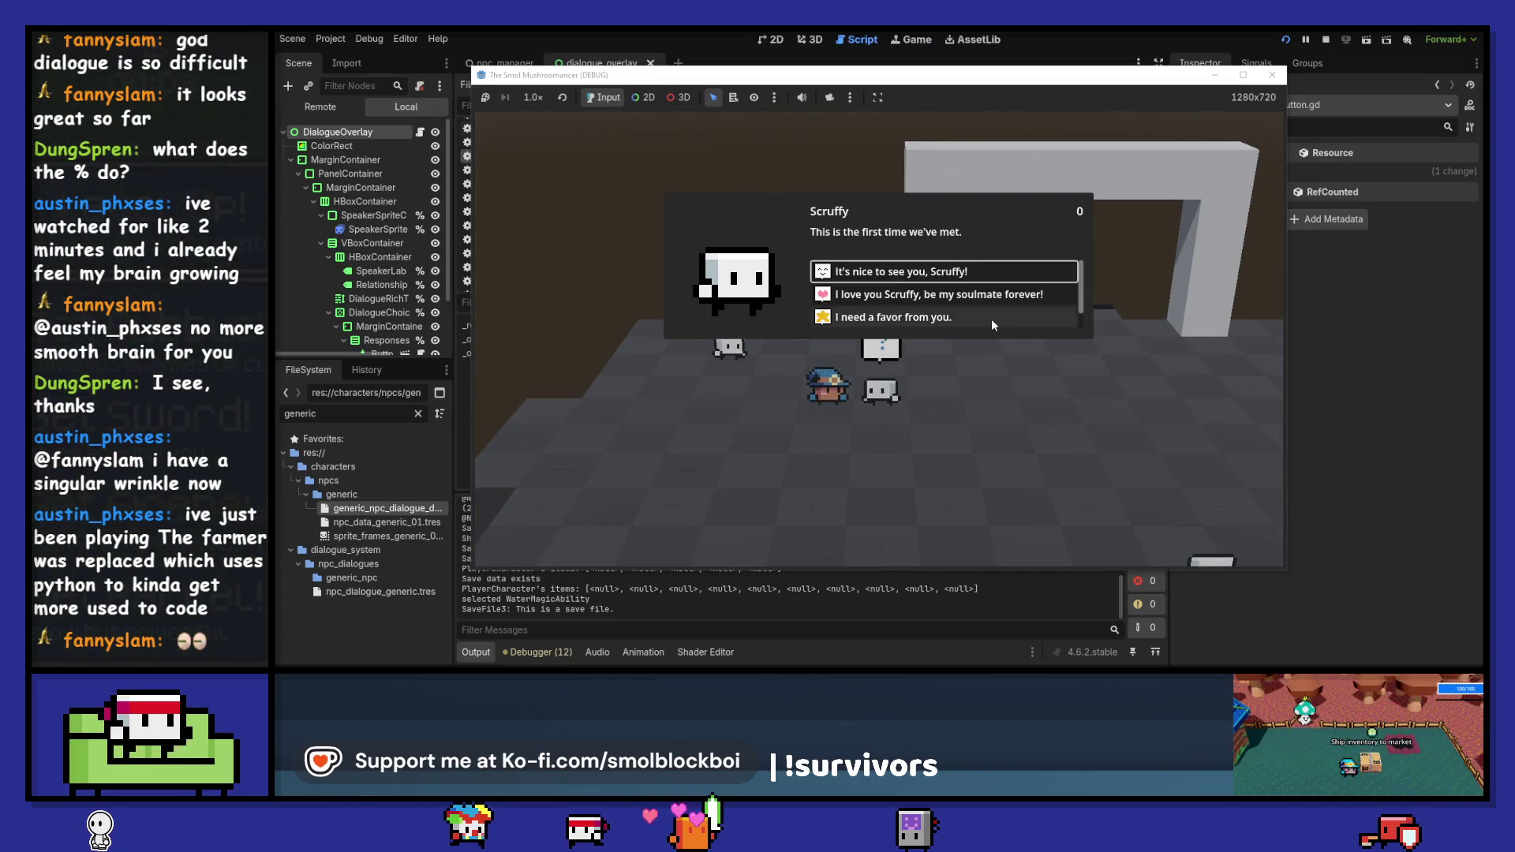
scroll(991, 318, "down", 1)
scroll(991, 318, "up", 1)
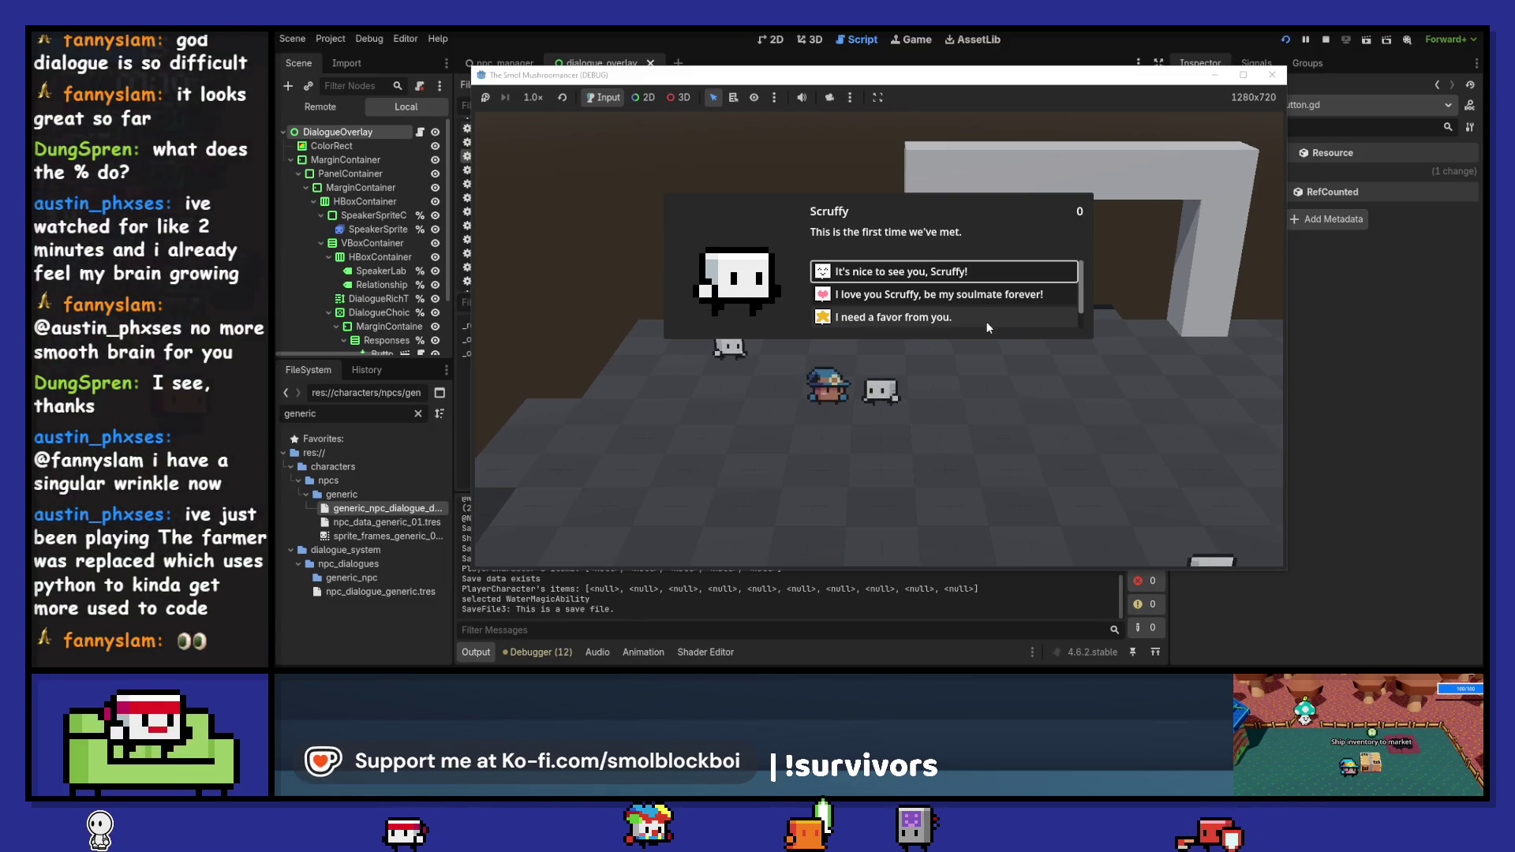
key("F8")
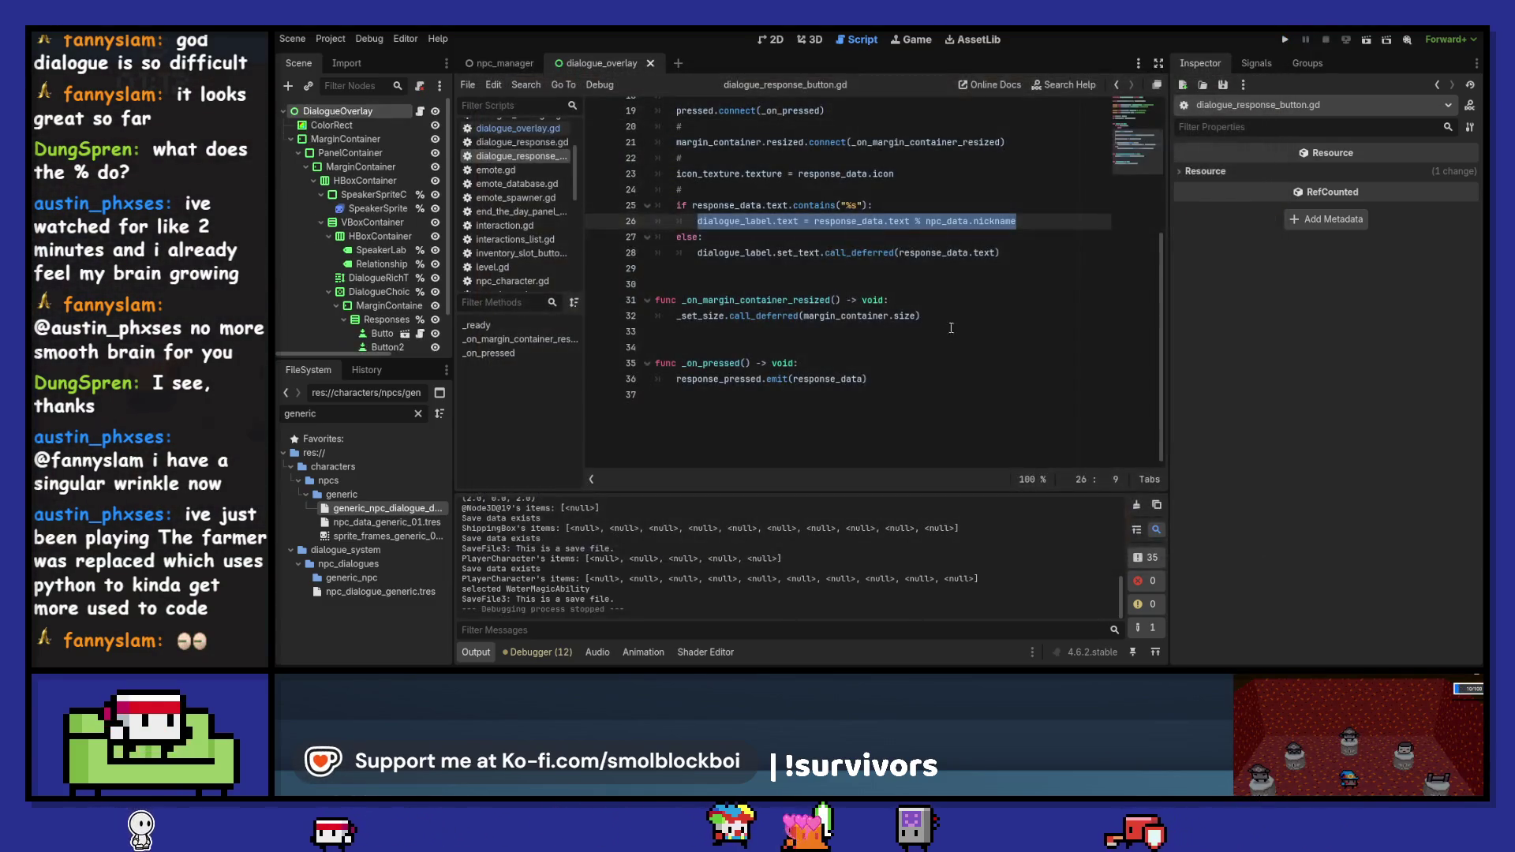
key("Down")
key("Down")
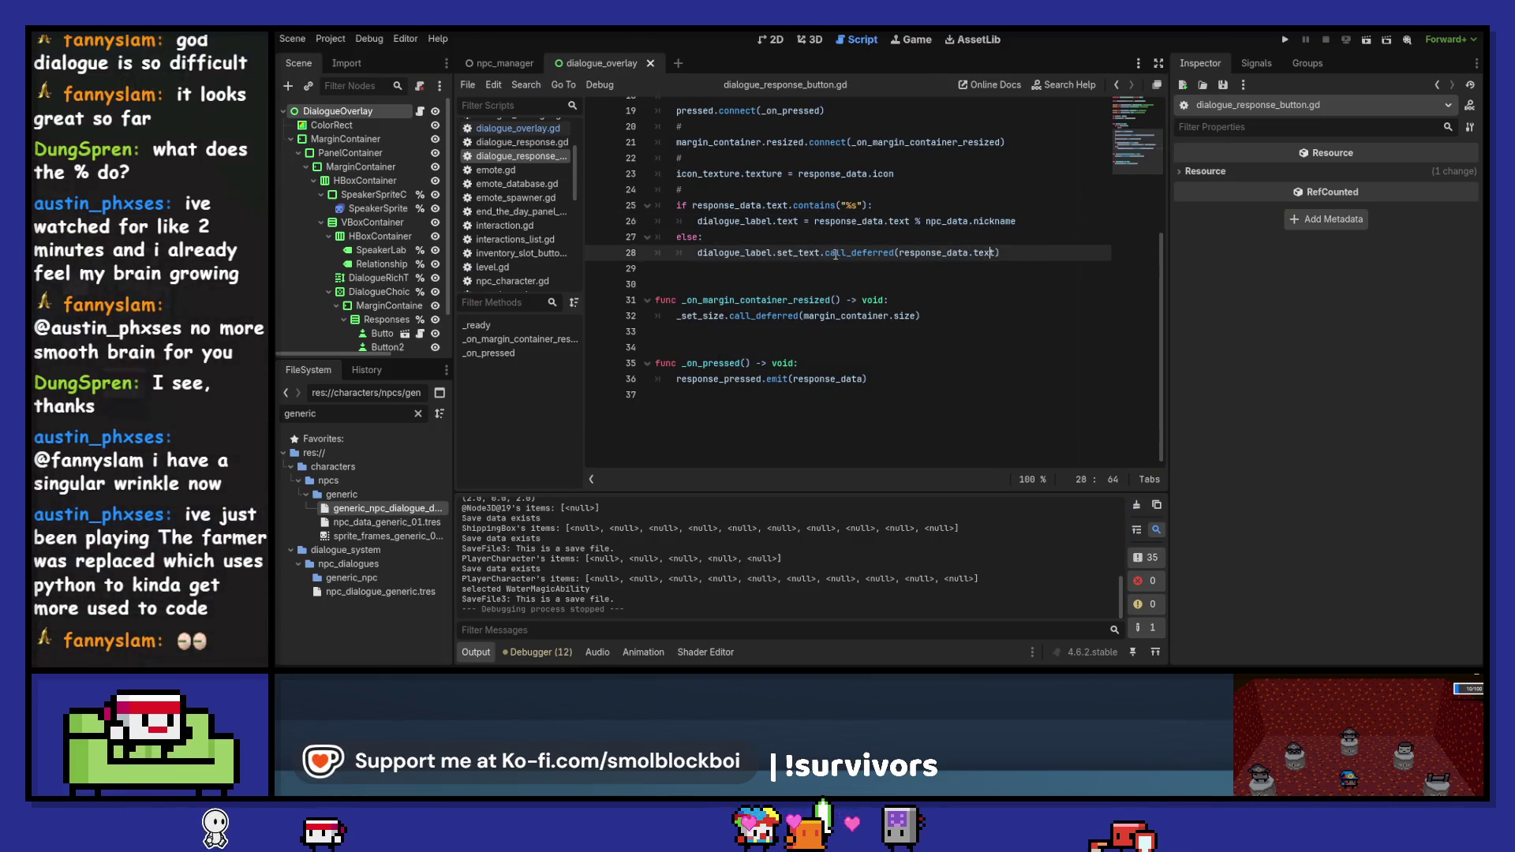
- Try set_text on line 26, revert it, save the button script, and switch to dialogue_overlay.gd
scroll(920, 374, "up", 3)
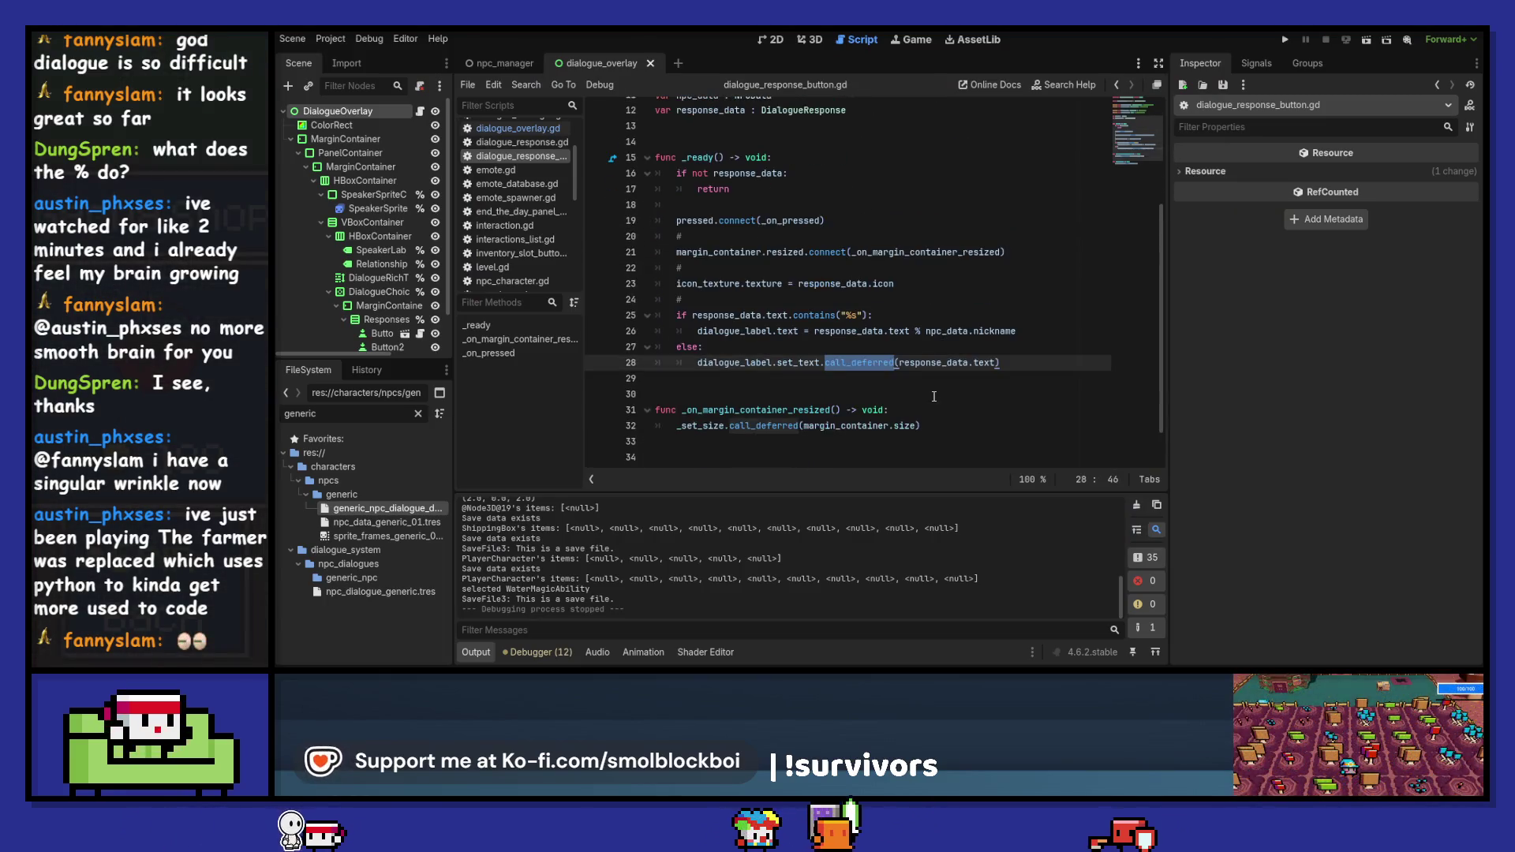
left_click(777, 333)
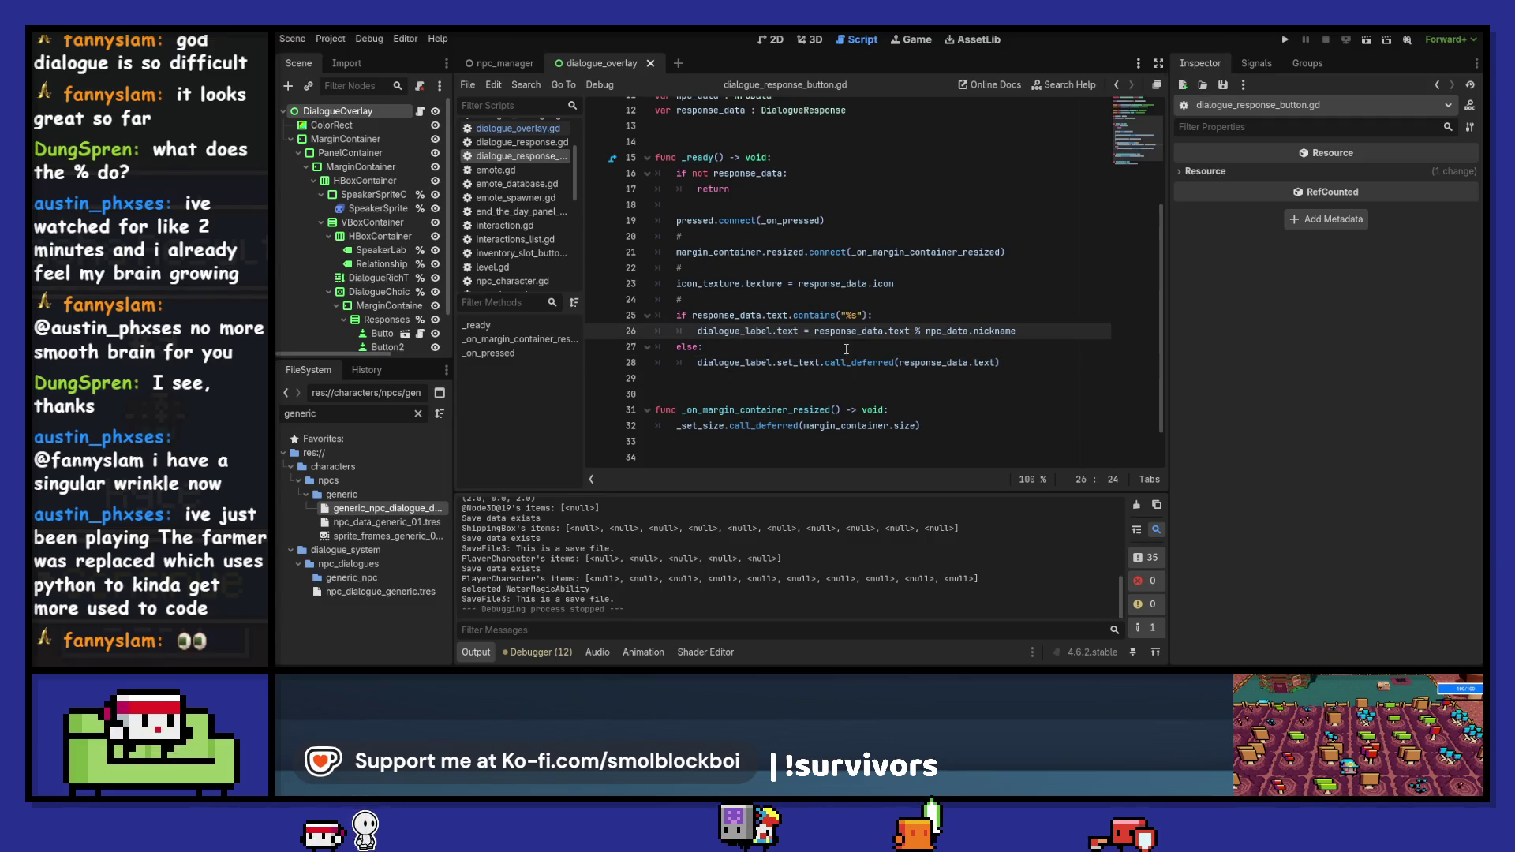
type("set_")
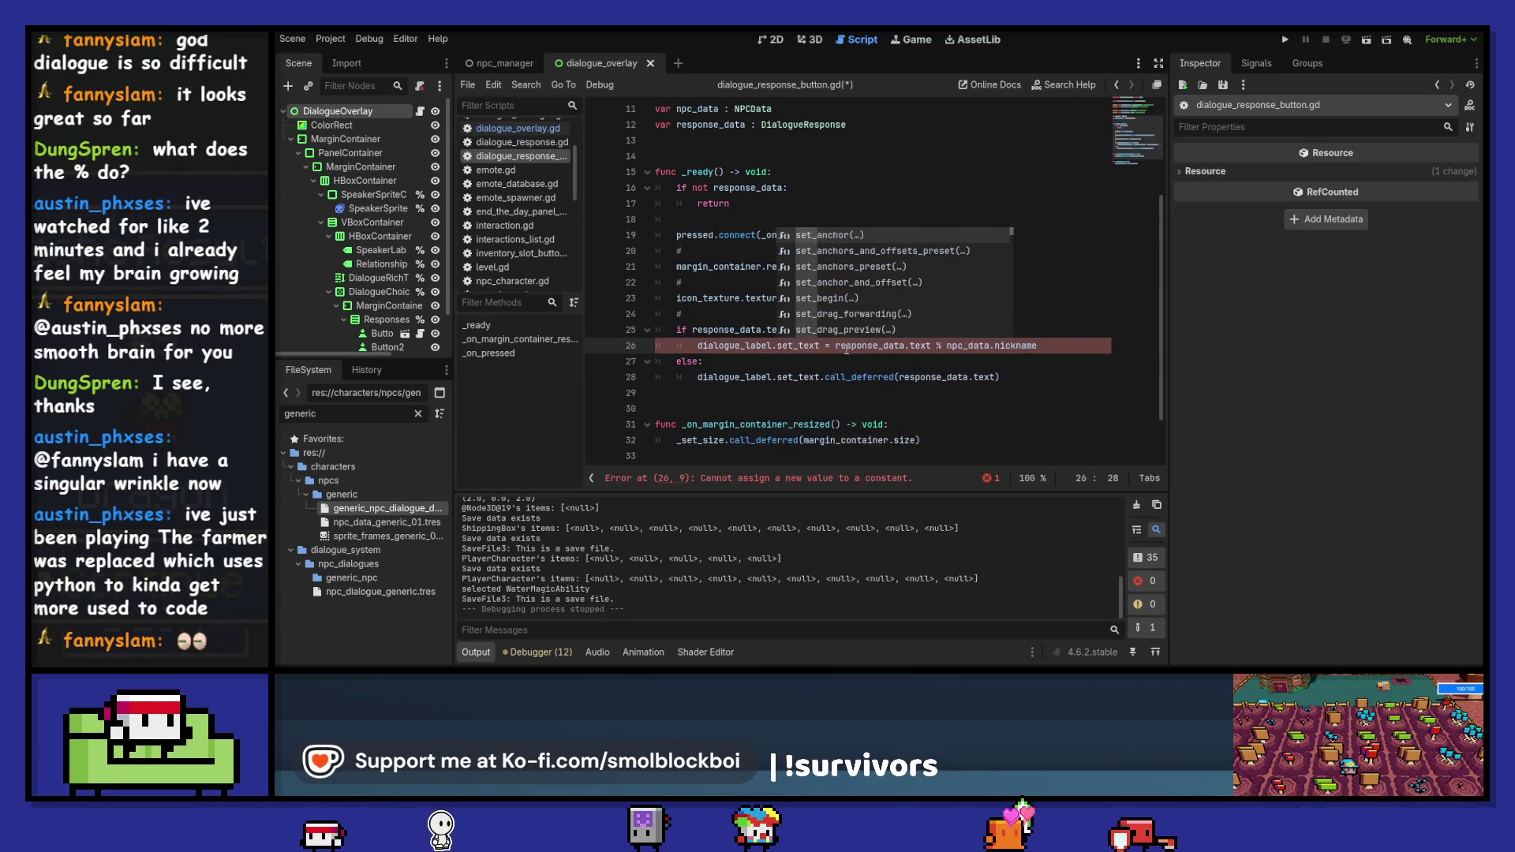
key("Right")
key("Right")
key("Right")
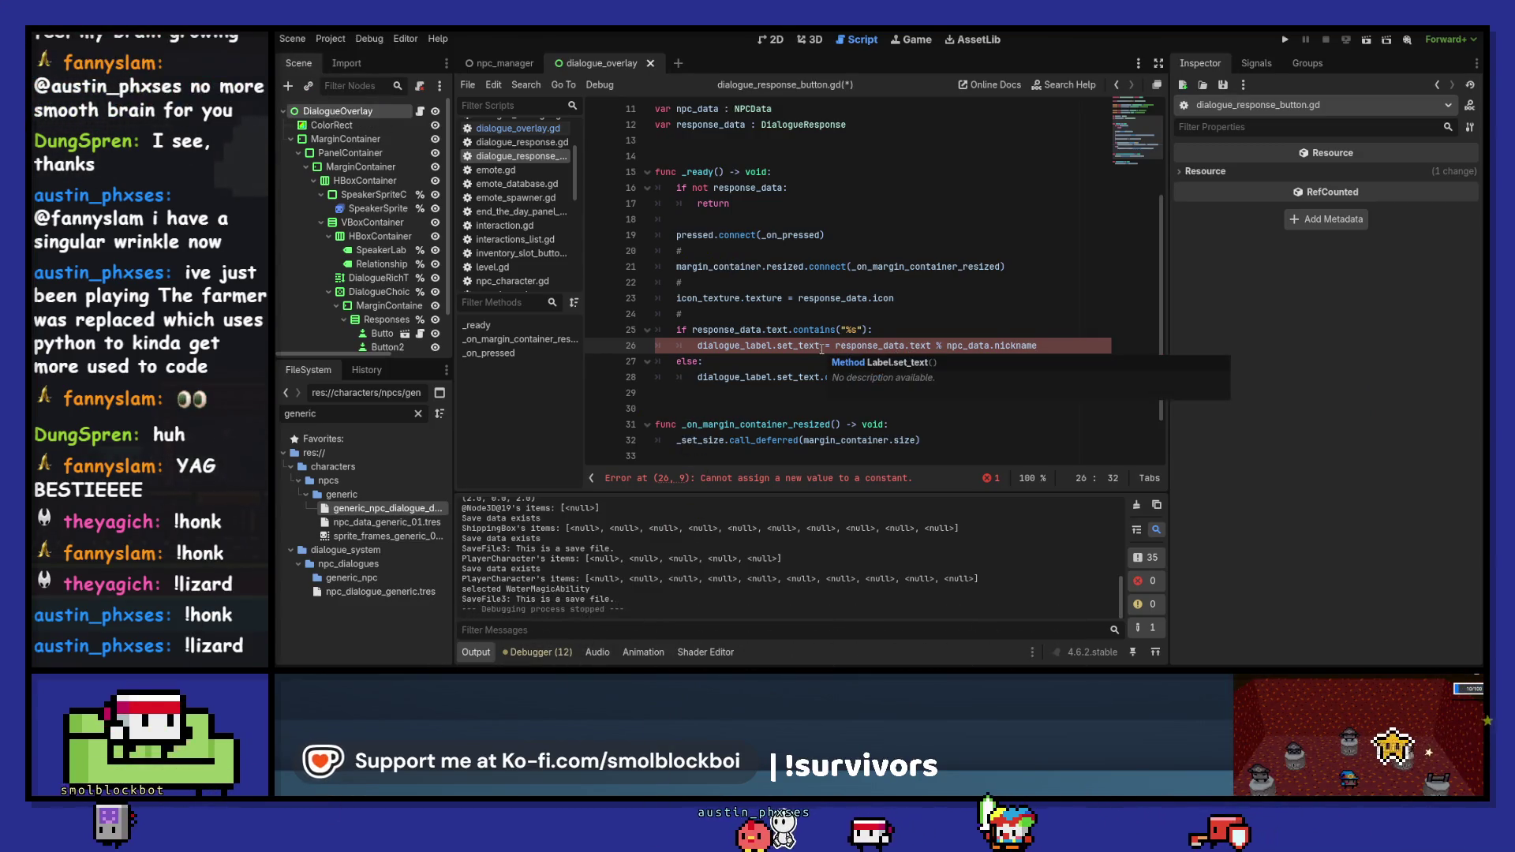
key("ctrl+Left")
key("Delete")
key("Delete")
key("Delete")
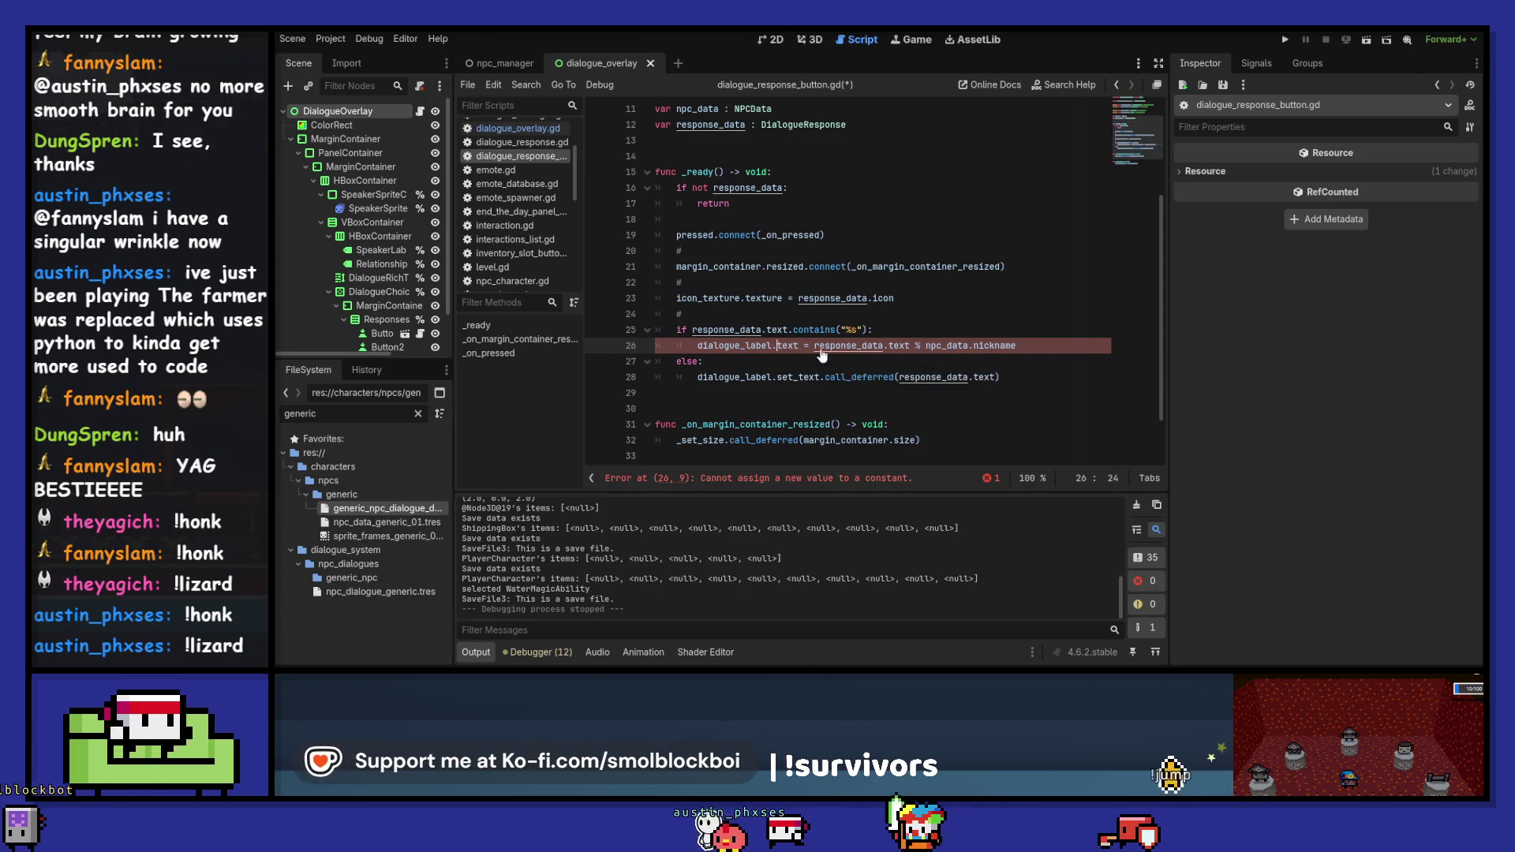
key("ctrl+s")
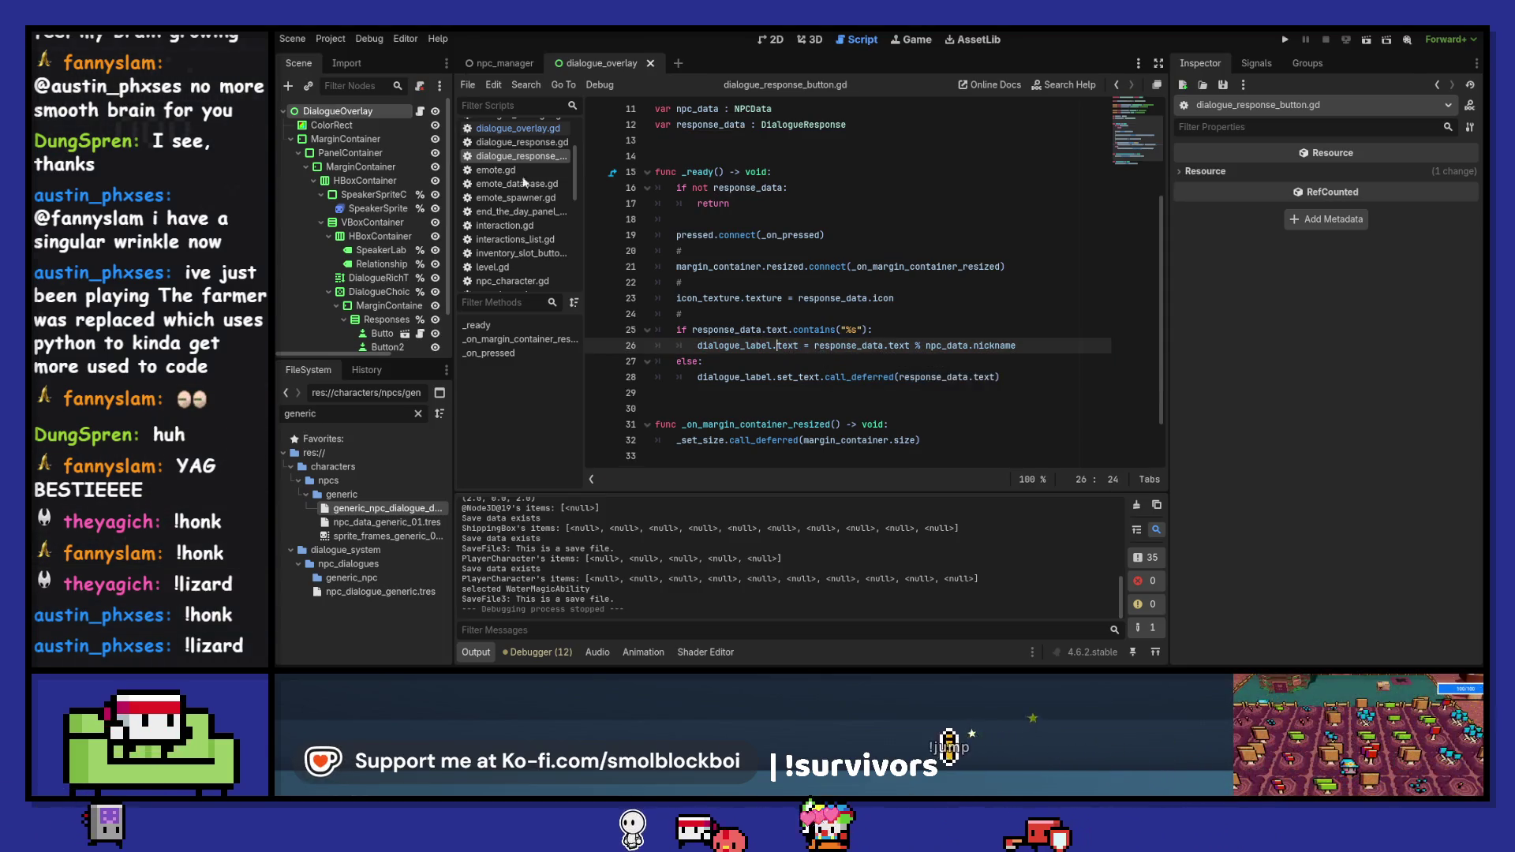
left_click(420, 112)
left_click(814, 330)
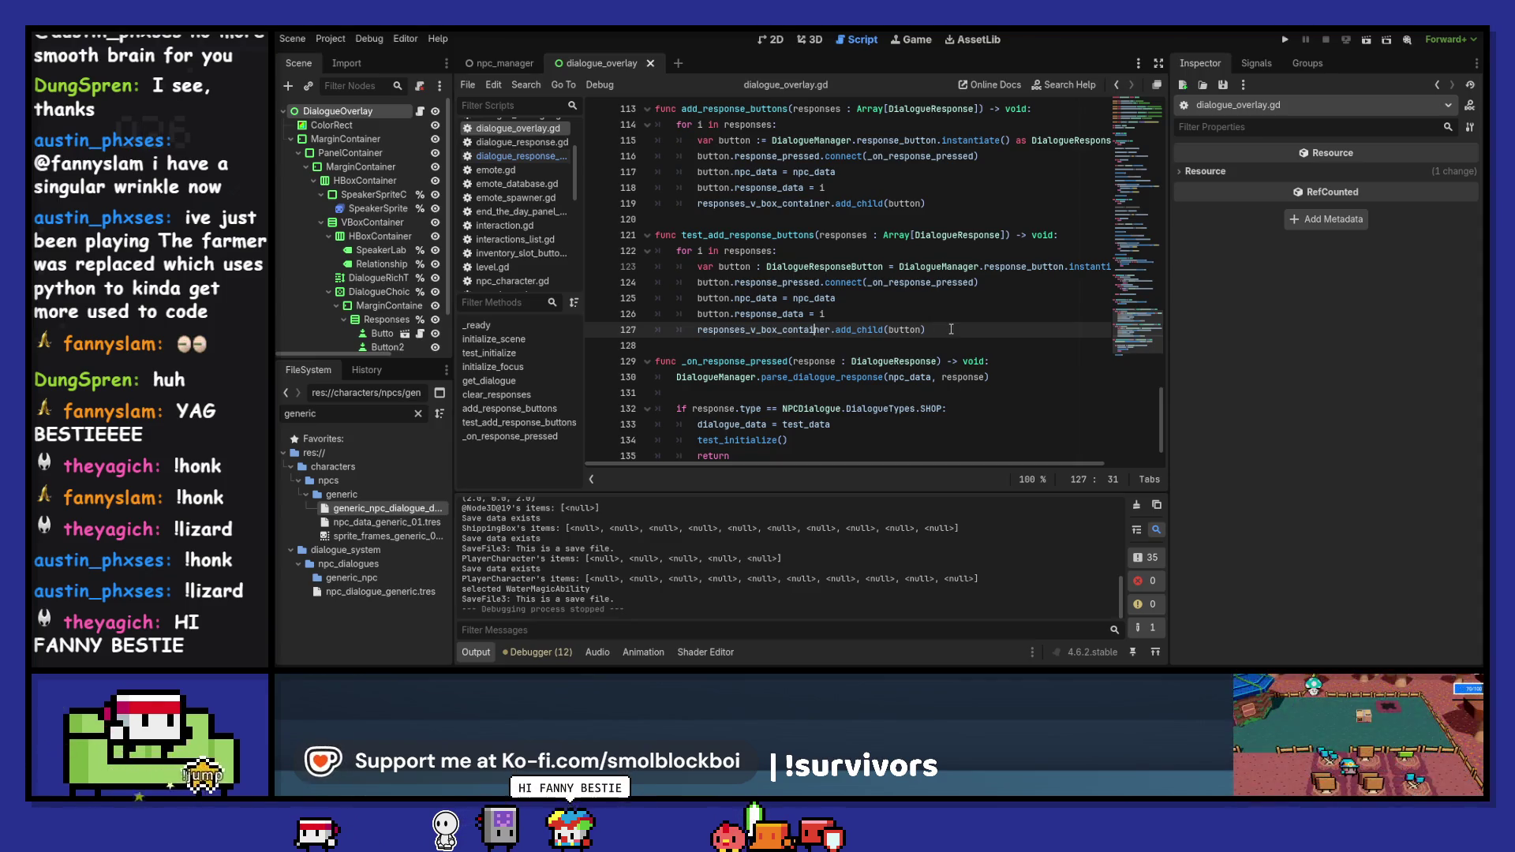
- Read through add_response_buttons in dialogue_overlay.gd, then return to dialogue_response_button.gd
scroll(951, 329, "up", 5)
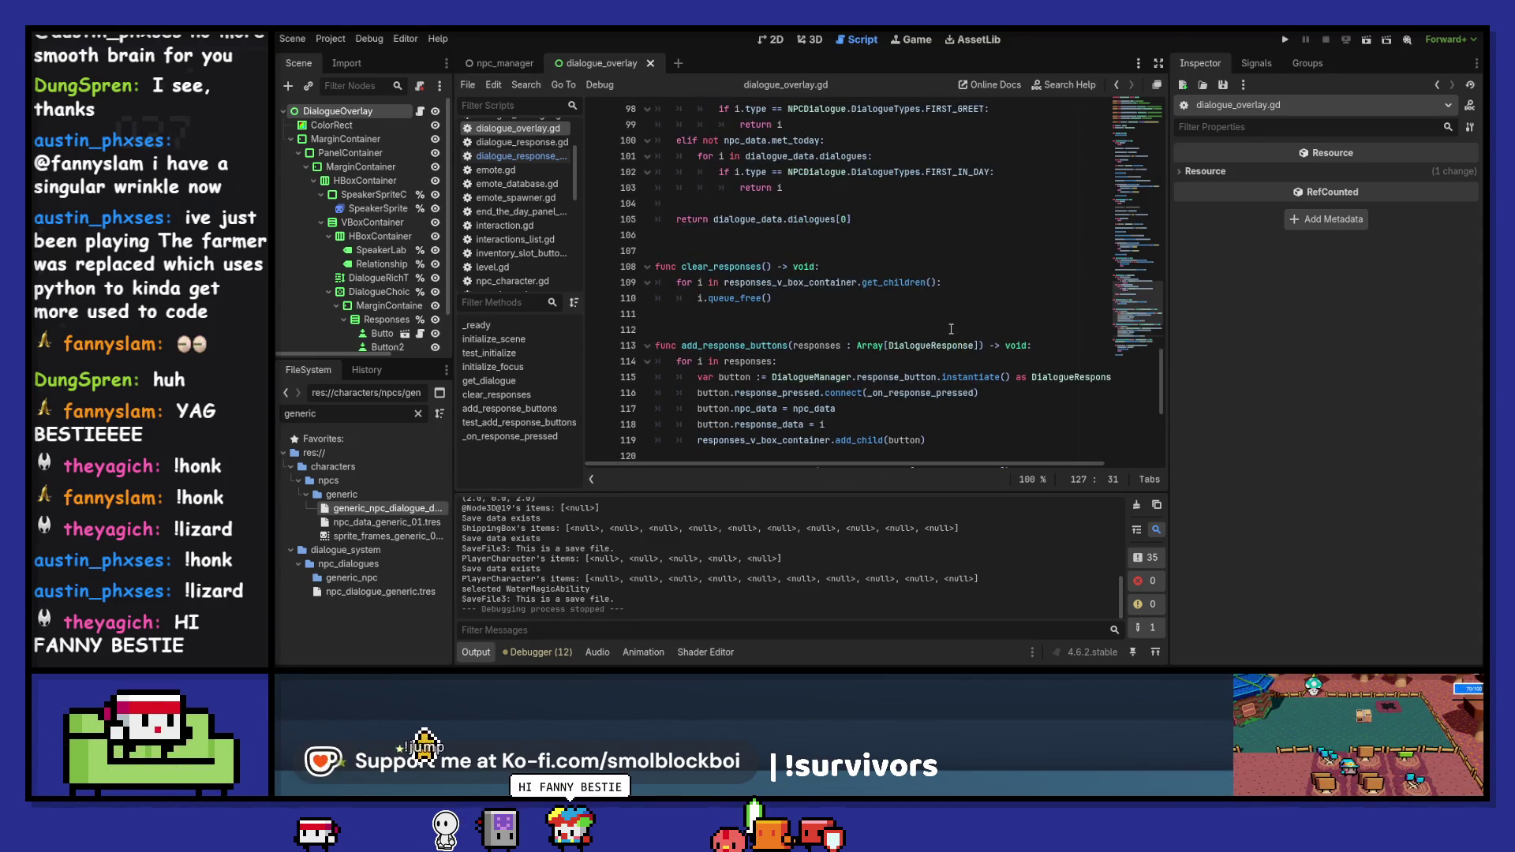
scroll(951, 329, "down", 3)
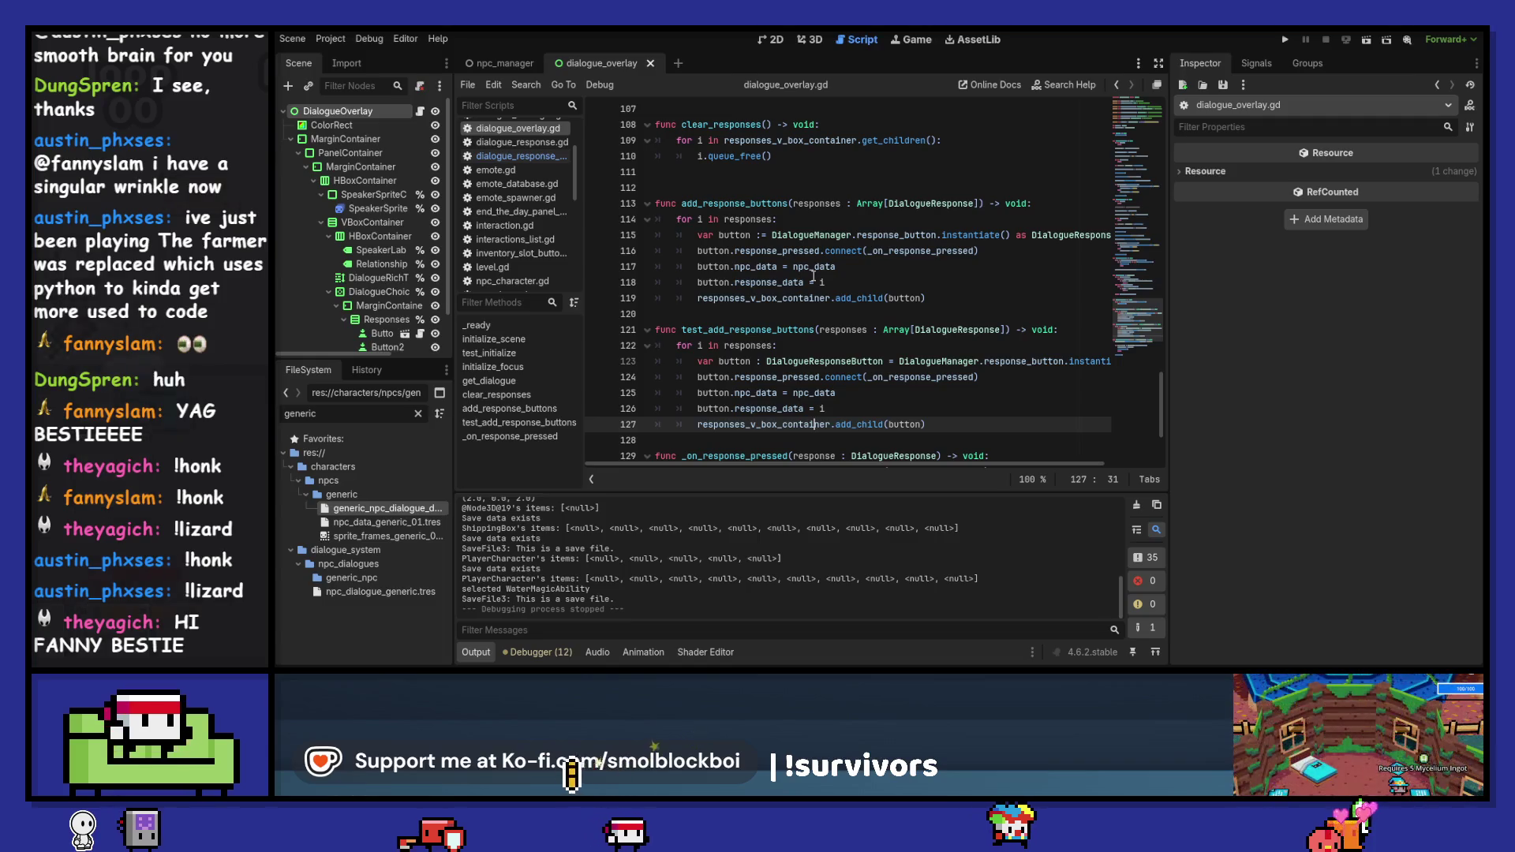
mouse_move(687, 665)
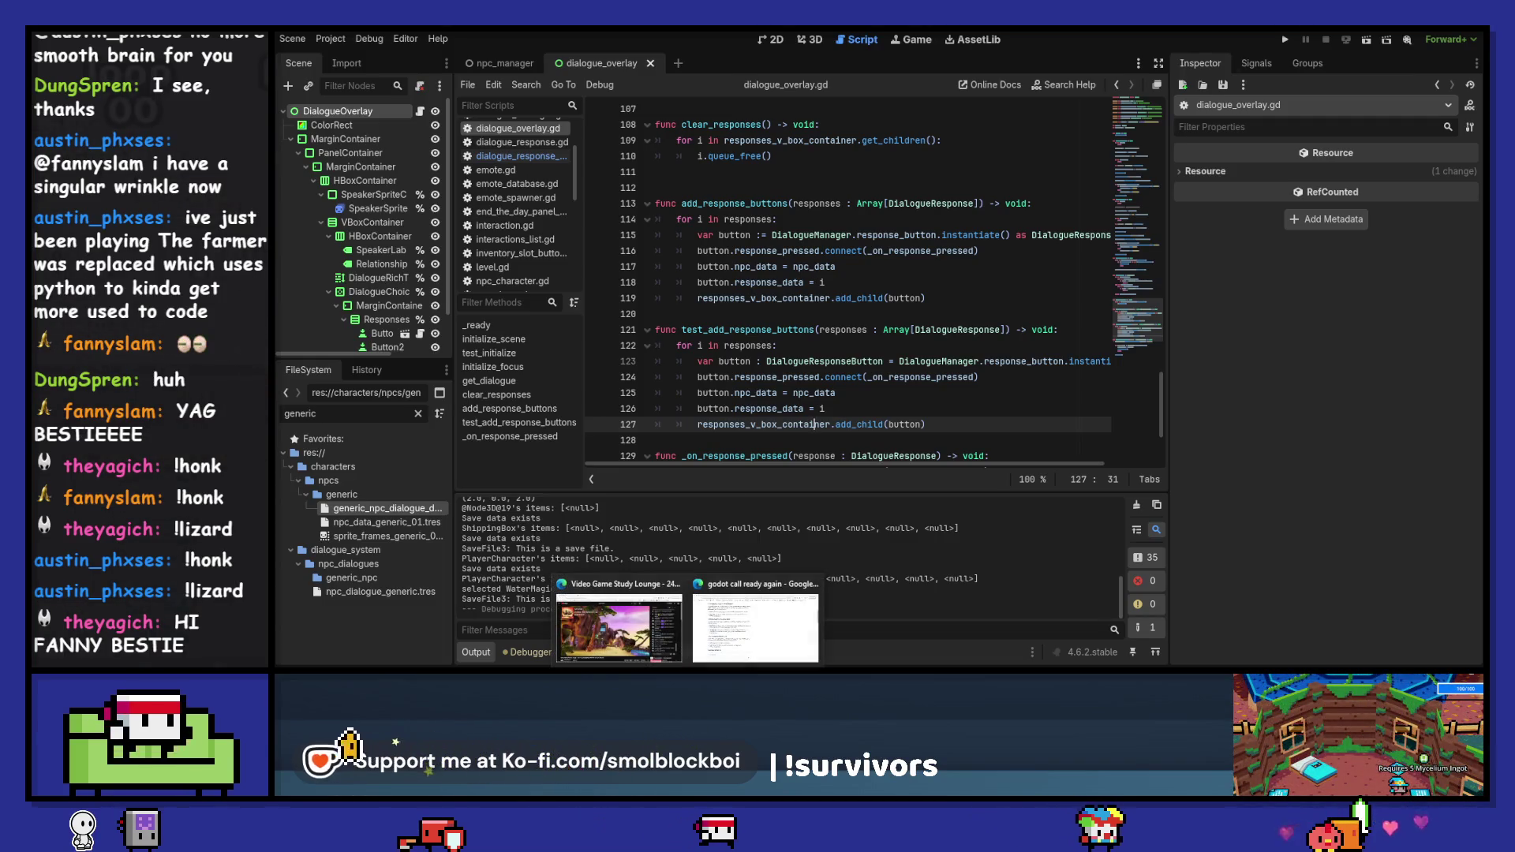
left_click(908, 314)
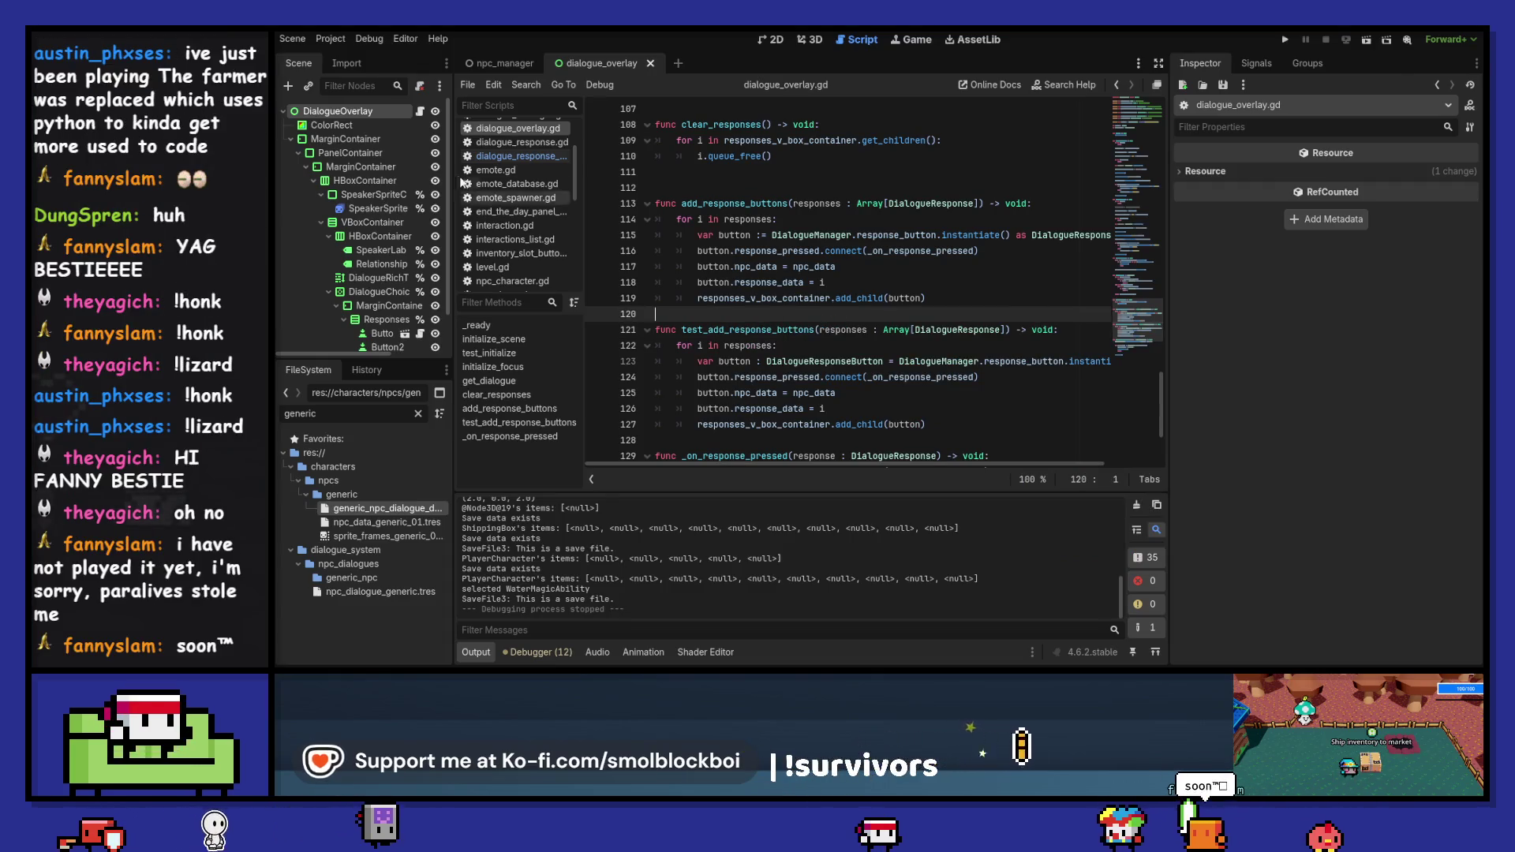
left_click(418, 112)
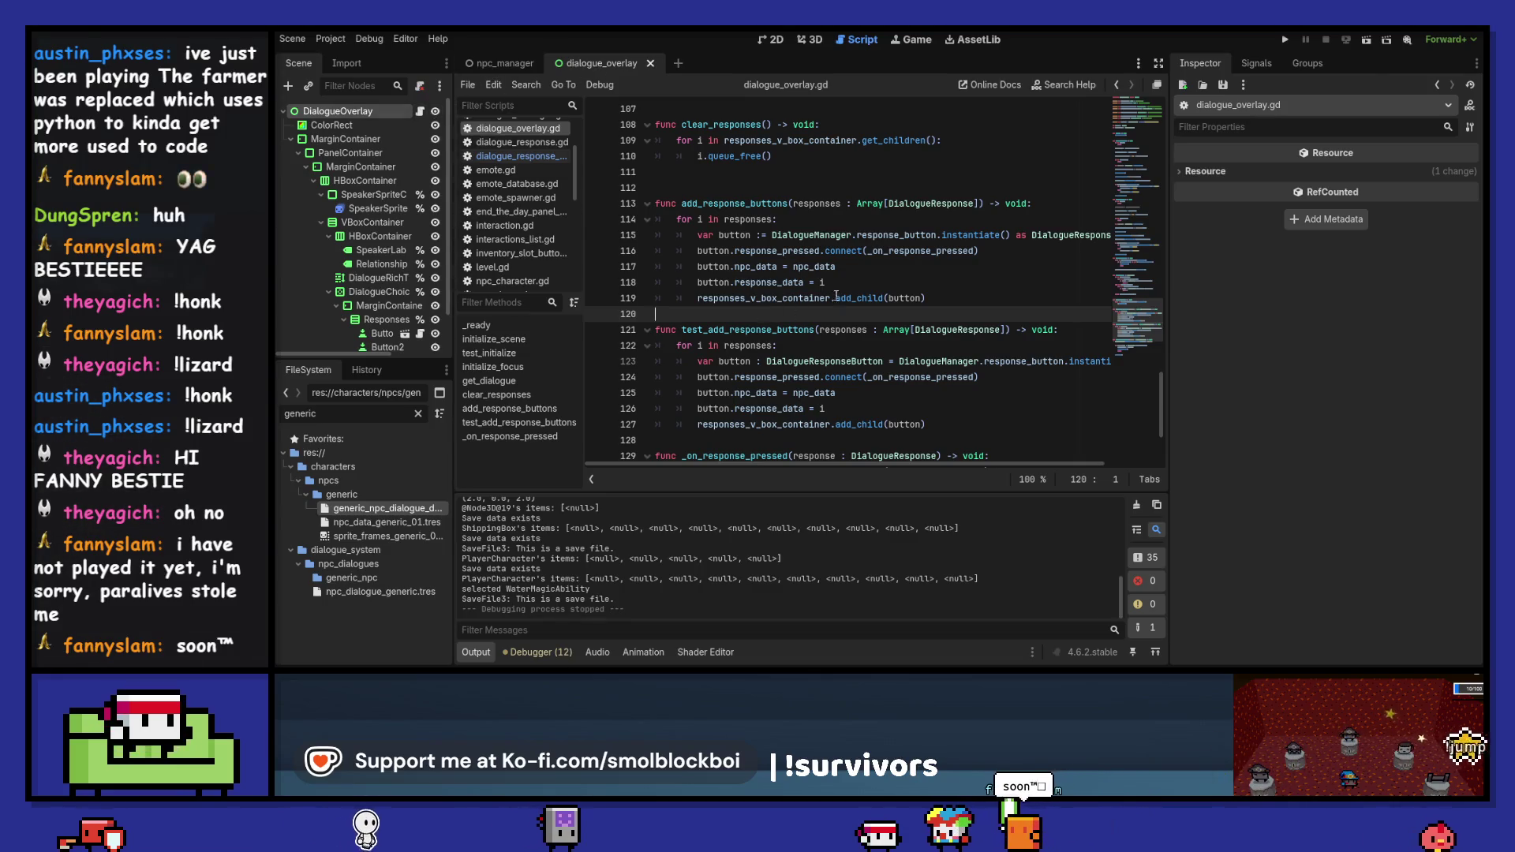
left_click(769, 409, "ctrl")
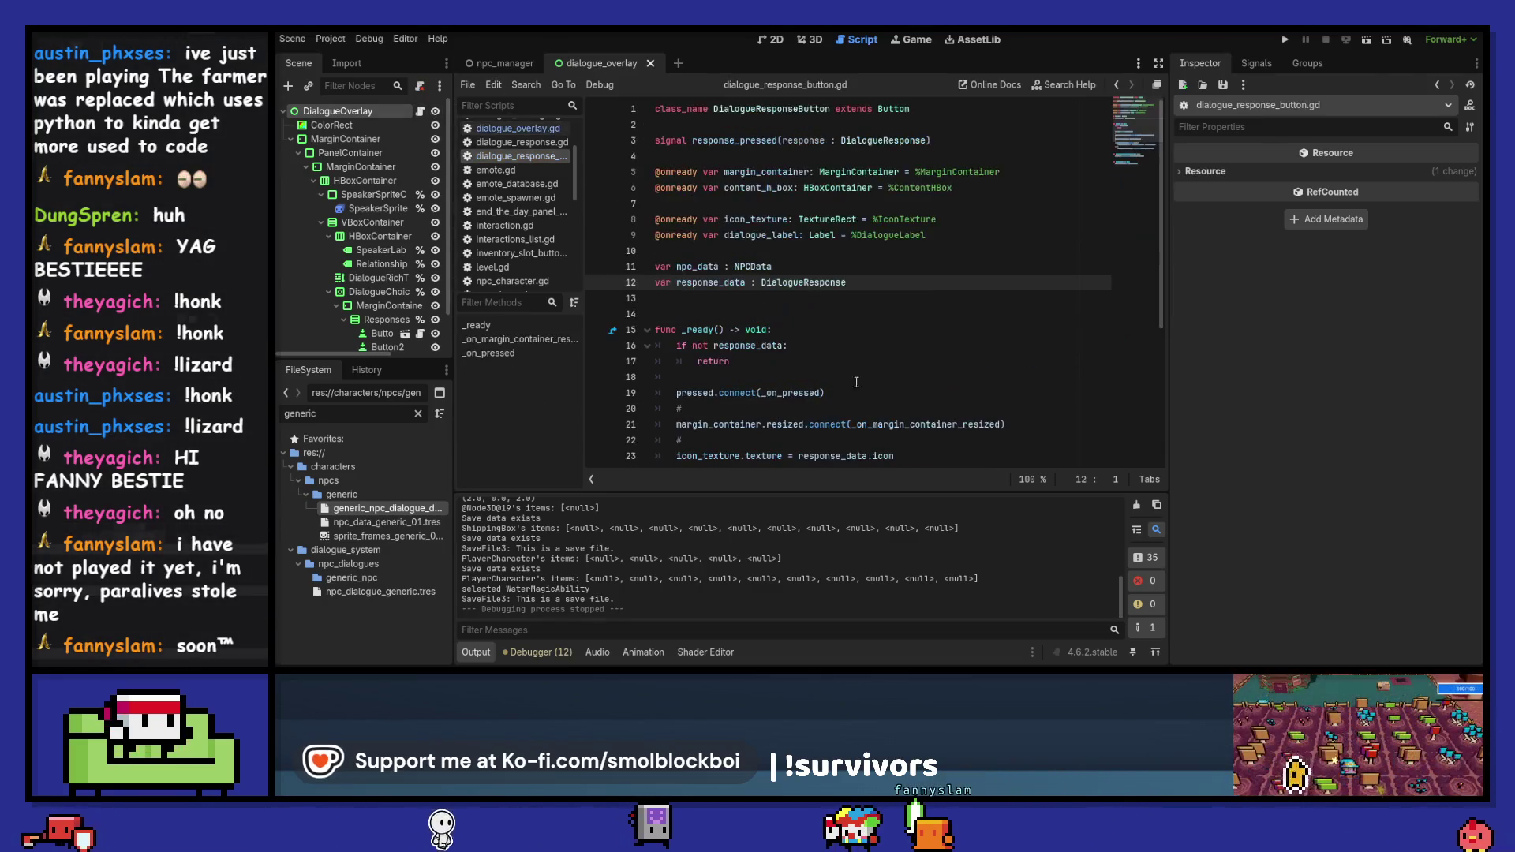
- Replace .text on line 26 with .set_text.call_deferred copied from line 28
scroll(781, 332, "down", 3)
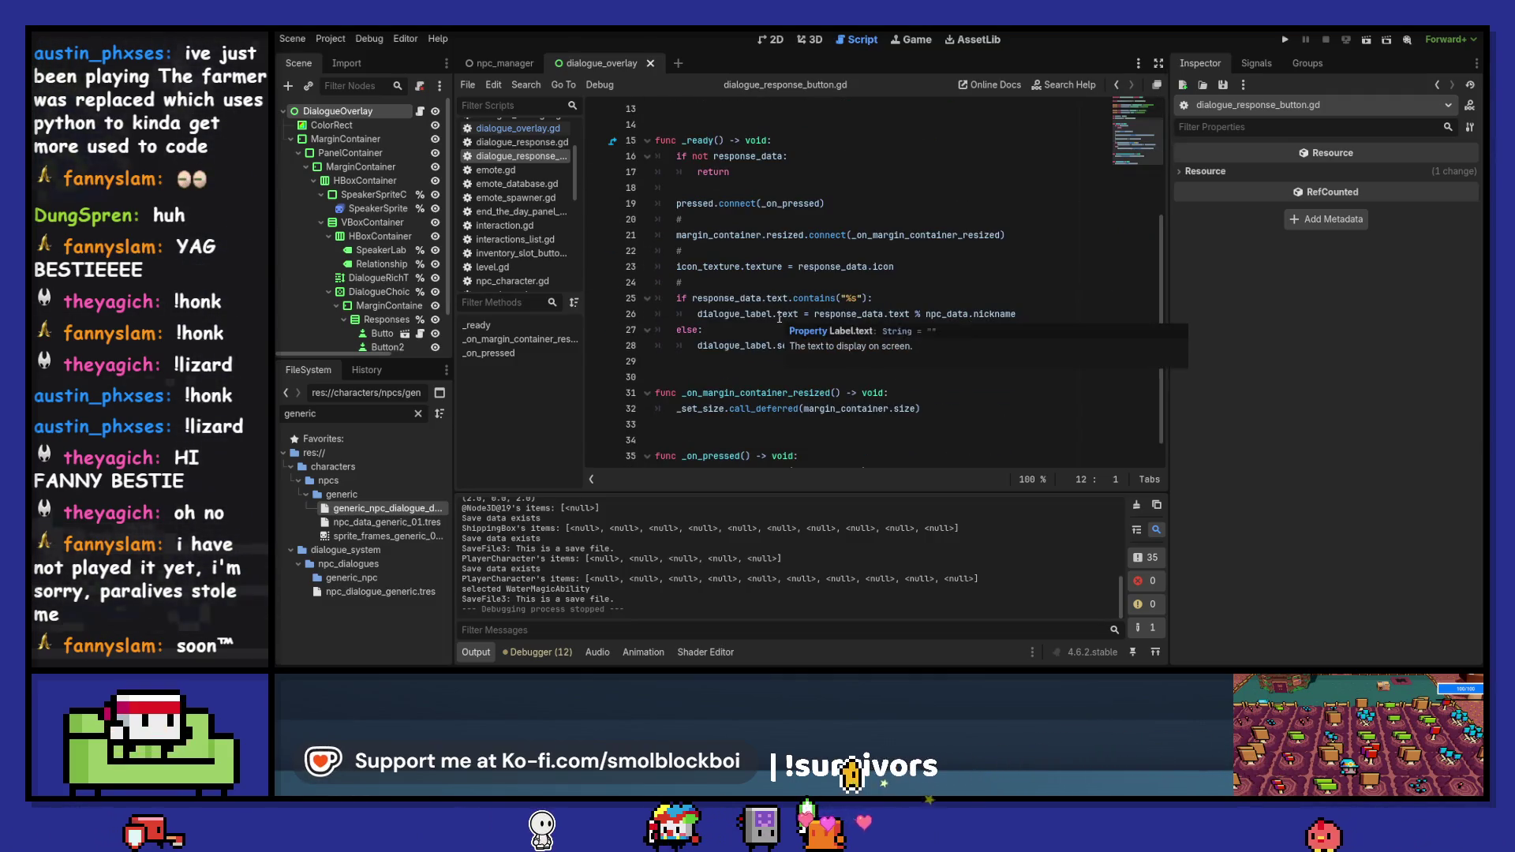
left_click(884, 314)
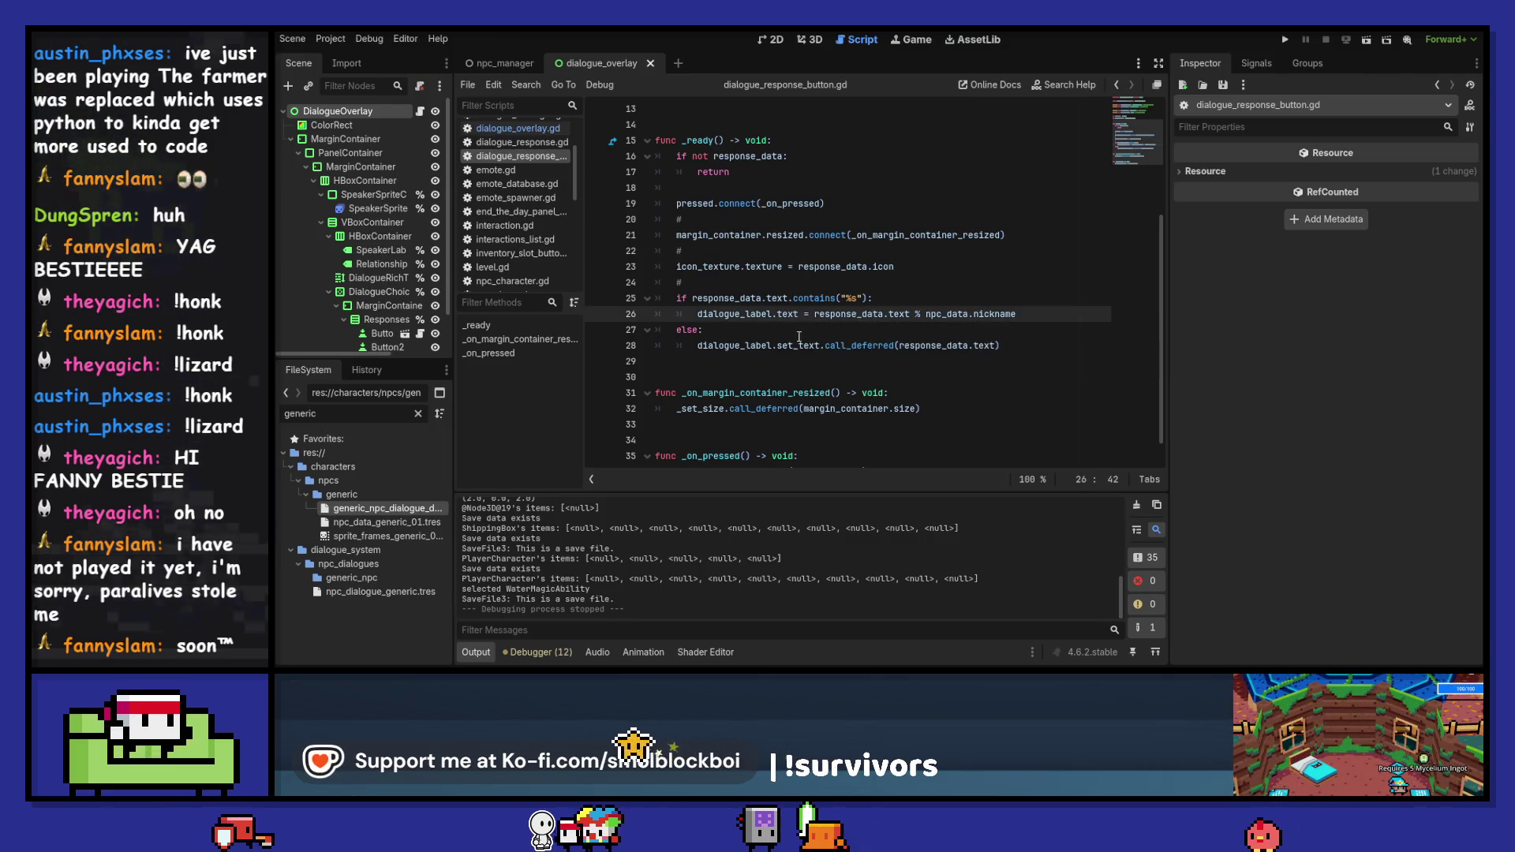
left_click_drag(772, 346, 899, 346)
key("ctrl+c")
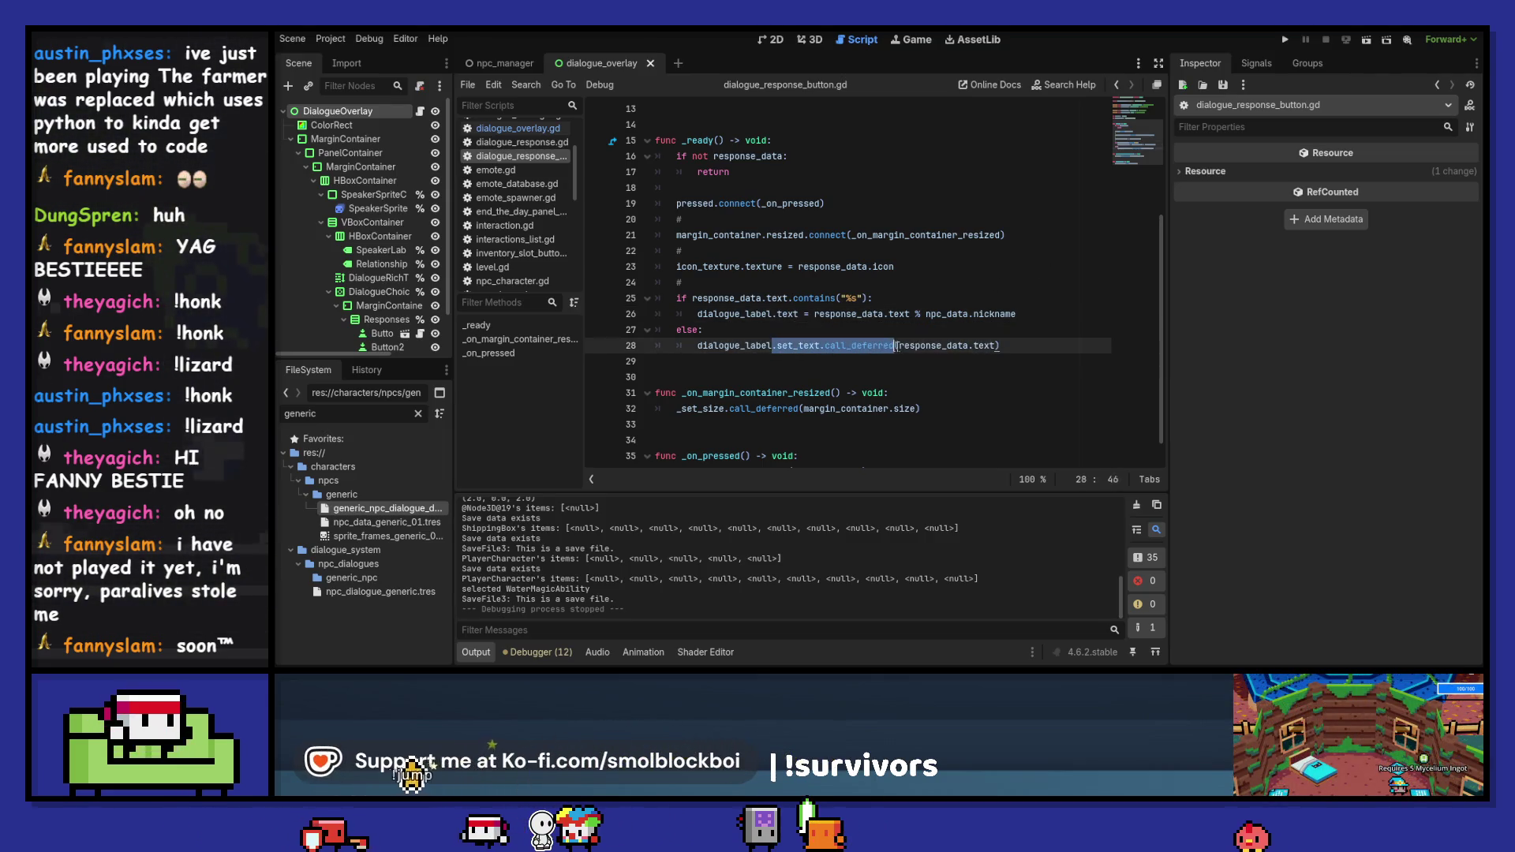
left_click_drag(773, 314, 799, 314)
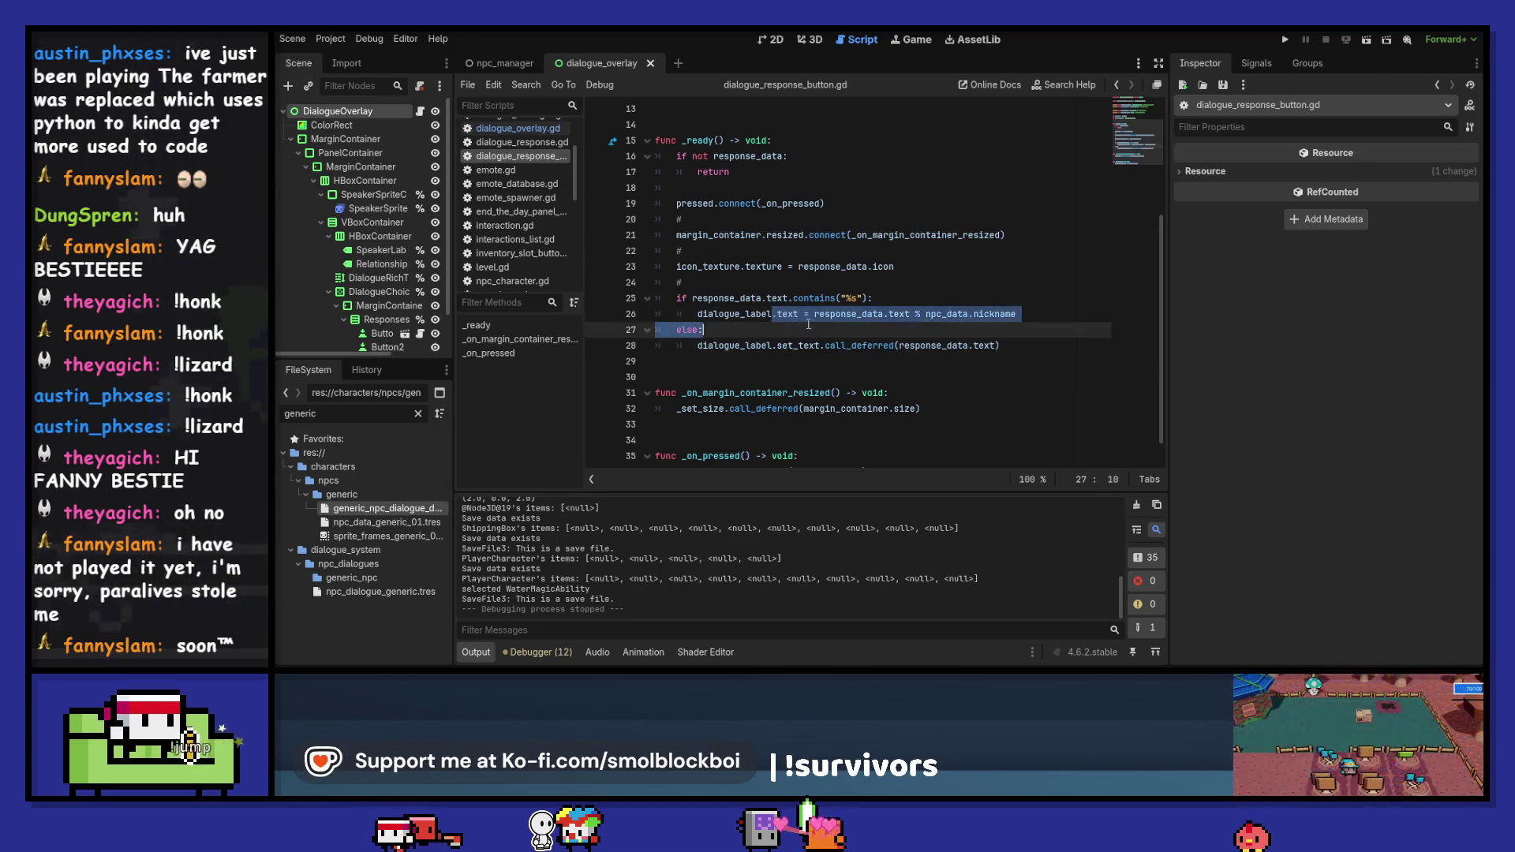
key("ctrl+v")
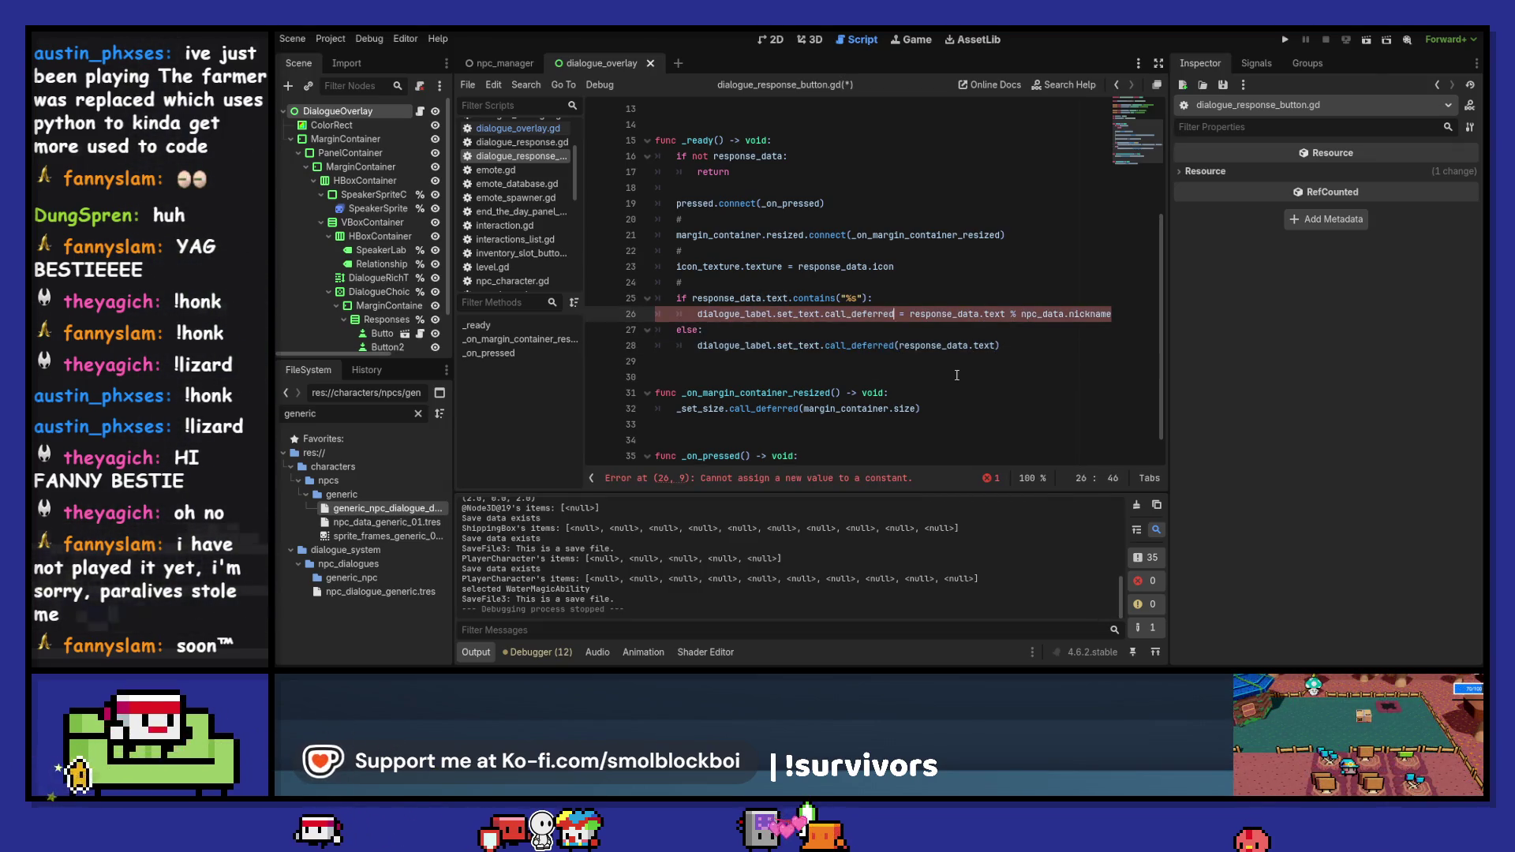
- Move response_data.text % npc_data.nickname inside the call_deferred parentheses
type("(")
key("ctrl+Right")
key("ctrl+Right")
key("ctrl+Right")
key("ctrl+shift+Right")
key("ctrl+shift+Right")
key("ctrl+shift+Right")
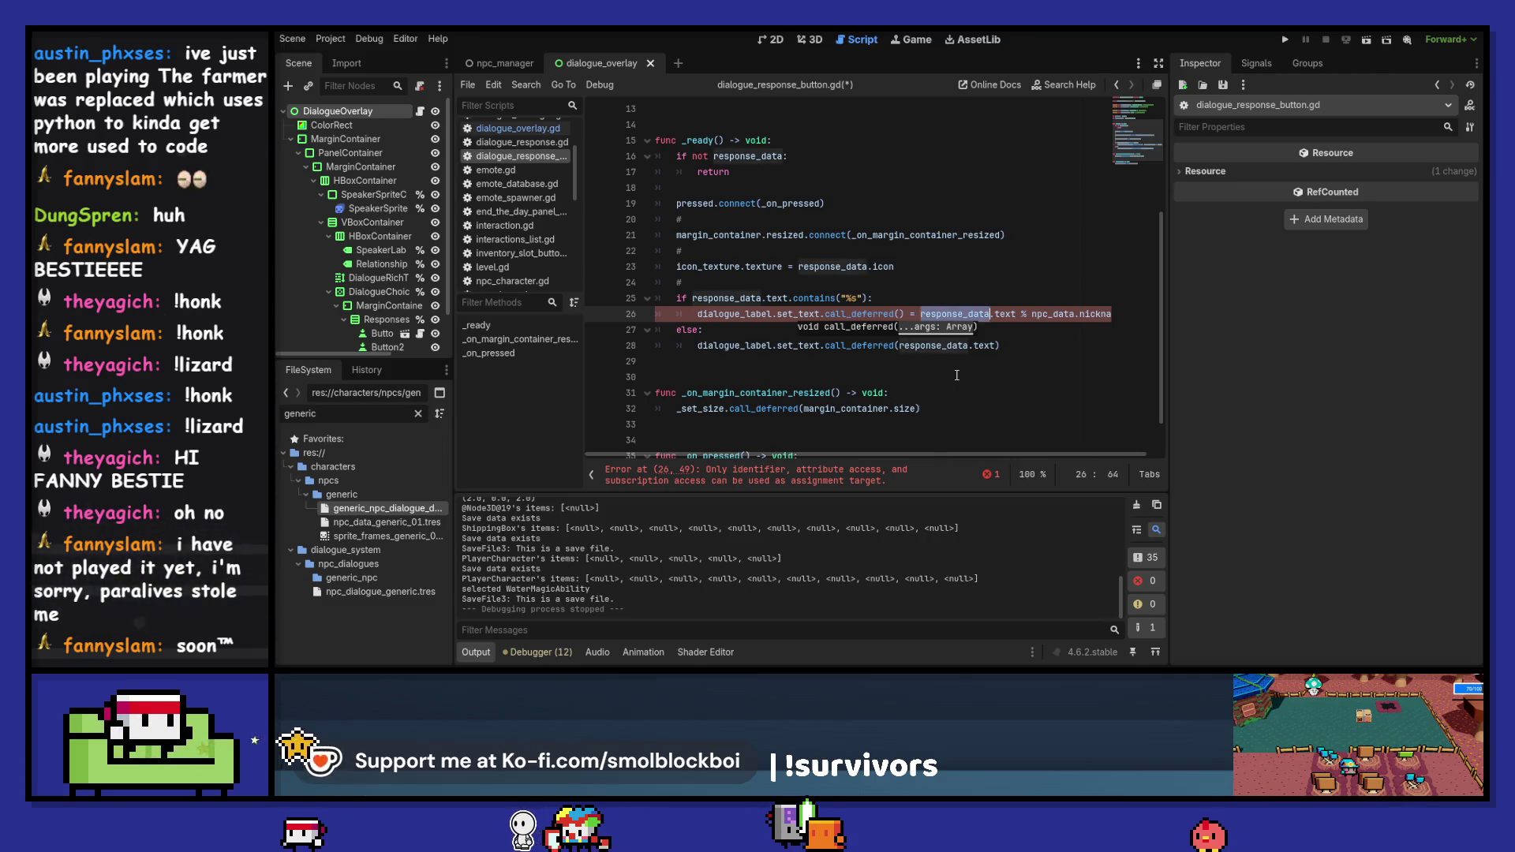
key("ctrl+x")
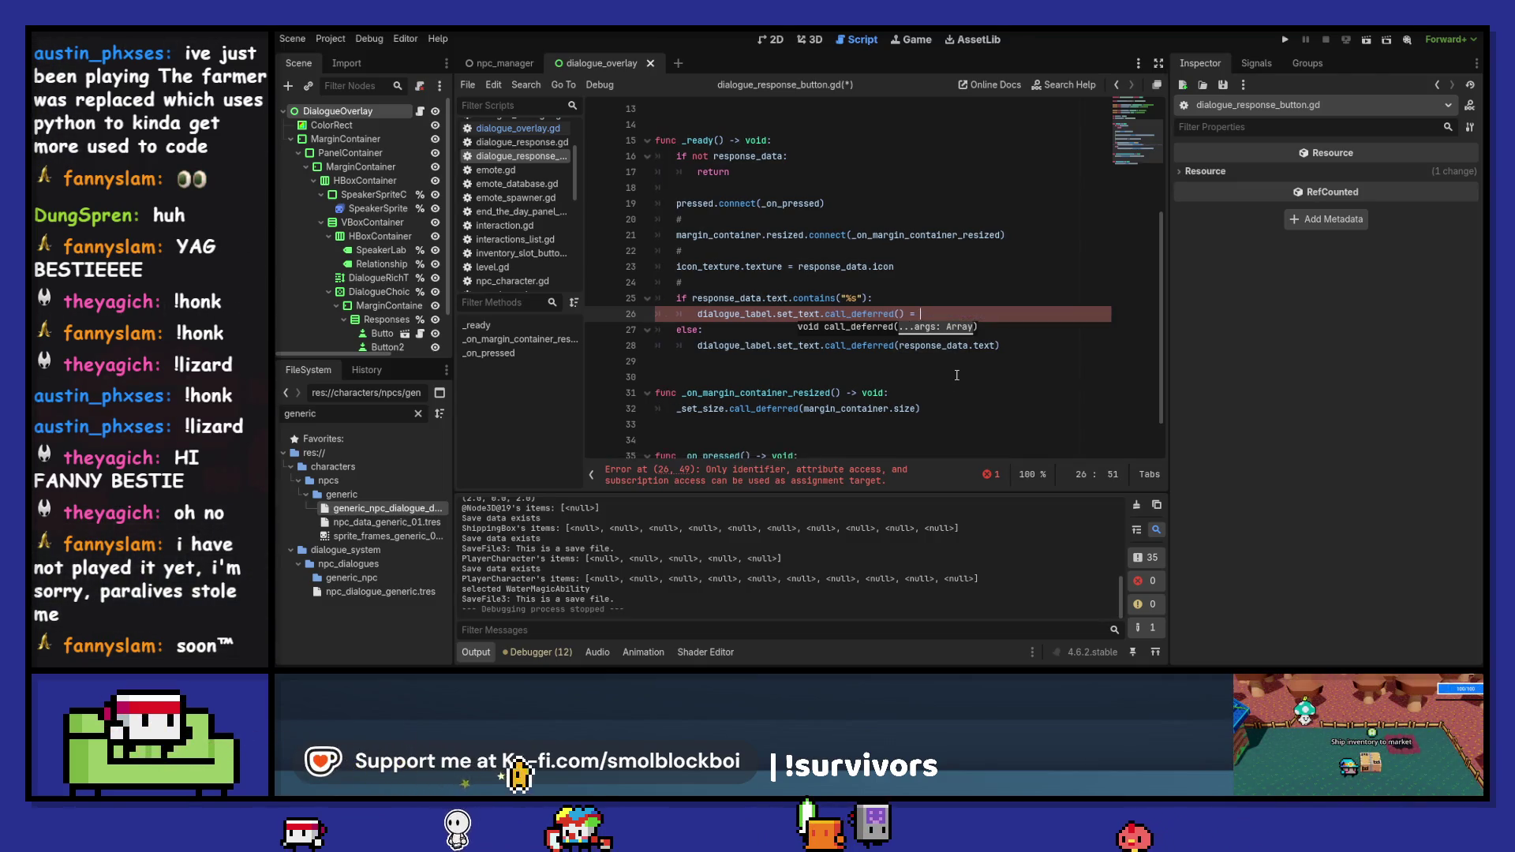
key("ctrl+v")
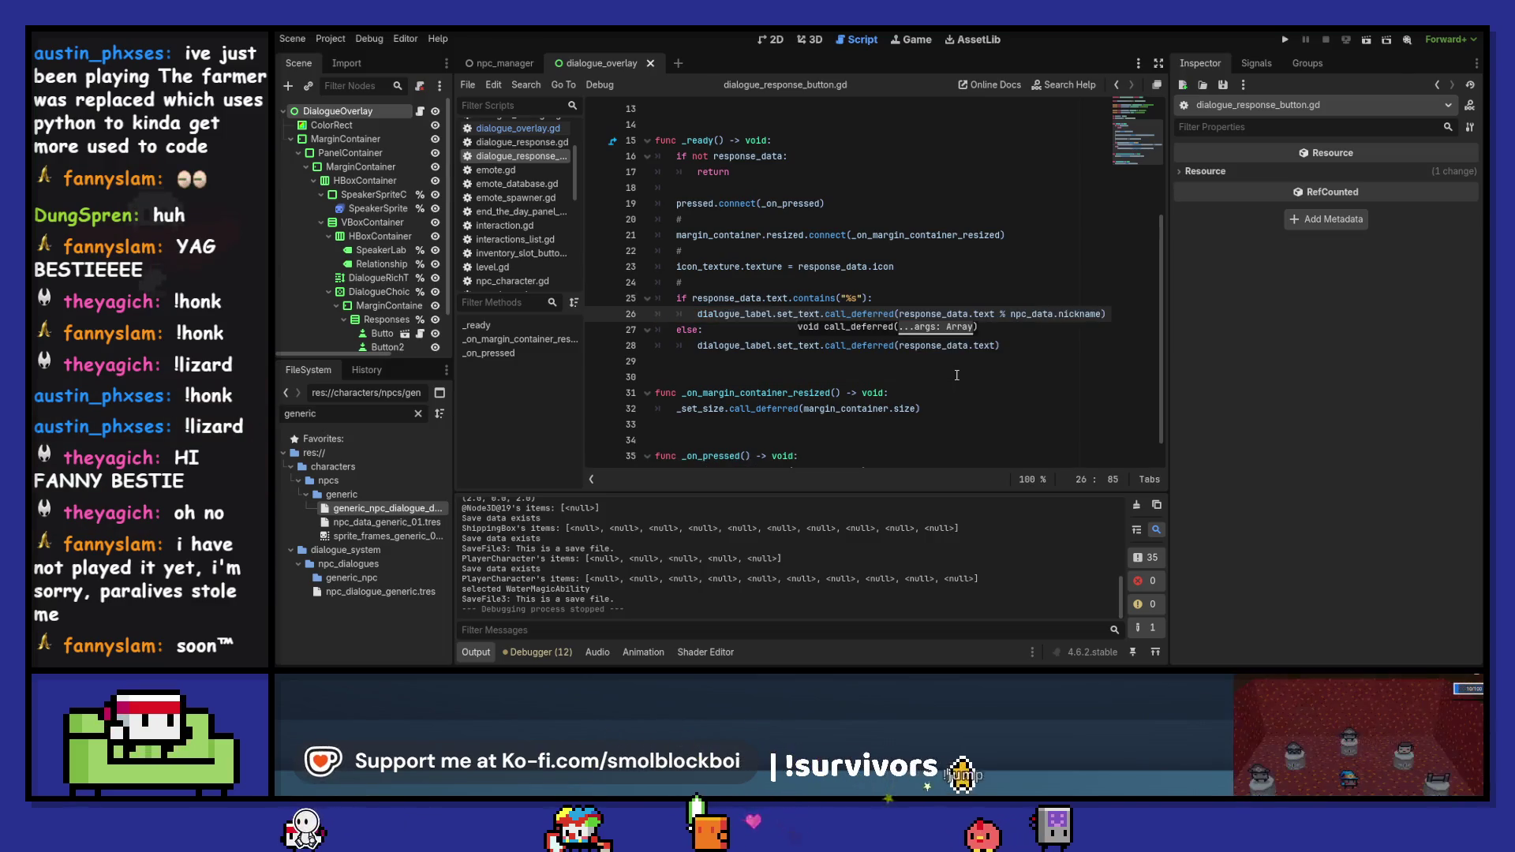
key("Down")
key("Down")
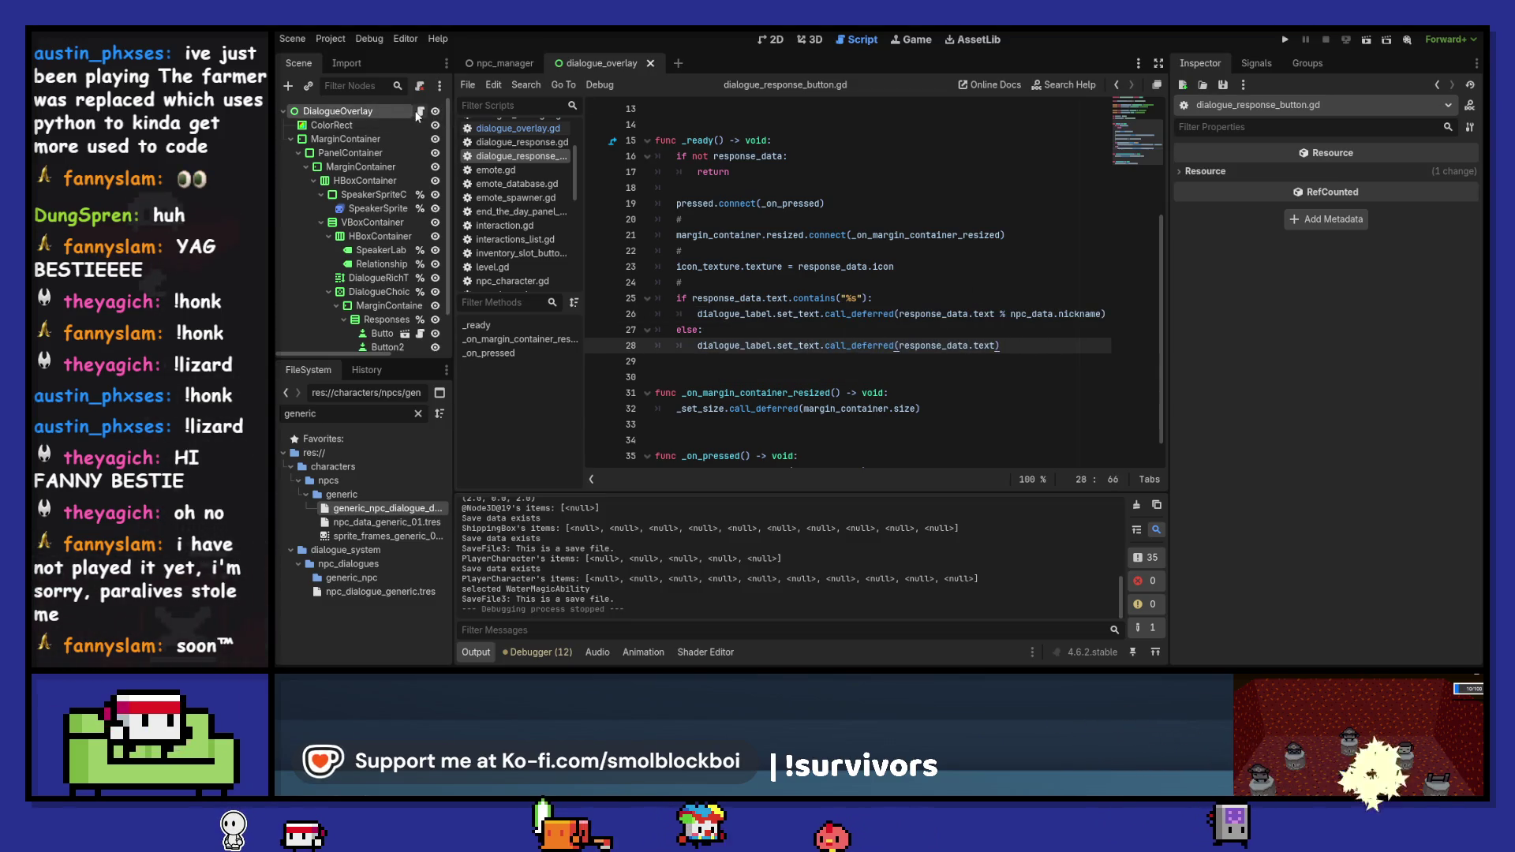
left_click(518, 127)
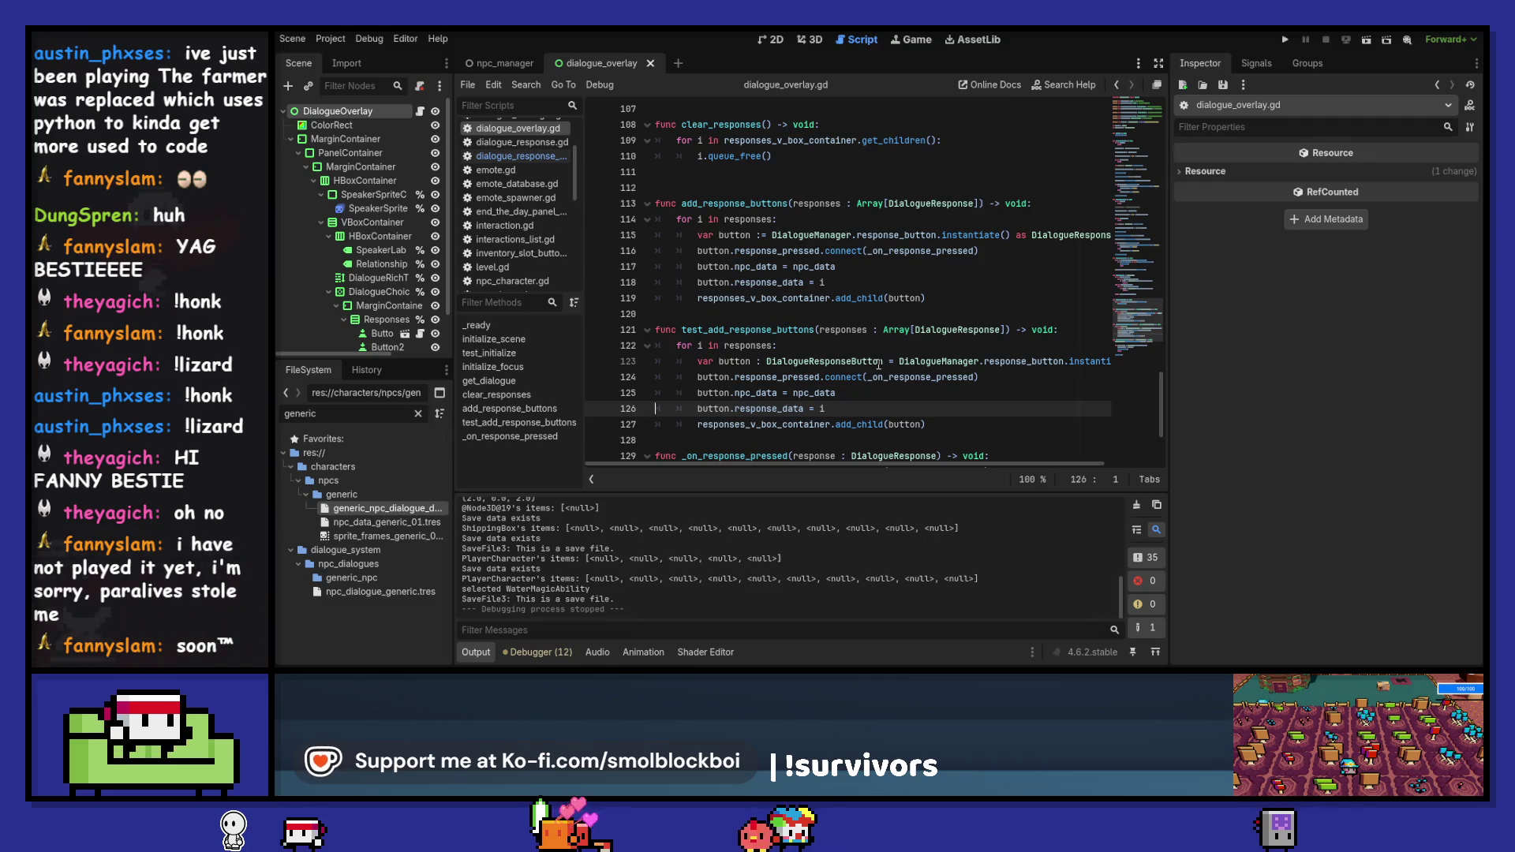
- Delete the test_add_response_buttons function and rename the shop call to initialize_scene()
scroll(878, 364, "down", 1)
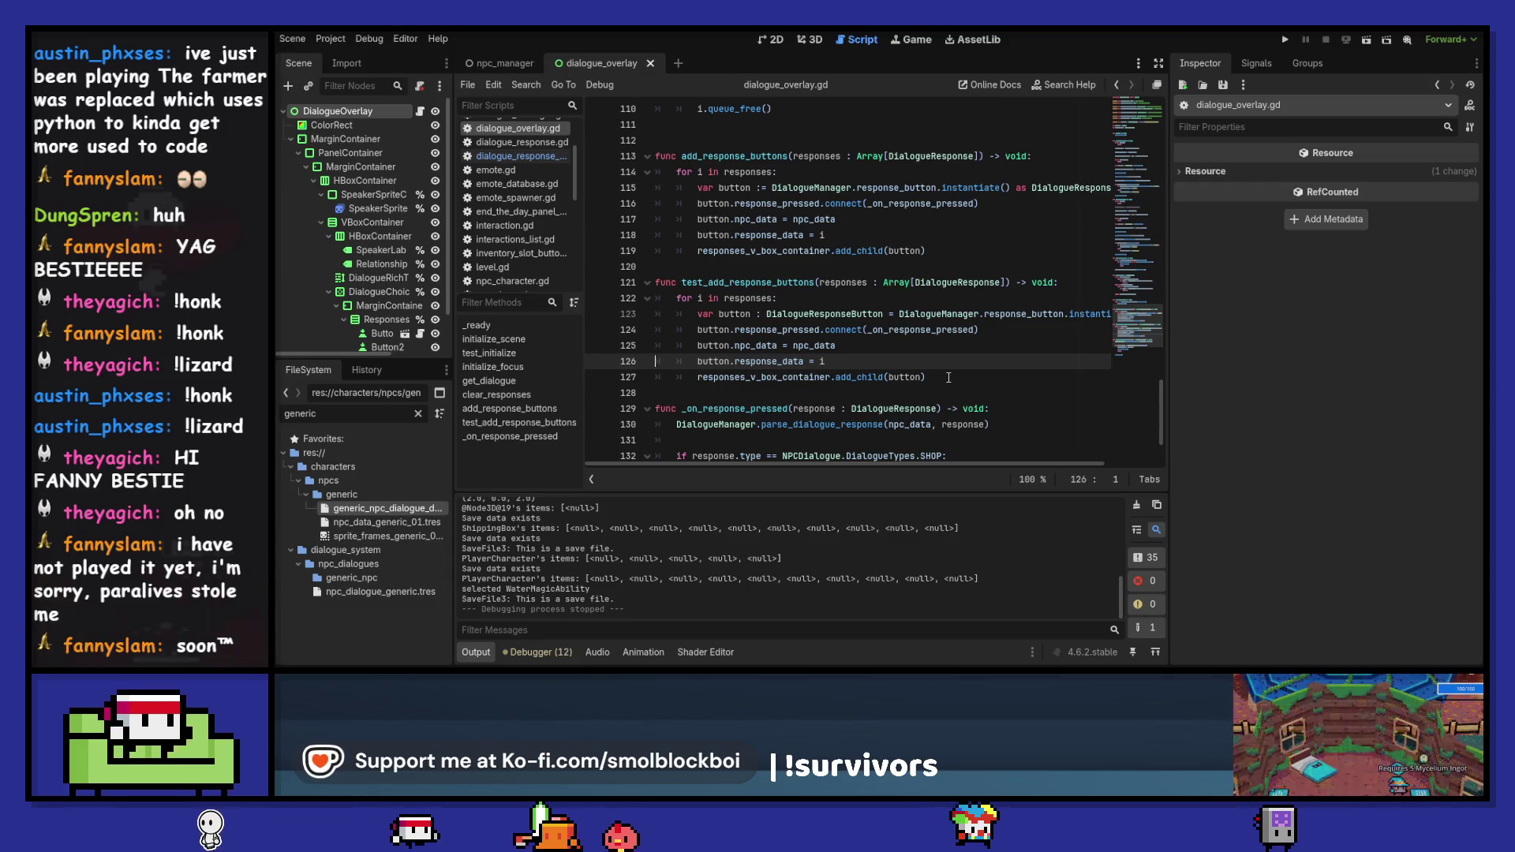
left_click_drag(948, 378, 930, 251)
key("BackSpace")
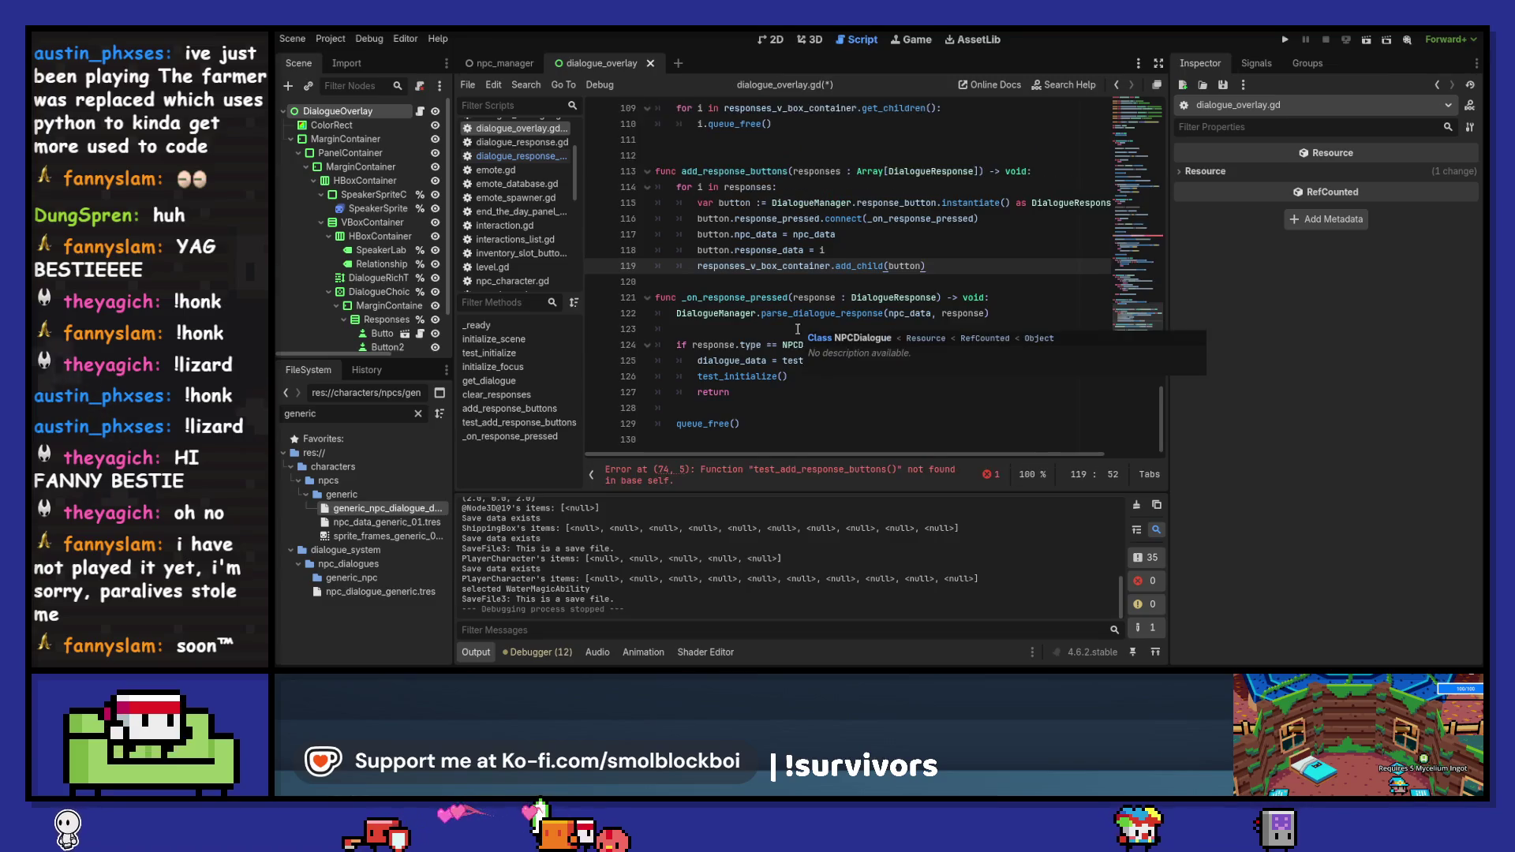
left_click(717, 376)
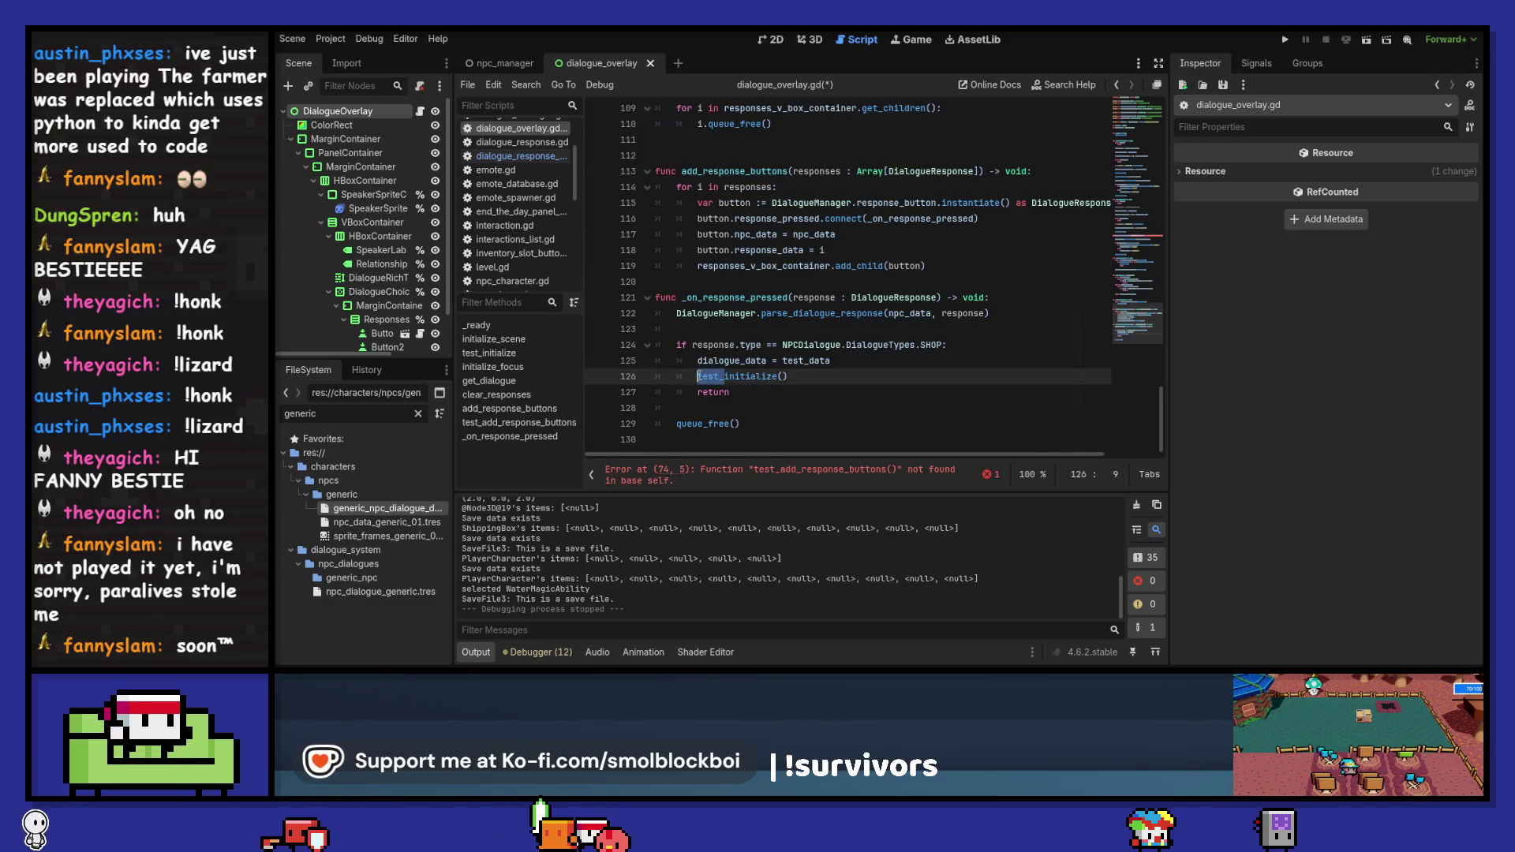
scroll(803, 370, "up", 3)
scroll(803, 370, "down", 3)
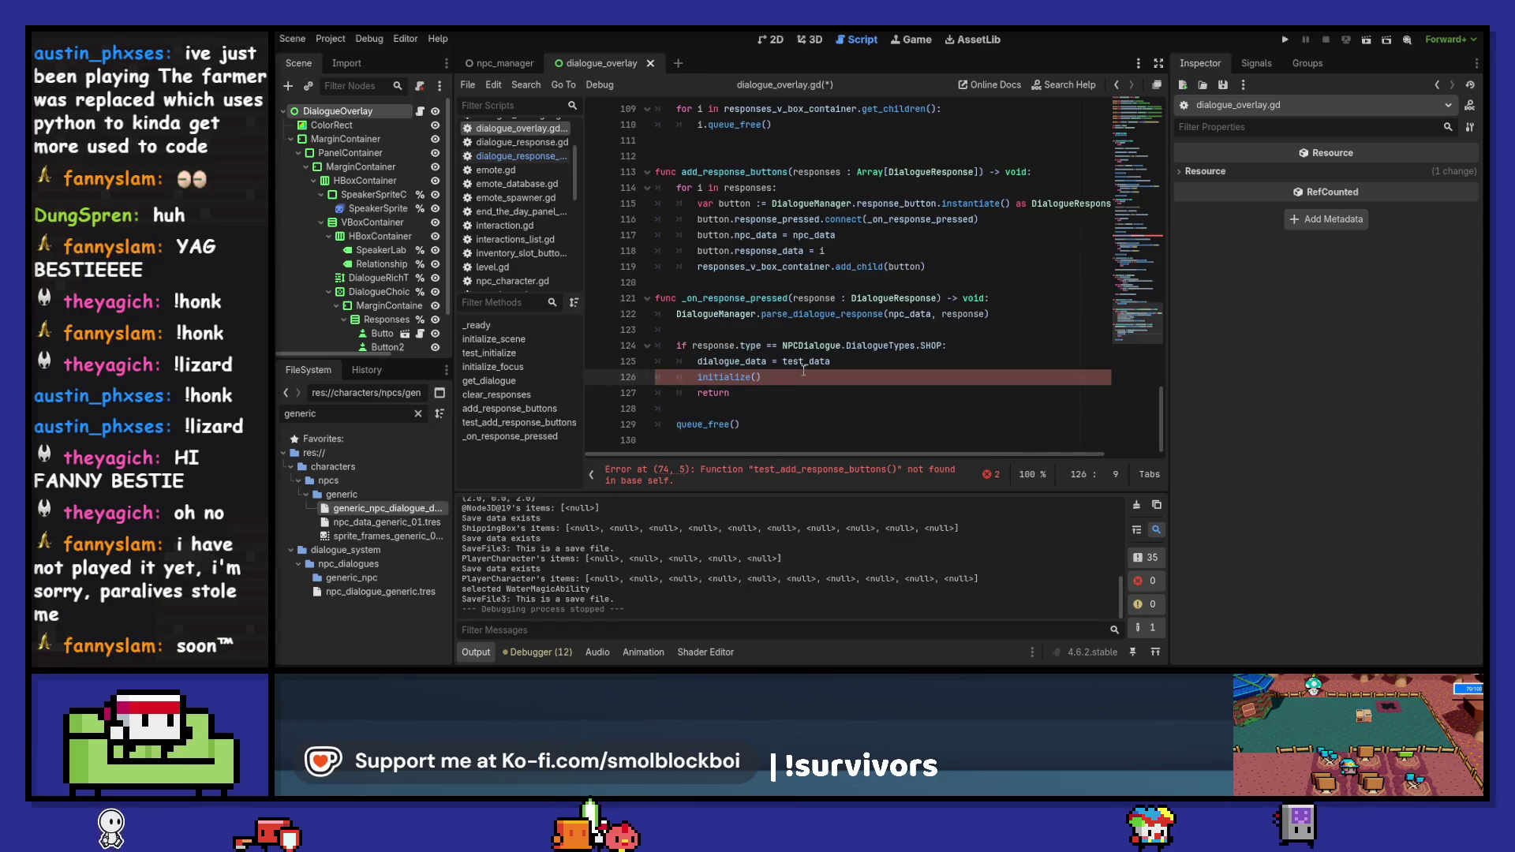
left_click(796, 384)
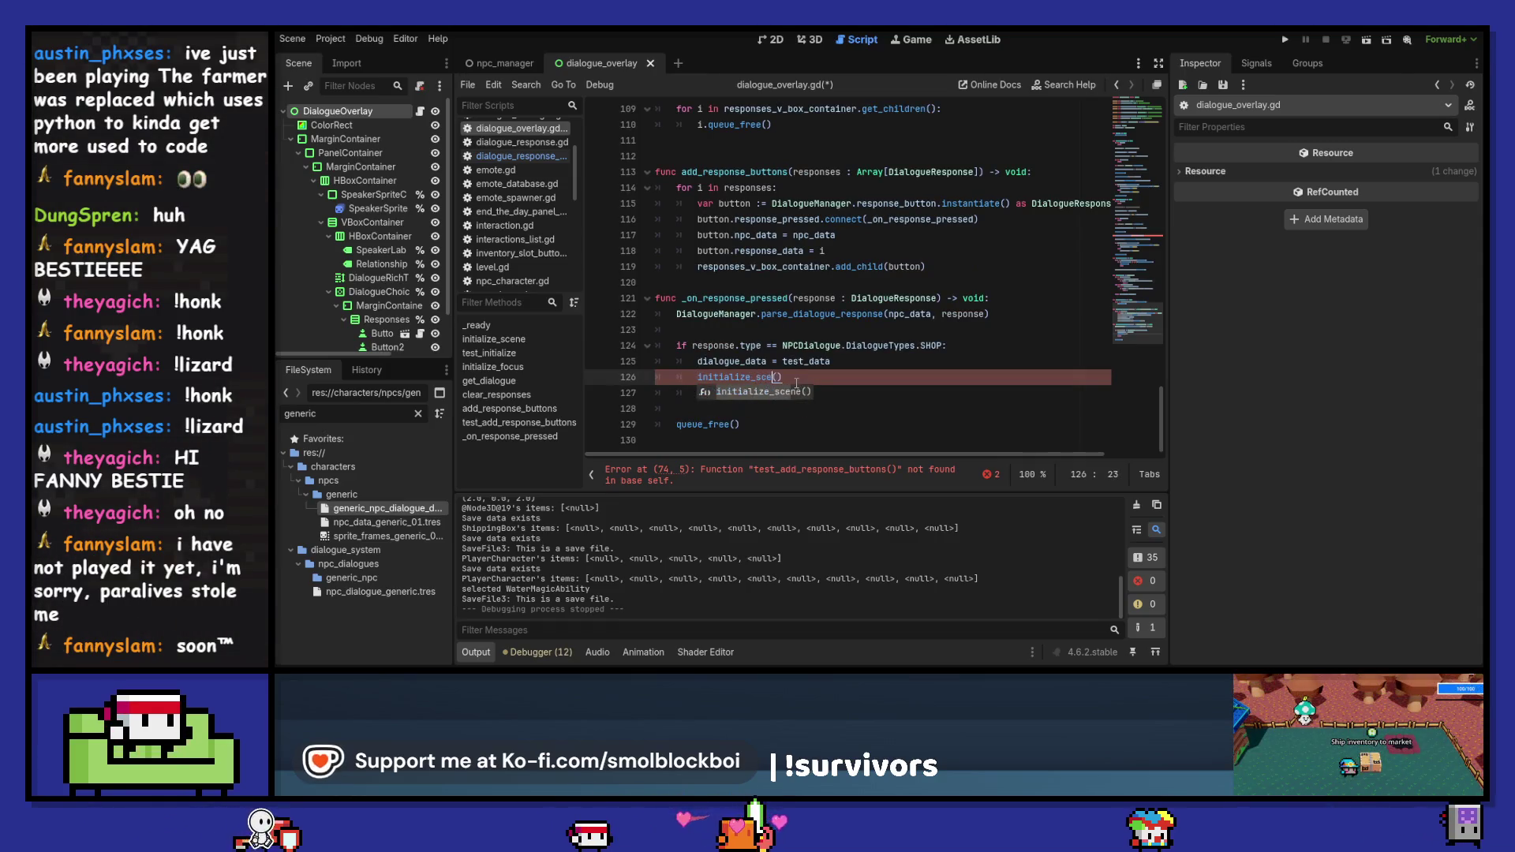
type("cene")
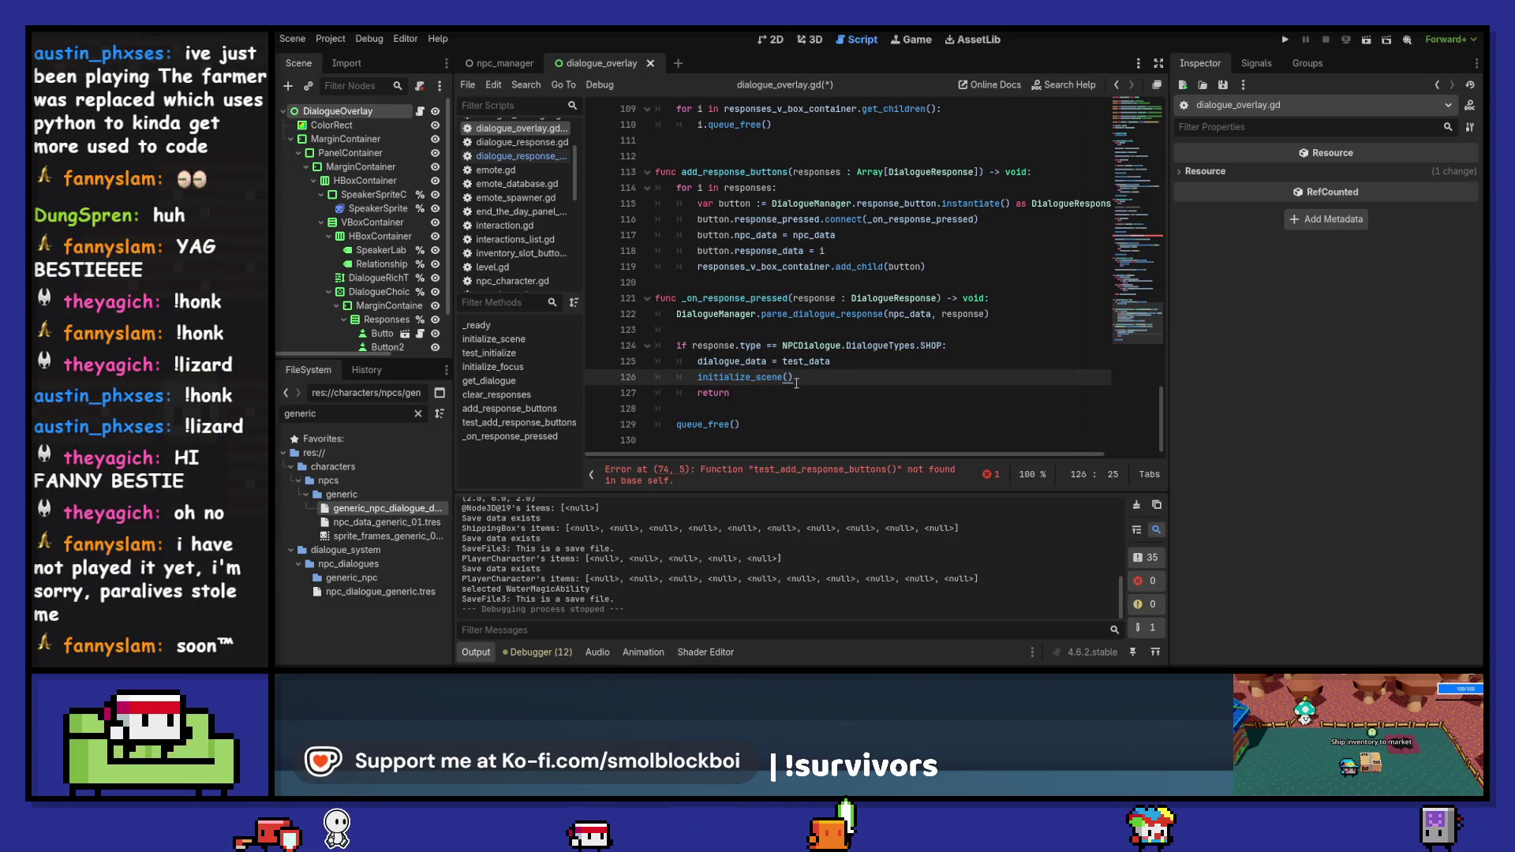
- Remove the obsolete test_initialize code, tidy the blank lines, save, and run the game
left_click(848, 480)
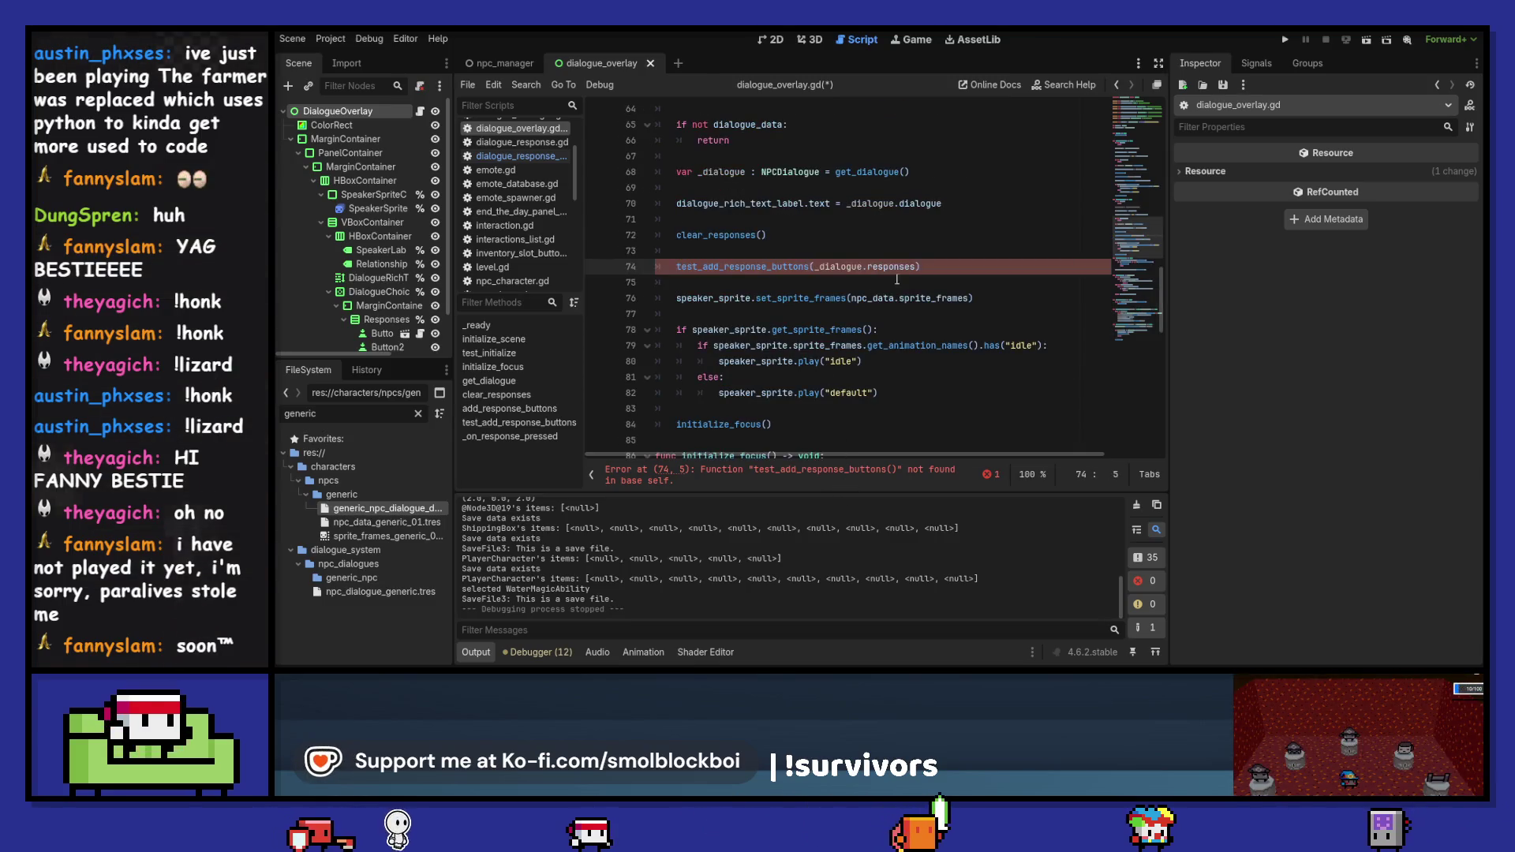
left_click_drag(962, 269, 613, 247)
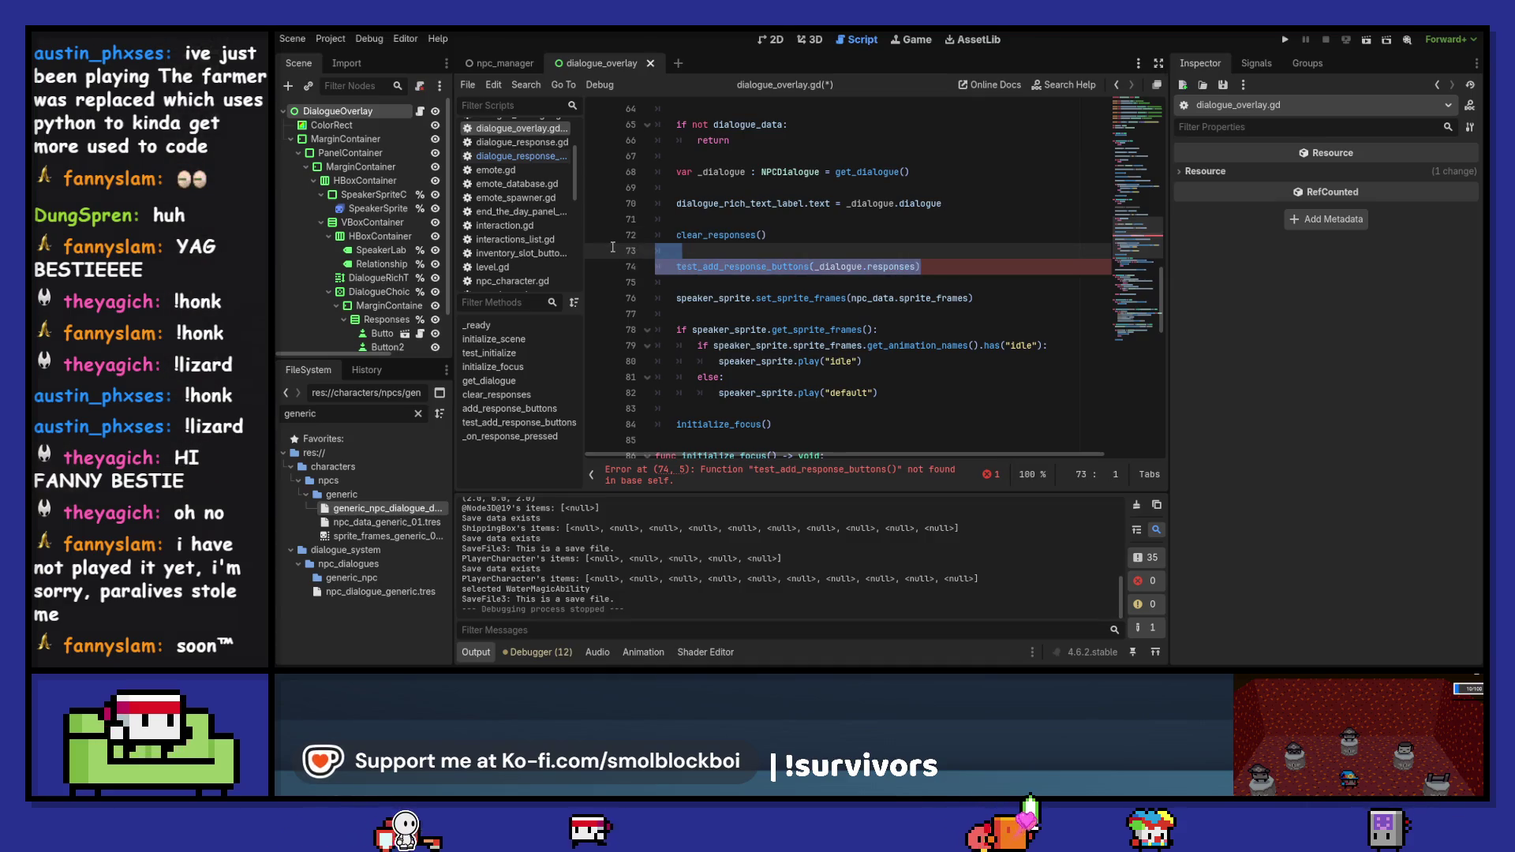
scroll(703, 273, "up", 3)
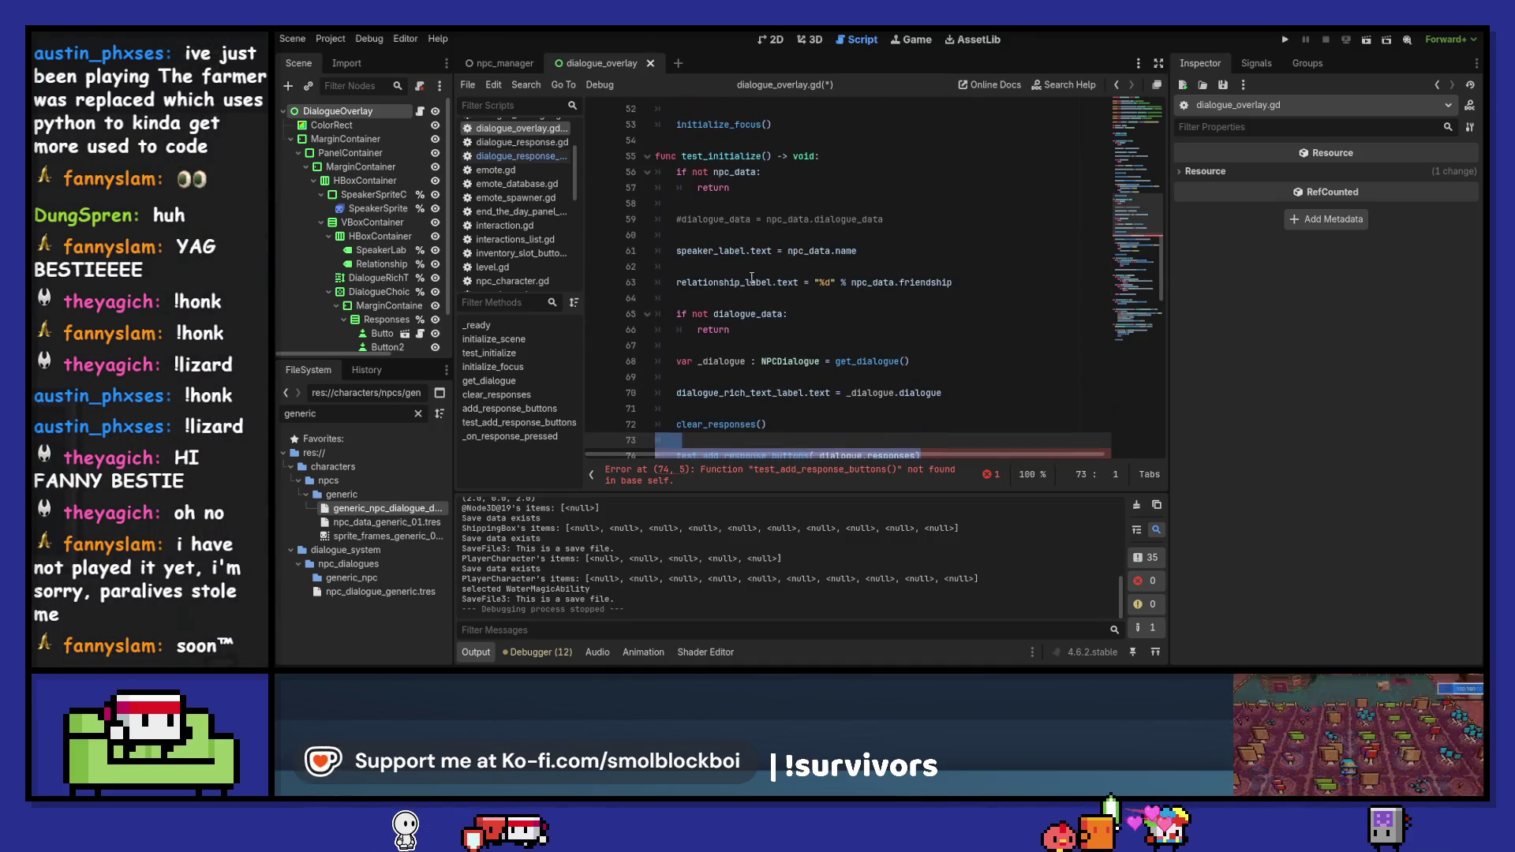
scroll(769, 315, "down", 3)
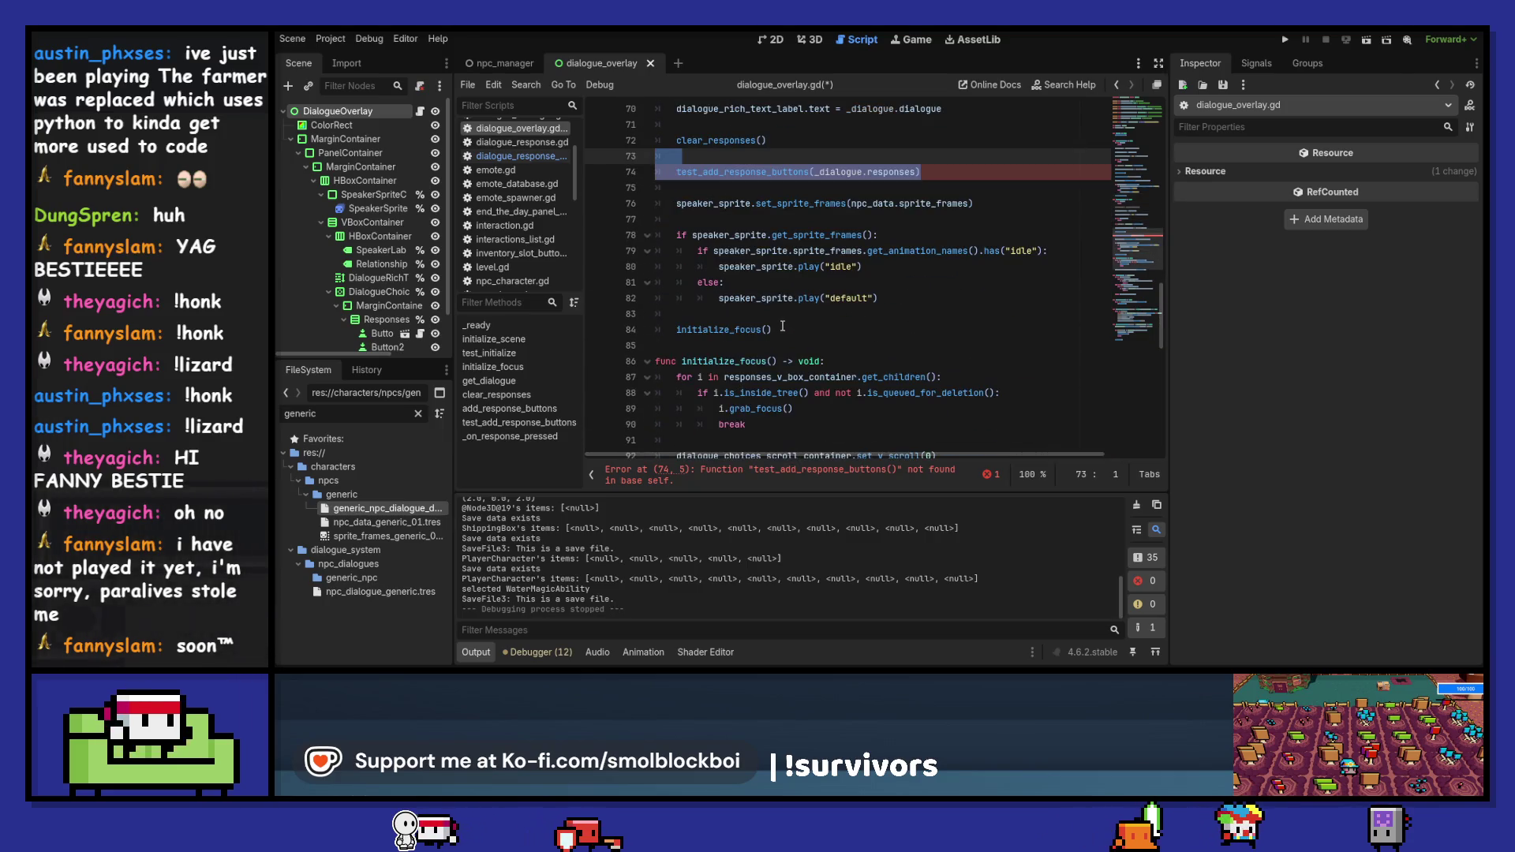
mouse_move(793, 332)
left_mouse_down()
mouse_move(710, 442)
mouse_move(628, 251)
left_mouse_up()
key("BackSpace")
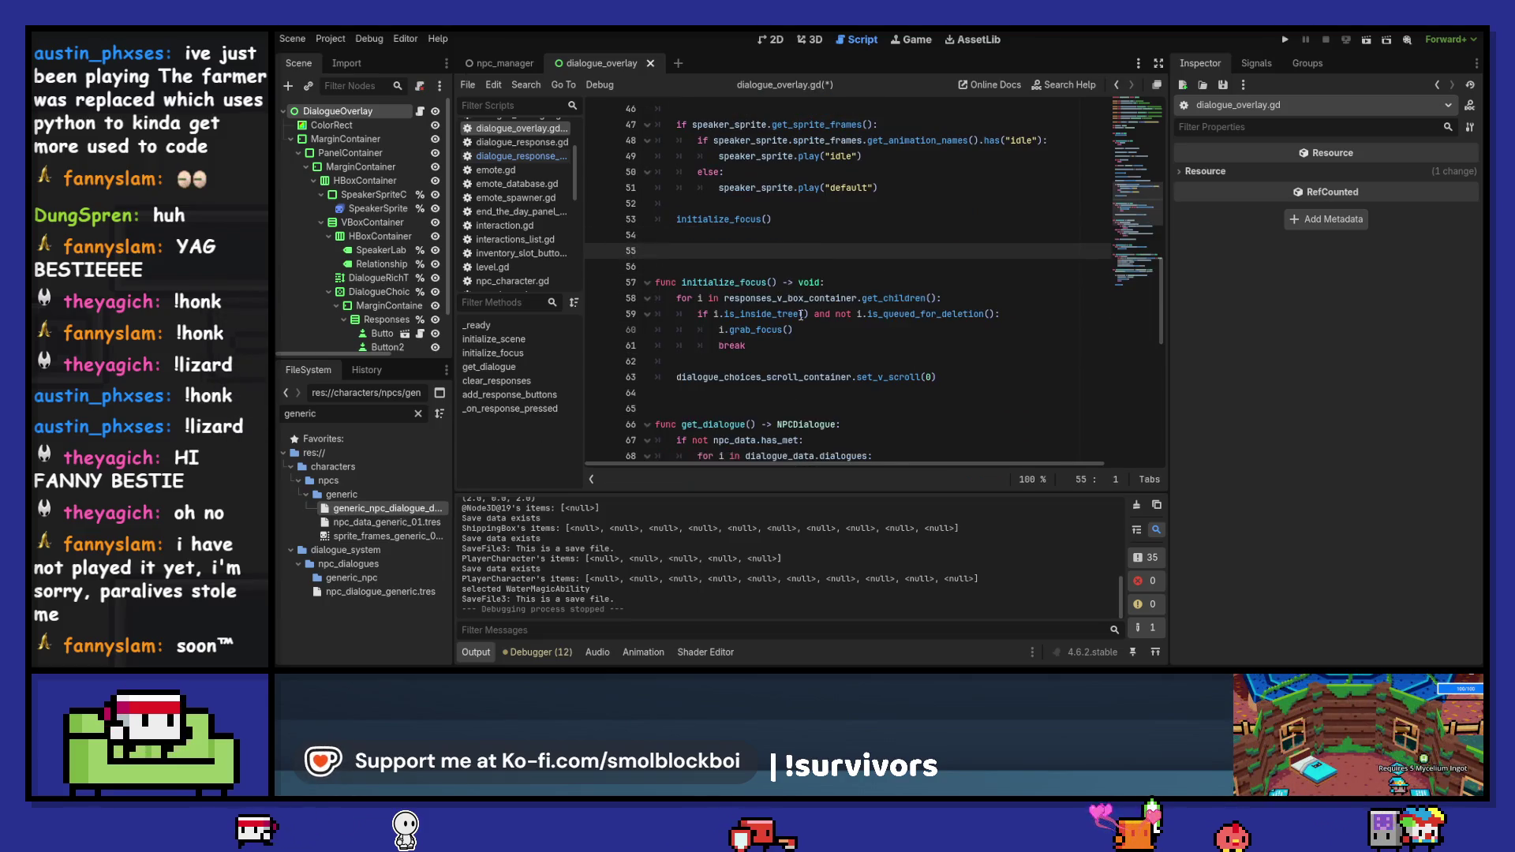
key("BackSpace")
key("BackSpace")
left_click(768, 235)
key("Return")
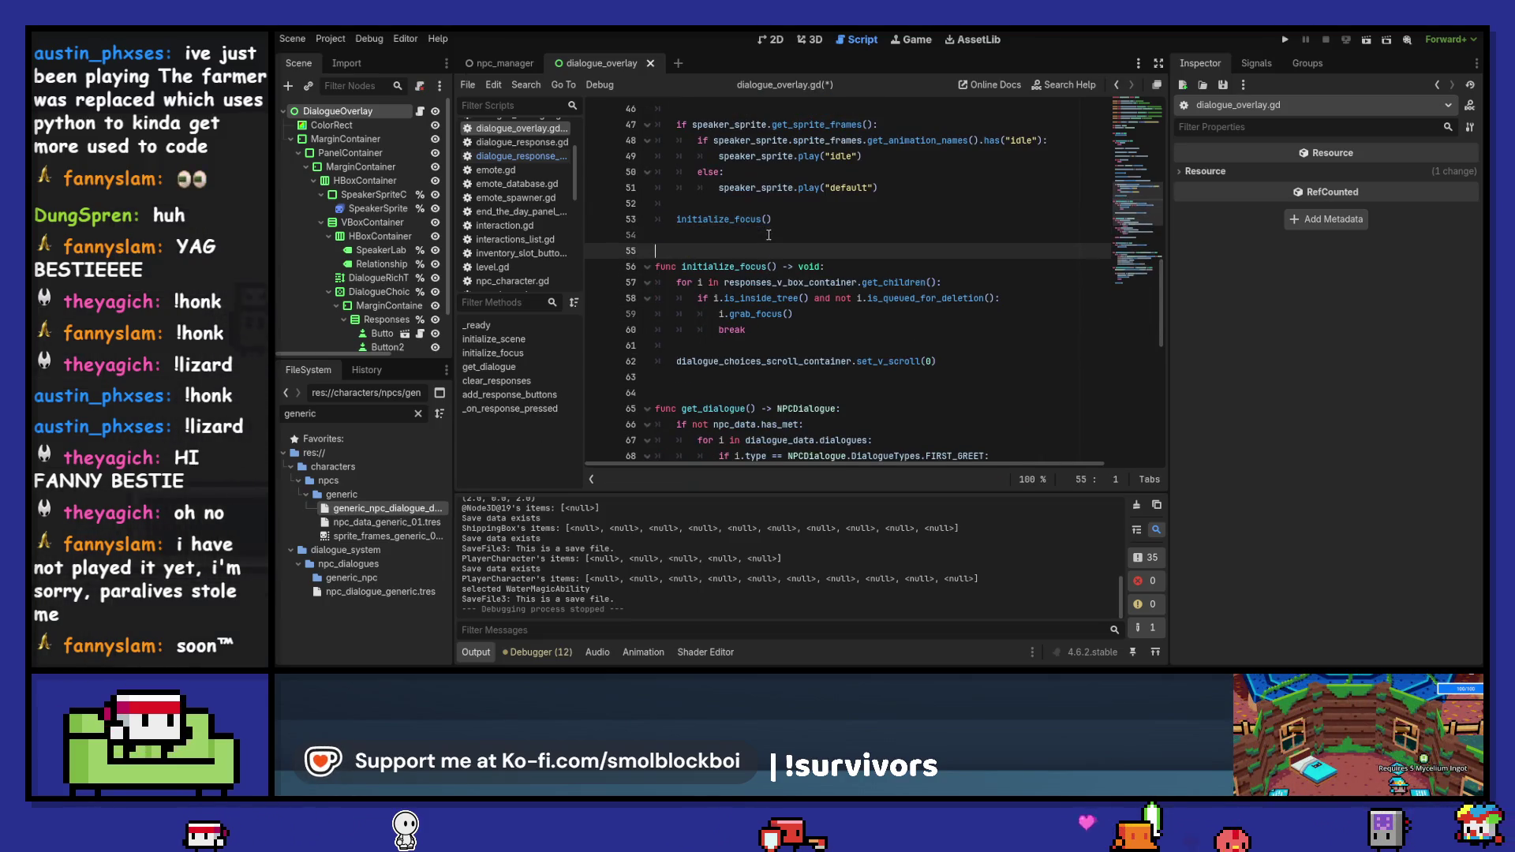
key("ctrl+s")
scroll(838, 267, "down", 10)
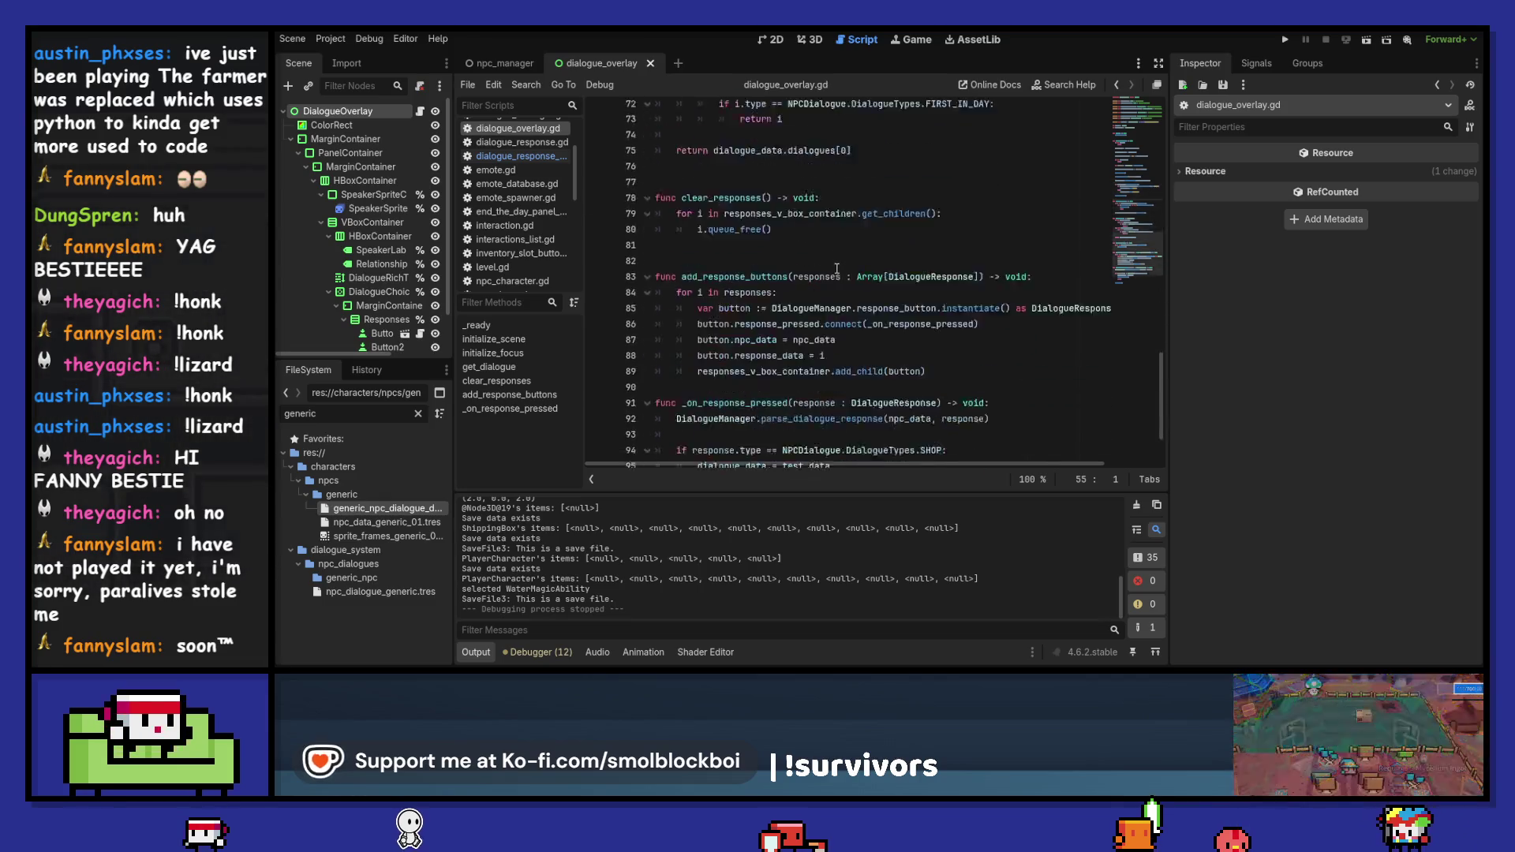
key("F5")
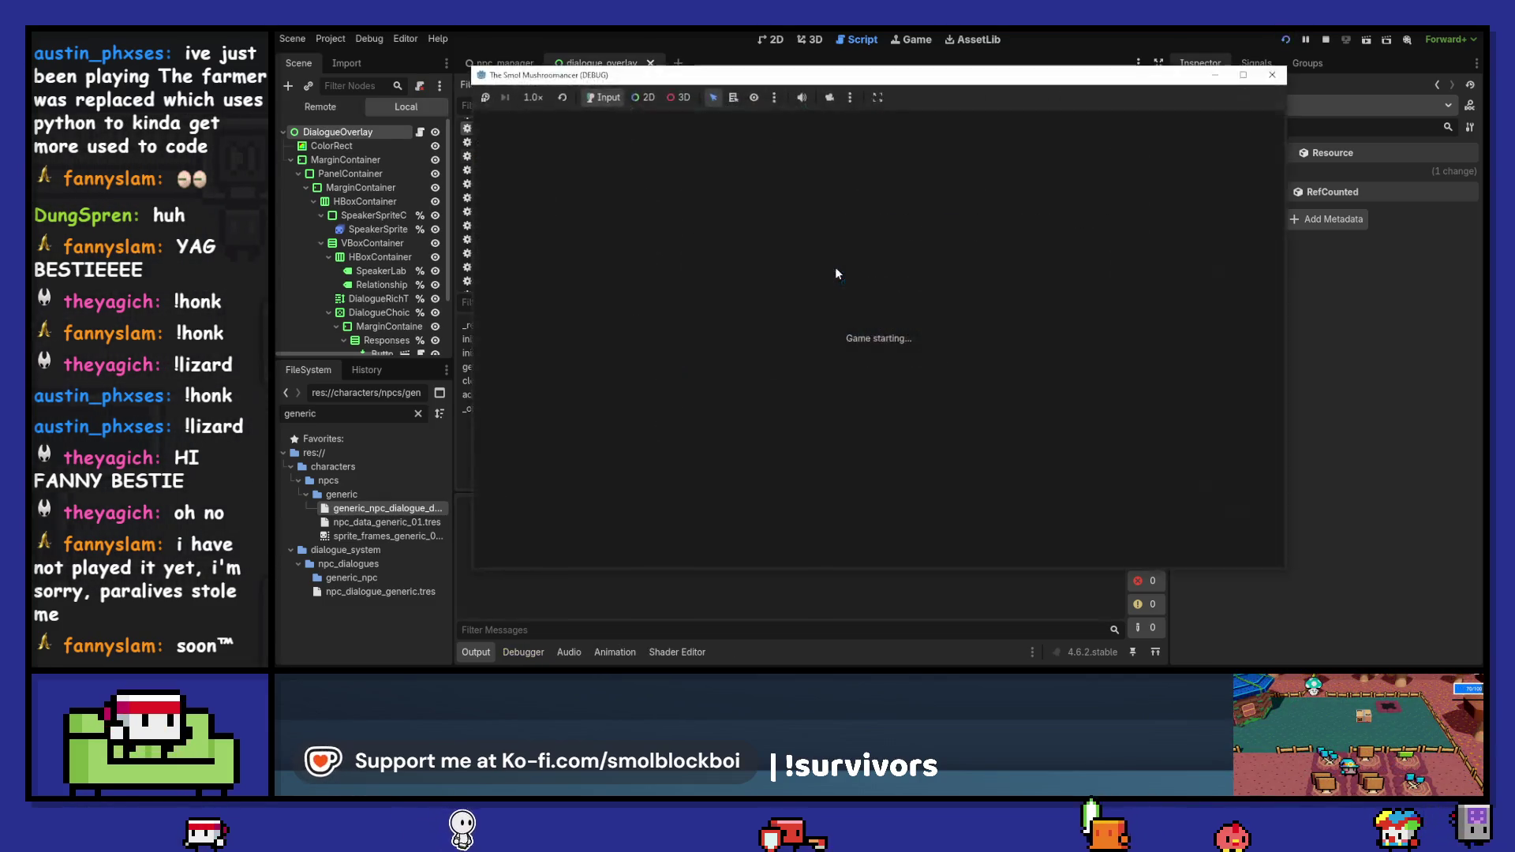
- Load mushroom_farm, talk to Boba Bob and pick a reply, then stop the game
left_click(940, 384)
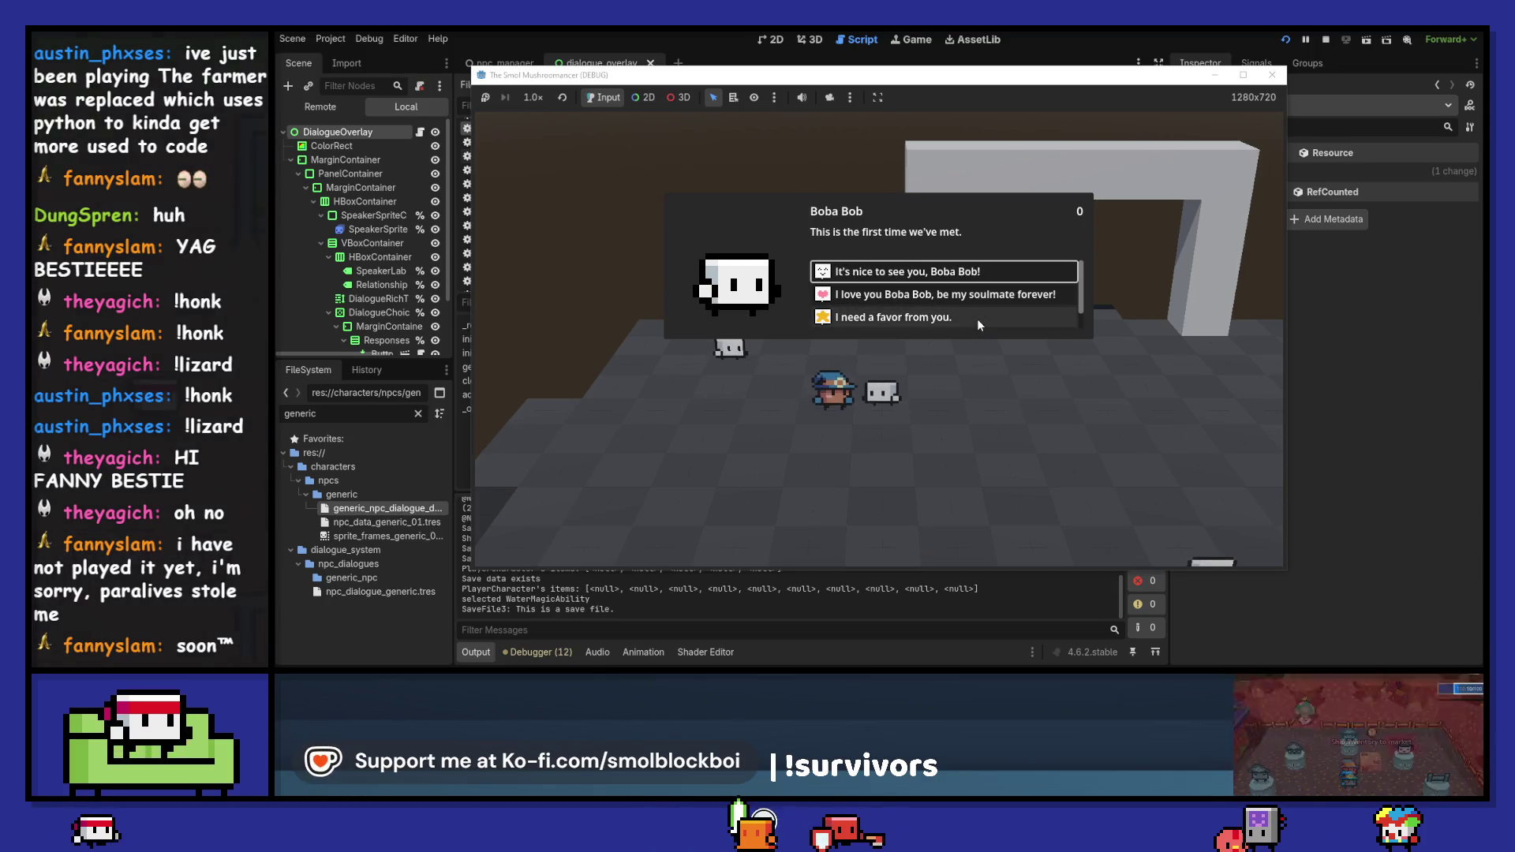
scroll(977, 318, "down", 1)
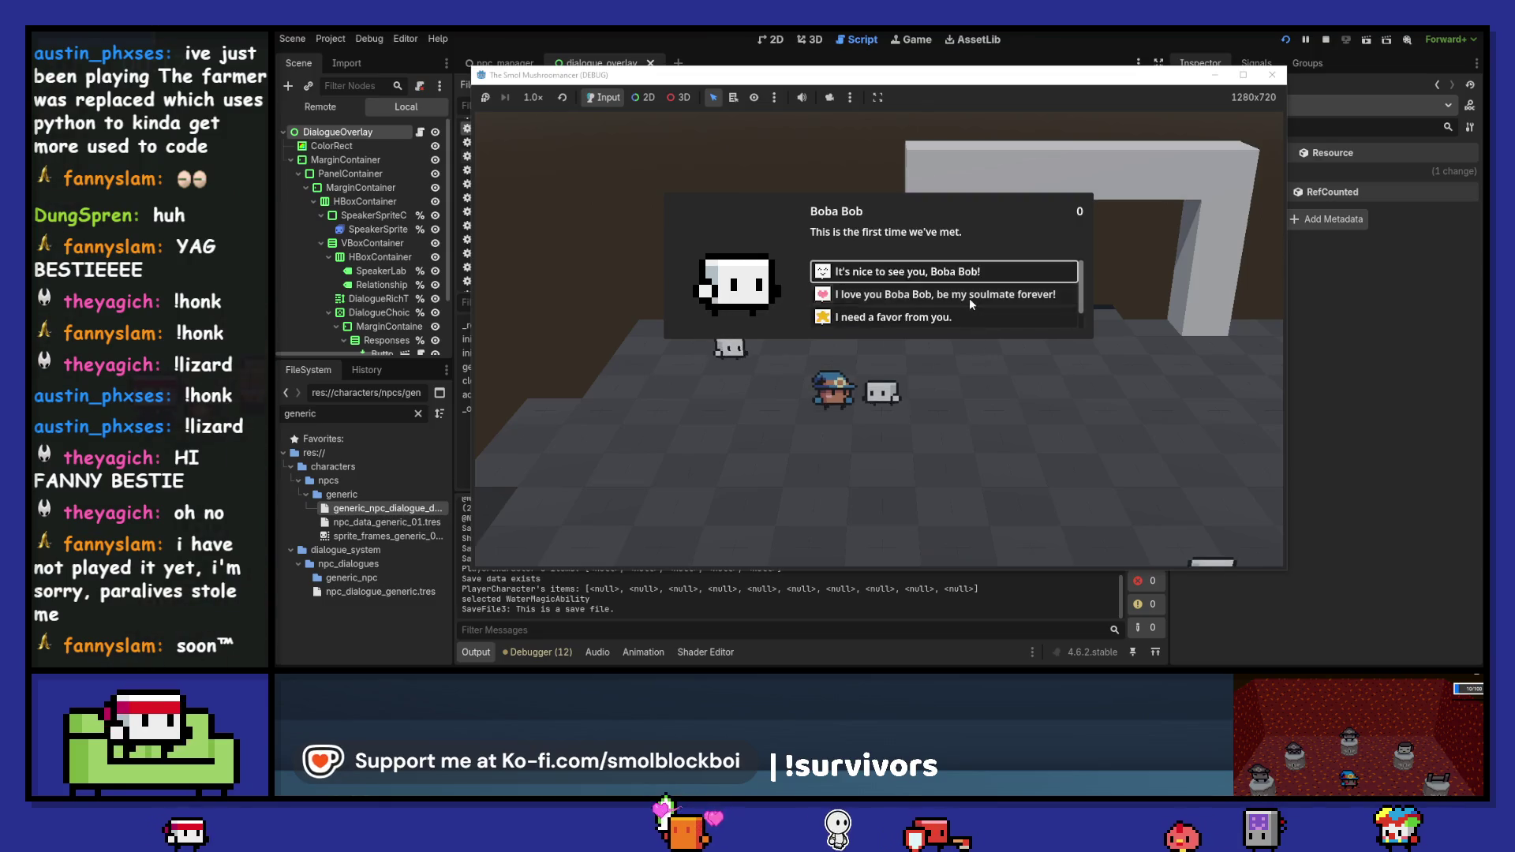
left_click(969, 296)
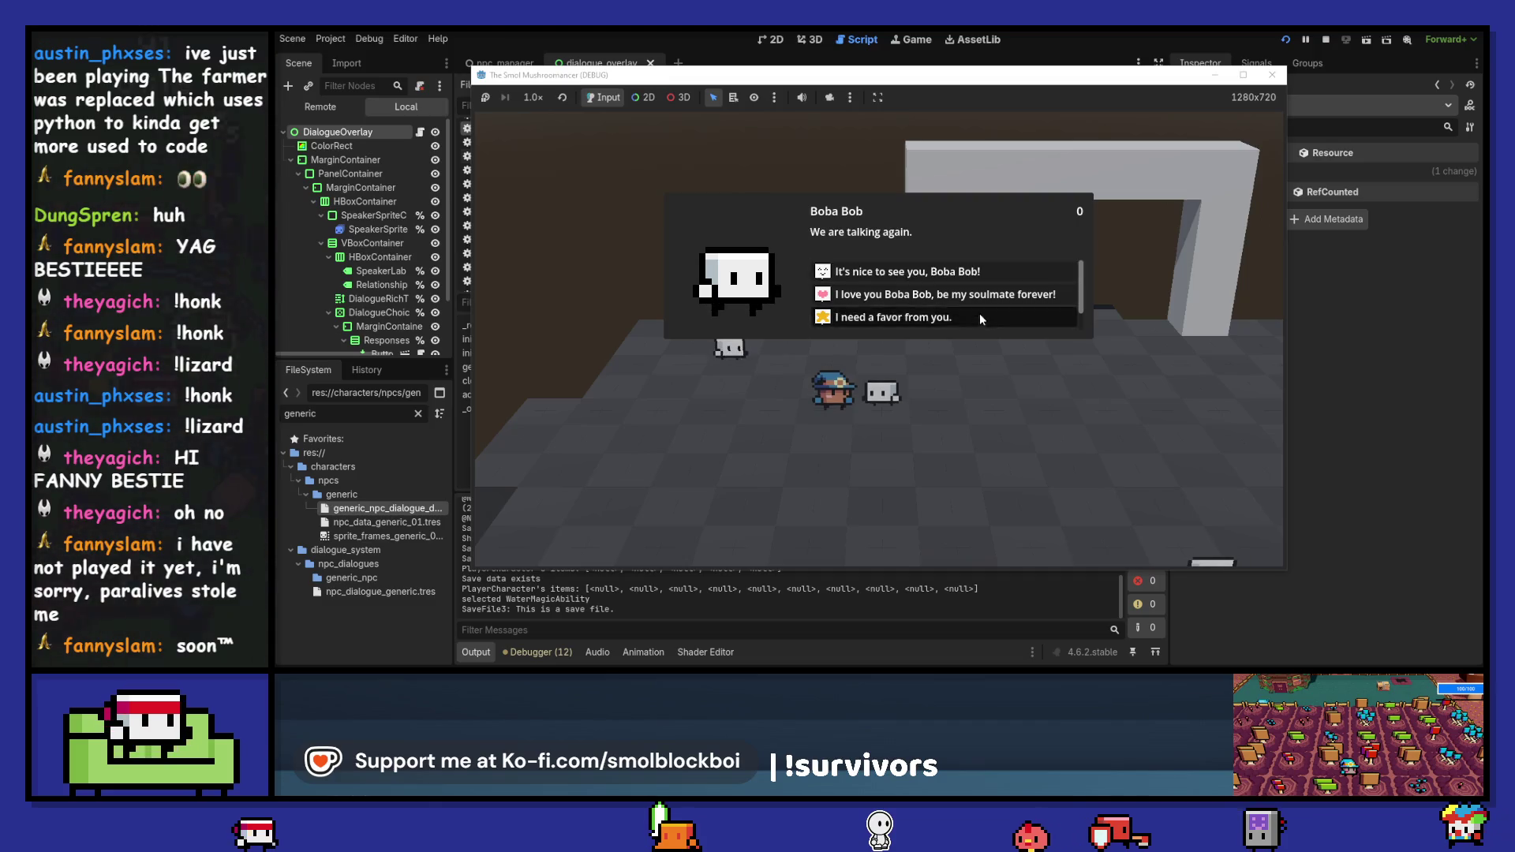
key("F8")
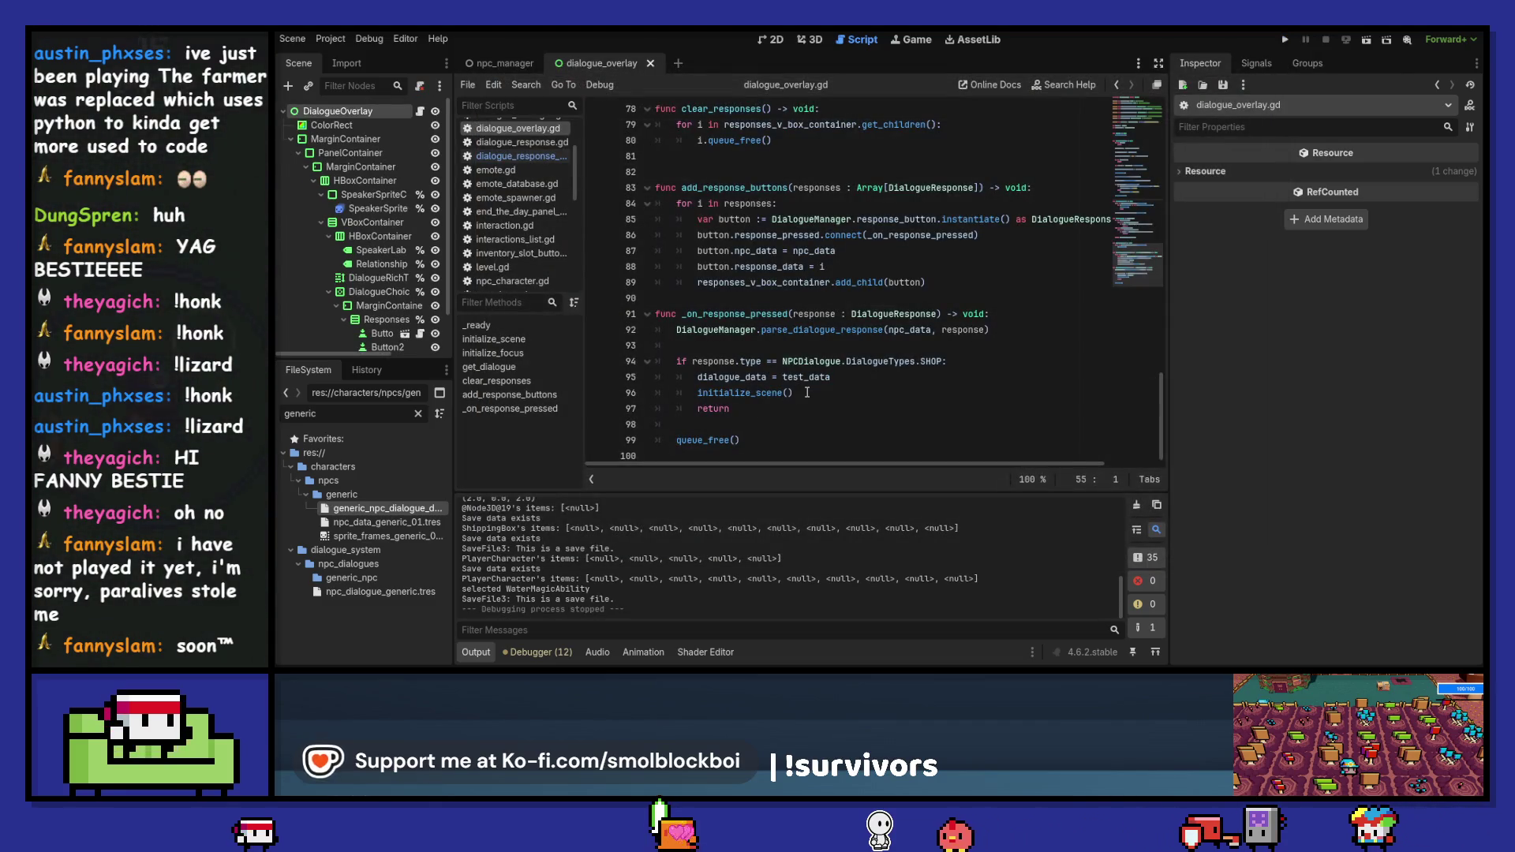
- Give initialize_scene a first_time : bool = true parameter
left_click(806, 392)
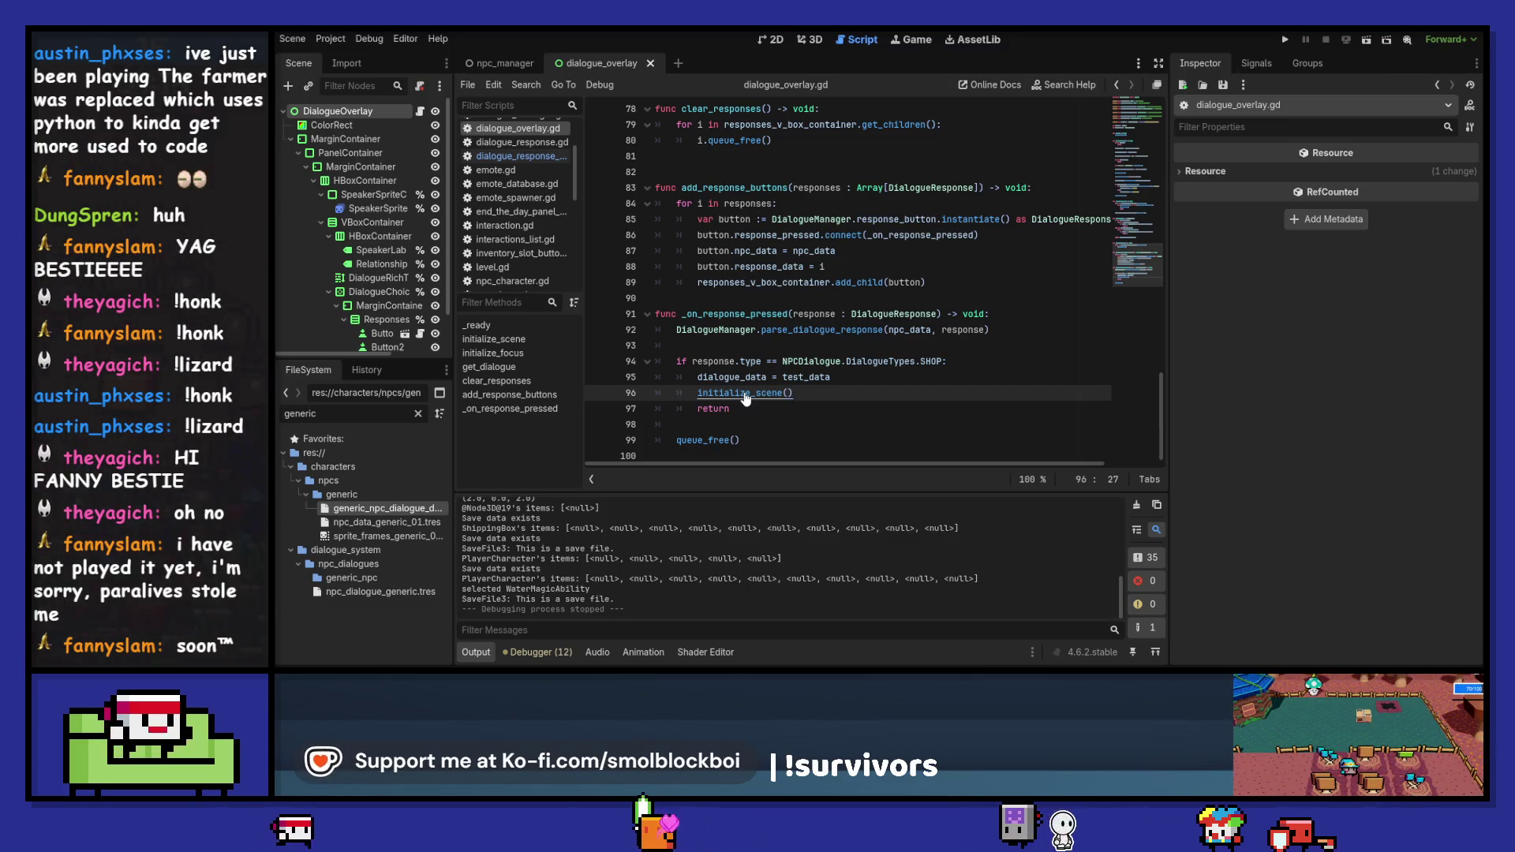
left_click(745, 394, "ctrl")
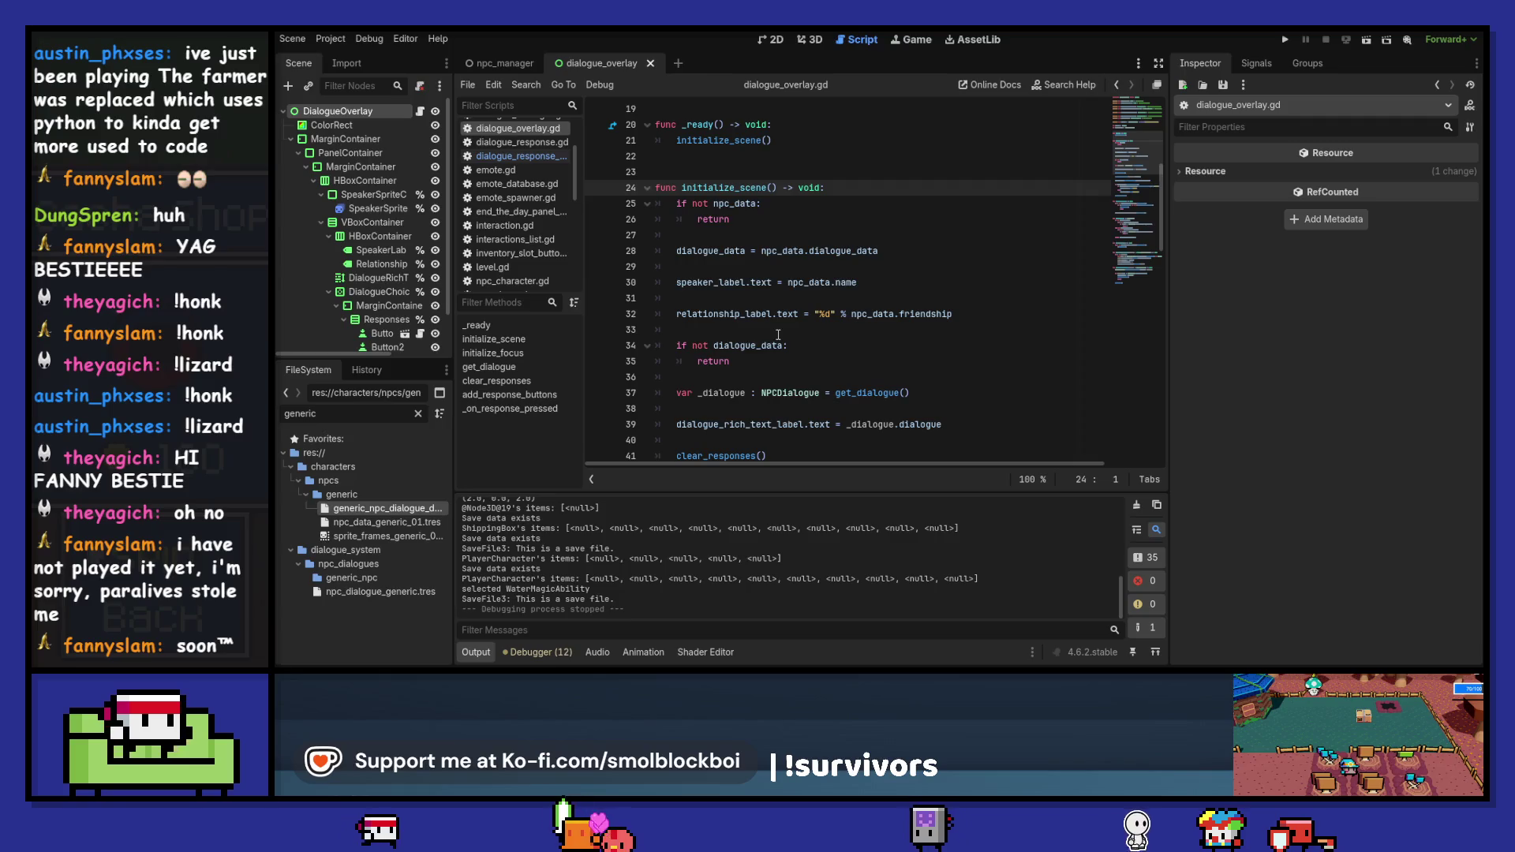
scroll(781, 224, "up", 1)
left_click(771, 235)
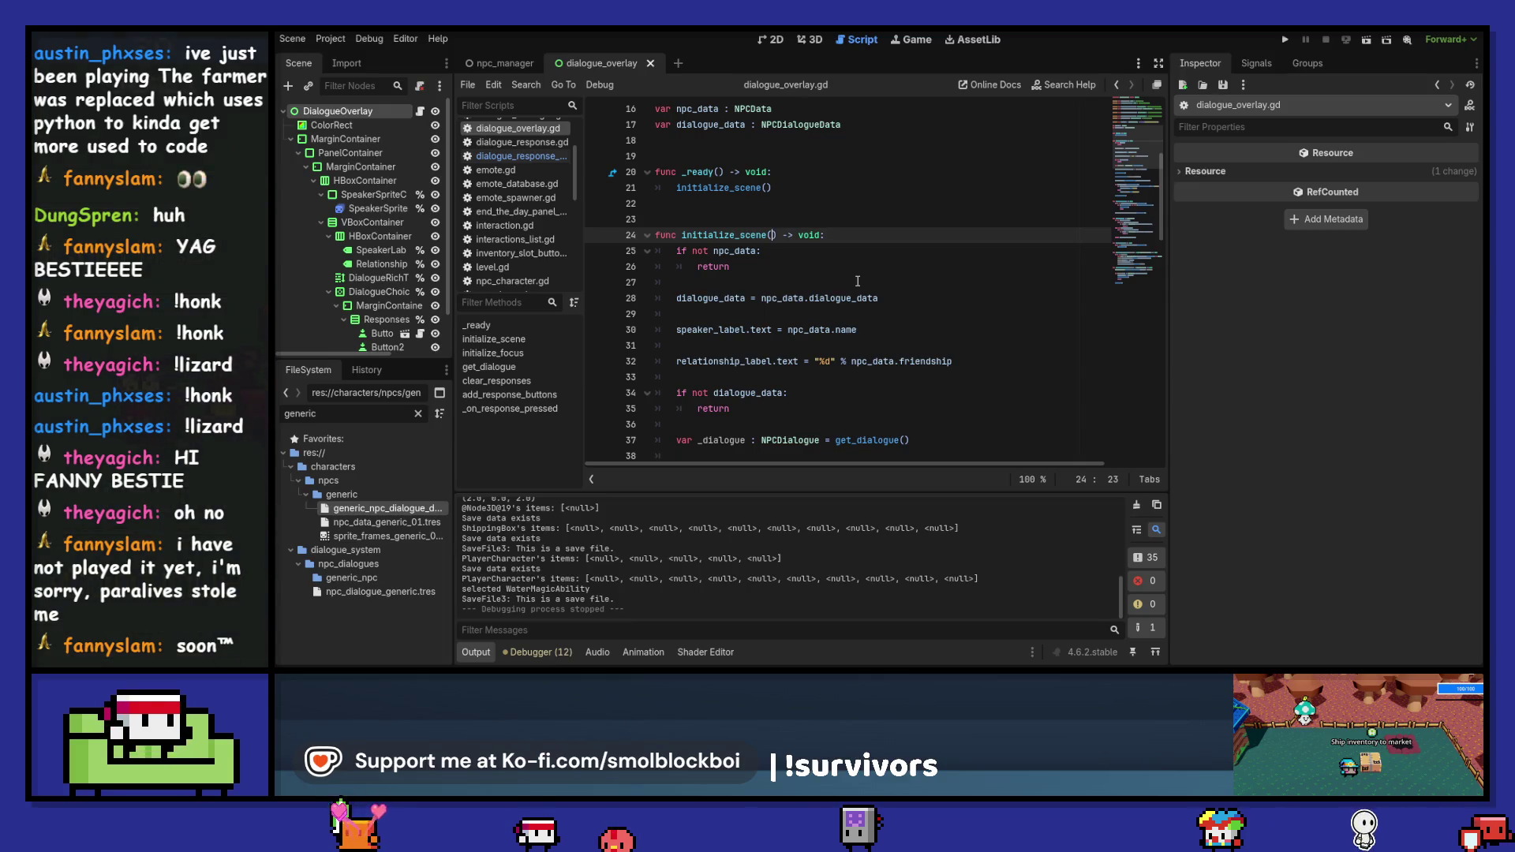
type("first_time ")
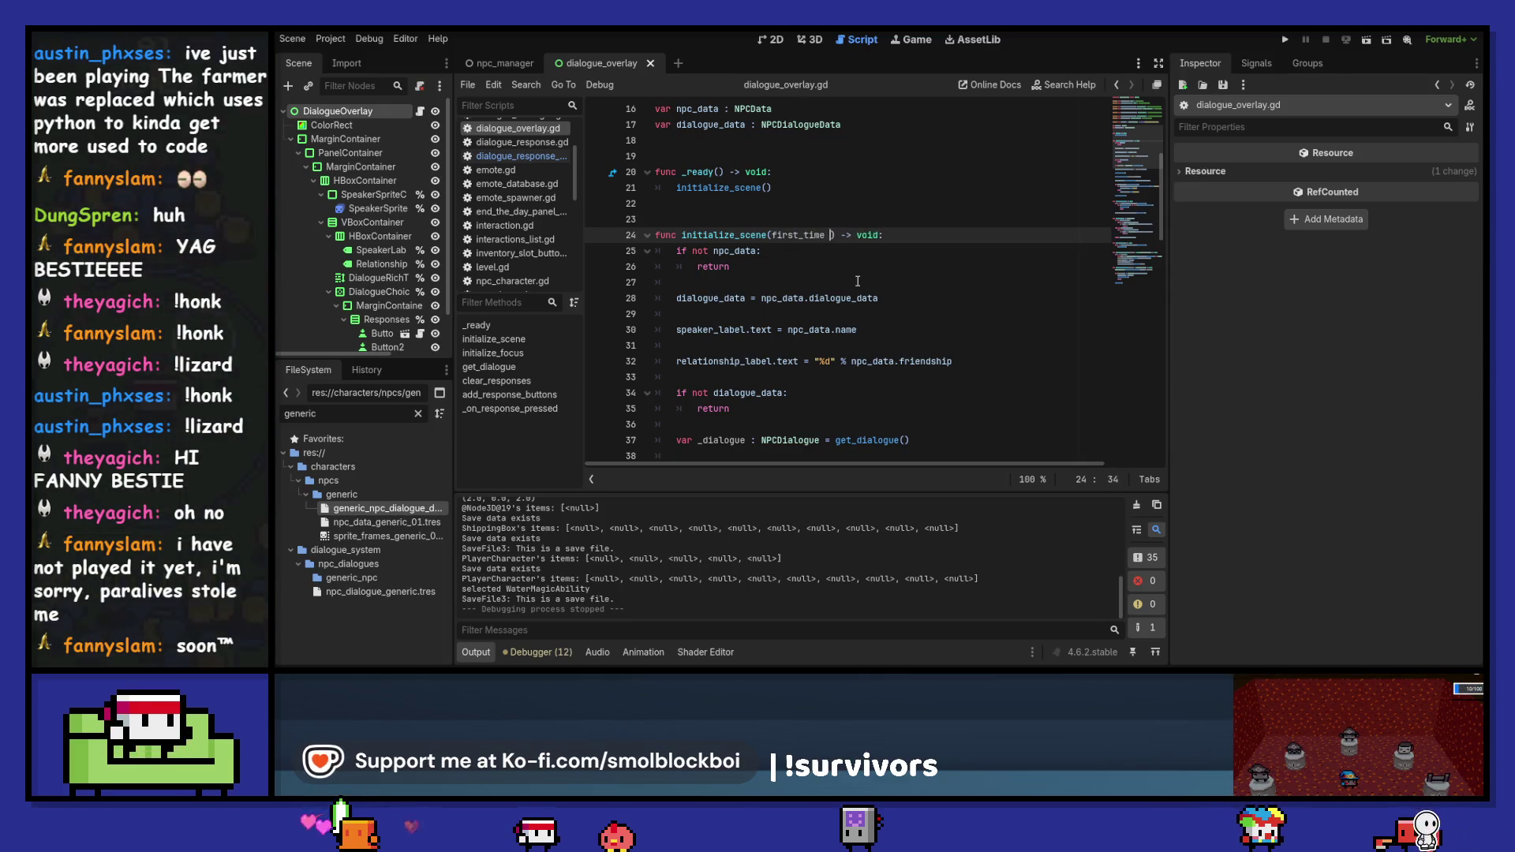
type("bool")
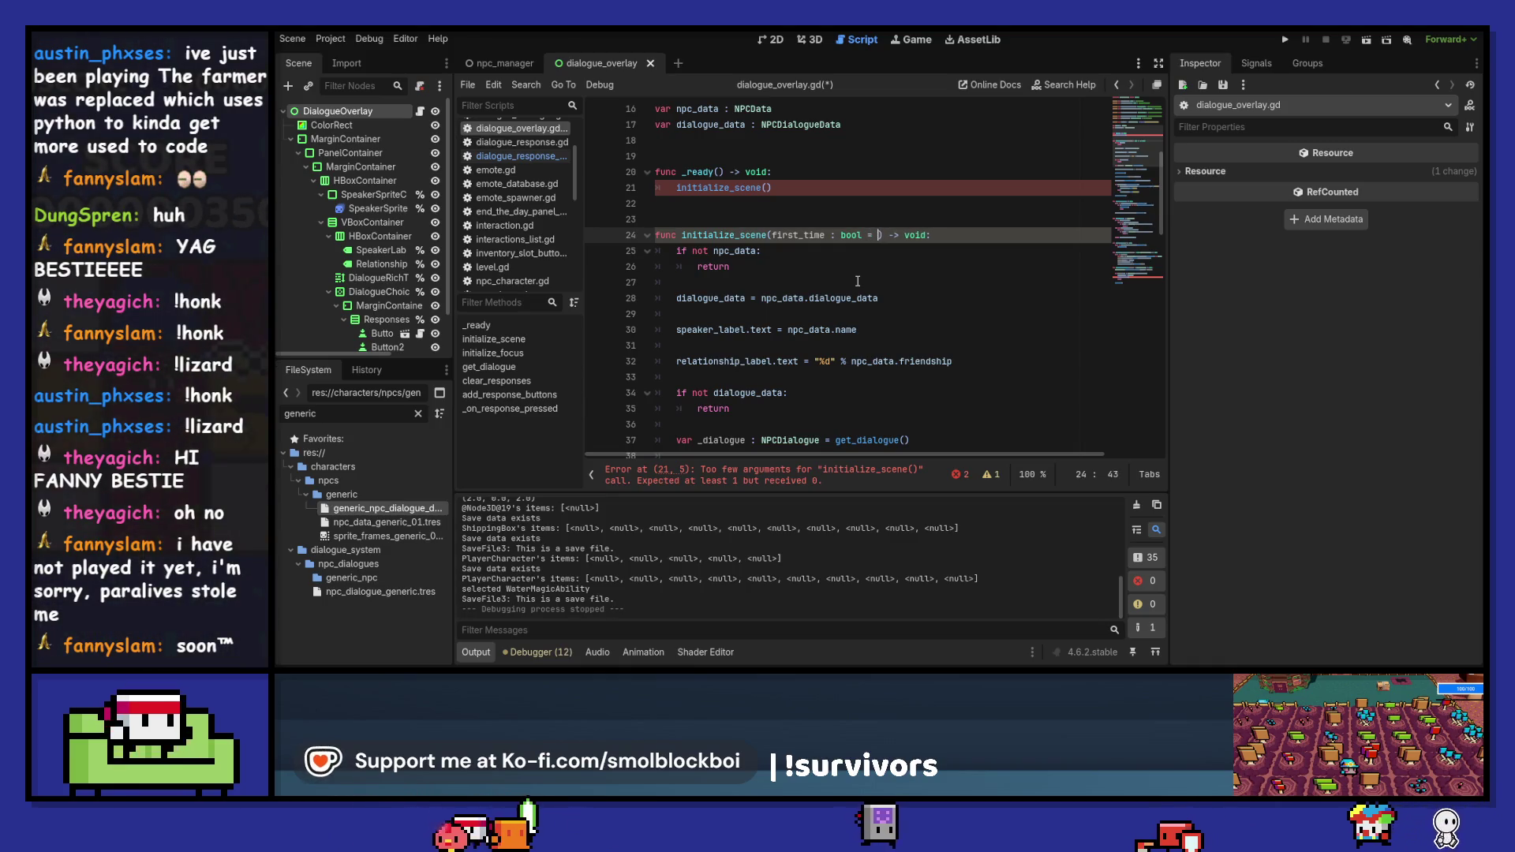
type("= true")
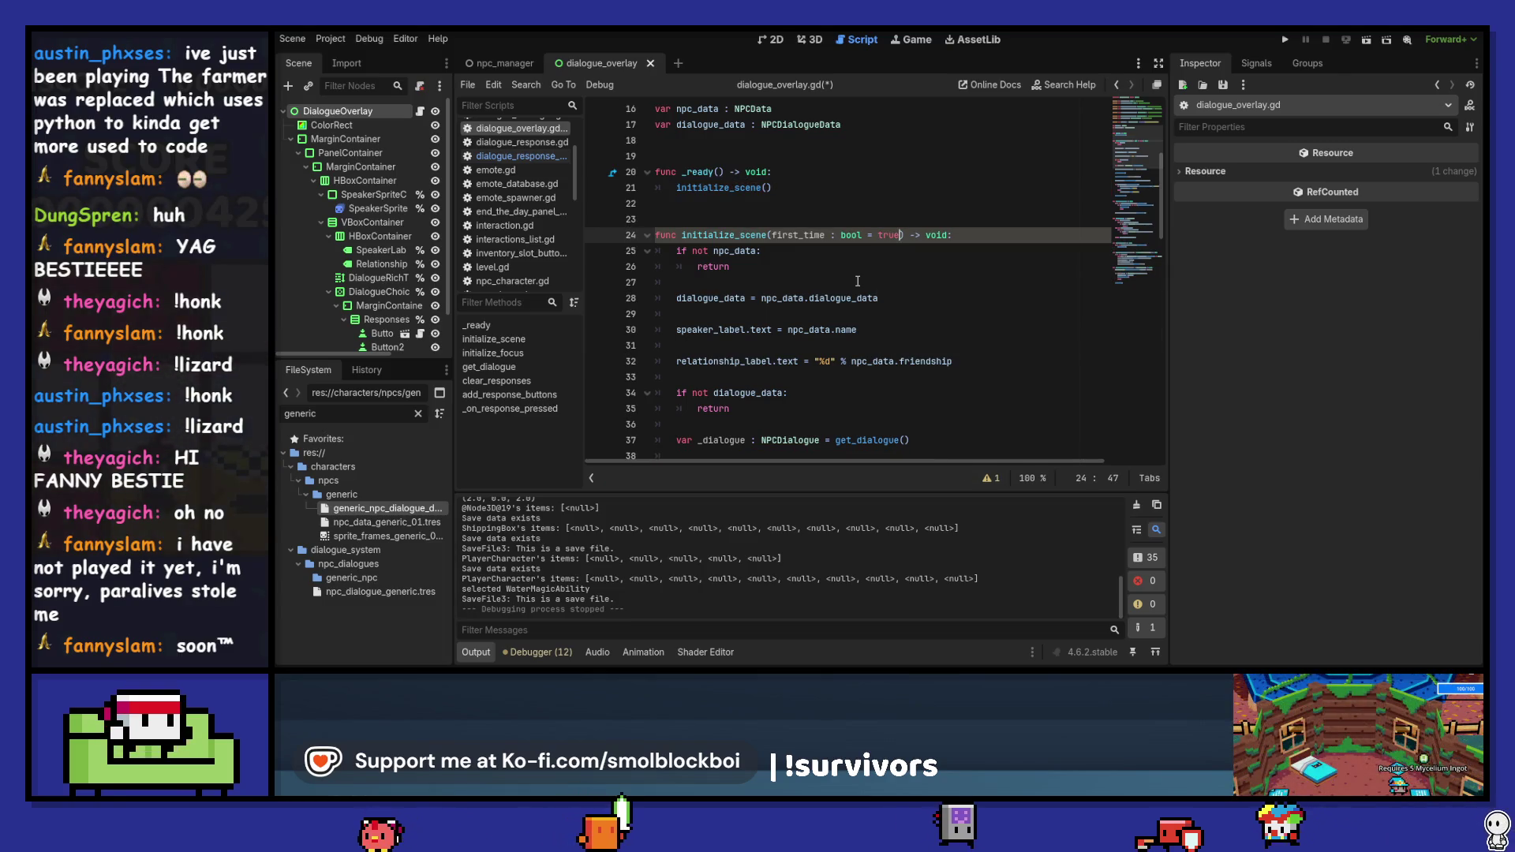
- Make the shop branch call initialize_scene(false), save, and run the game
scroll(789, 230, "down", 20)
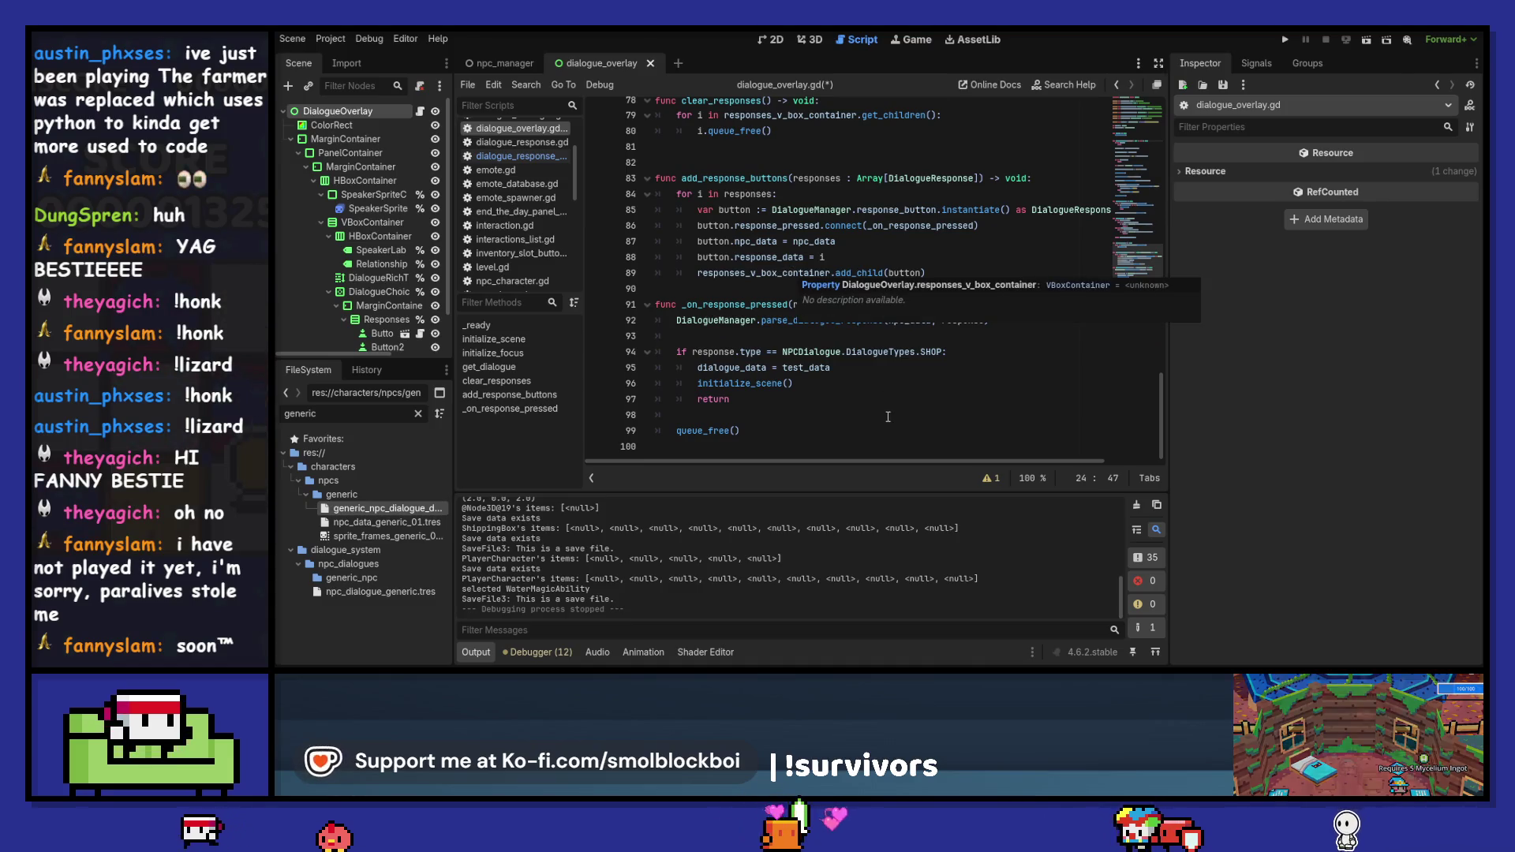
left_click(789, 384)
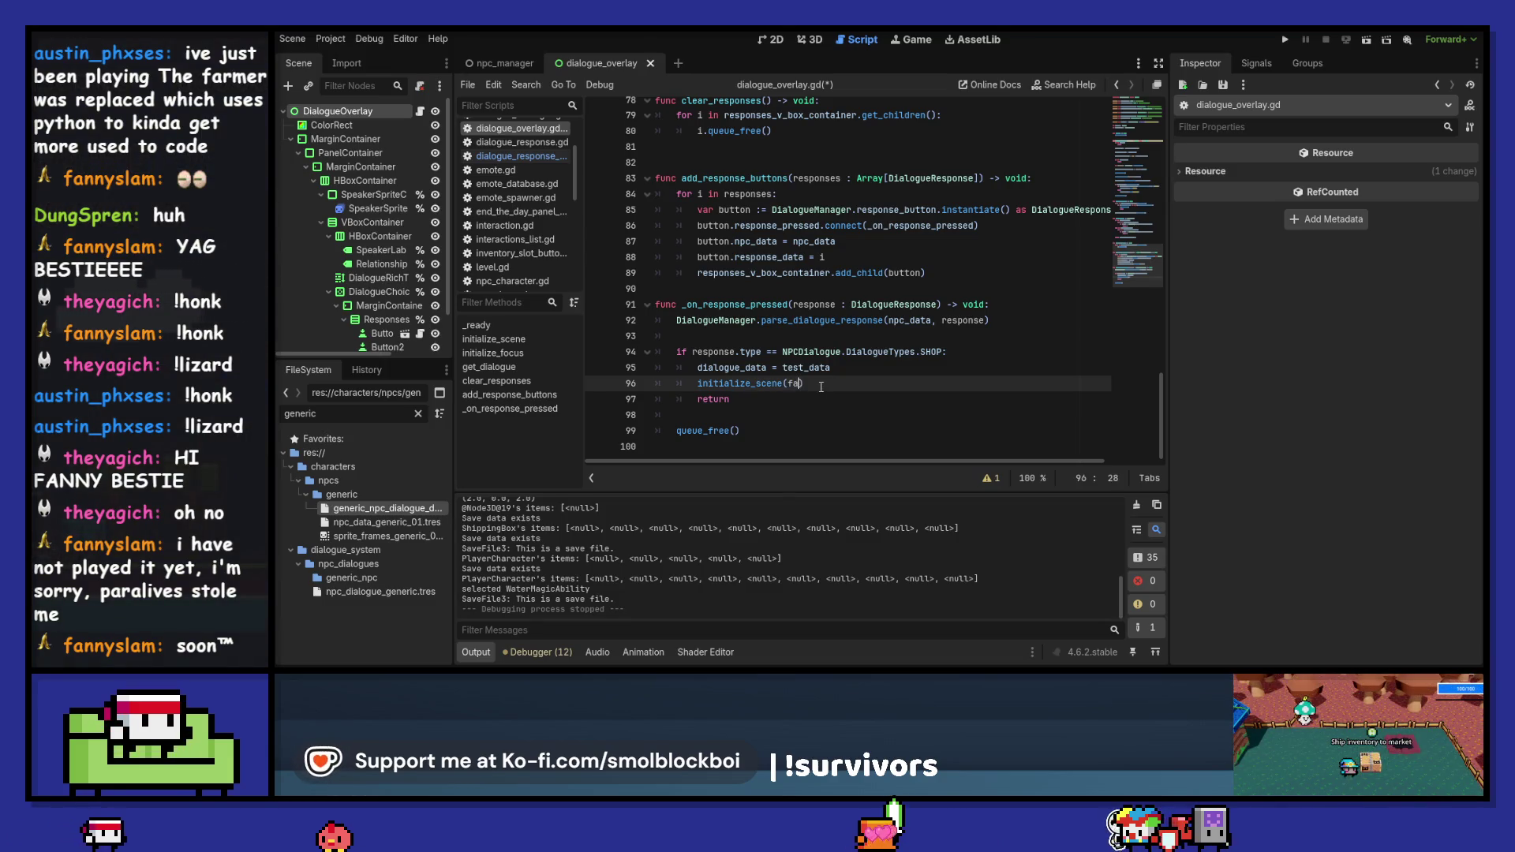
key("ctrl+s")
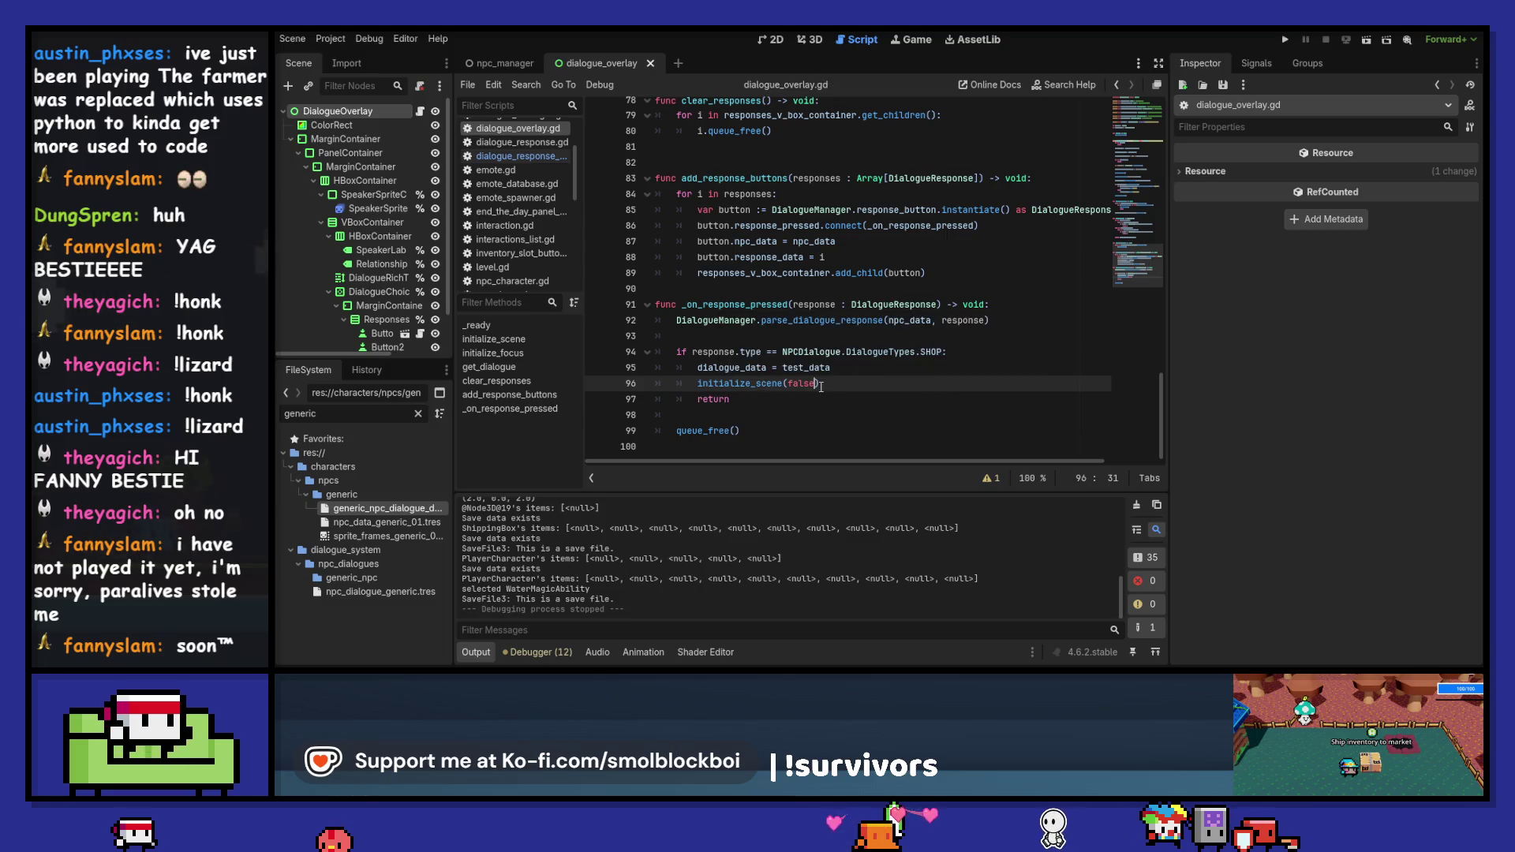
key("F5")
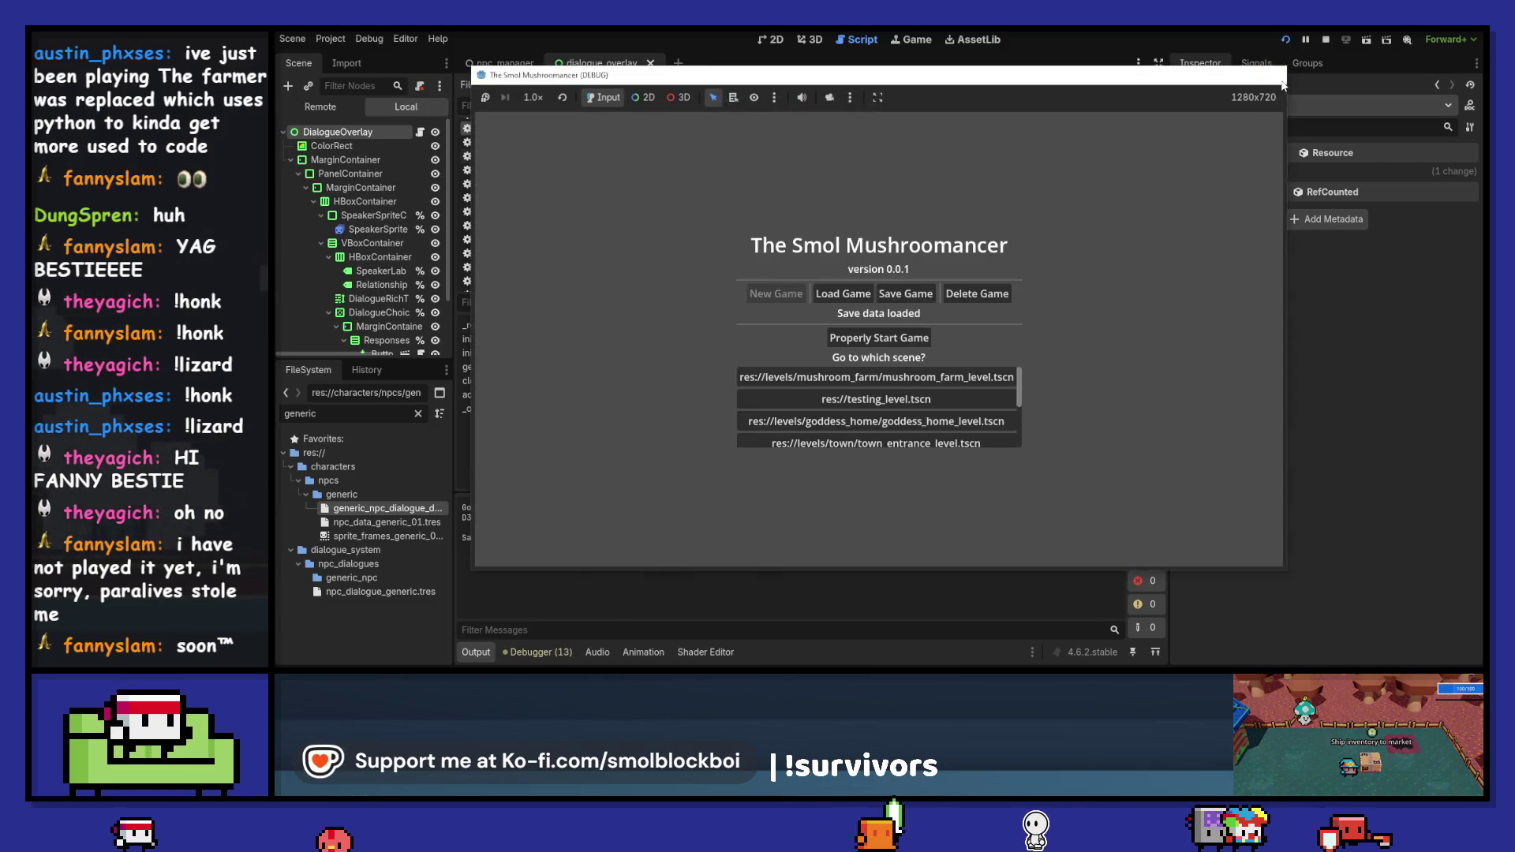
left_click(1283, 79)
scroll(826, 339, "up", 10)
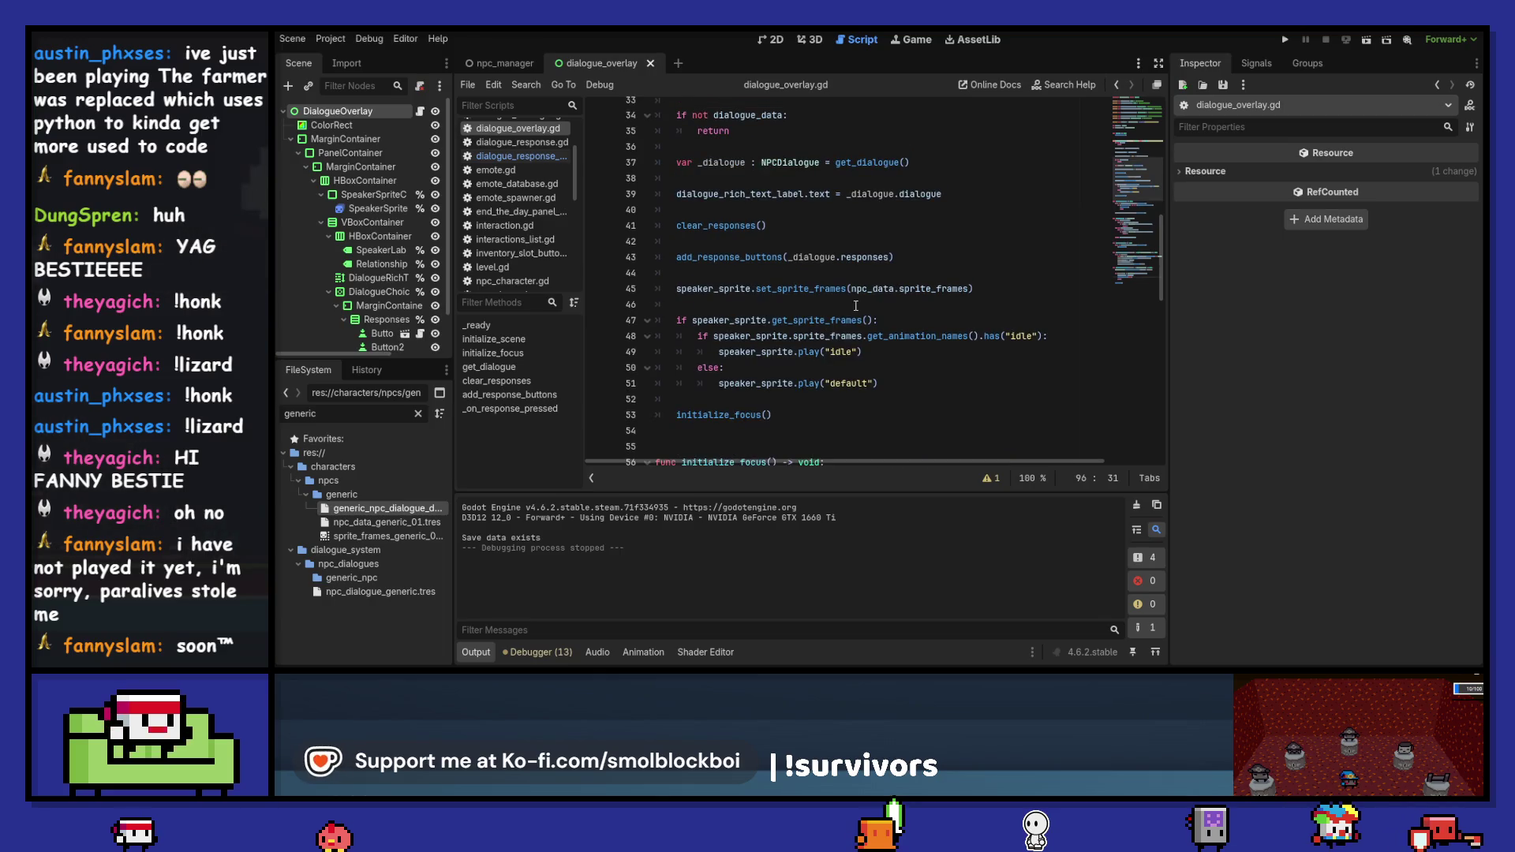
scroll(866, 253, "up", 6)
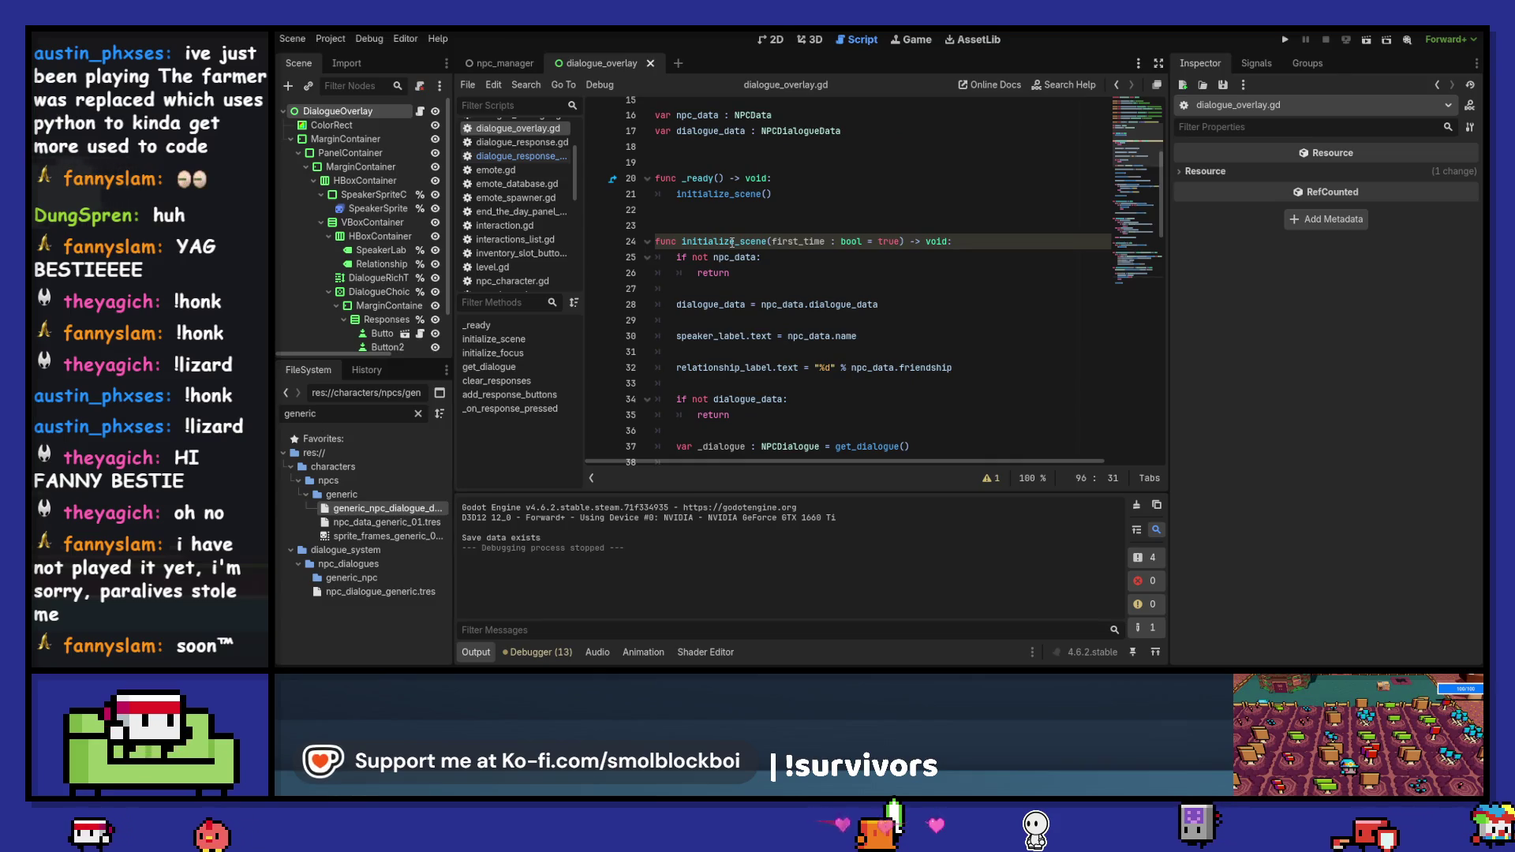
scroll(732, 242, "down", 2)
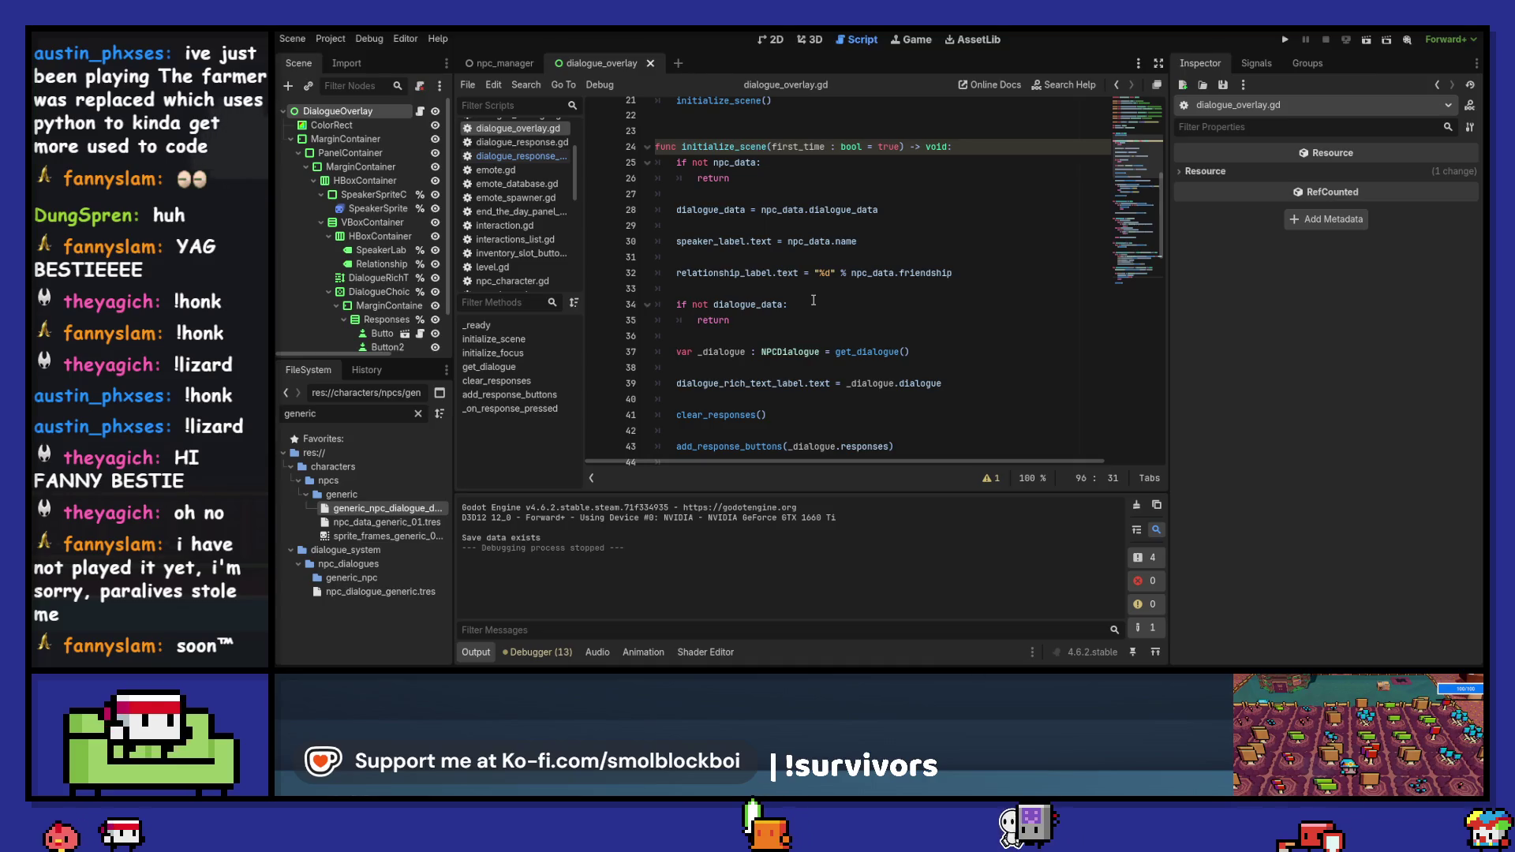
scroll(806, 247, "down", 1)
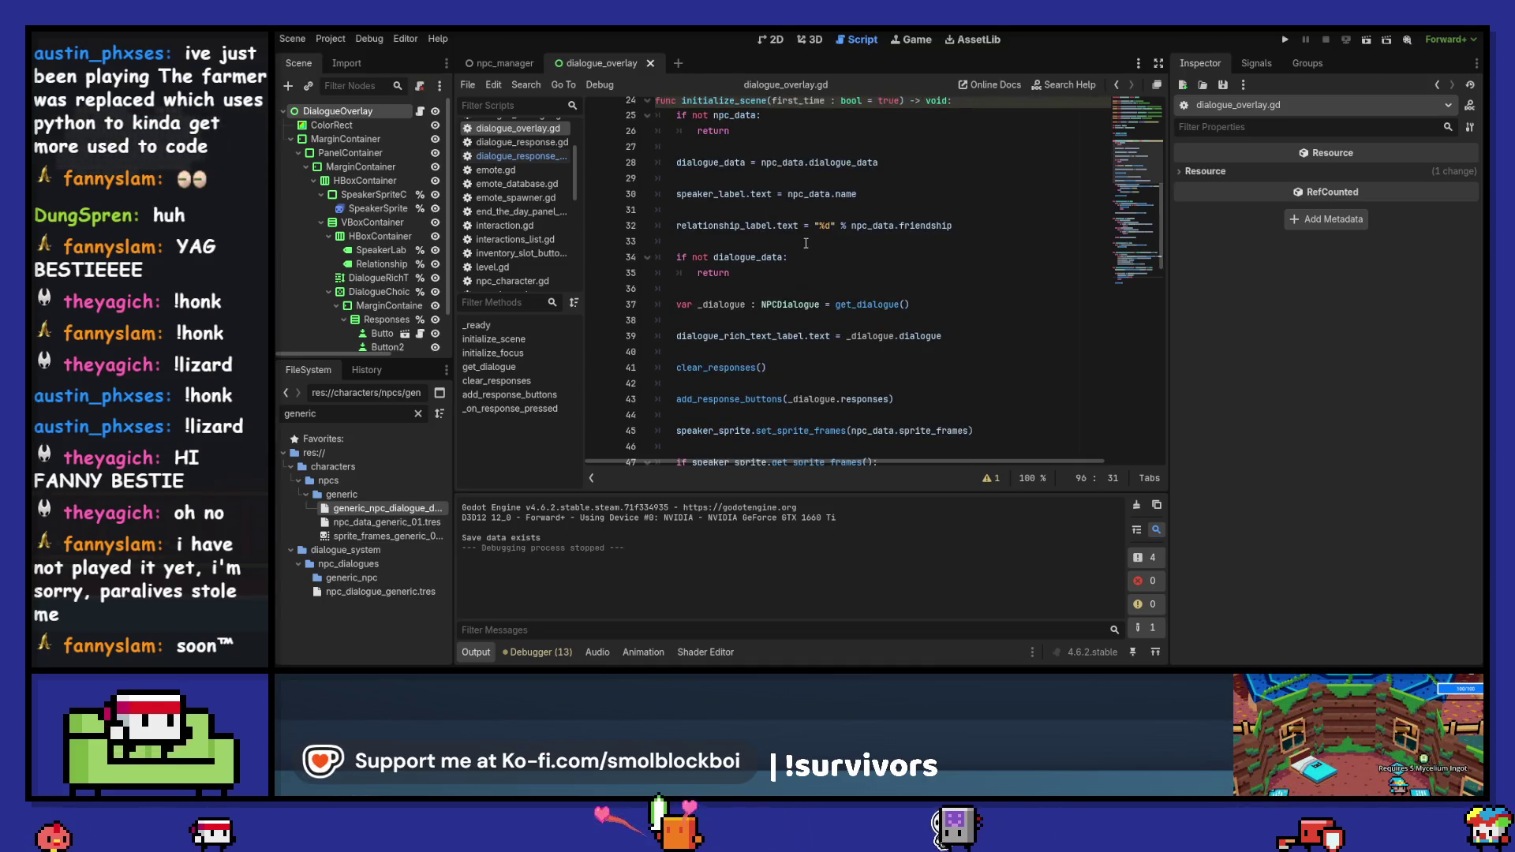
scroll(815, 343, "down", 1)
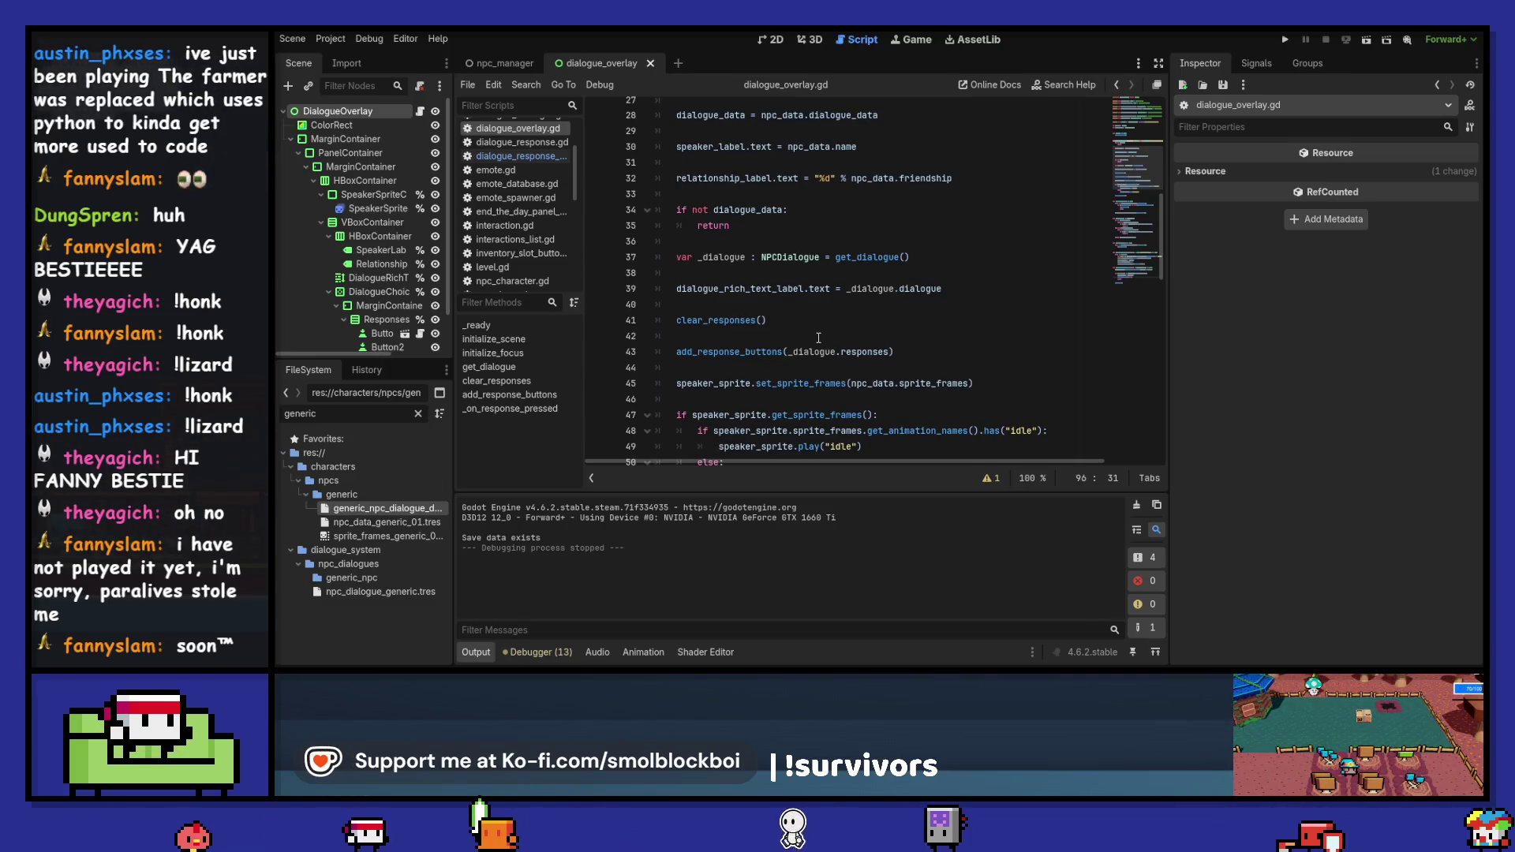
scroll(818, 338, "down", 1)
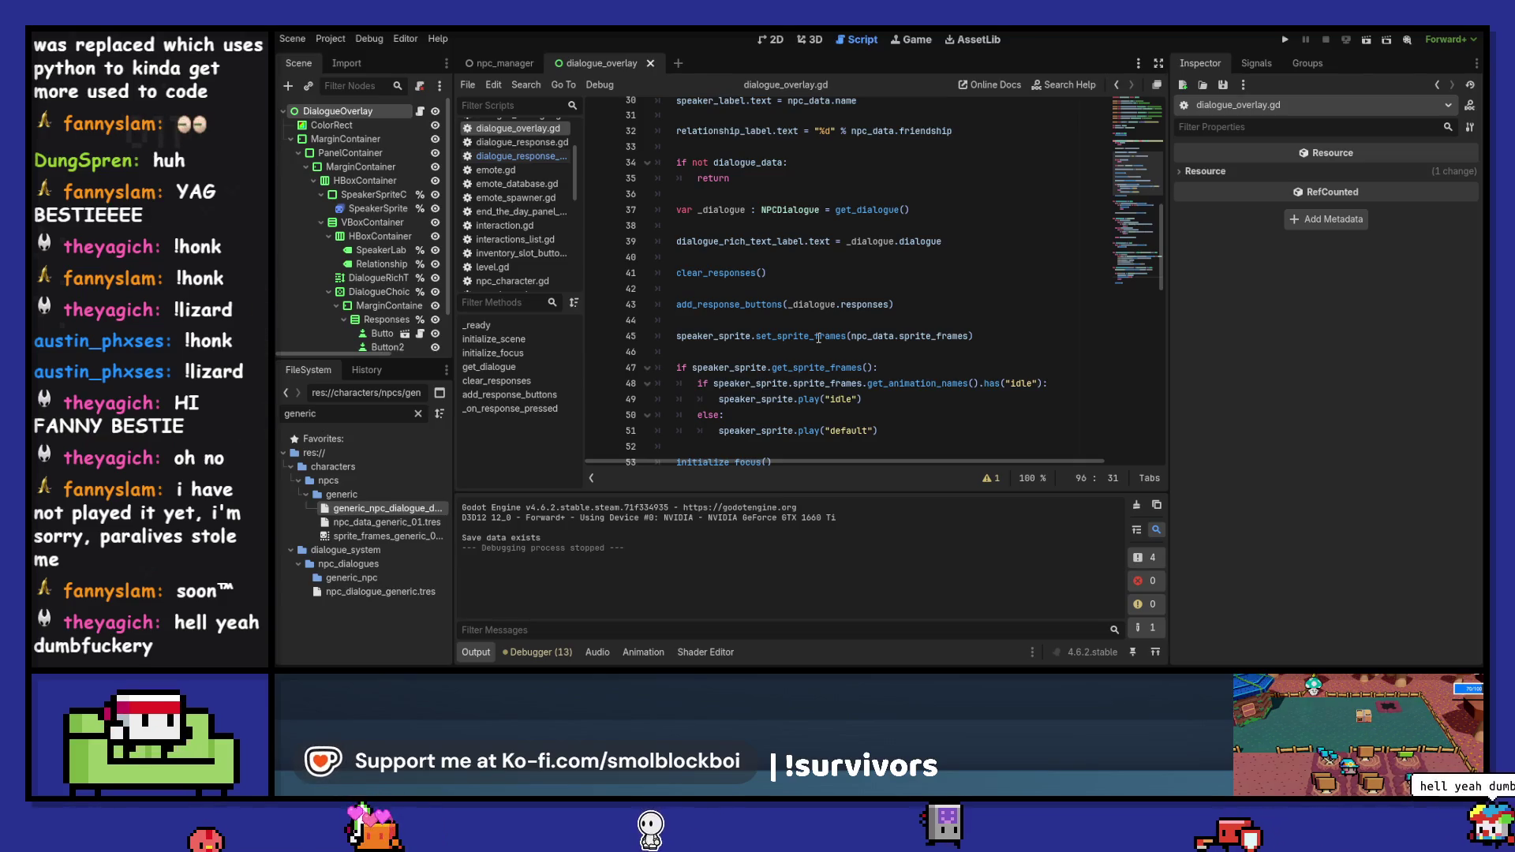
scroll(818, 335, "up", 3)
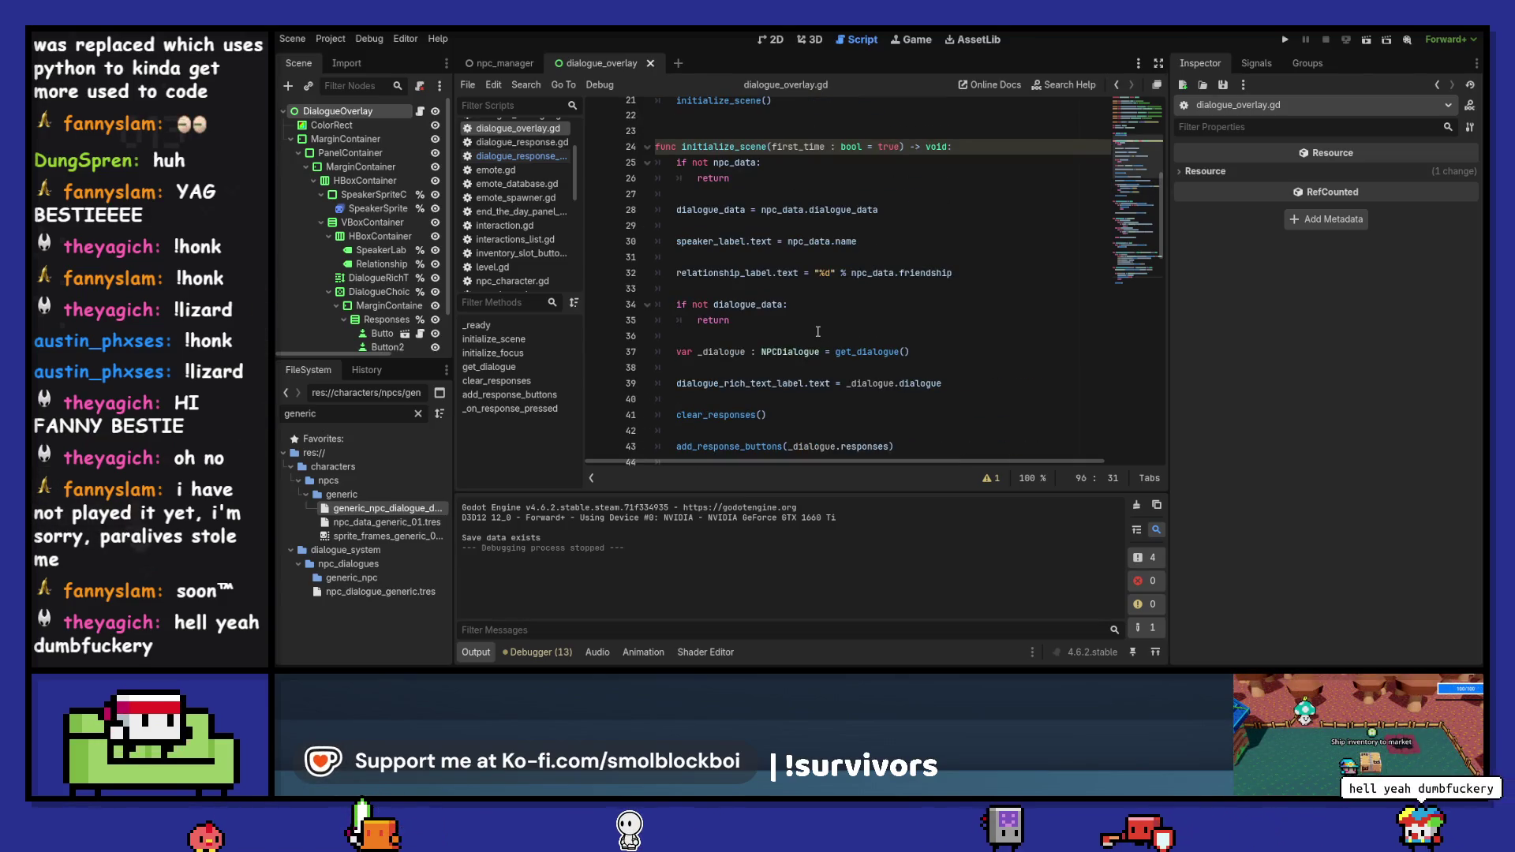
- Add 'if first_time:' above the dialogue_data assignment, indent it beneath, save, and run
left_click(803, 194)
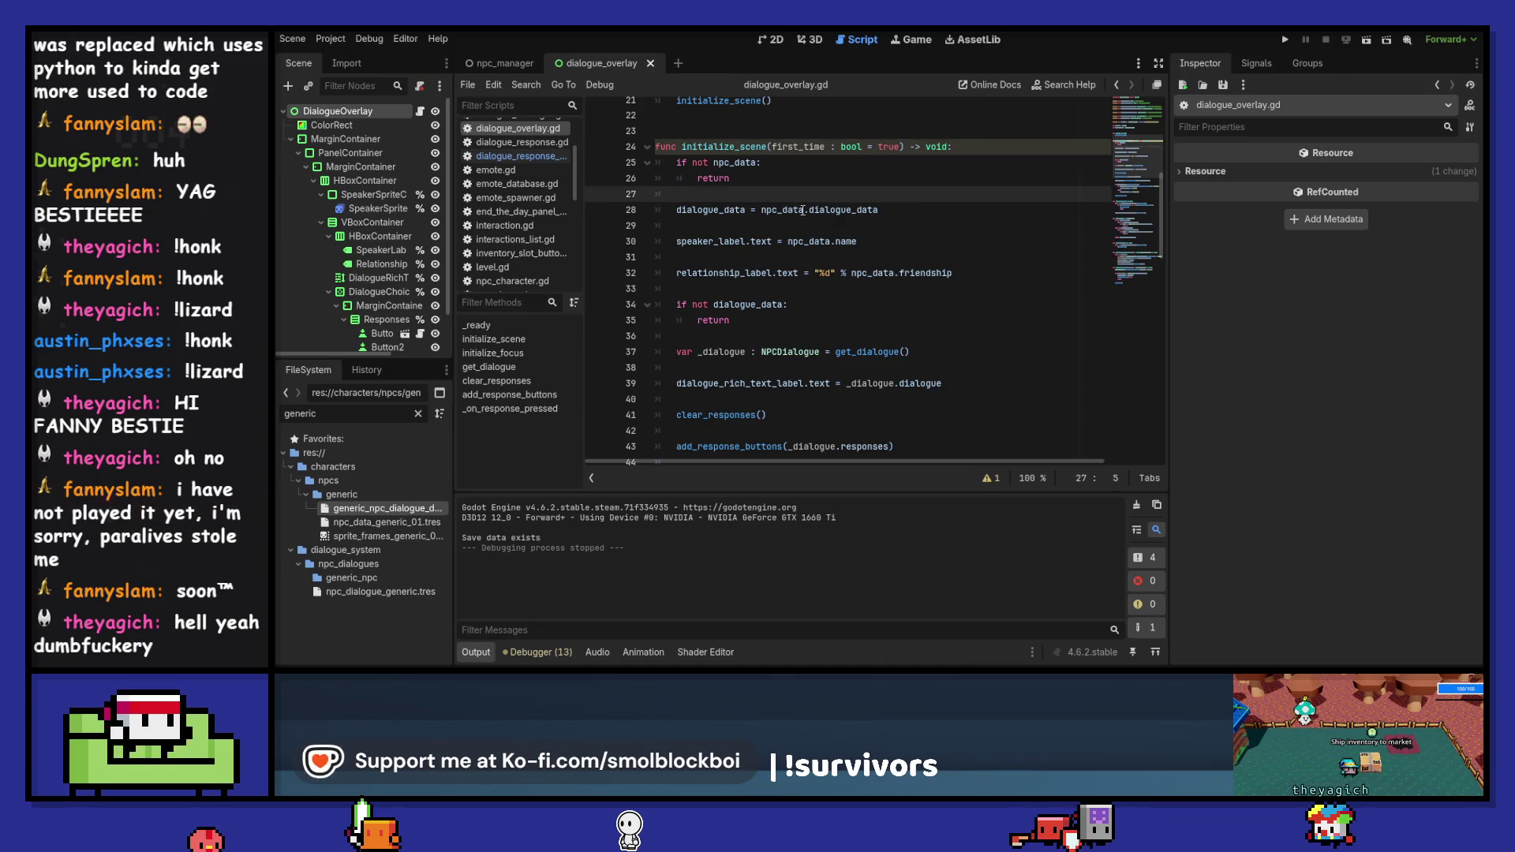
key("Return")
type("if not")
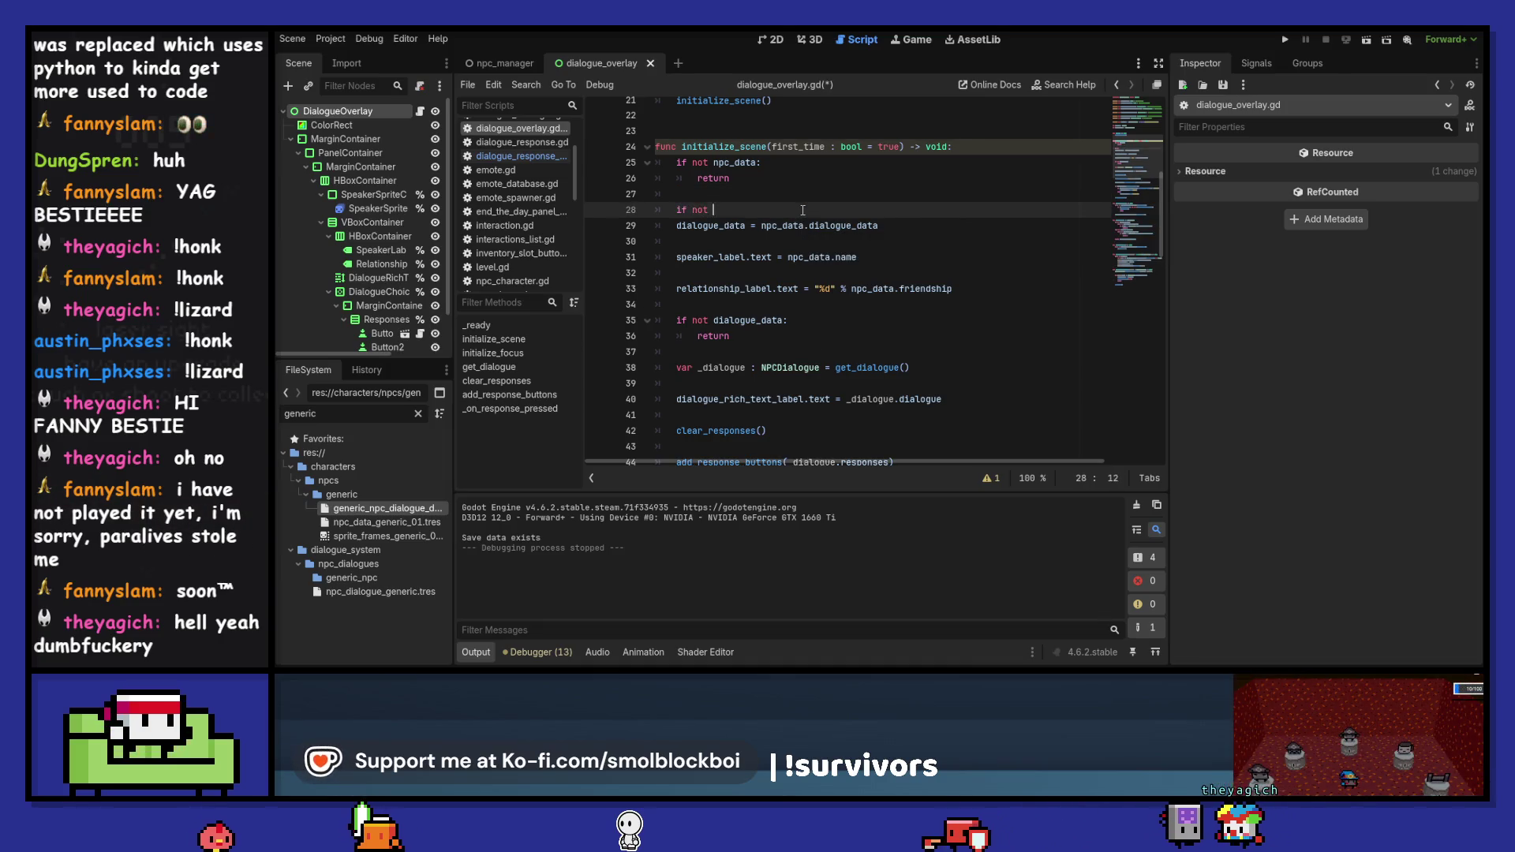
key("BackSpace")
key("BackSpace")
key("BackSpace")
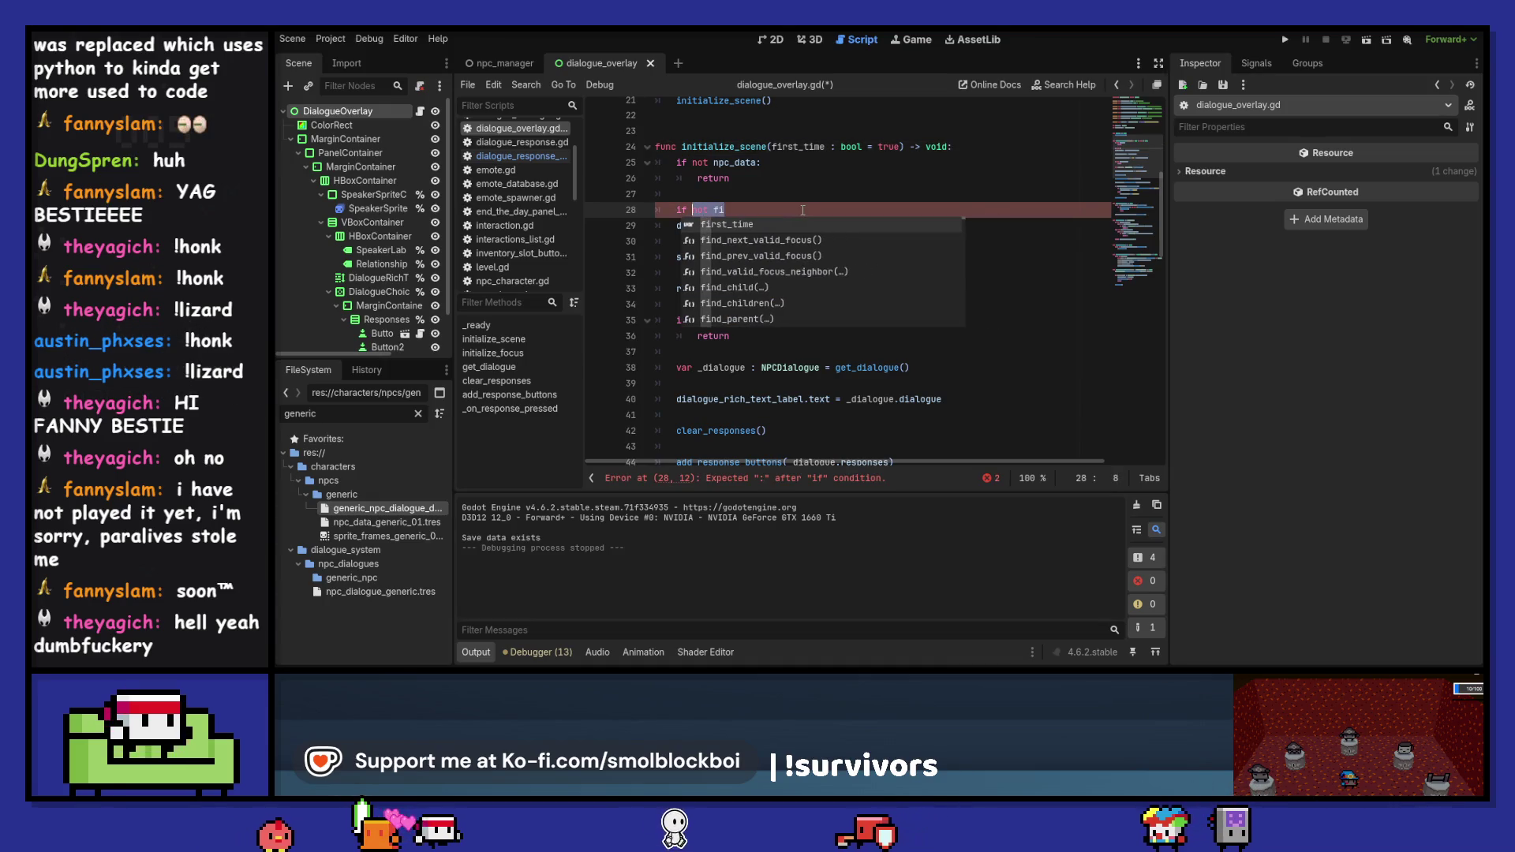
type("fi")
key("Return")
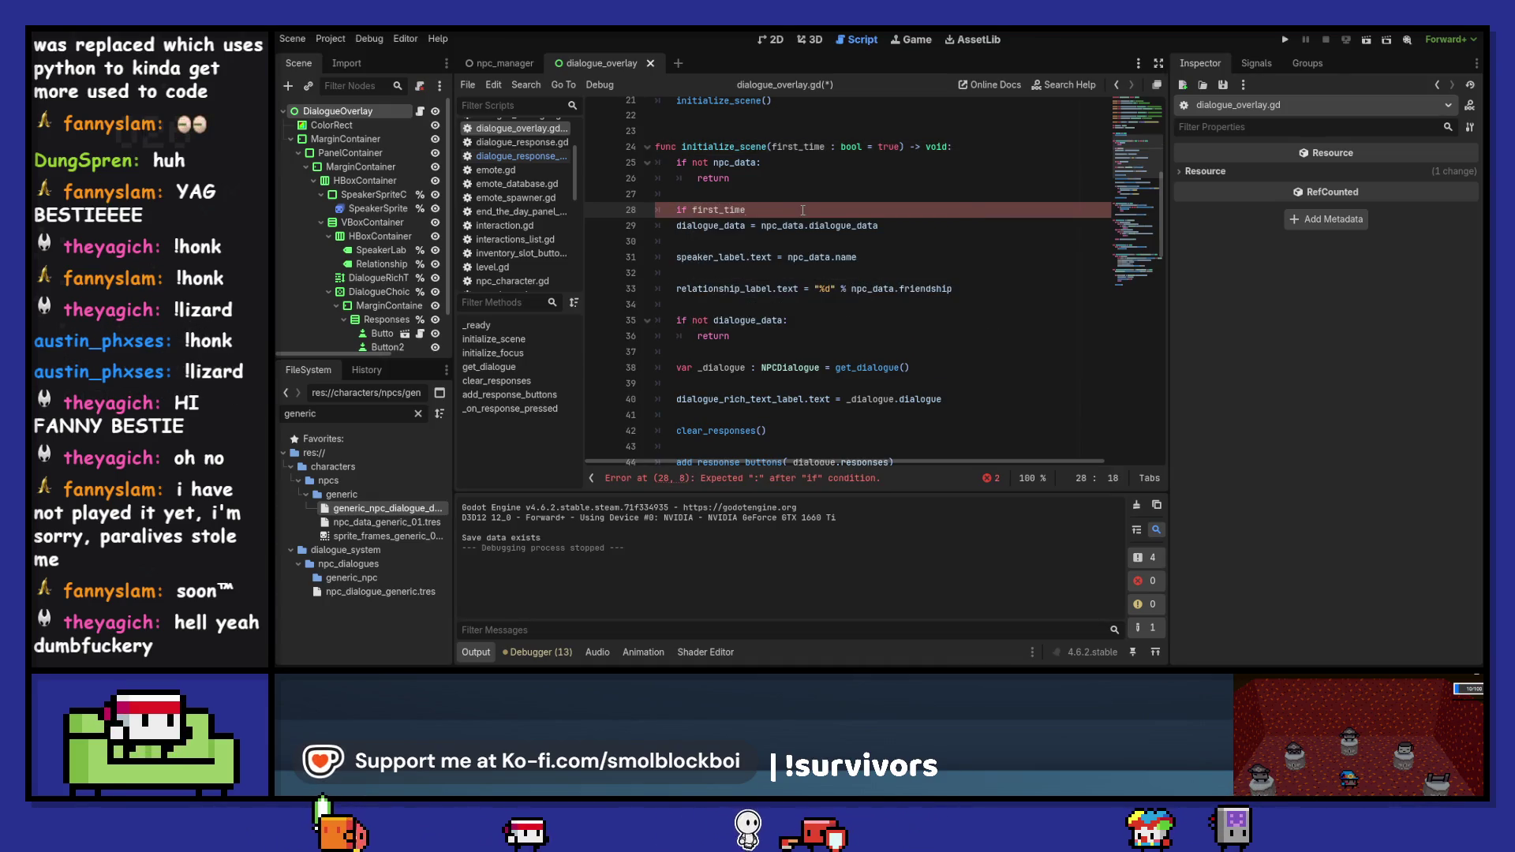
type(":")
key("Down")
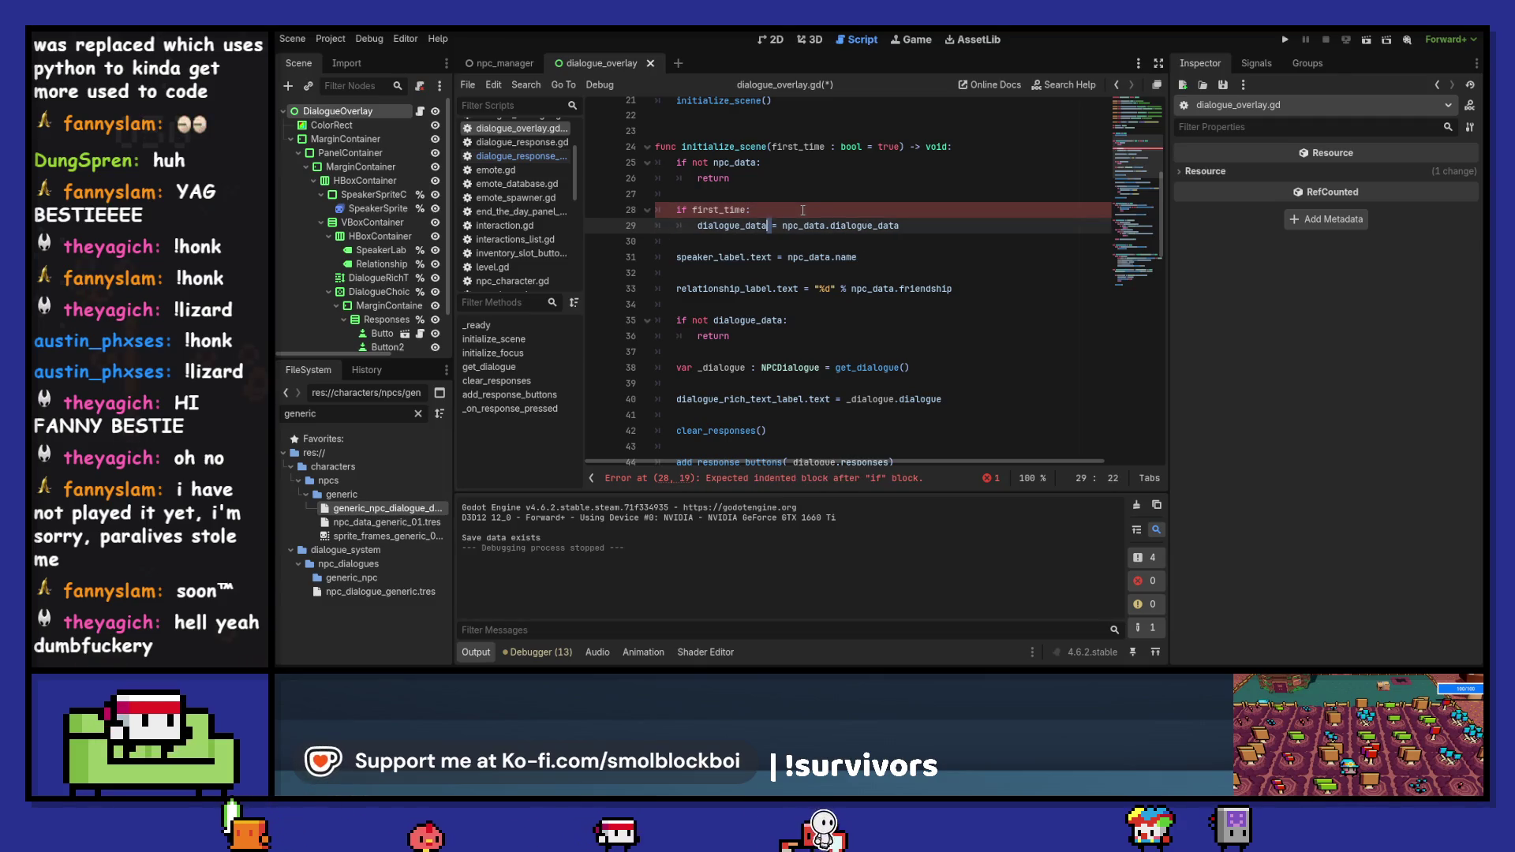
key("Tab")
key("ctrl+s")
key("F5")
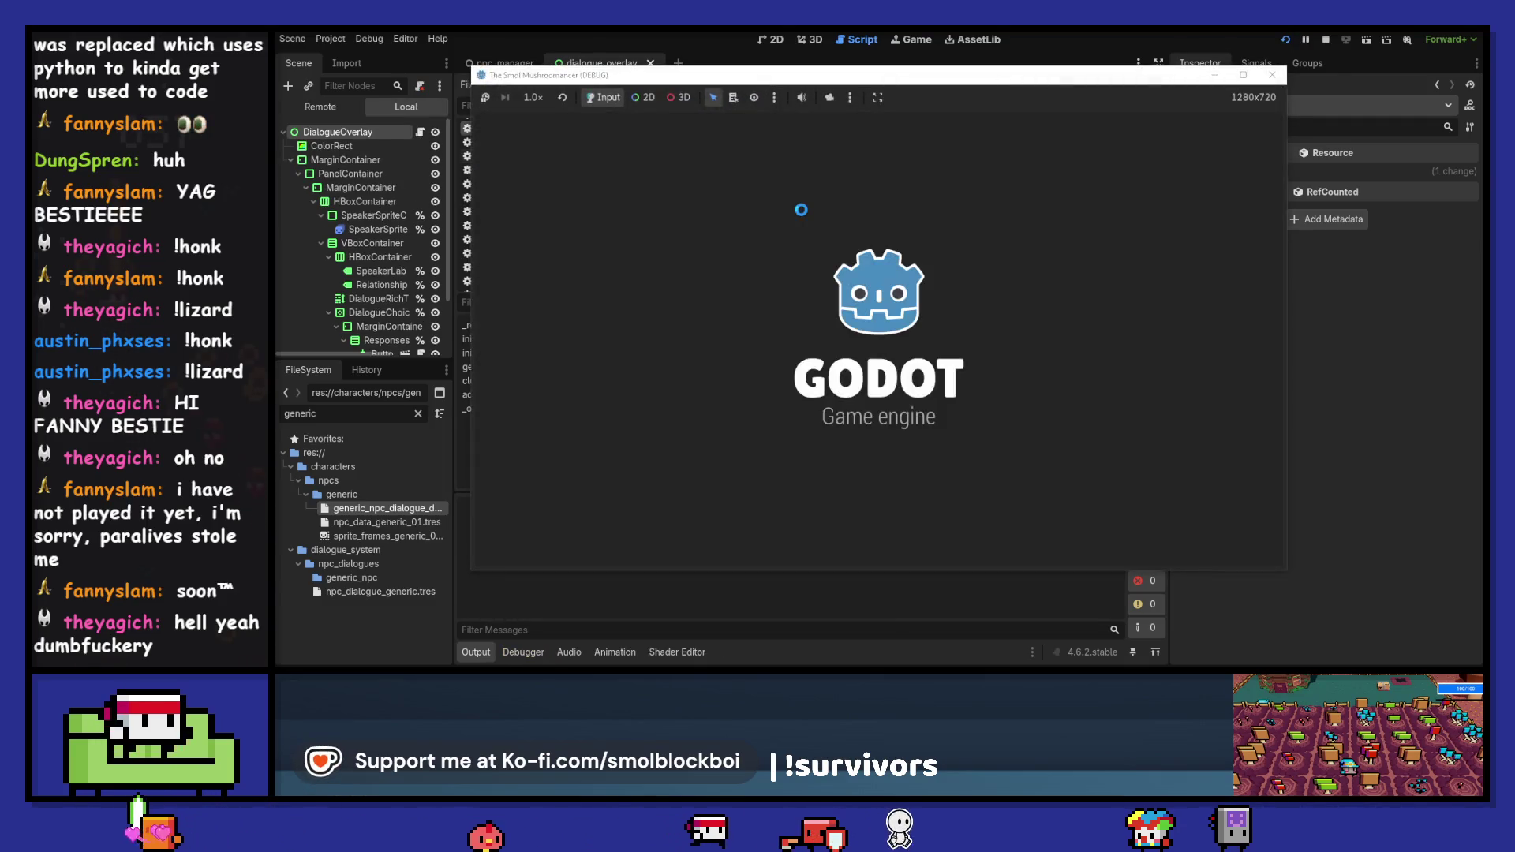
- In the mushroom farm level, talk to the Dumpster twice, ending with Goodbye, then stop the game
left_click(932, 378)
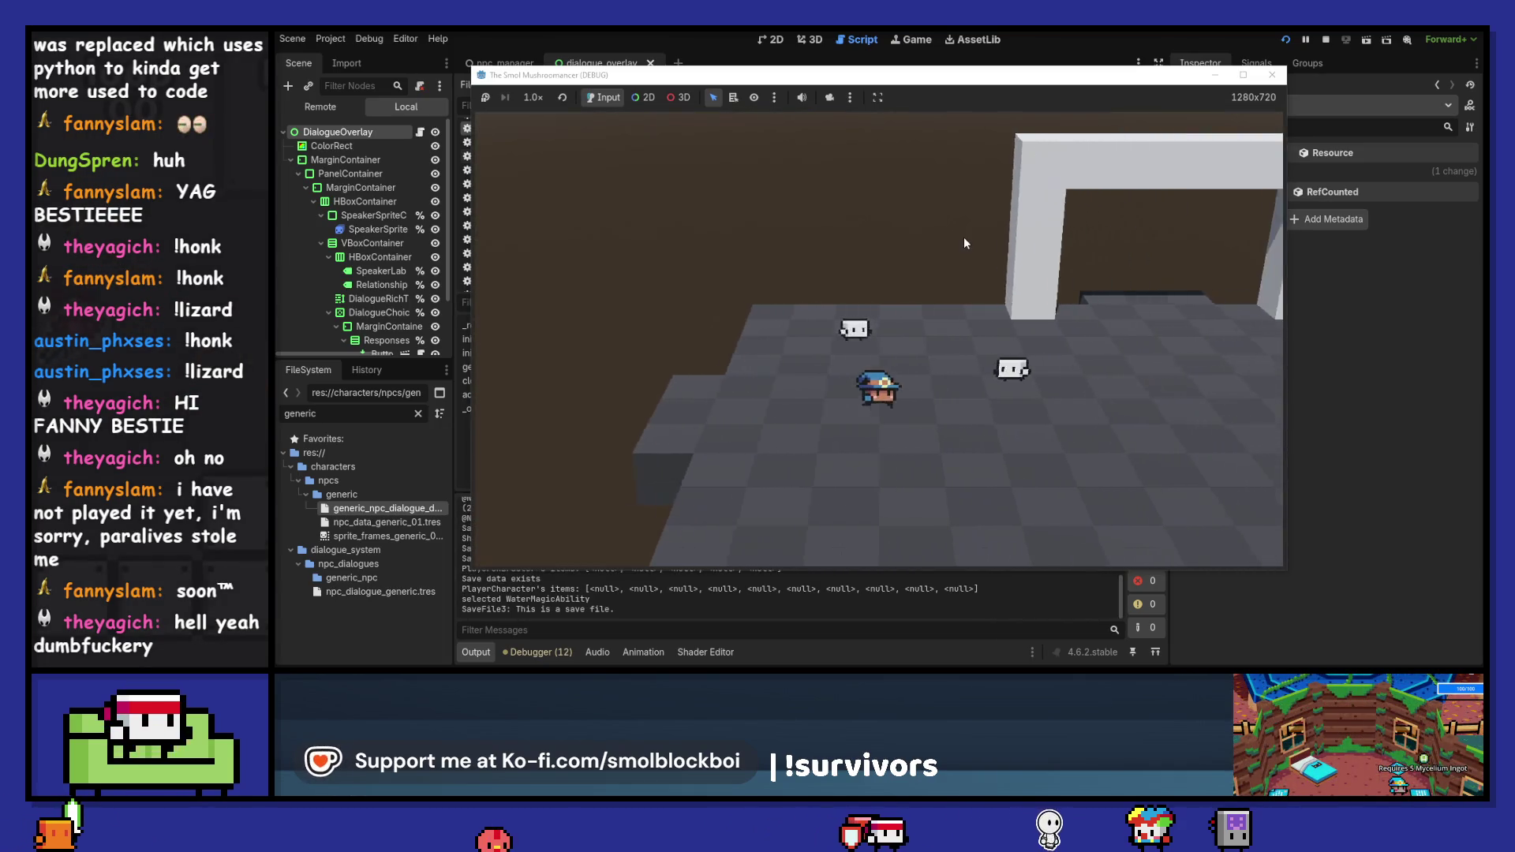
key("e")
left_click(949, 316)
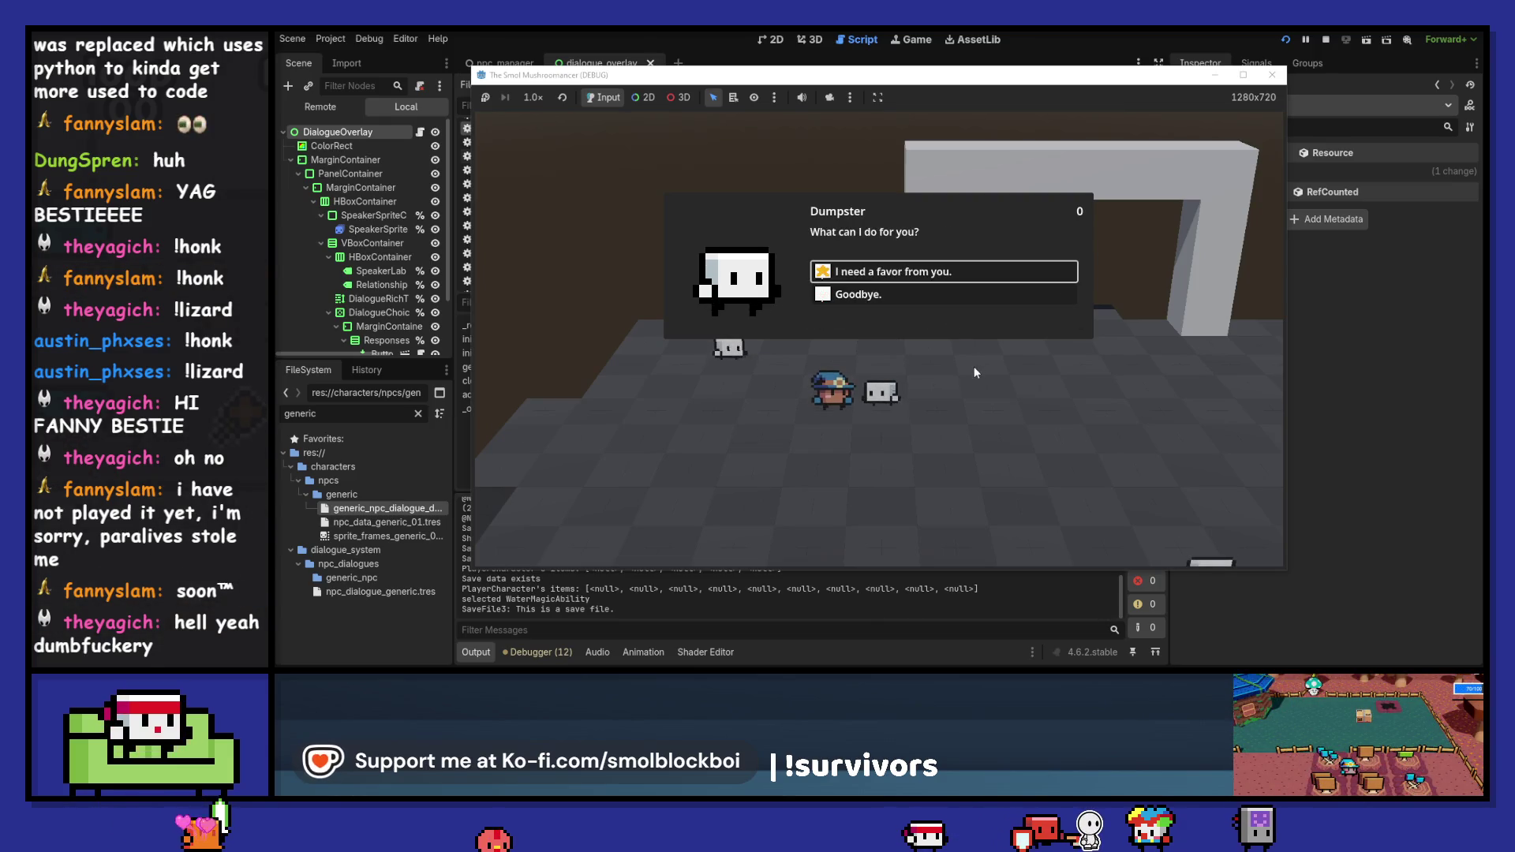
left_click(964, 297)
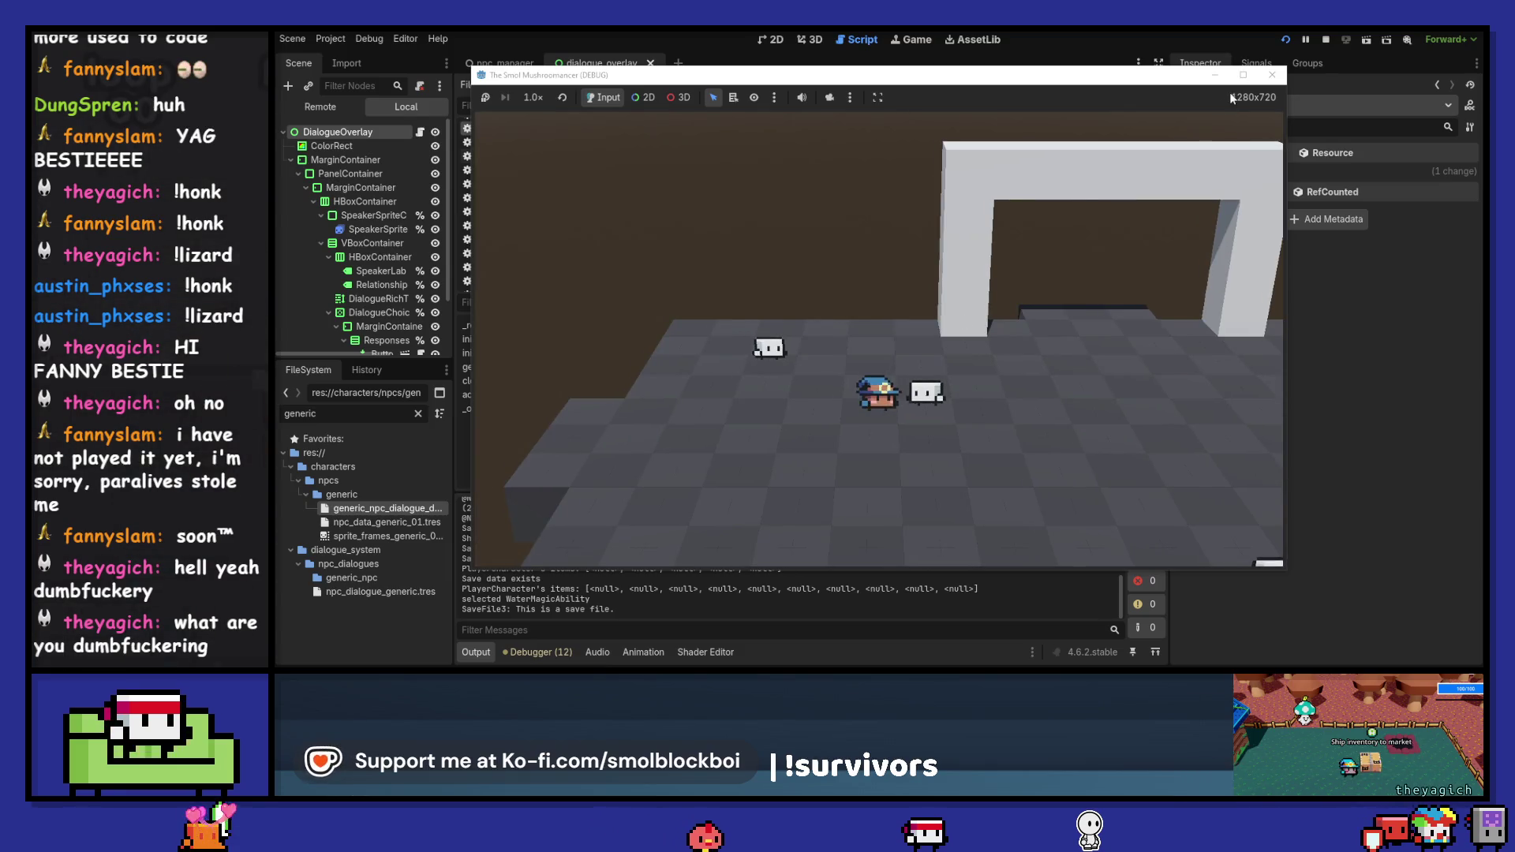
key("e")
left_click(947, 317)
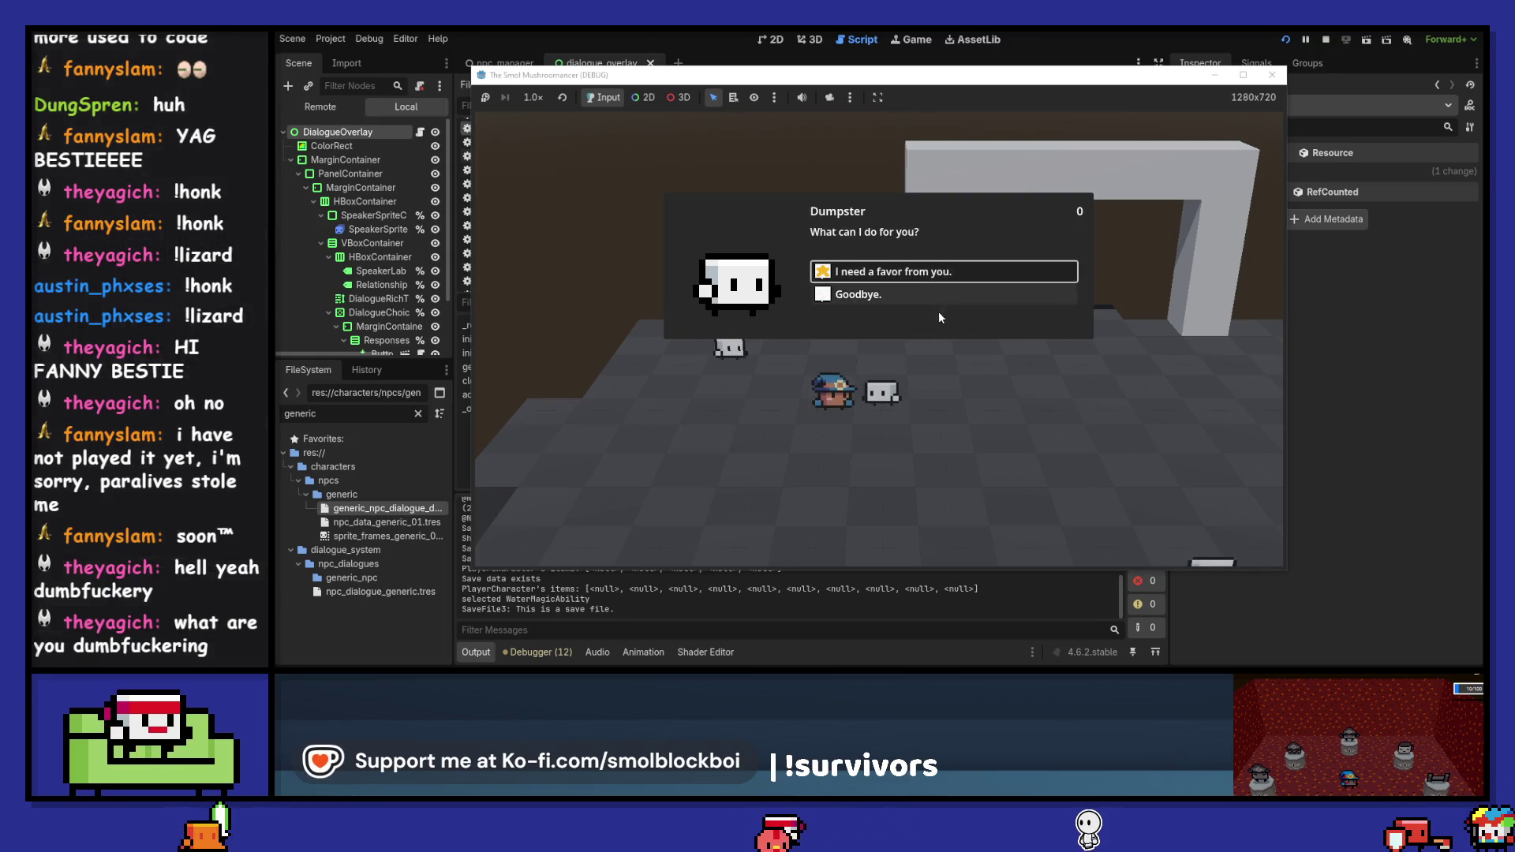
left_click(912, 295)
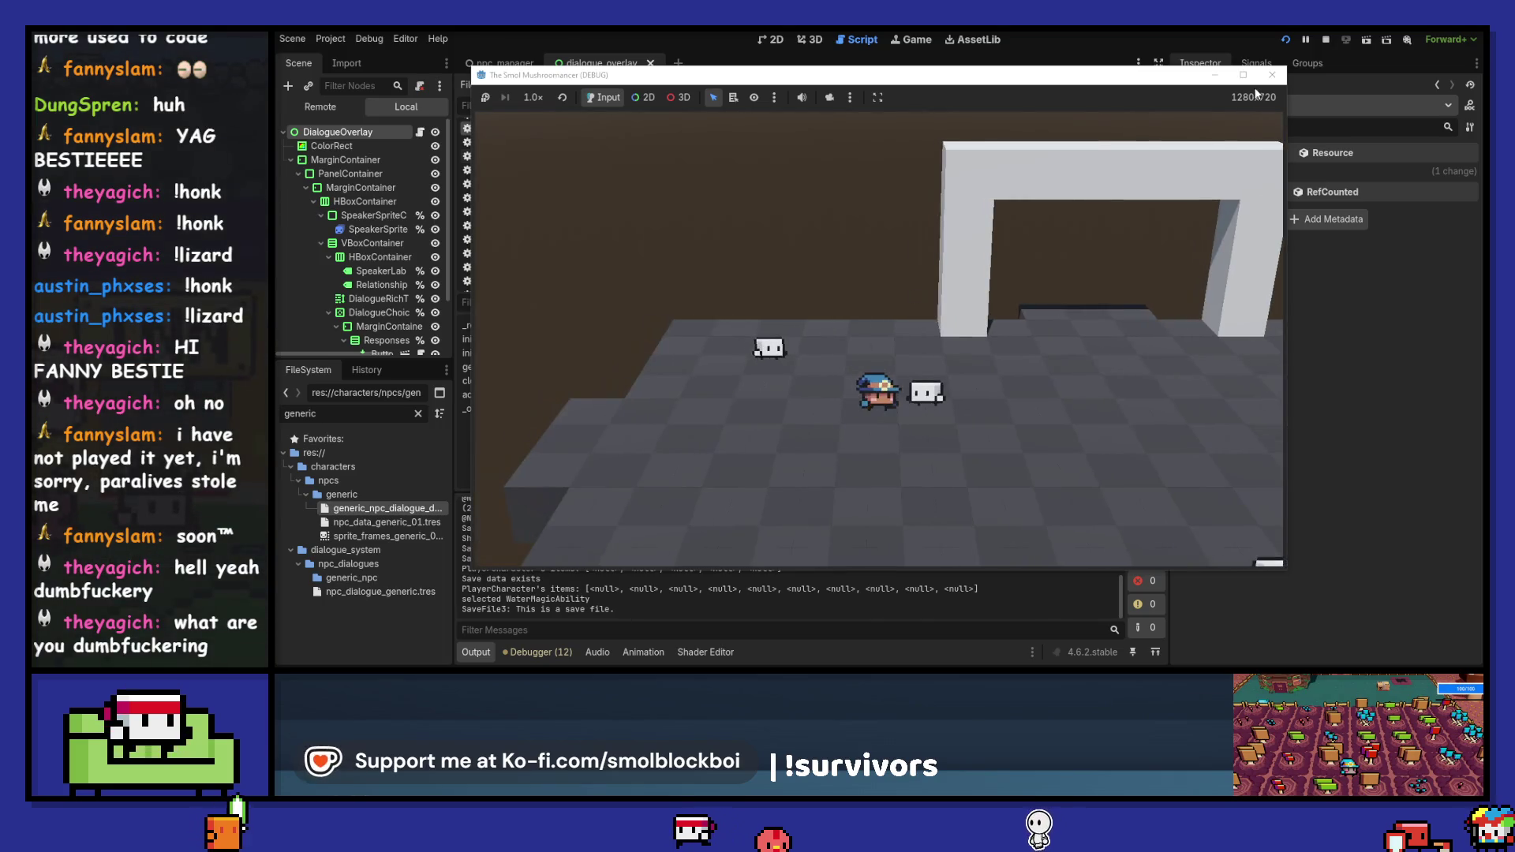
key("F8")
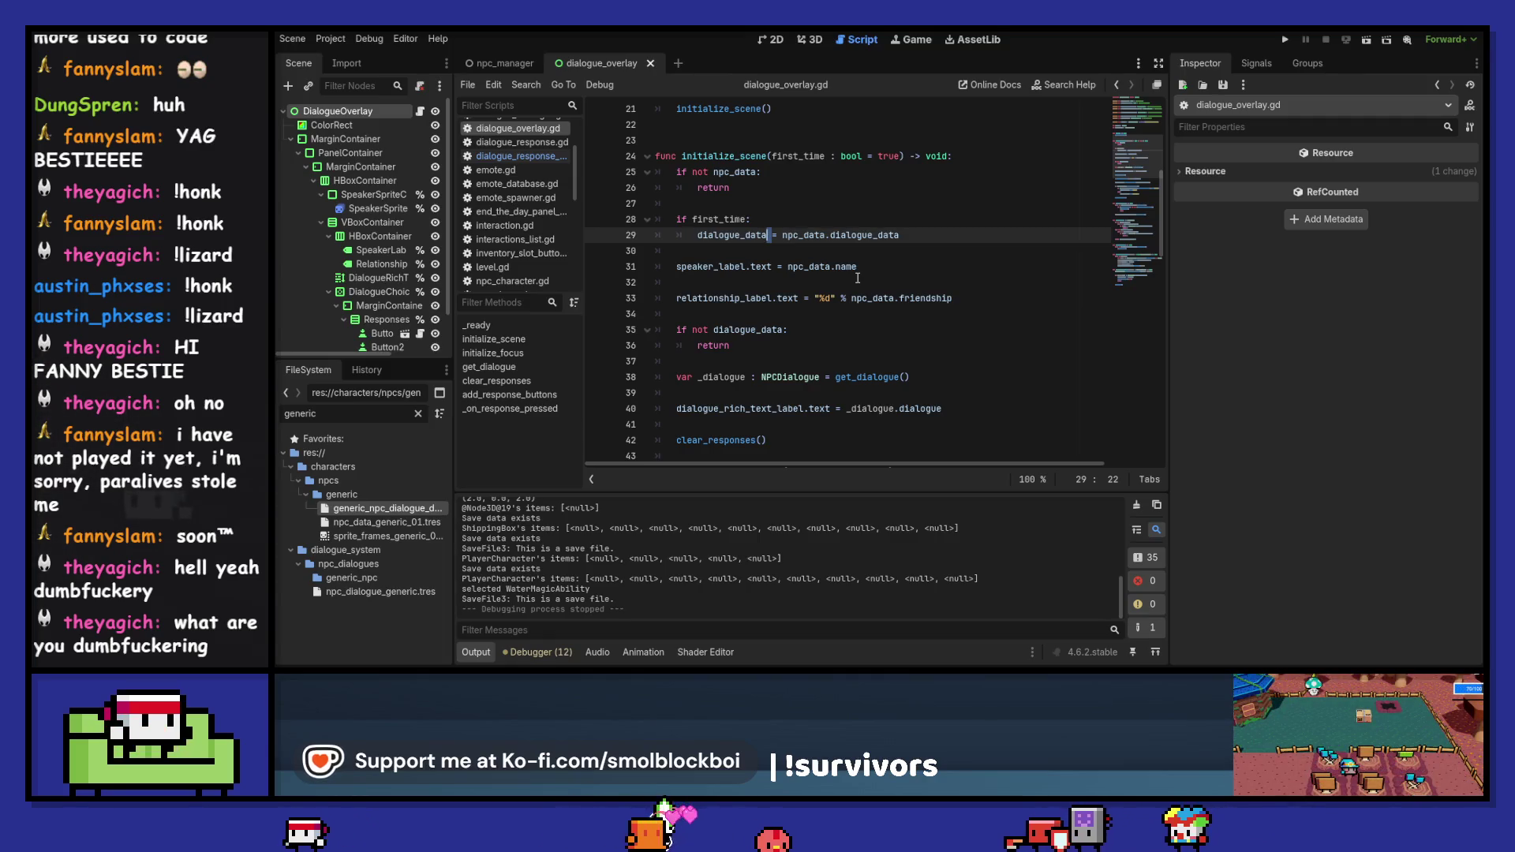
scroll(828, 206, "up", 3)
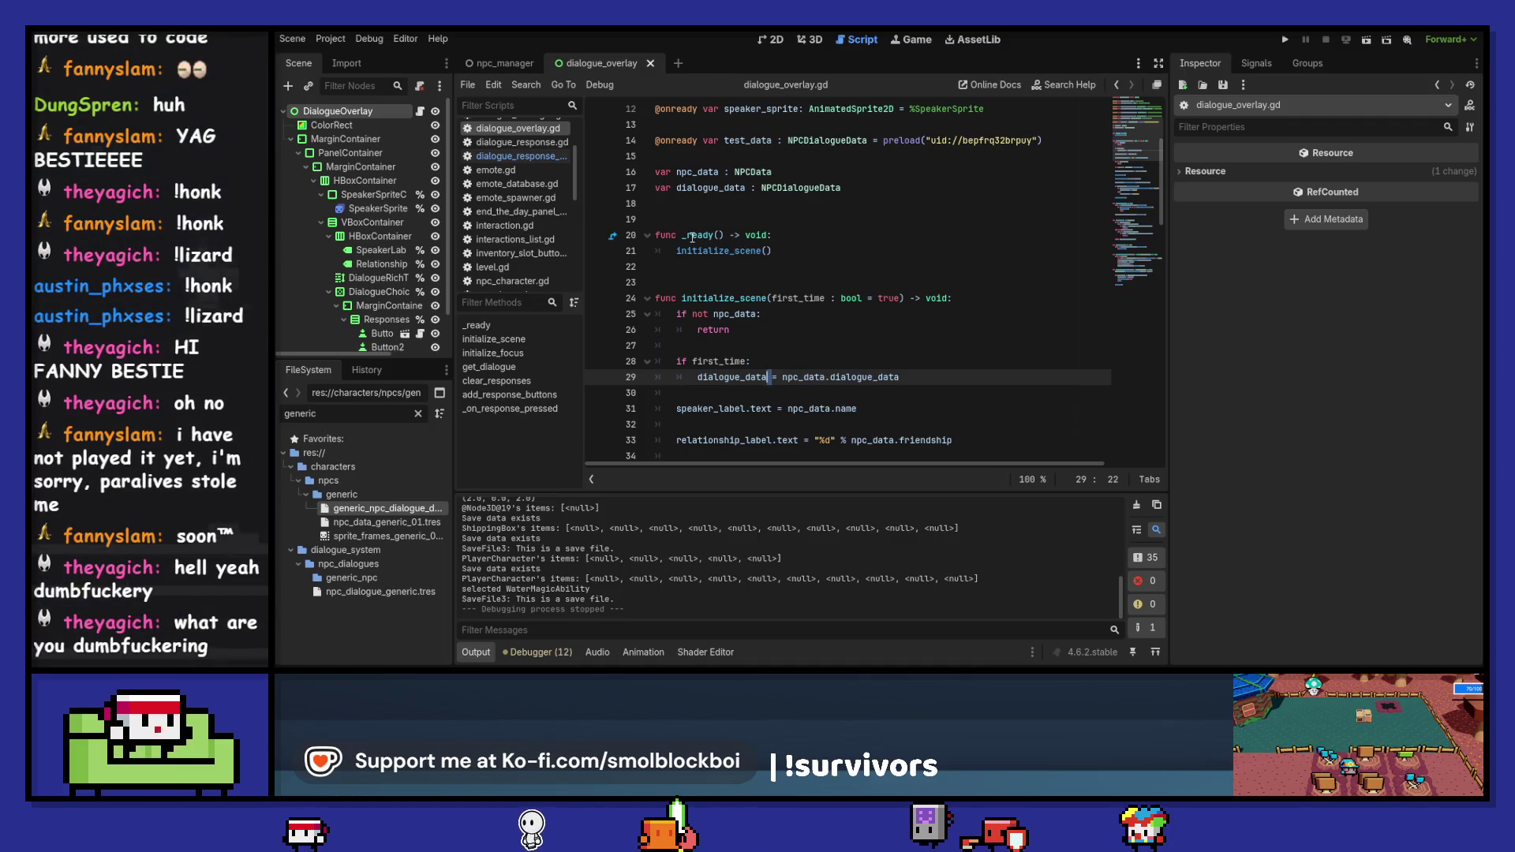
left_click(777, 41)
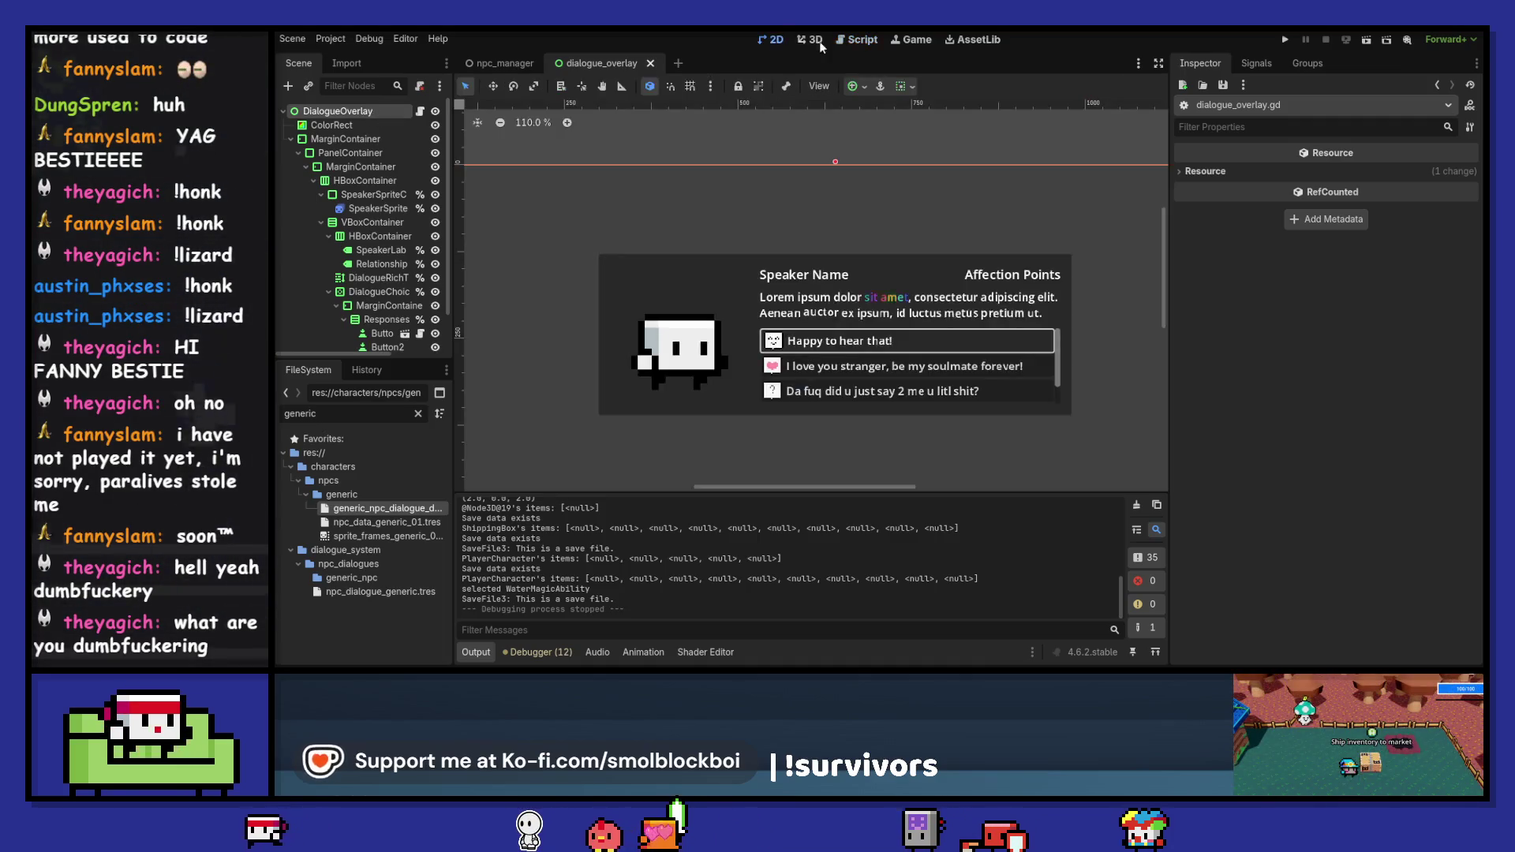
left_click(859, 41)
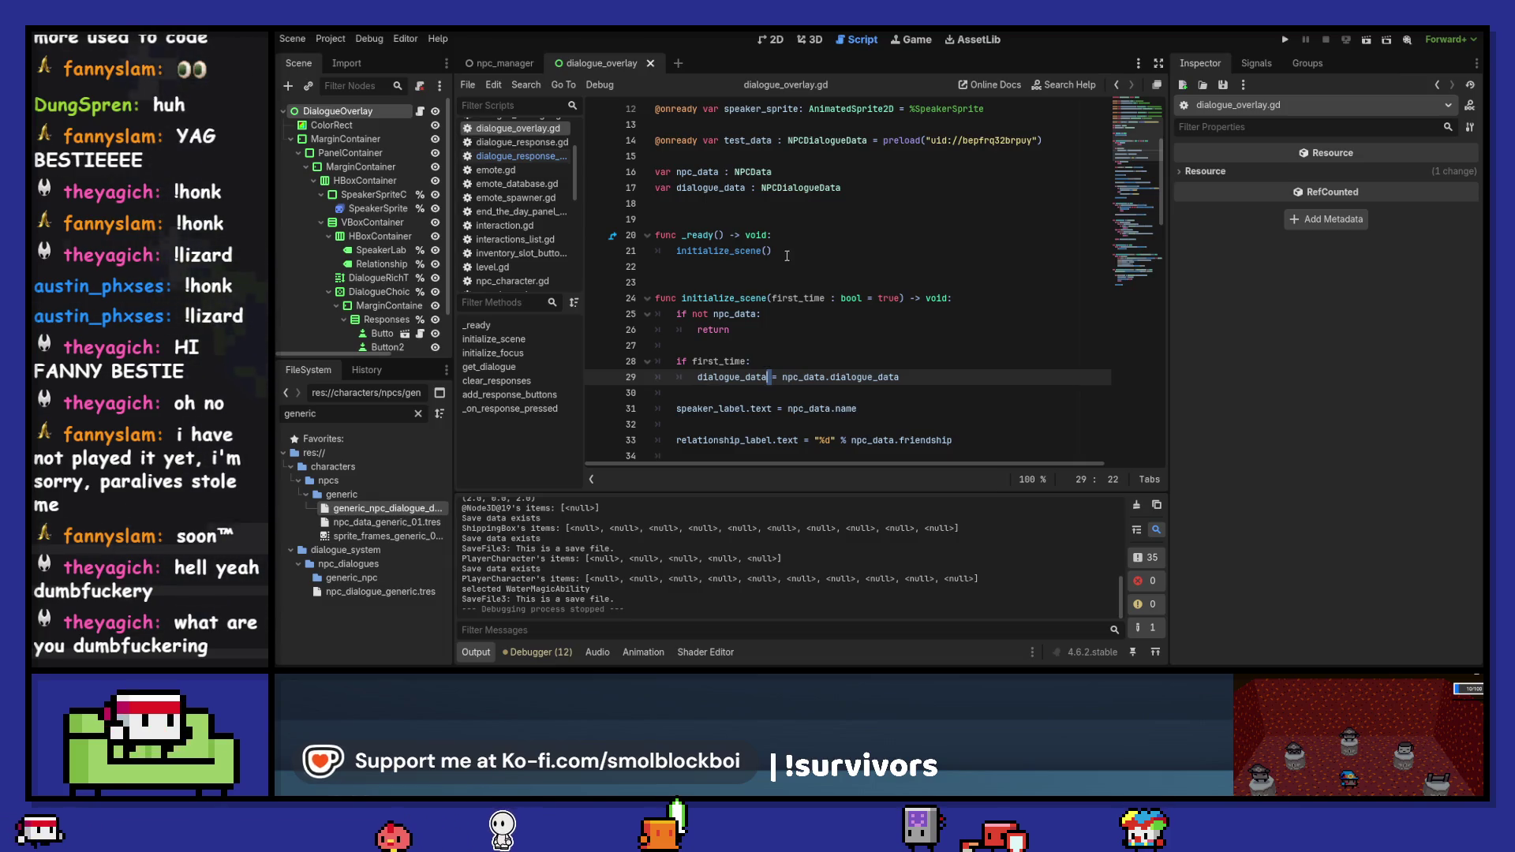
left_click_drag(817, 250, 668, 251)
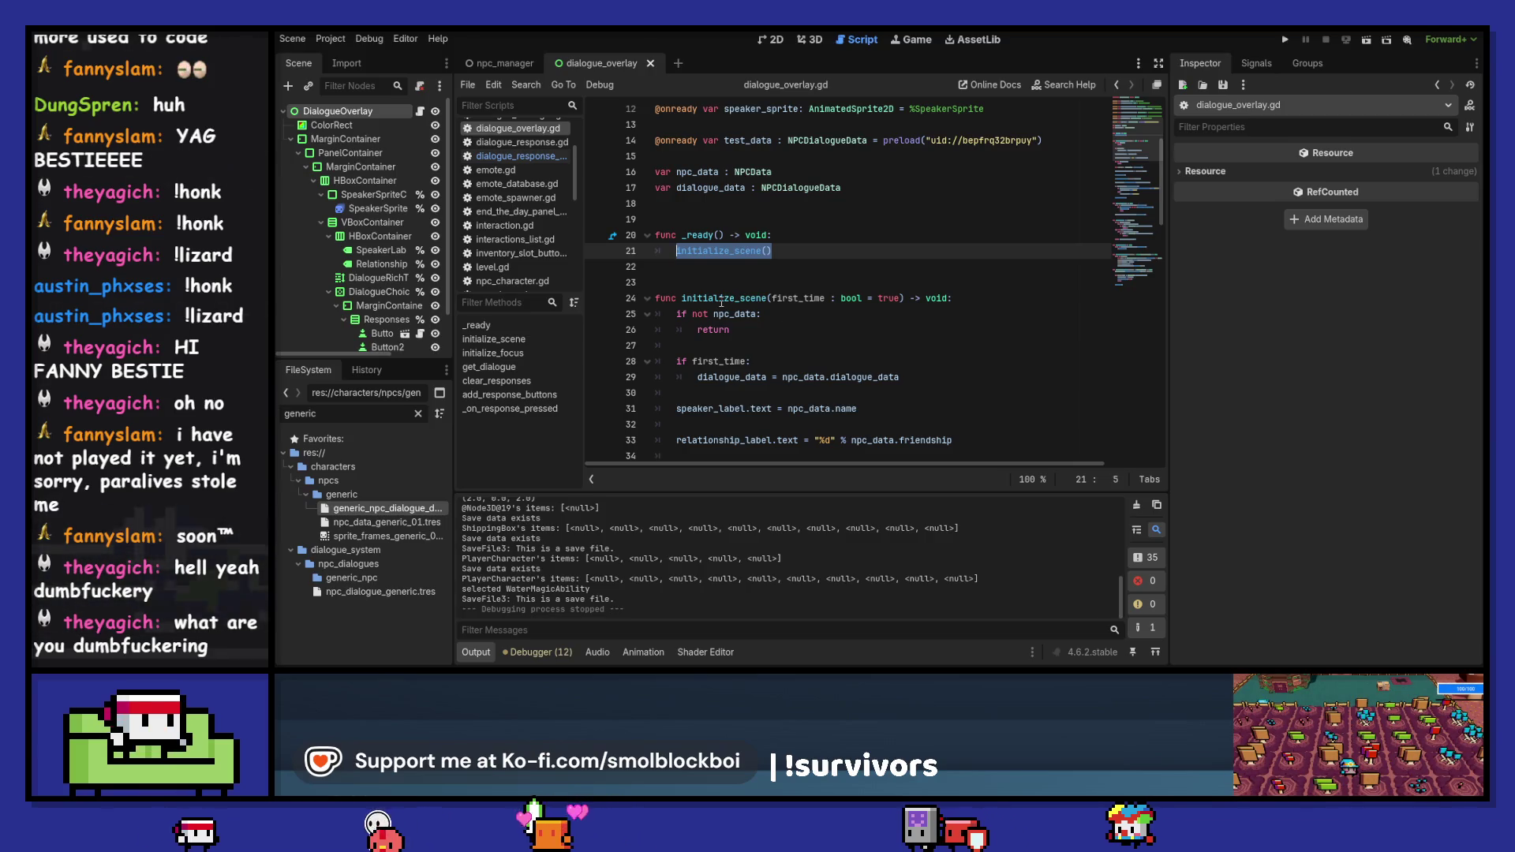
double_click(725, 298)
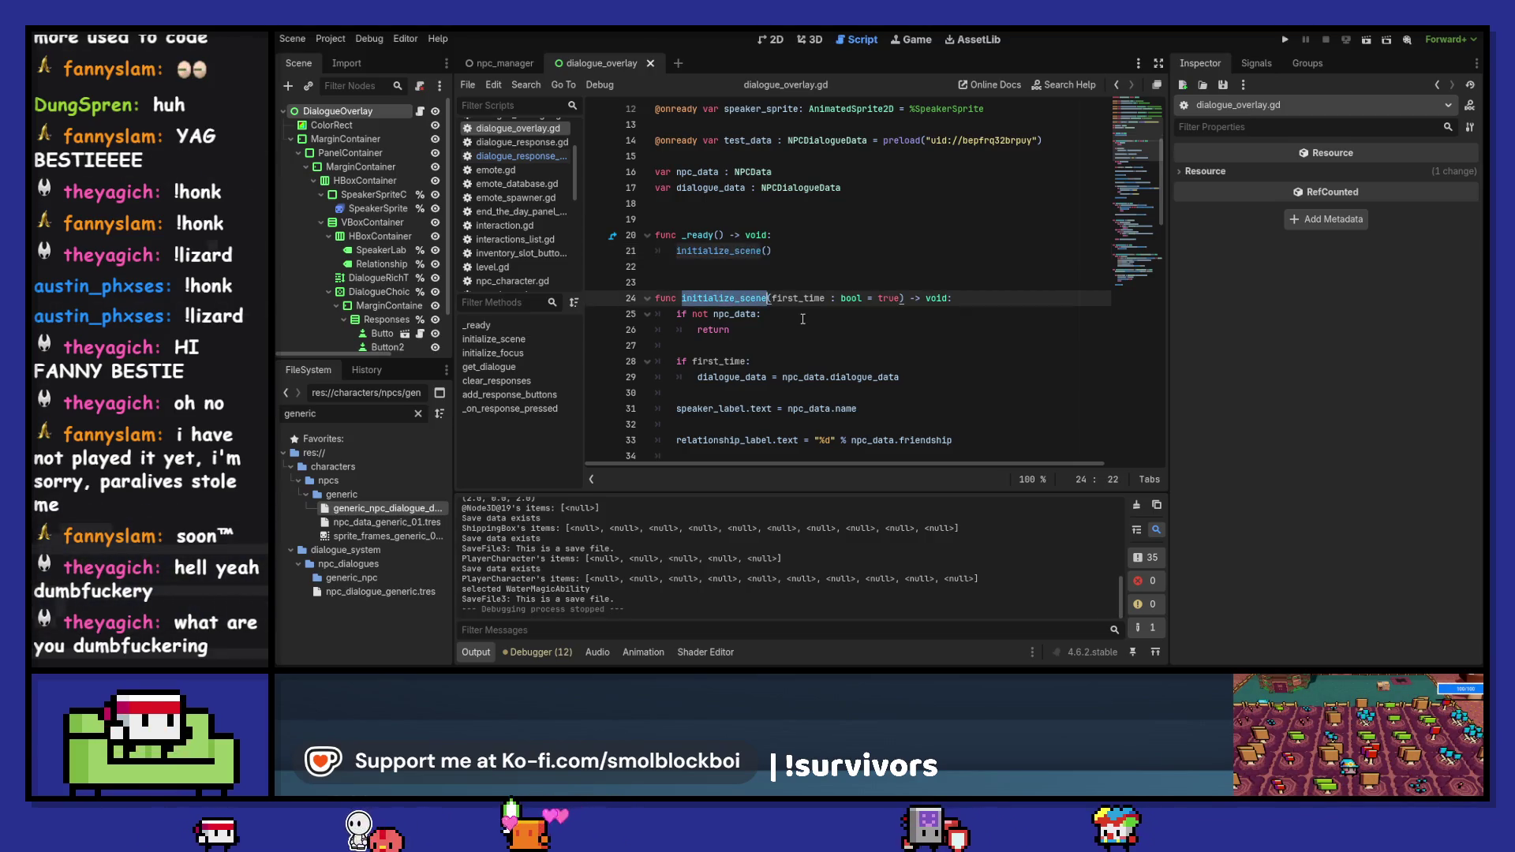
scroll(803, 319, "down", 2)
scroll(803, 320, "down", 2)
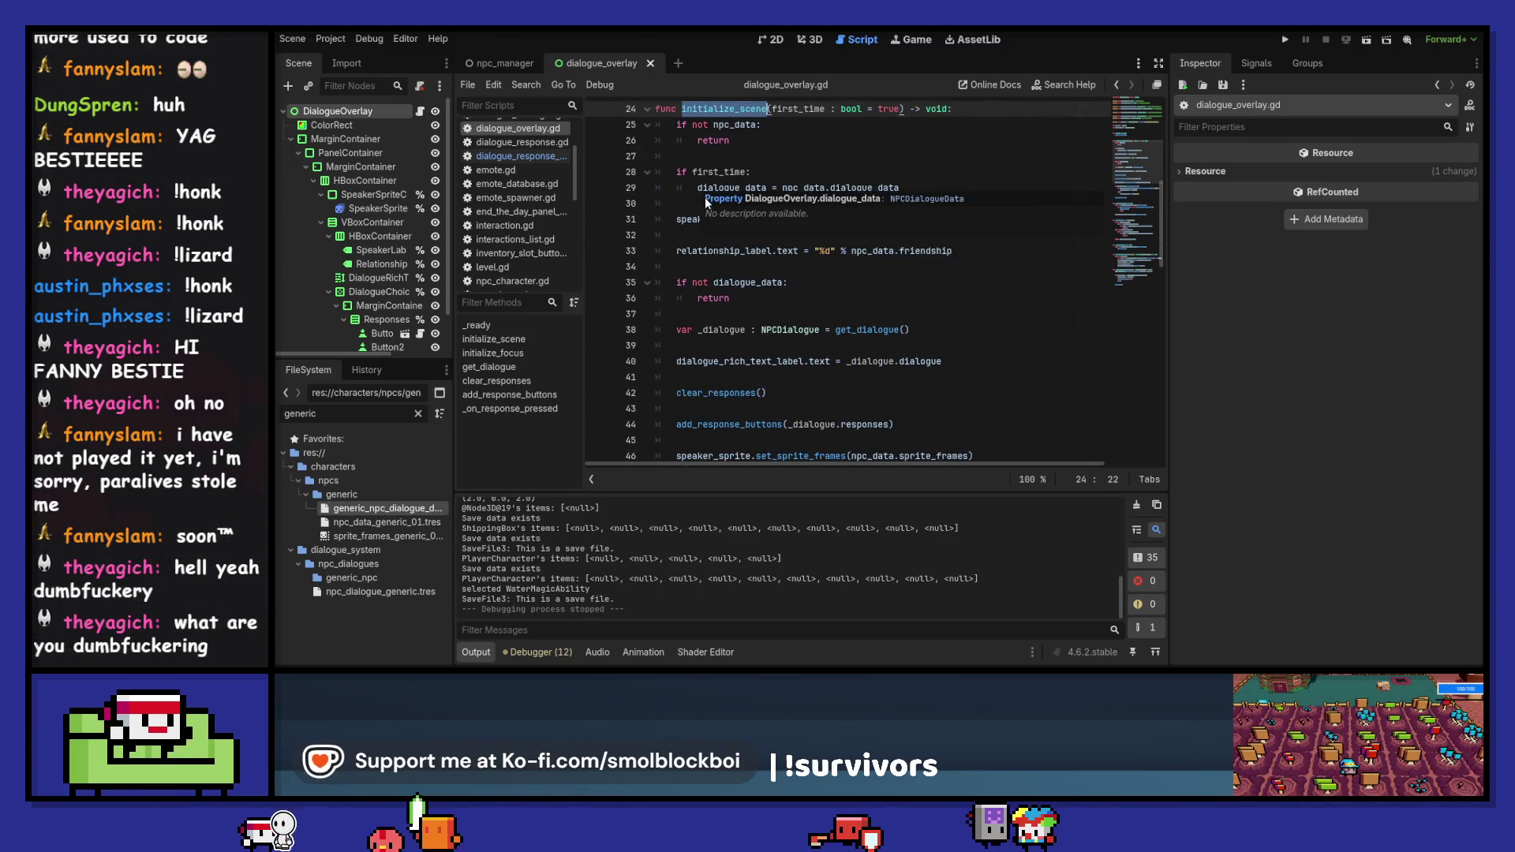
scroll(723, 140, "up", 6)
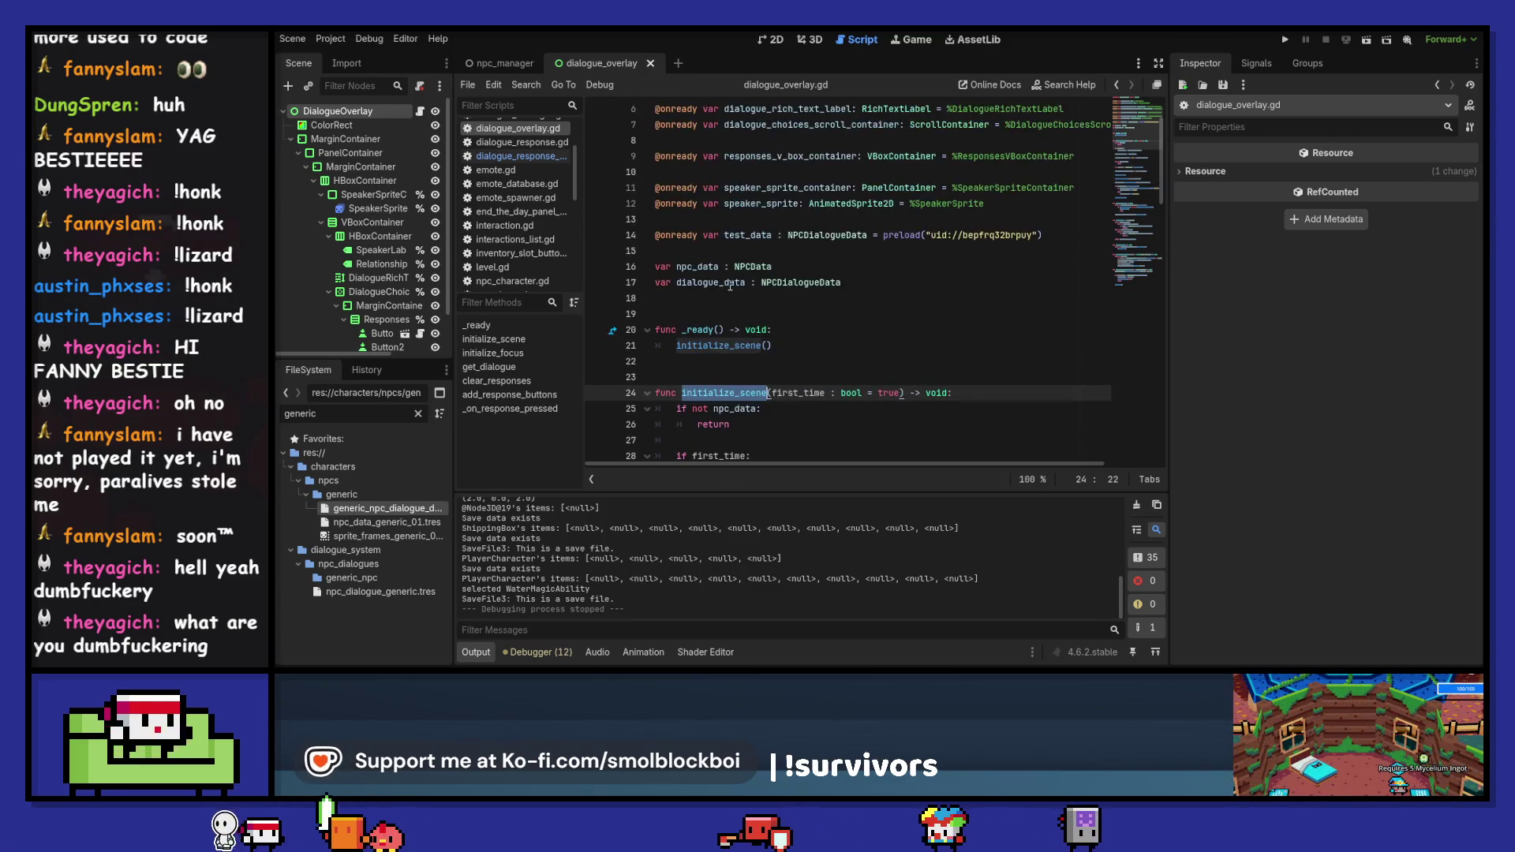
left_click_drag(682, 283, 745, 282)
left_click(699, 269)
scroll(739, 288, "down", 4)
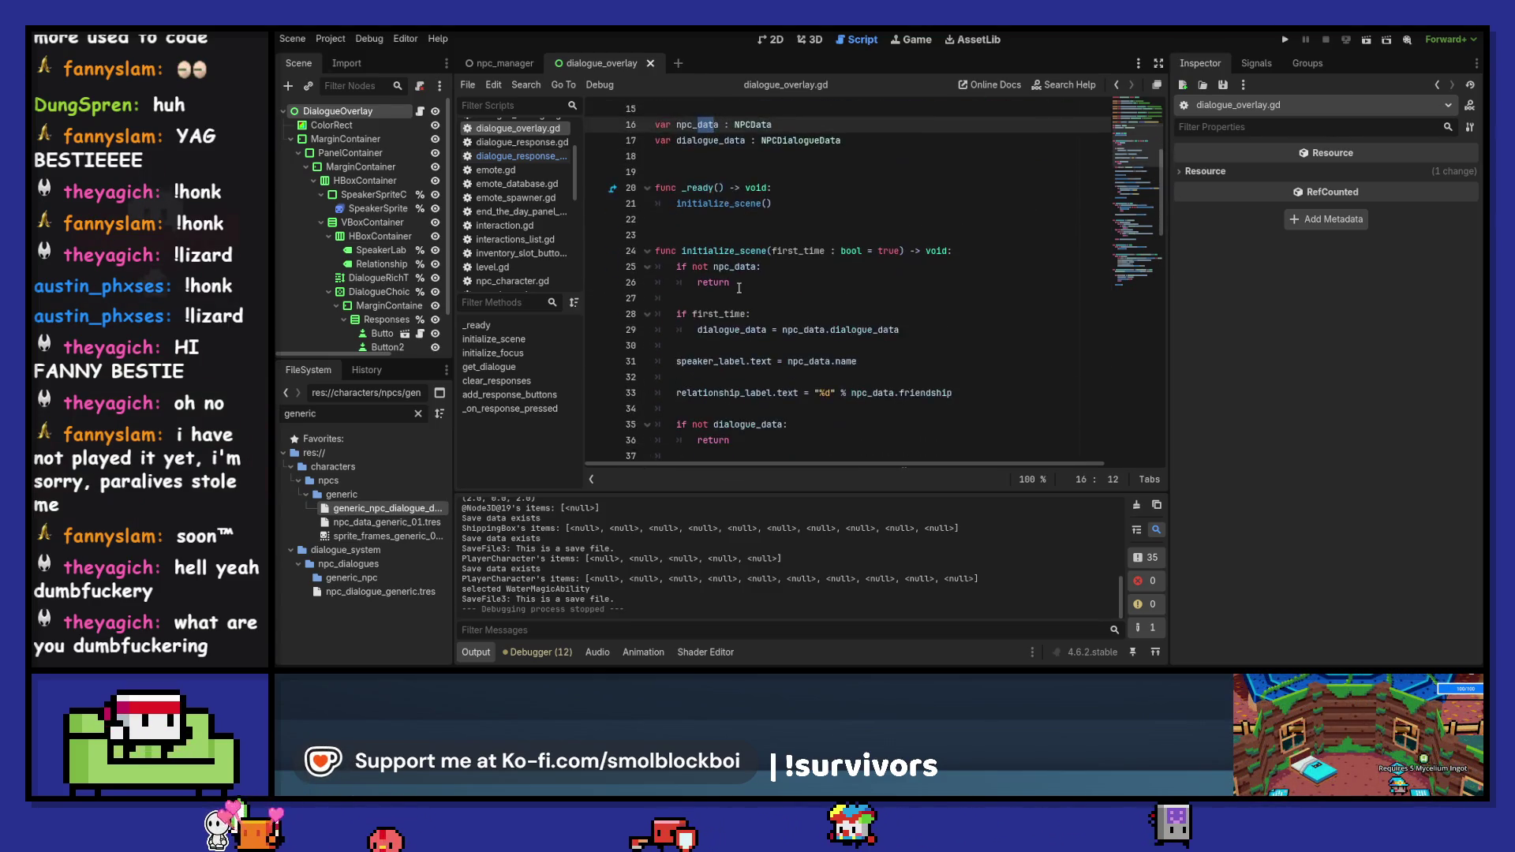
scroll(739, 288, "down", 3)
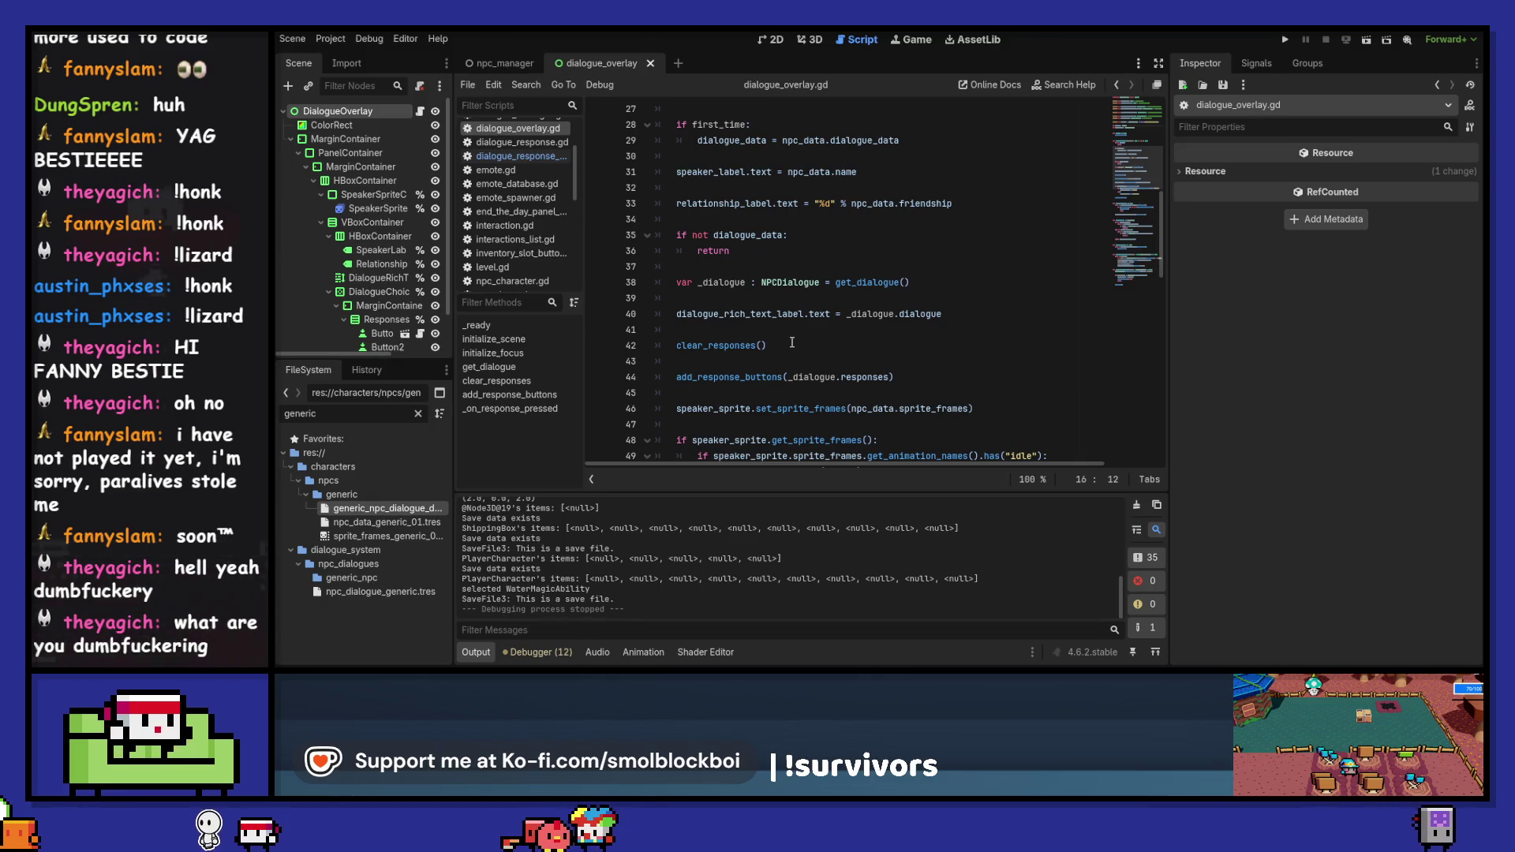
double_click(728, 344)
scroll(749, 323, "down", 10)
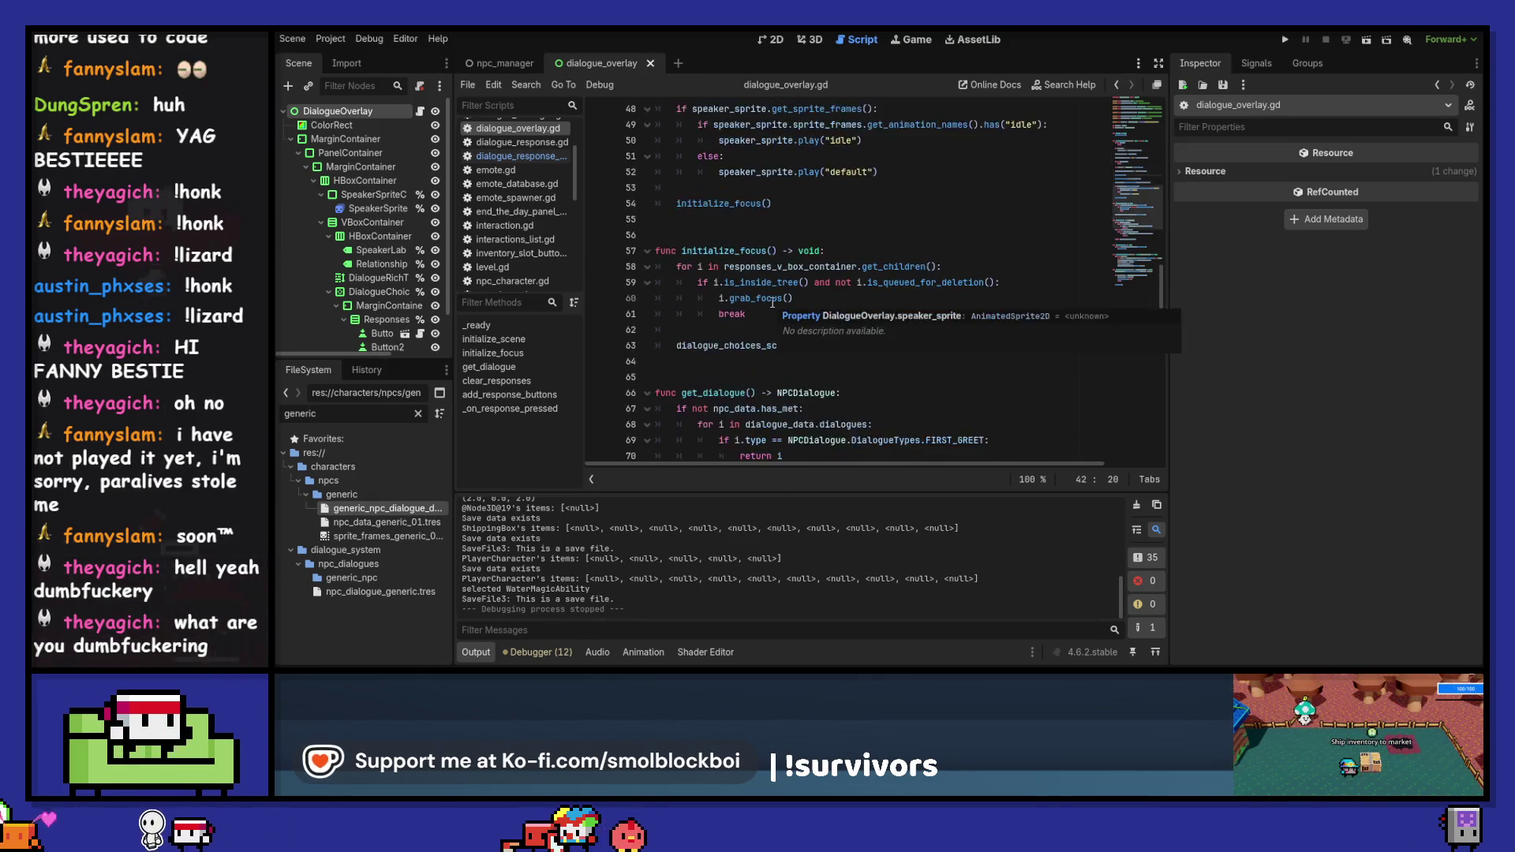
scroll(772, 303, "down", 5)
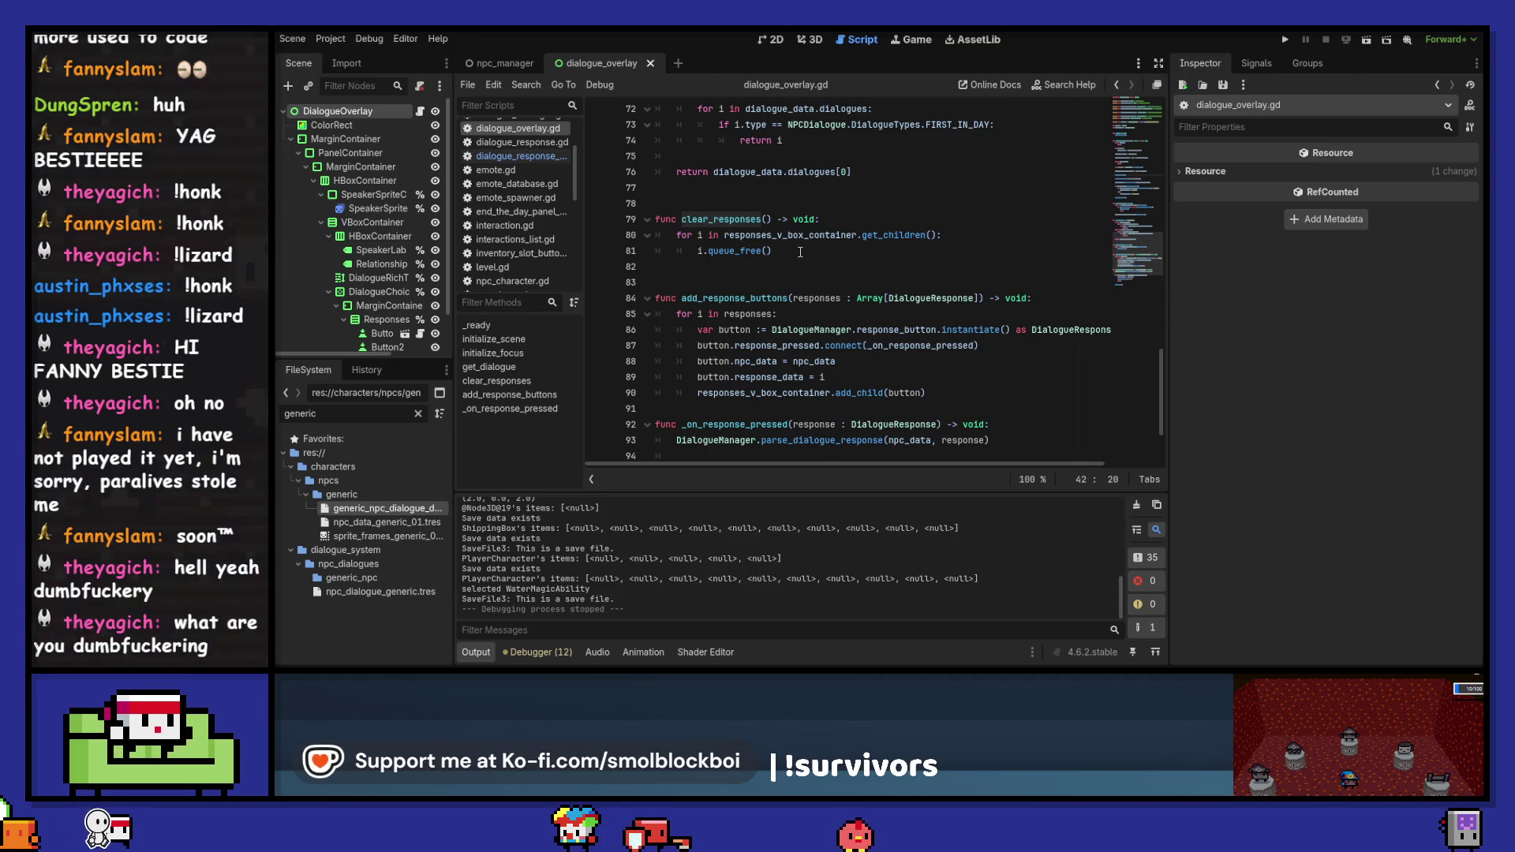
scroll(800, 252, "up", 11)
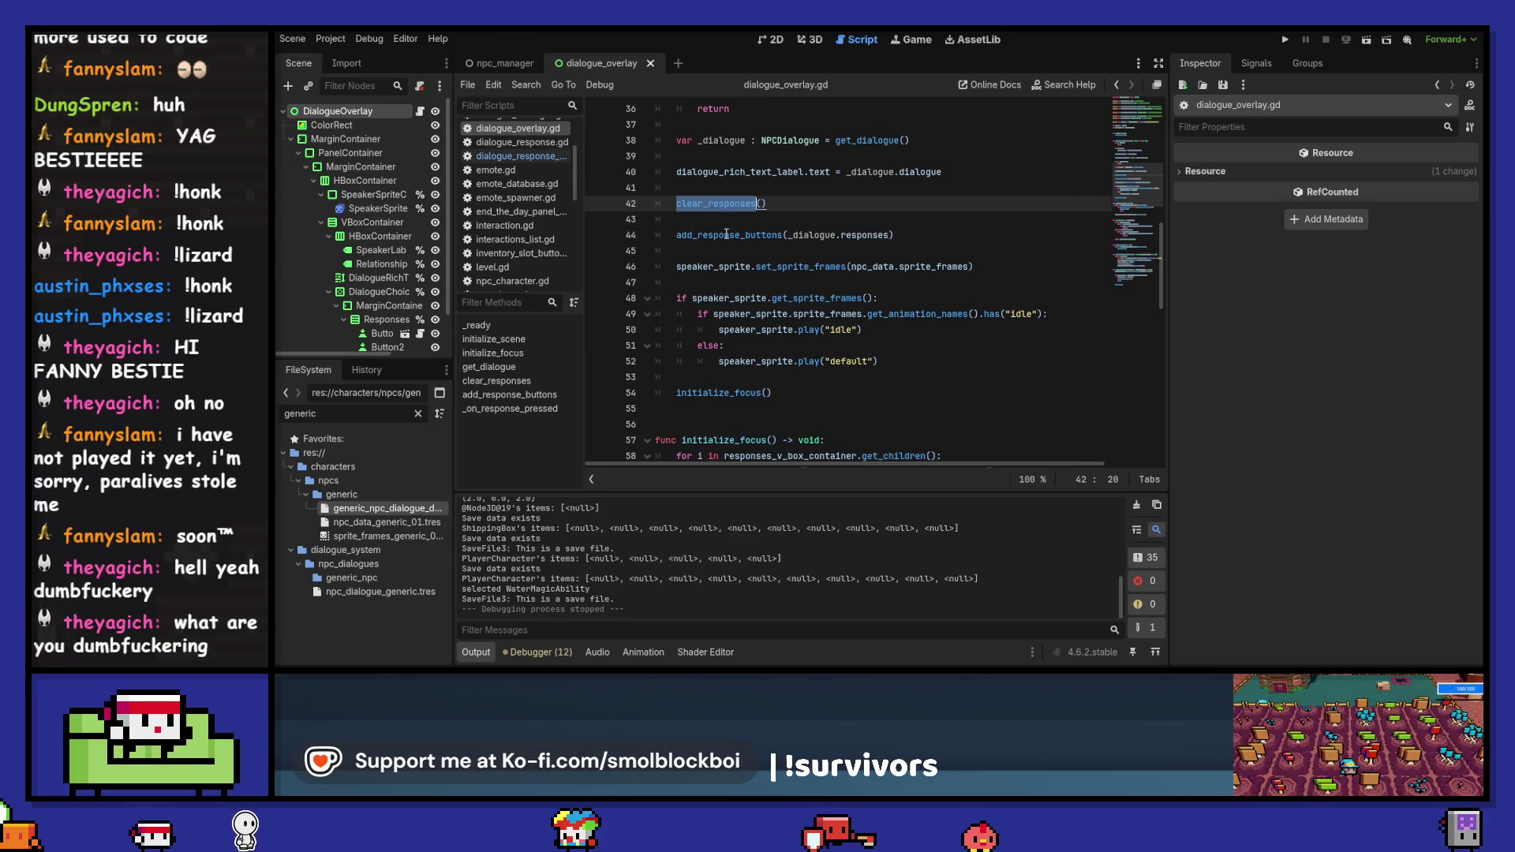
left_click(773, 41)
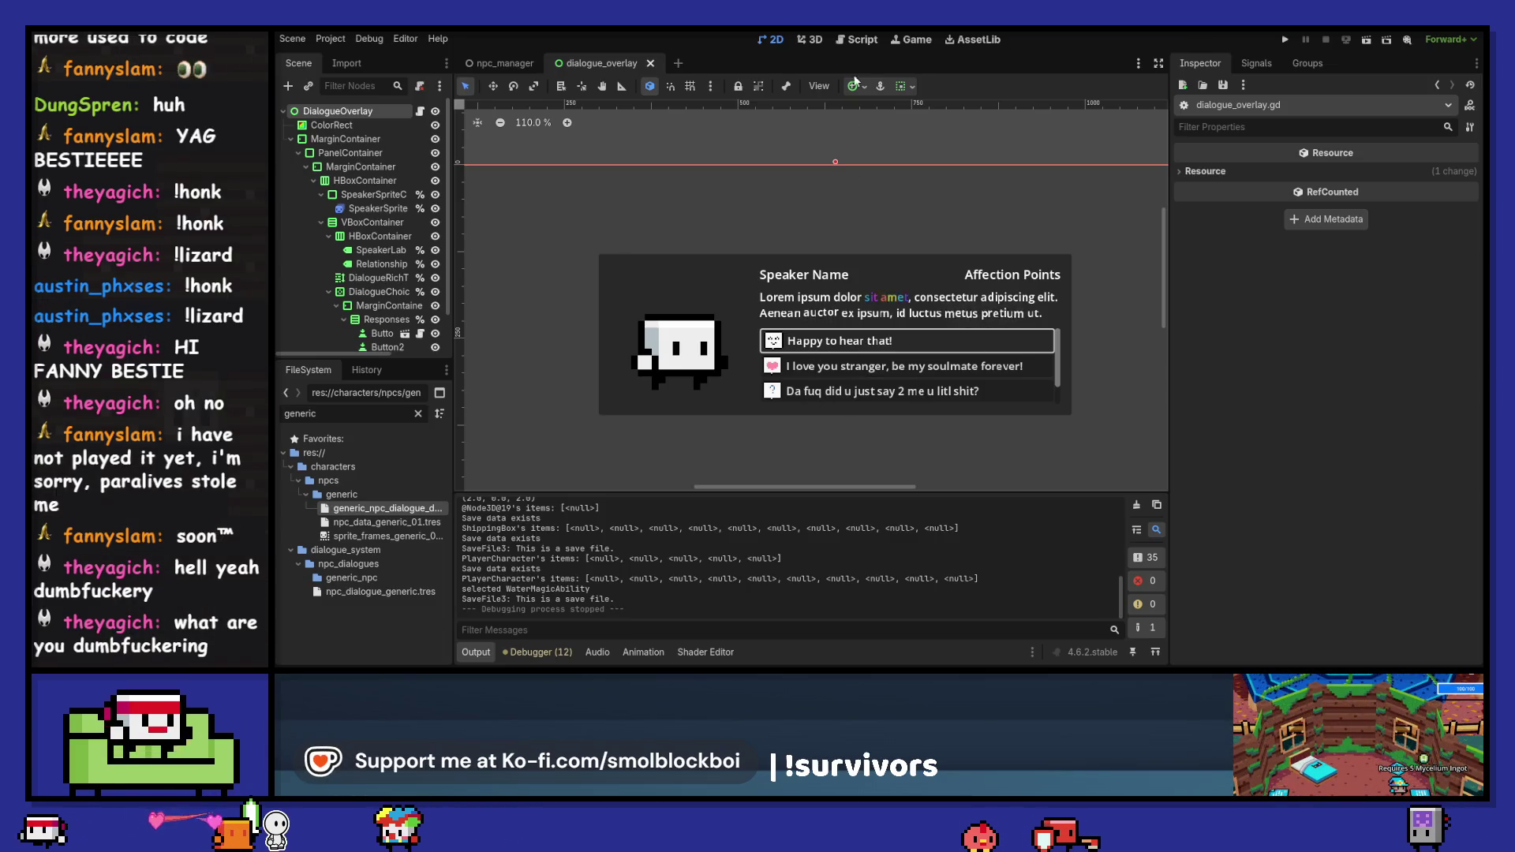
left_click(858, 39)
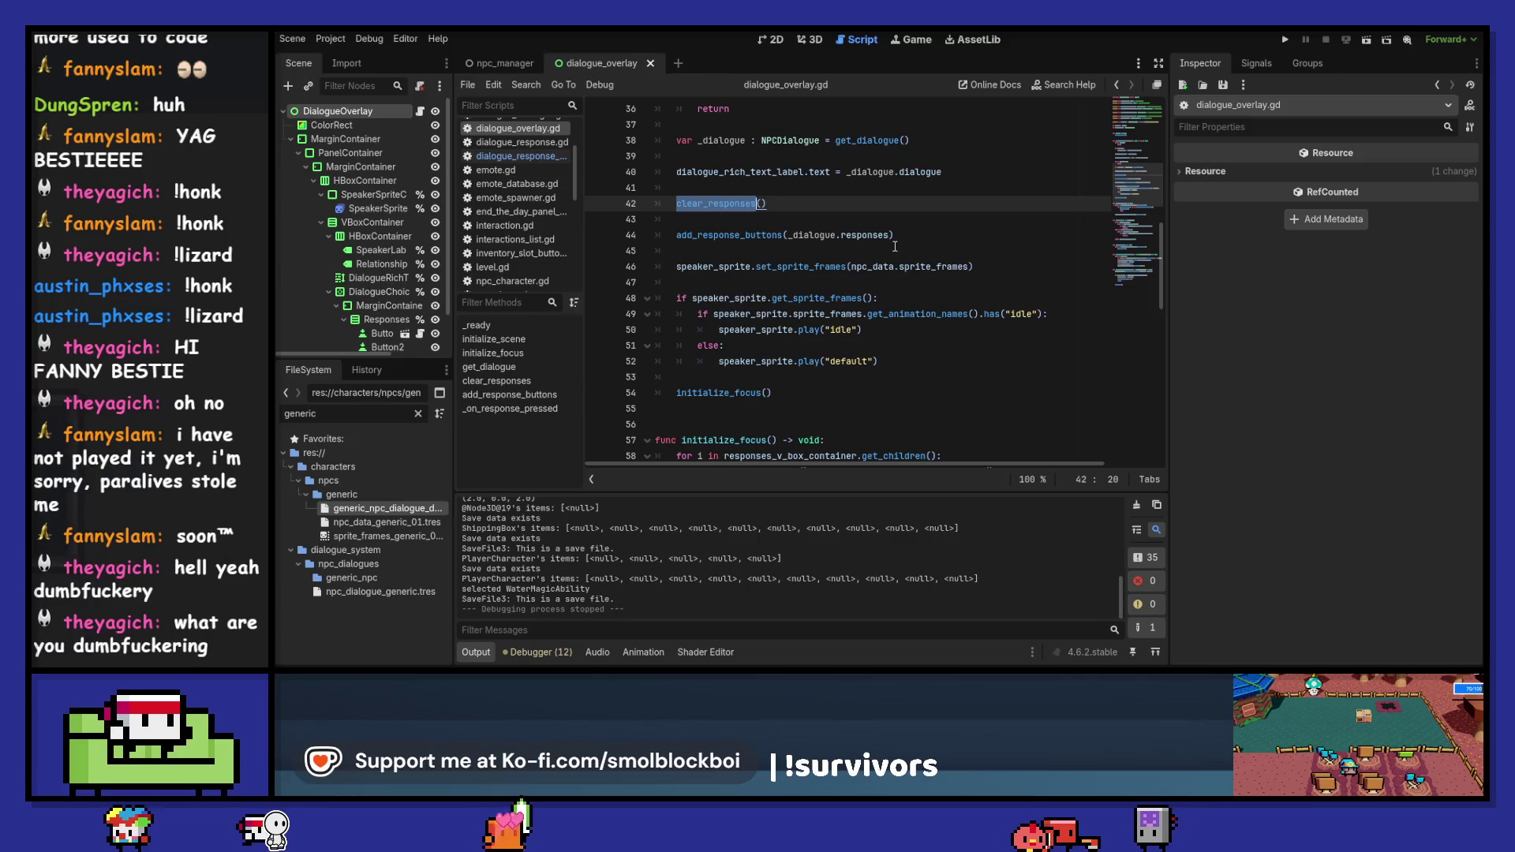
scroll(894, 246, "down", 4)
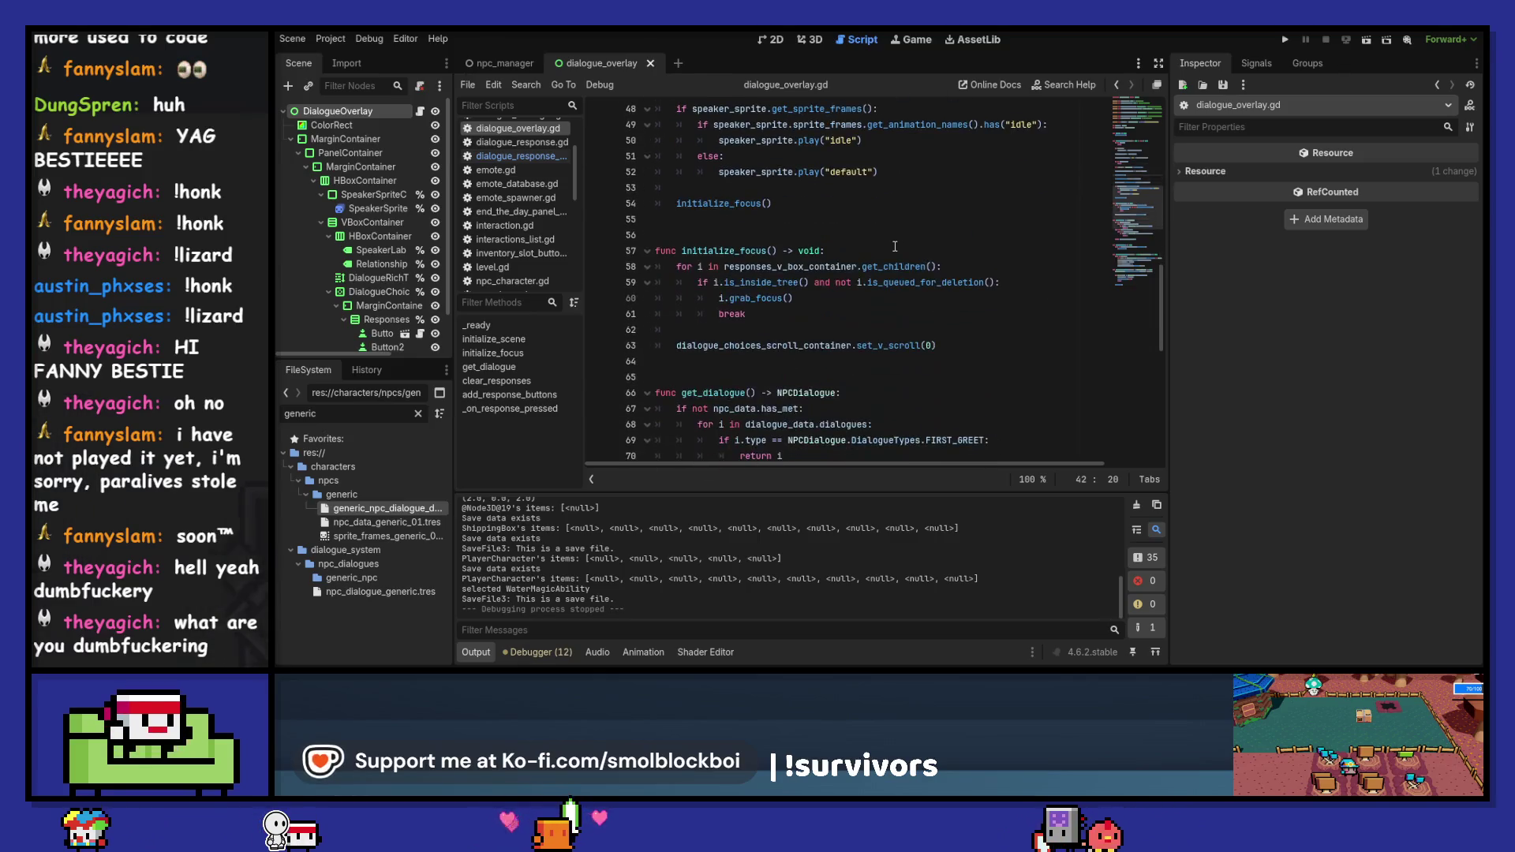
scroll(895, 247, "down", 2)
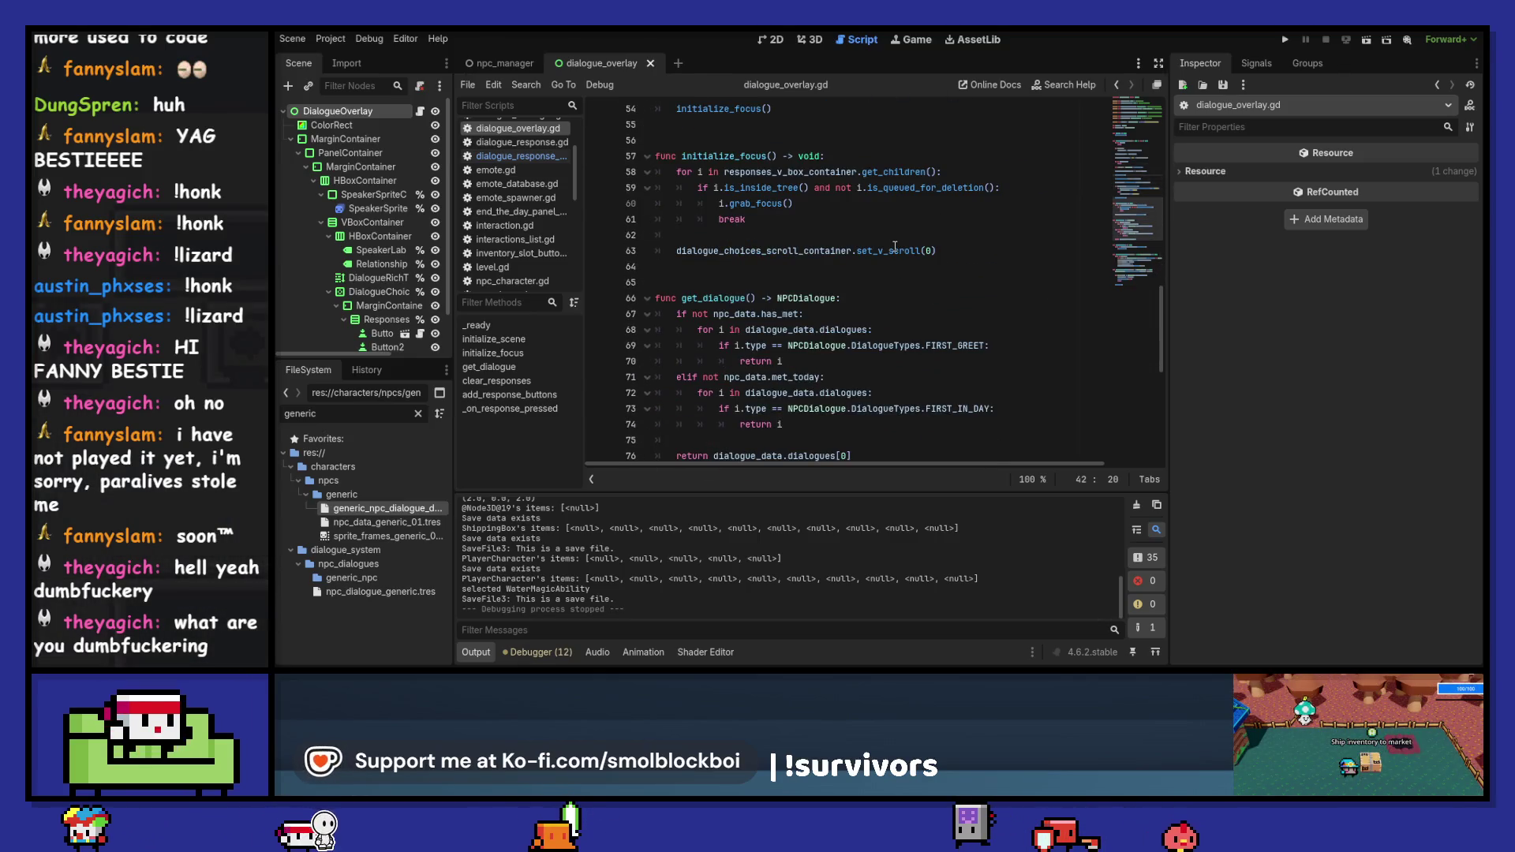
scroll(895, 246, "down", 8)
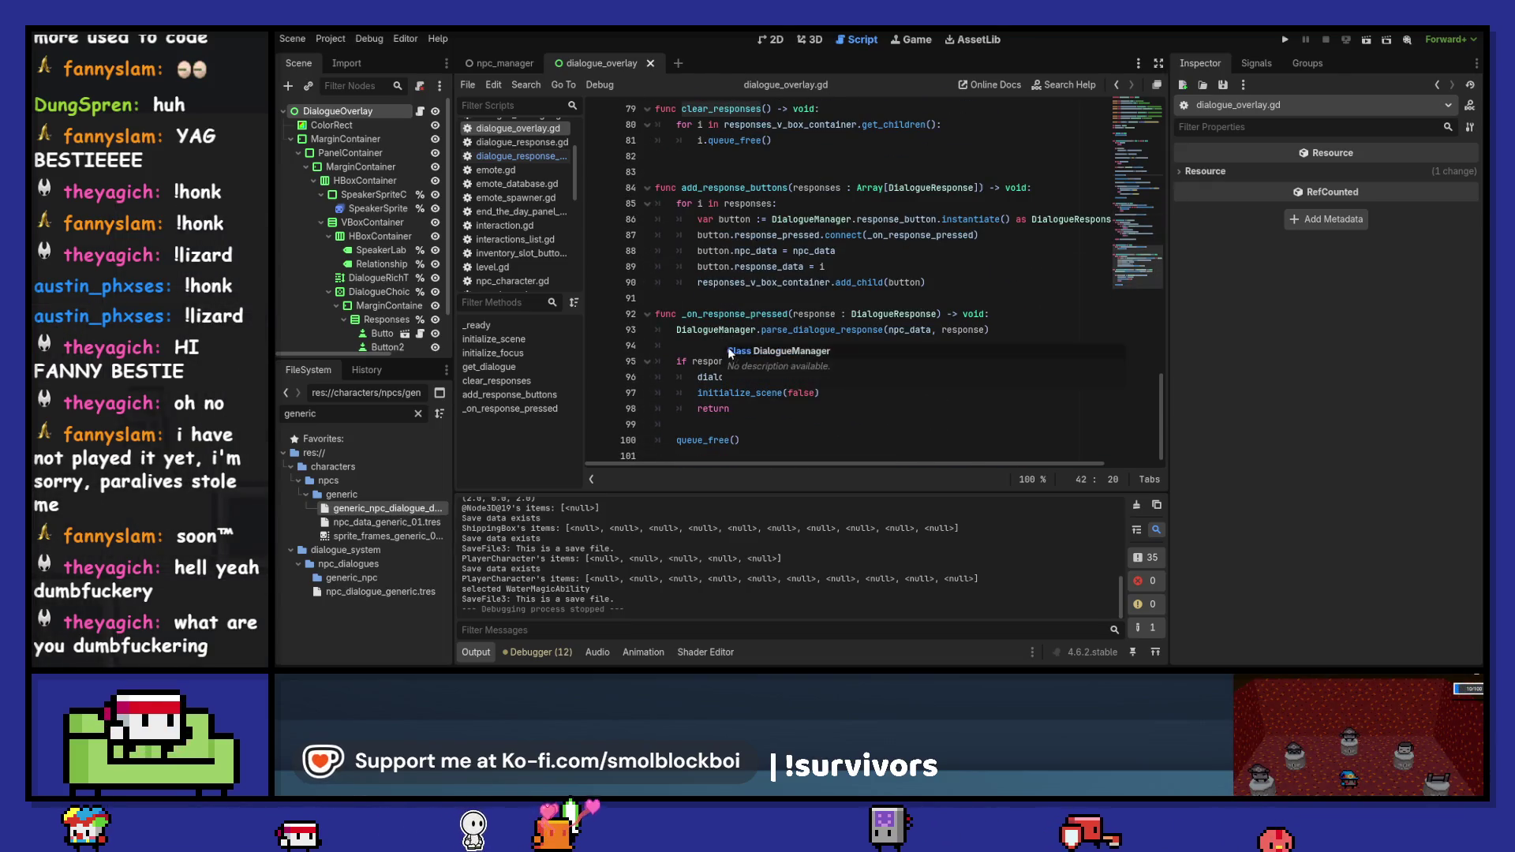
left_click(689, 348)
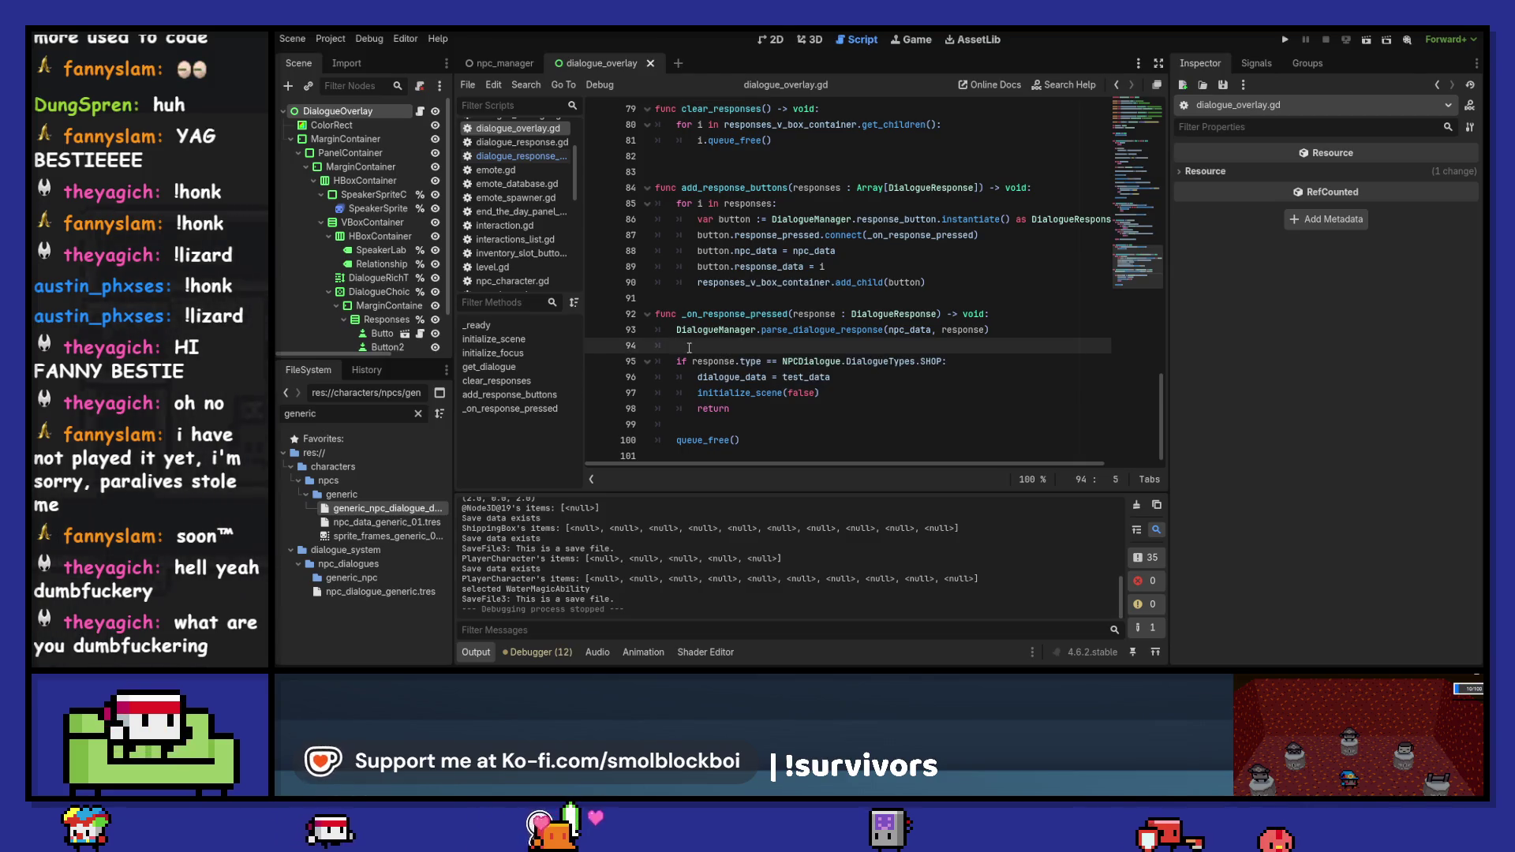
- Inspect dialogue_data, test_data and the initialize_scene call in _on_response_pressed
mouse_move(937, 361)
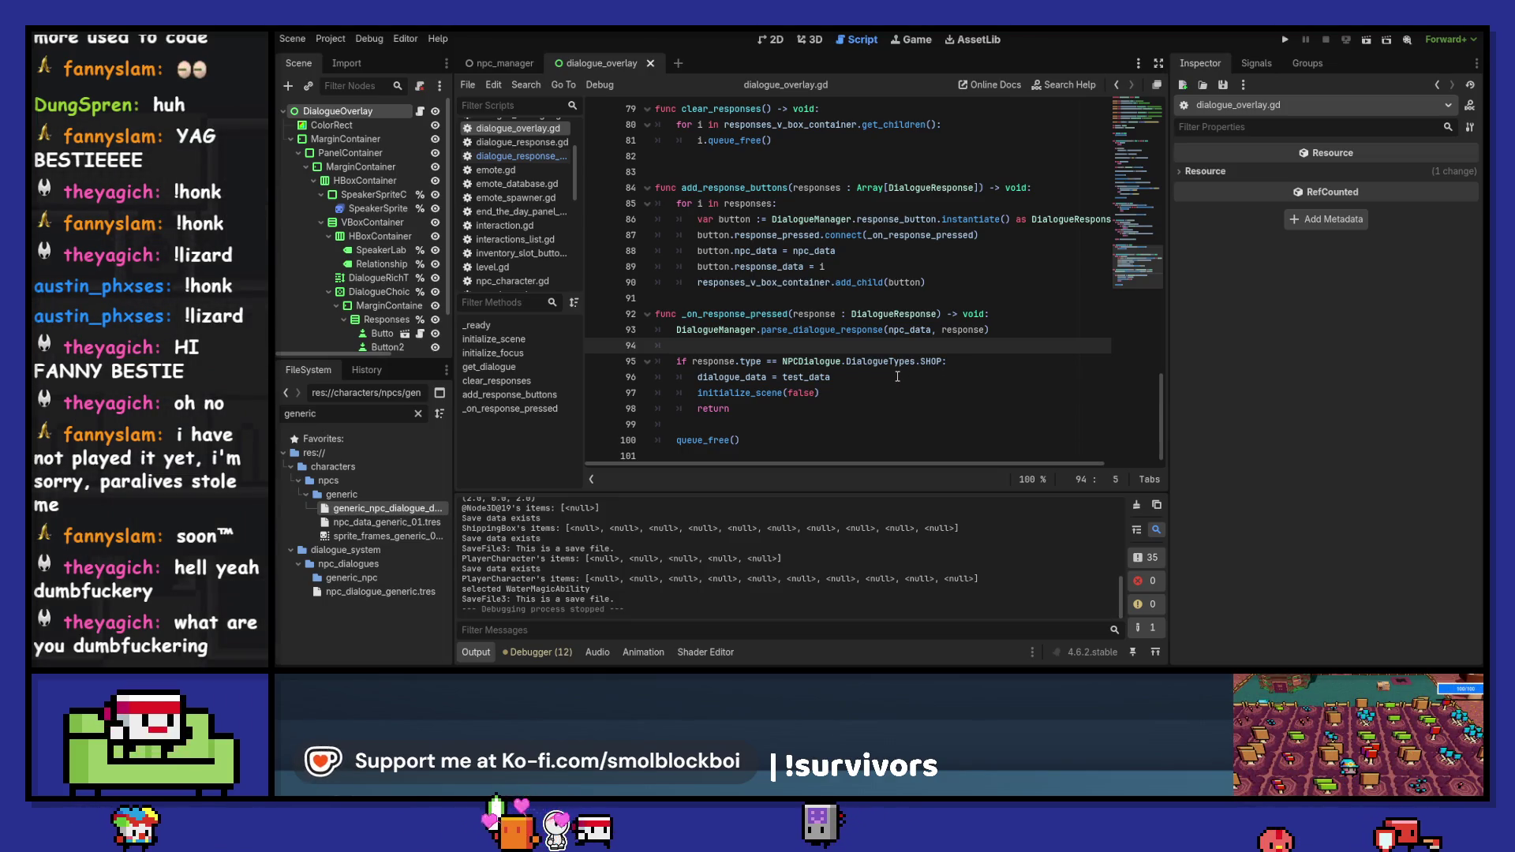
double_click(710, 377)
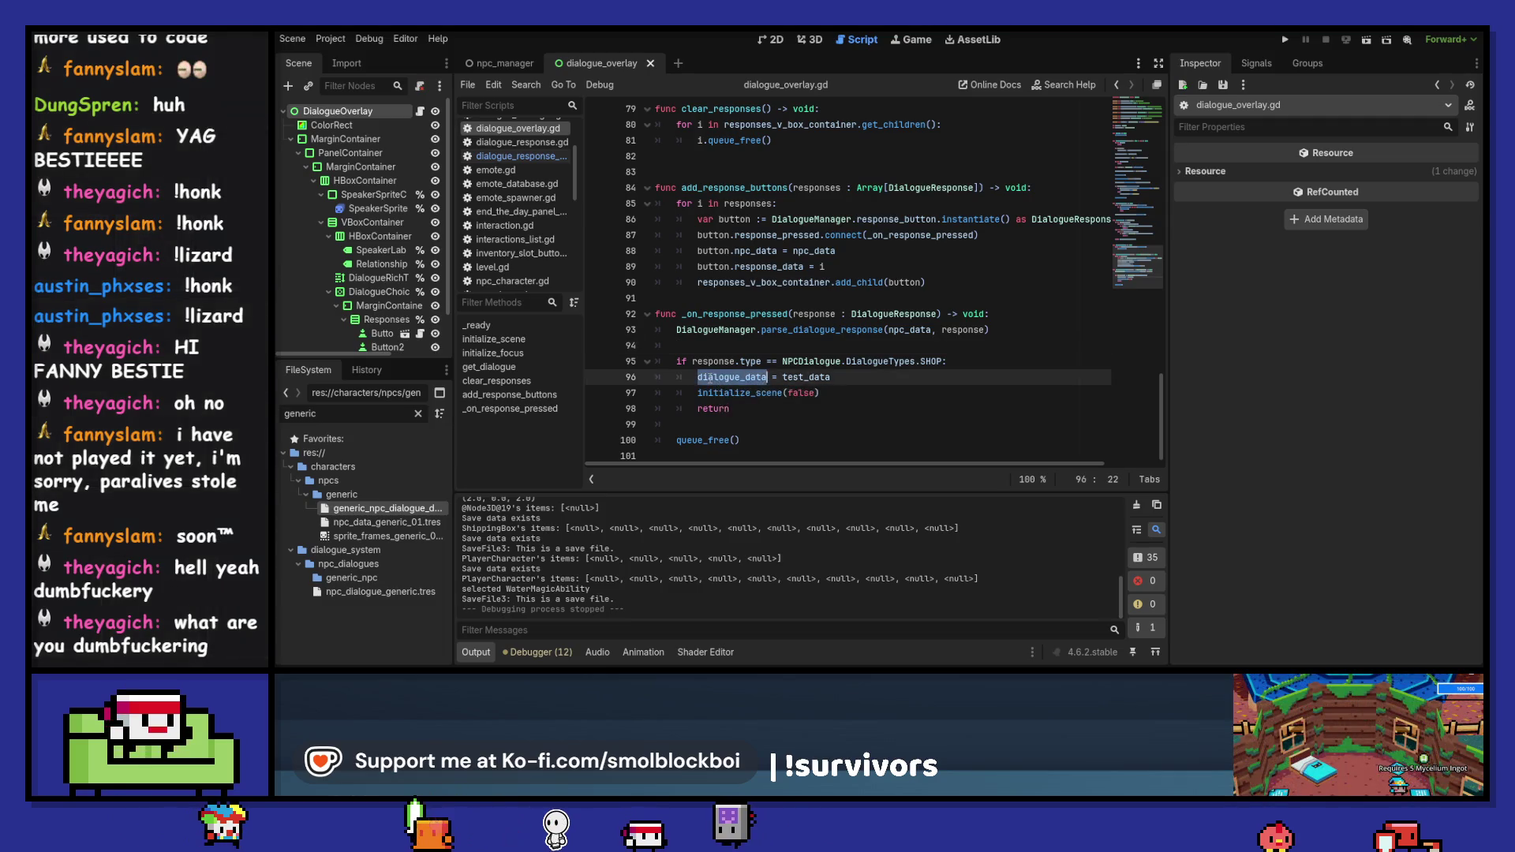
mouse_move(710, 379)
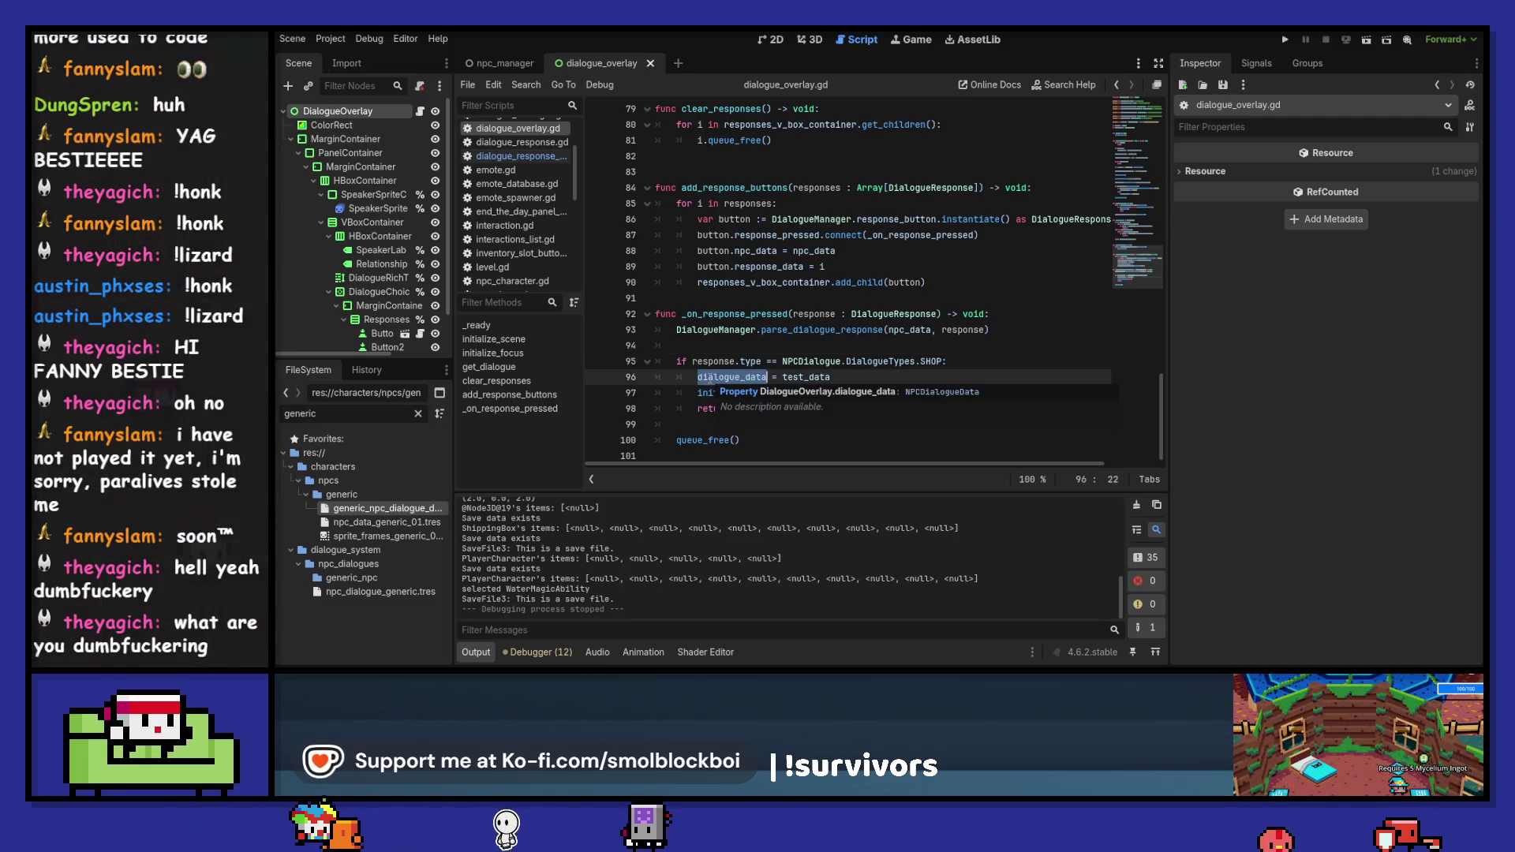
double_click(805, 377)
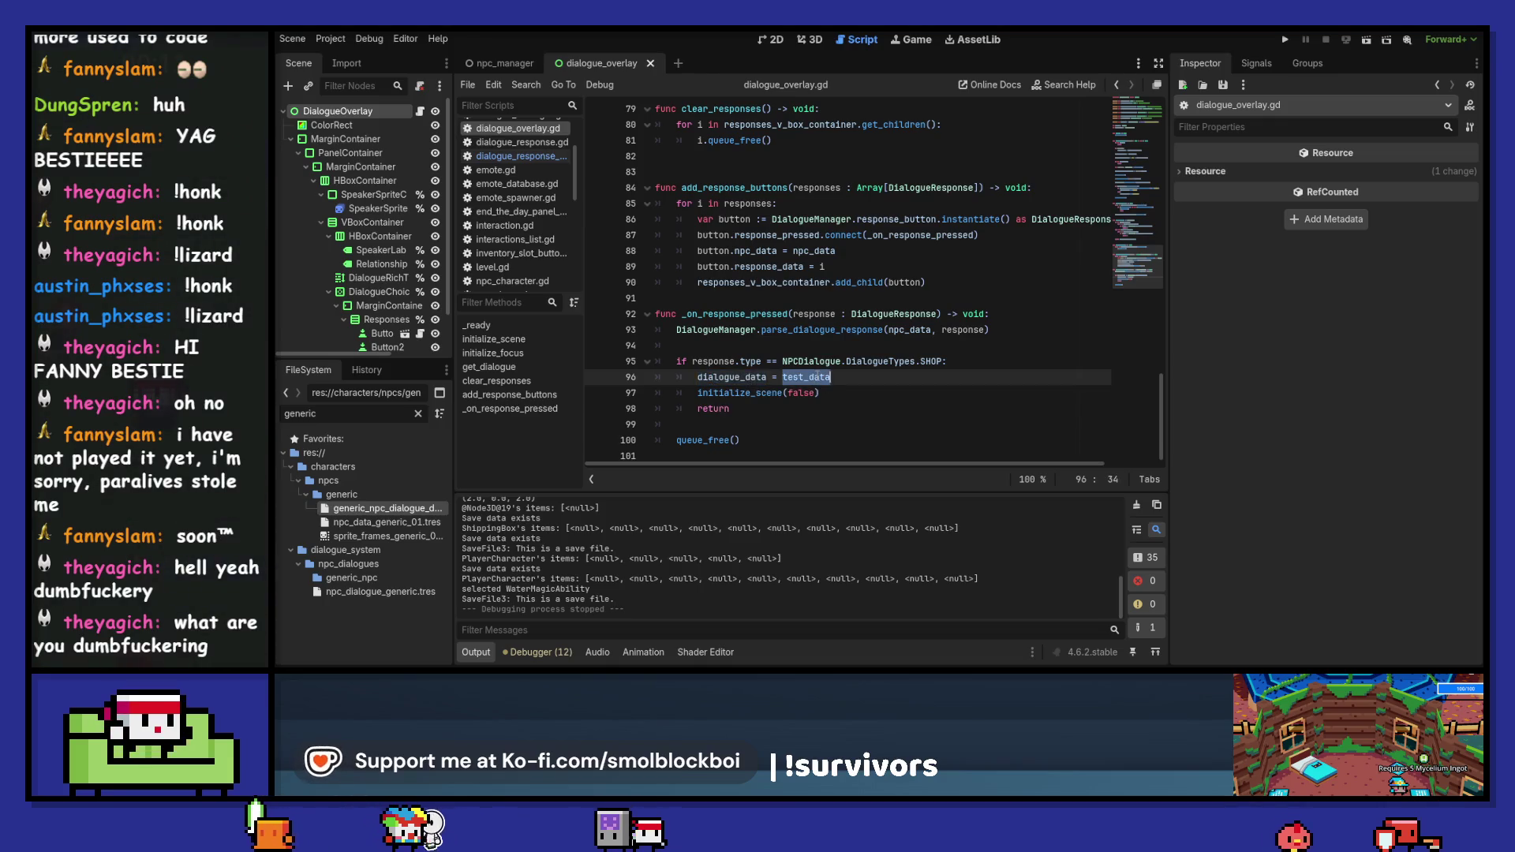
double_click(724, 393)
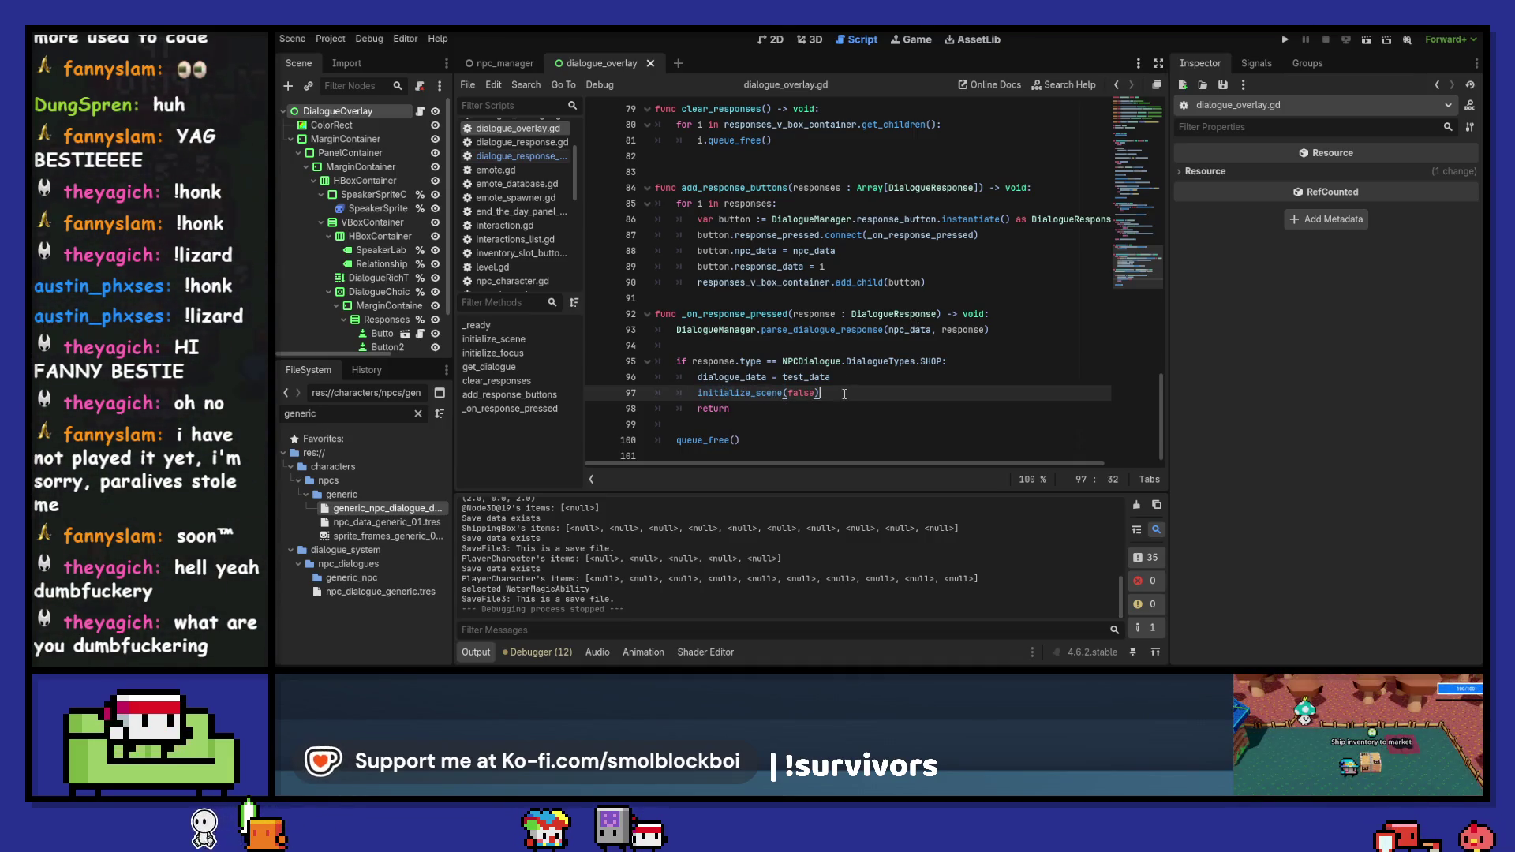
- Jump from response_data in add_response_buttons to its definition
scroll(844, 393, "up", 4)
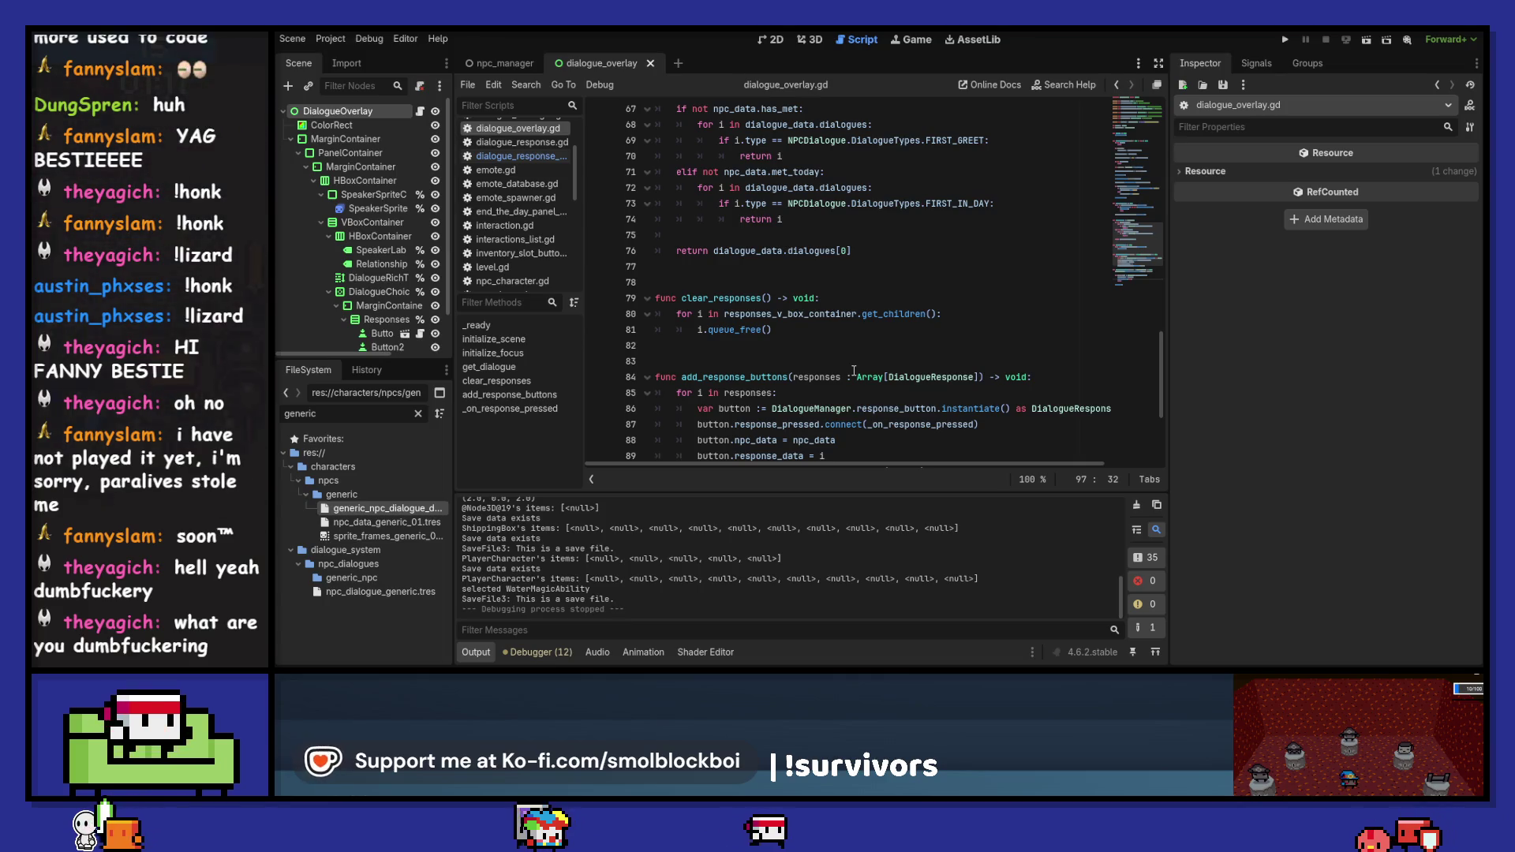
scroll(854, 371, "down", 4)
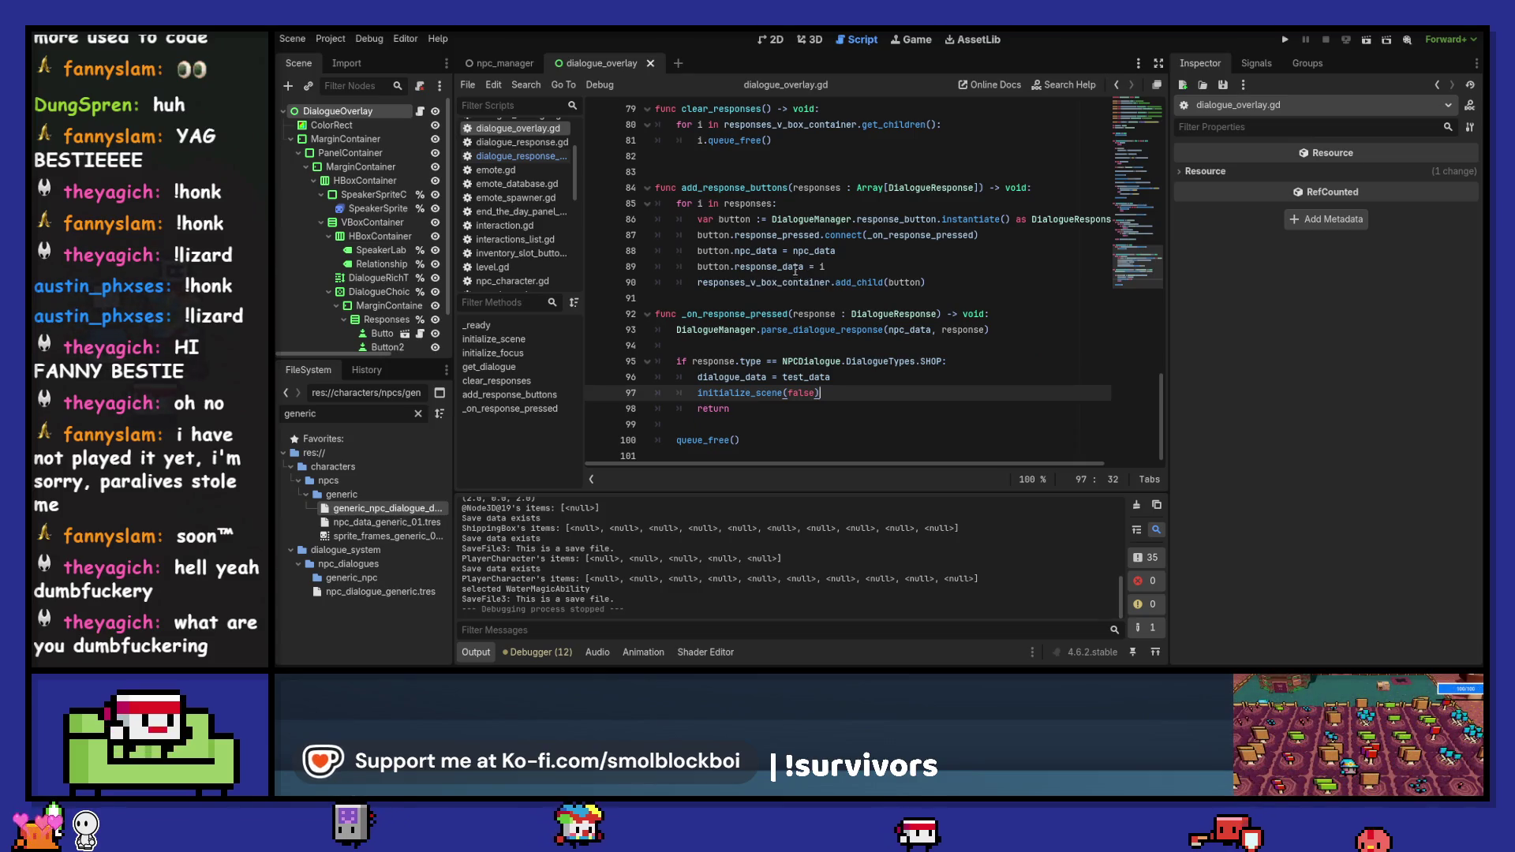
double_click(759, 267)
mouse_move(759, 268)
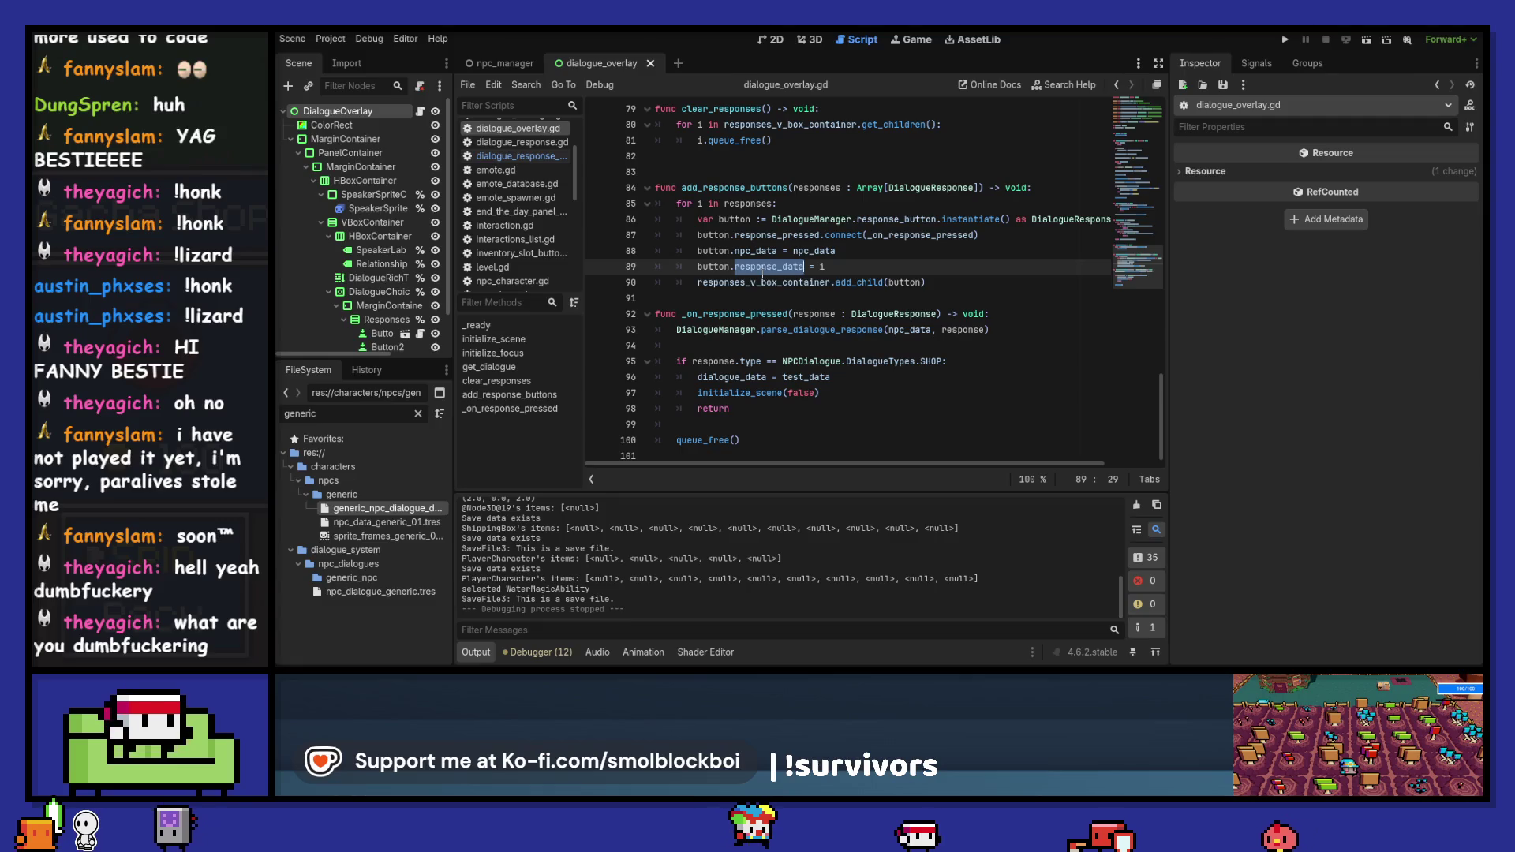
left_click(768, 267, "ctrl")
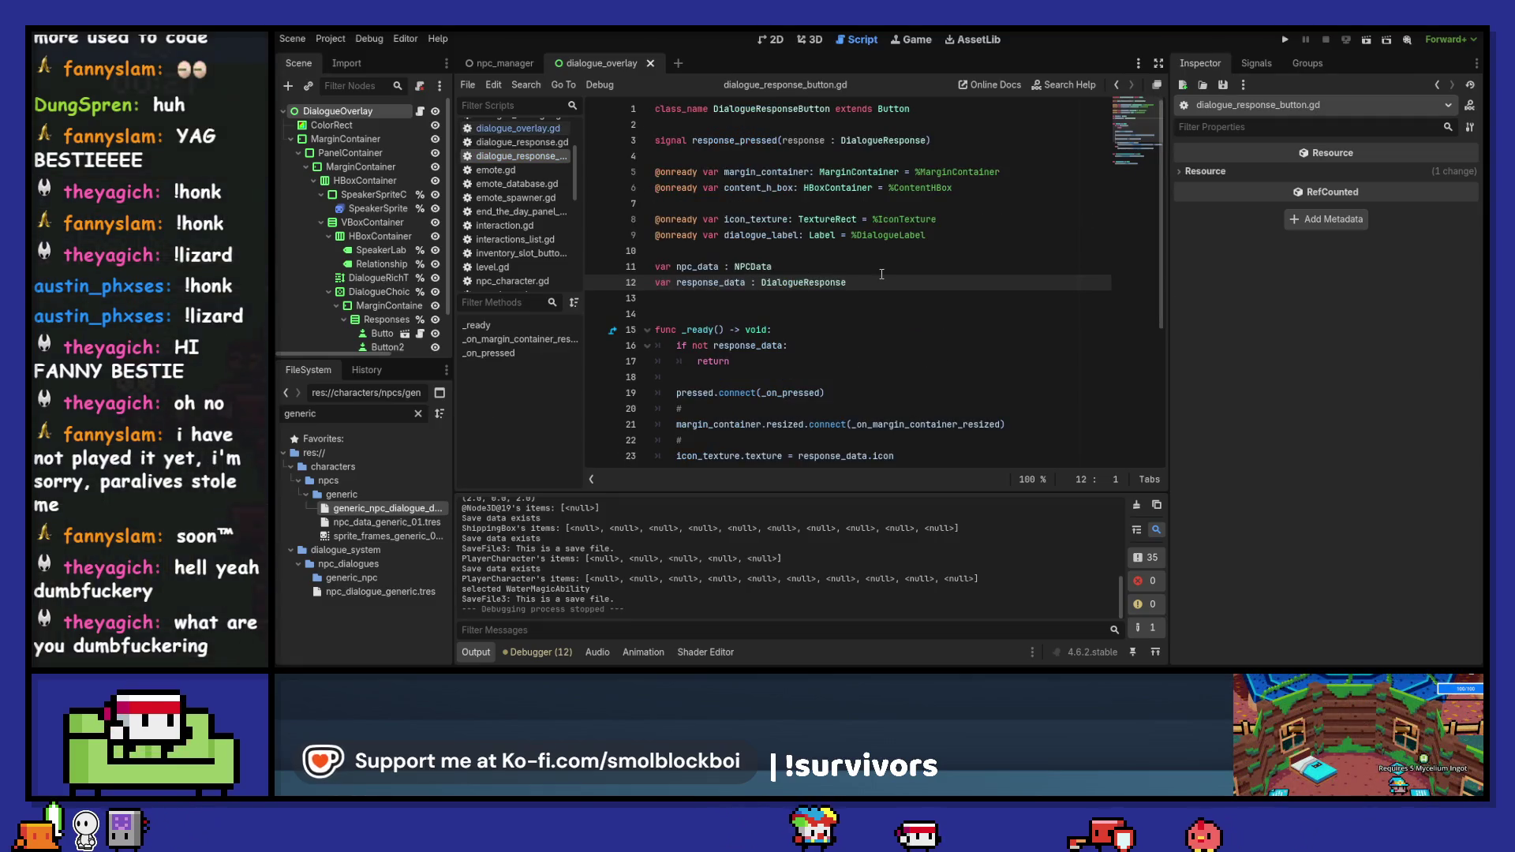
- Inspect the response_data.text label line and margin_container in _ready
scroll(882, 274, "down", 3)
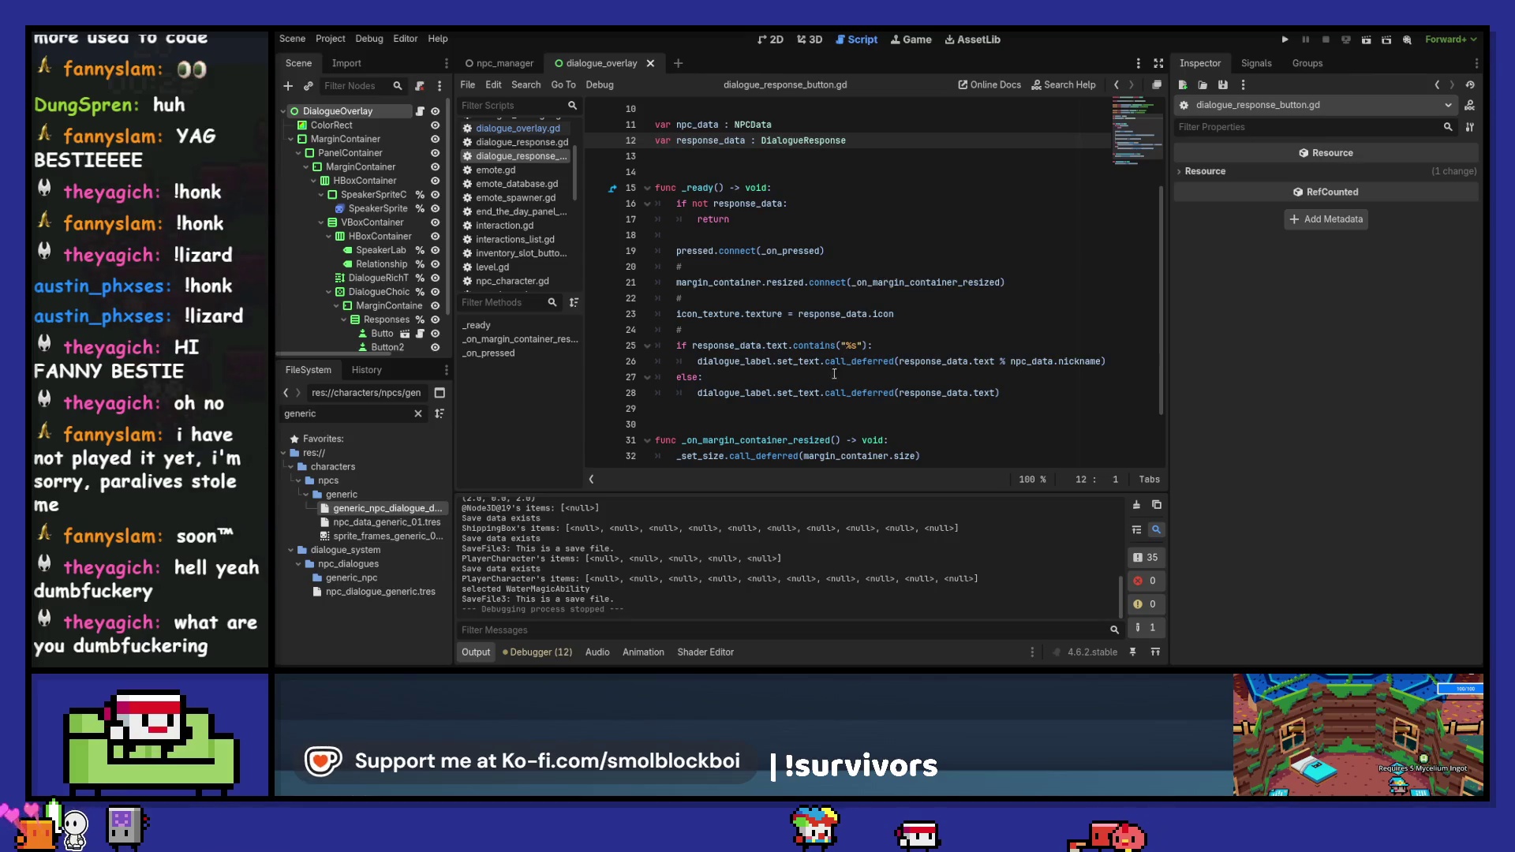
left_click_drag(697, 392, 1036, 398)
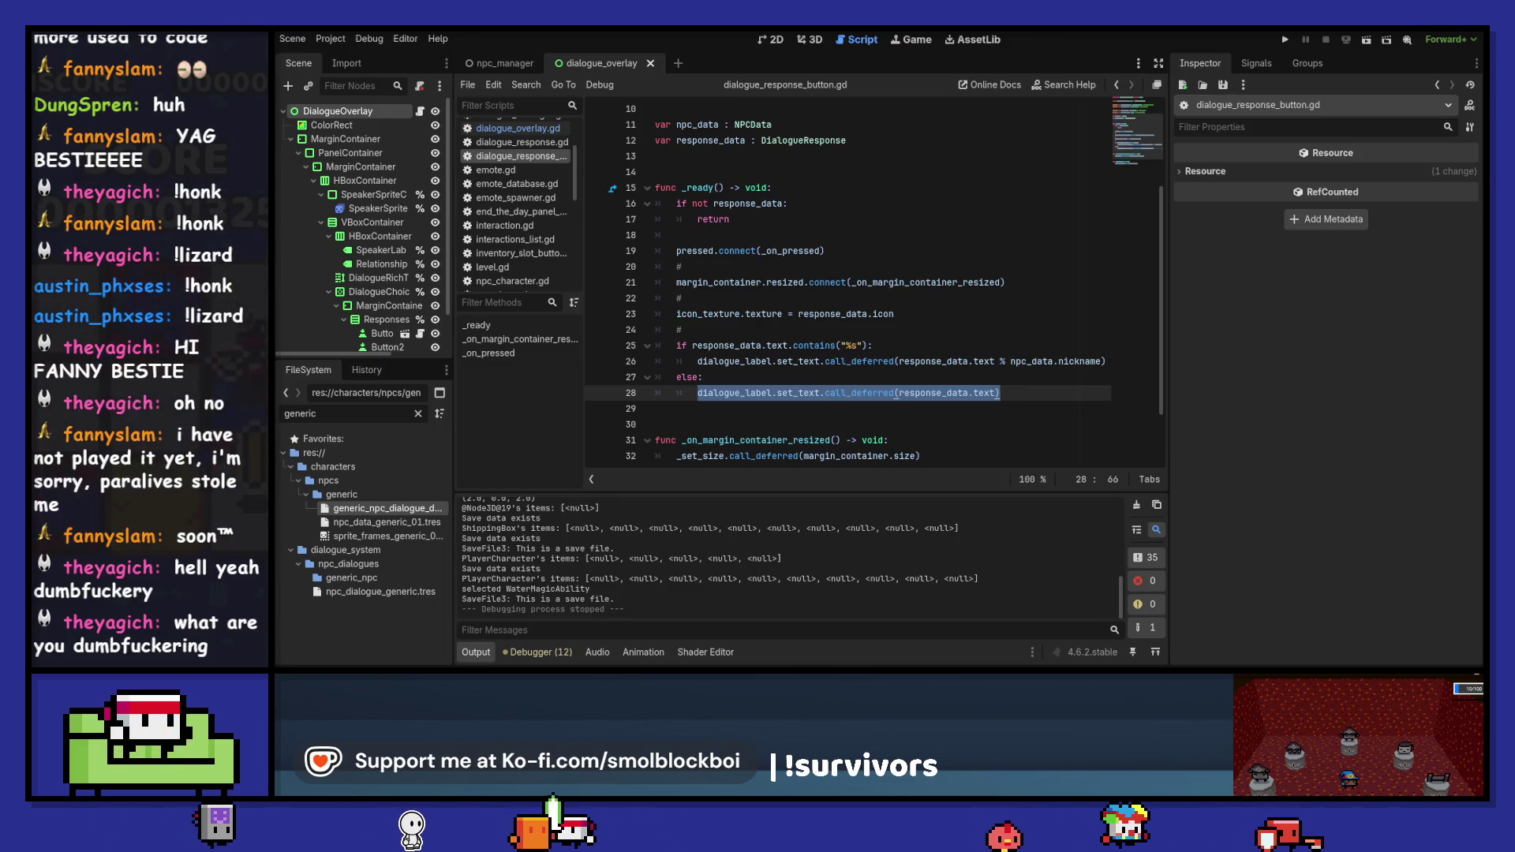
left_click(734, 313)
left_click(739, 275)
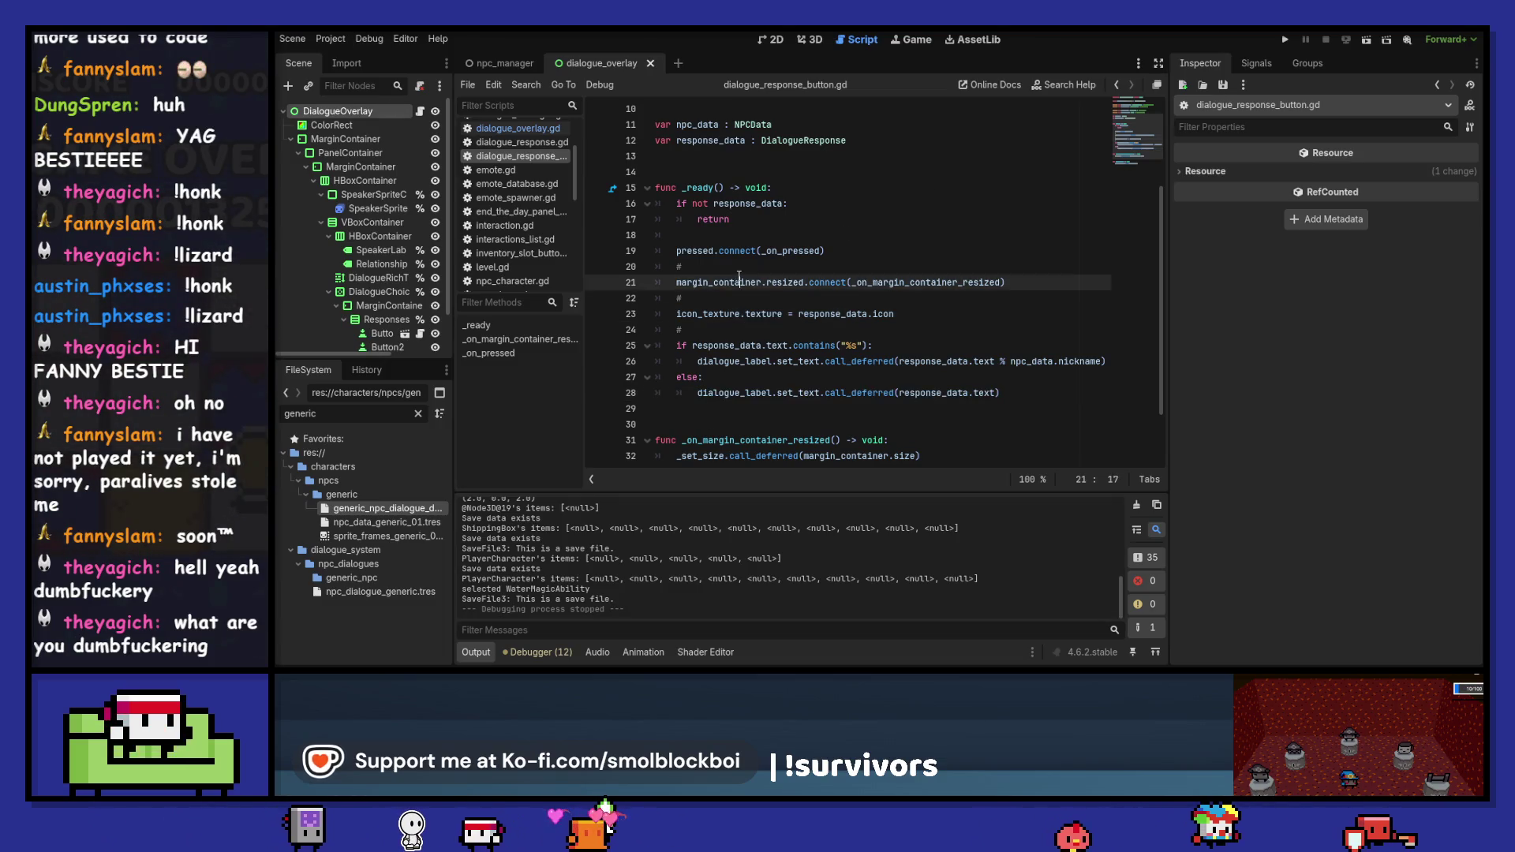
double_click(738, 275)
scroll(867, 280, "down", 2)
scroll(953, 284, "up", 2)
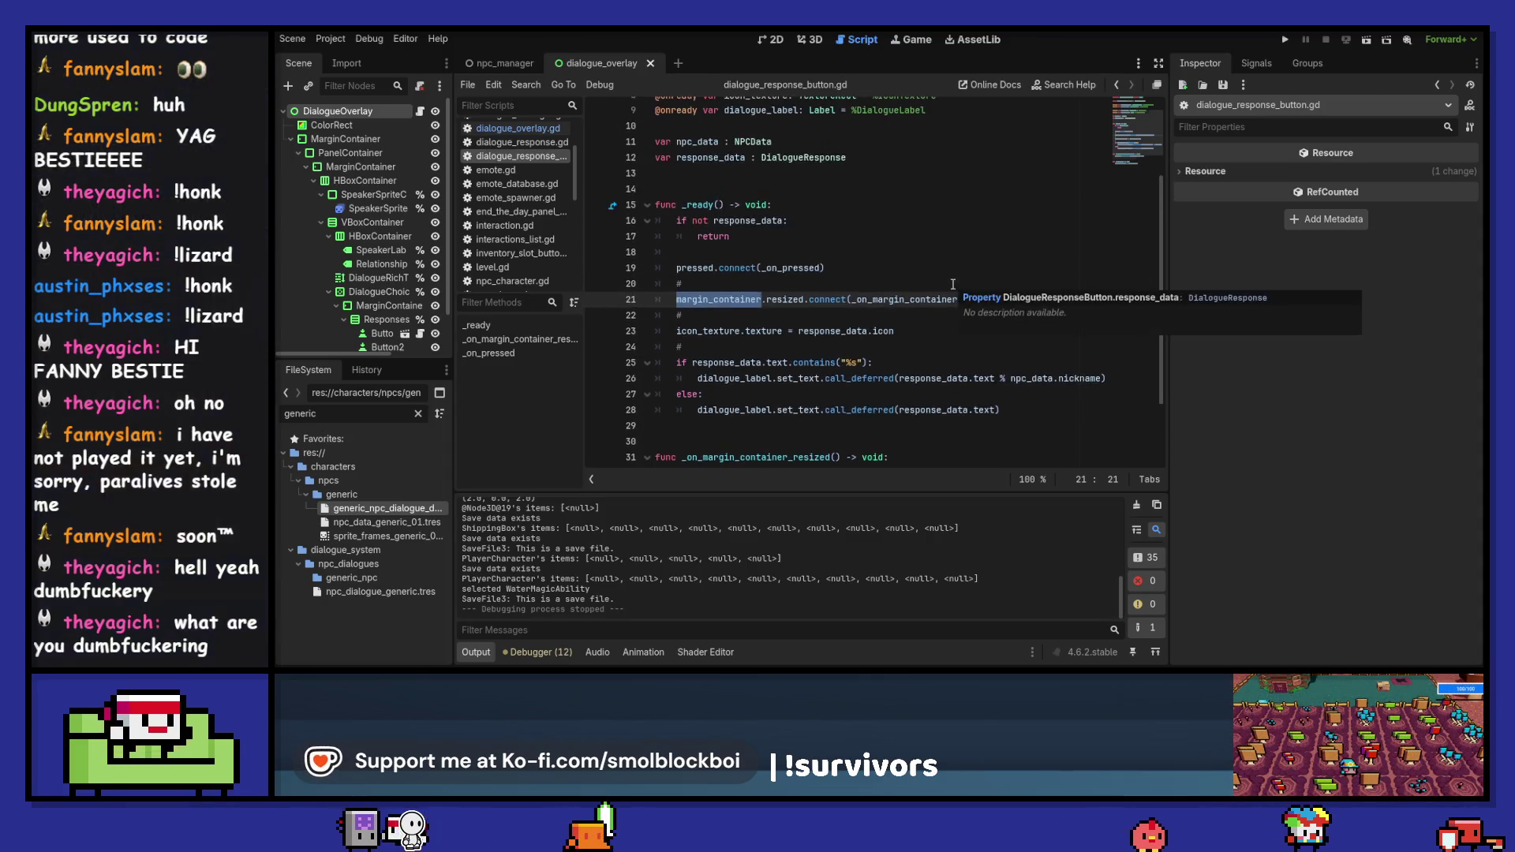
- Delete the lone # on lines 20, 22 and 24 and save the script
left_click(836, 331)
left_click(823, 315)
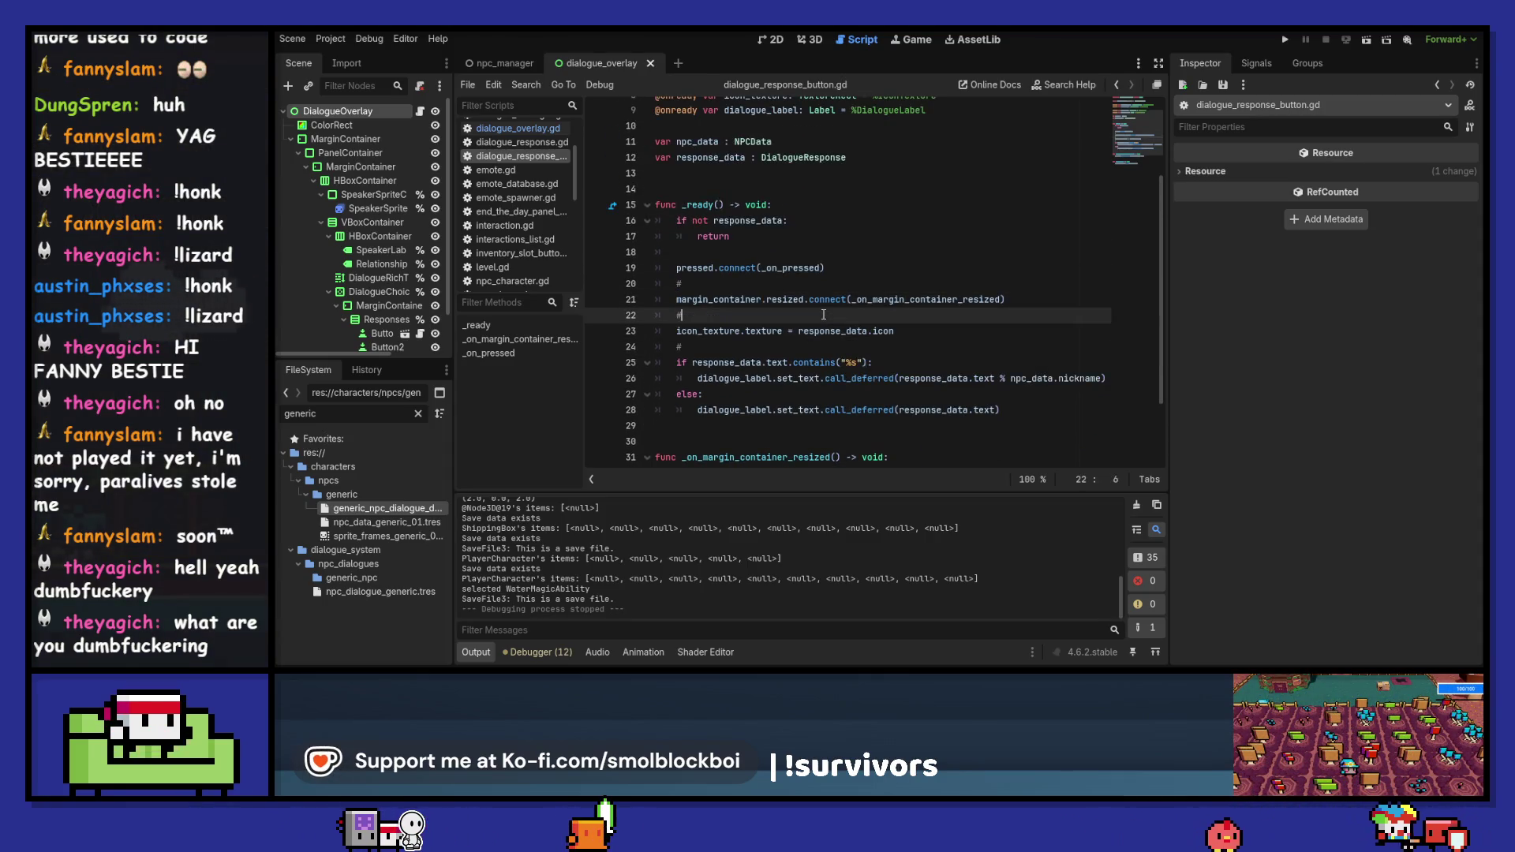
scroll(823, 315, "down", 1)
left_click(899, 300)
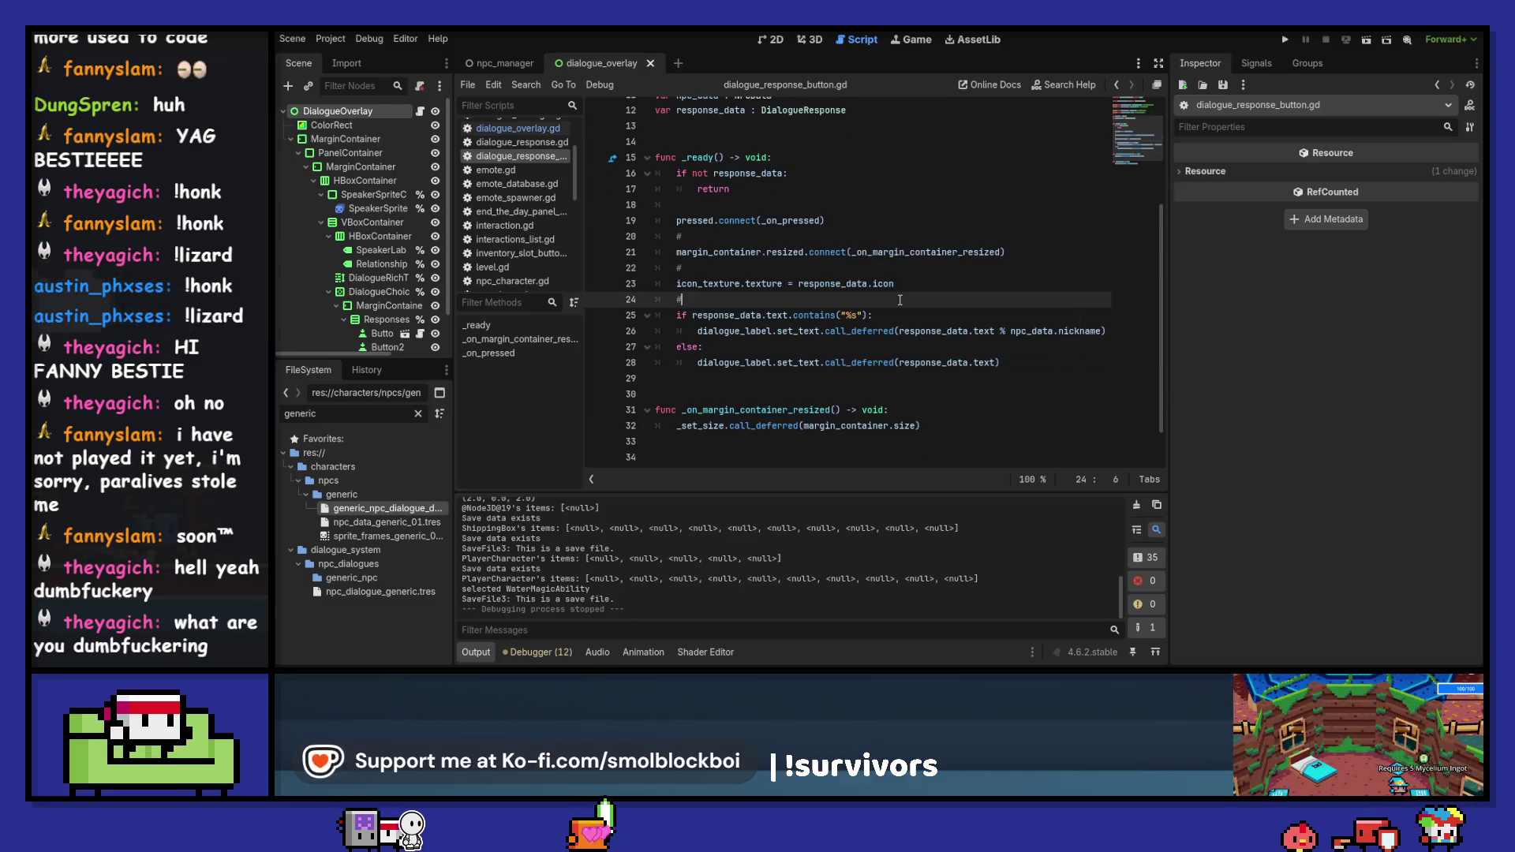
key("BackSpace")
left_click(802, 269)
key("BackSpace")
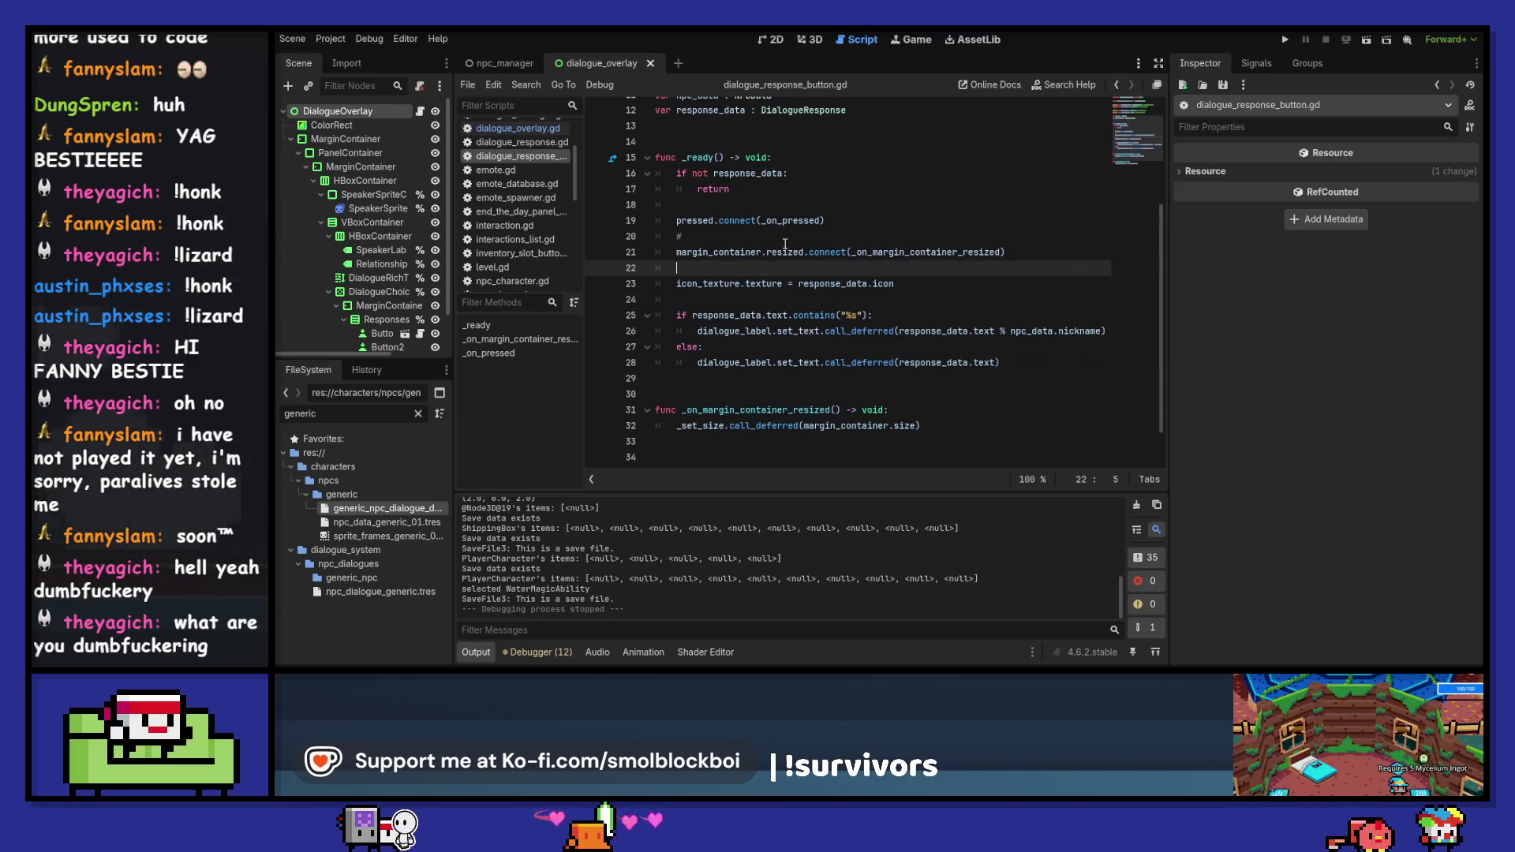
left_click(785, 236)
key("BackSpace")
key("ctrl+s")
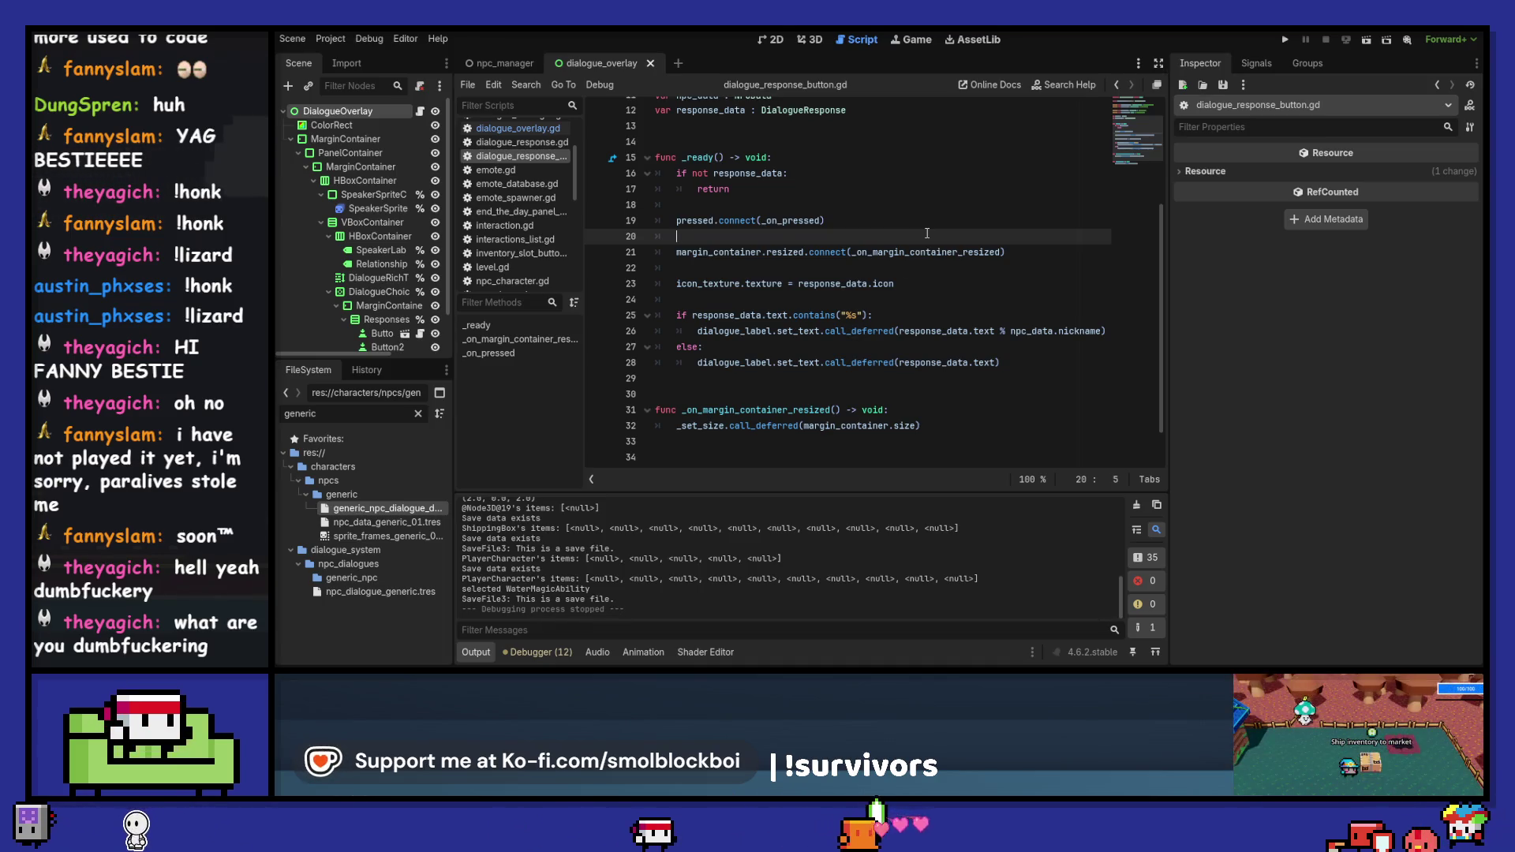
mouse_move(827, 331)
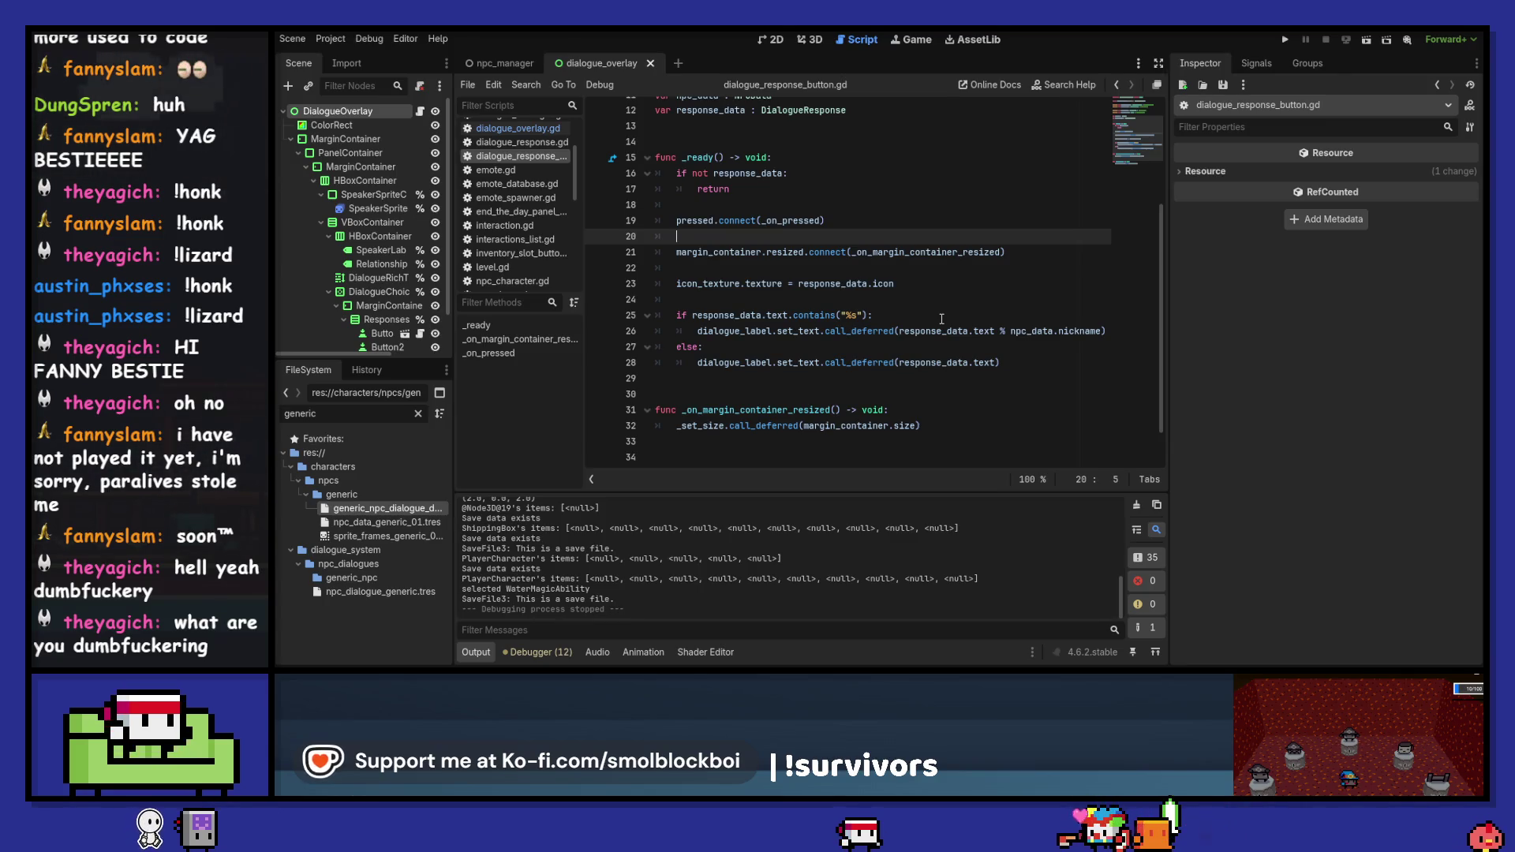
left_click(937, 316)
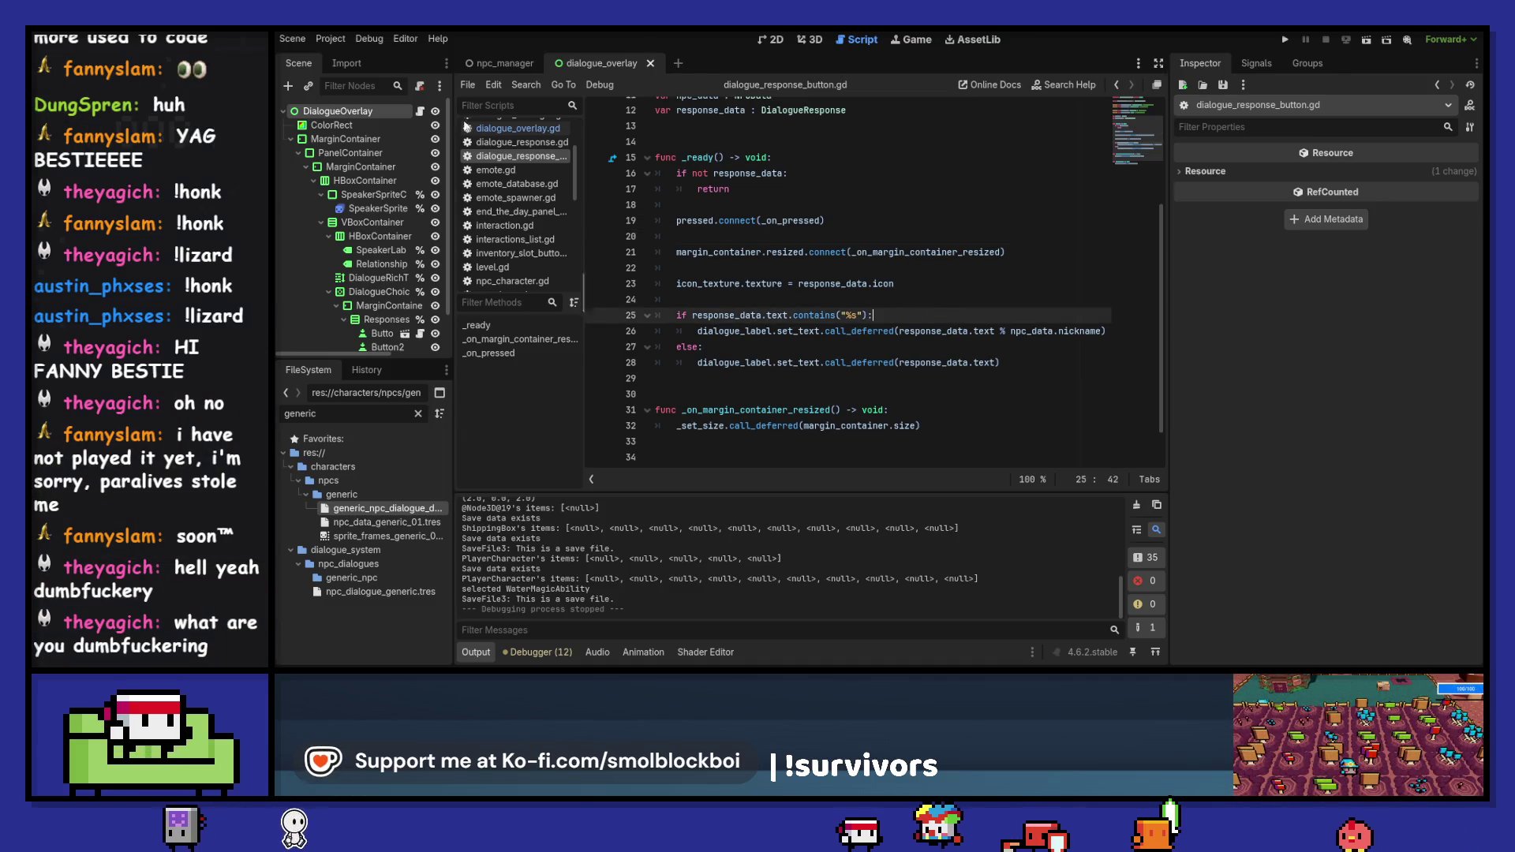
left_click(417, 115)
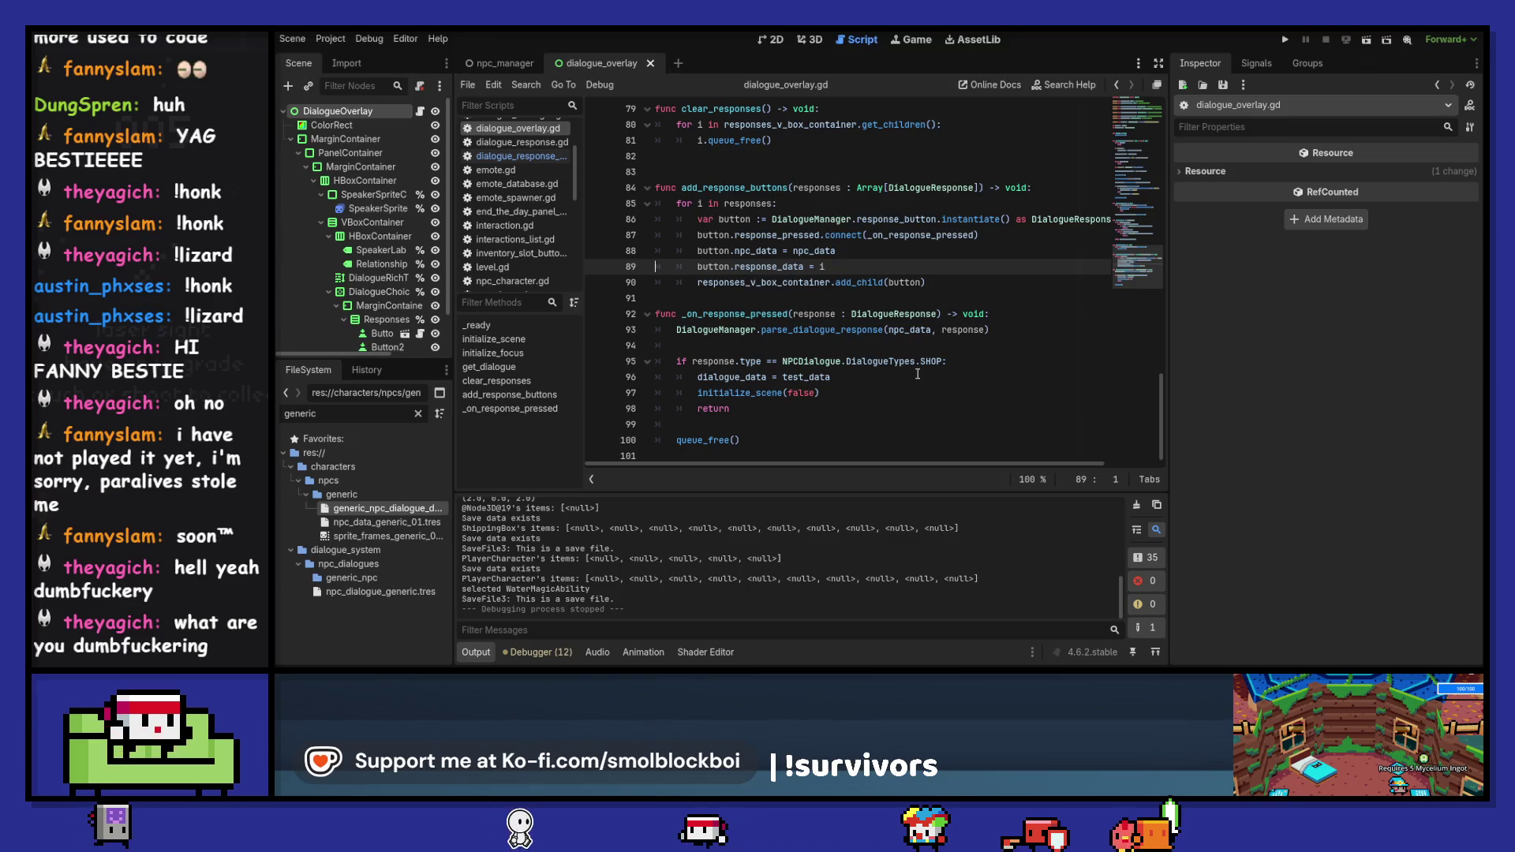
- Select the clear_responses loop on lines 80–81, then switch back to dialogue_response_button.gd
mouse_move(912, 359)
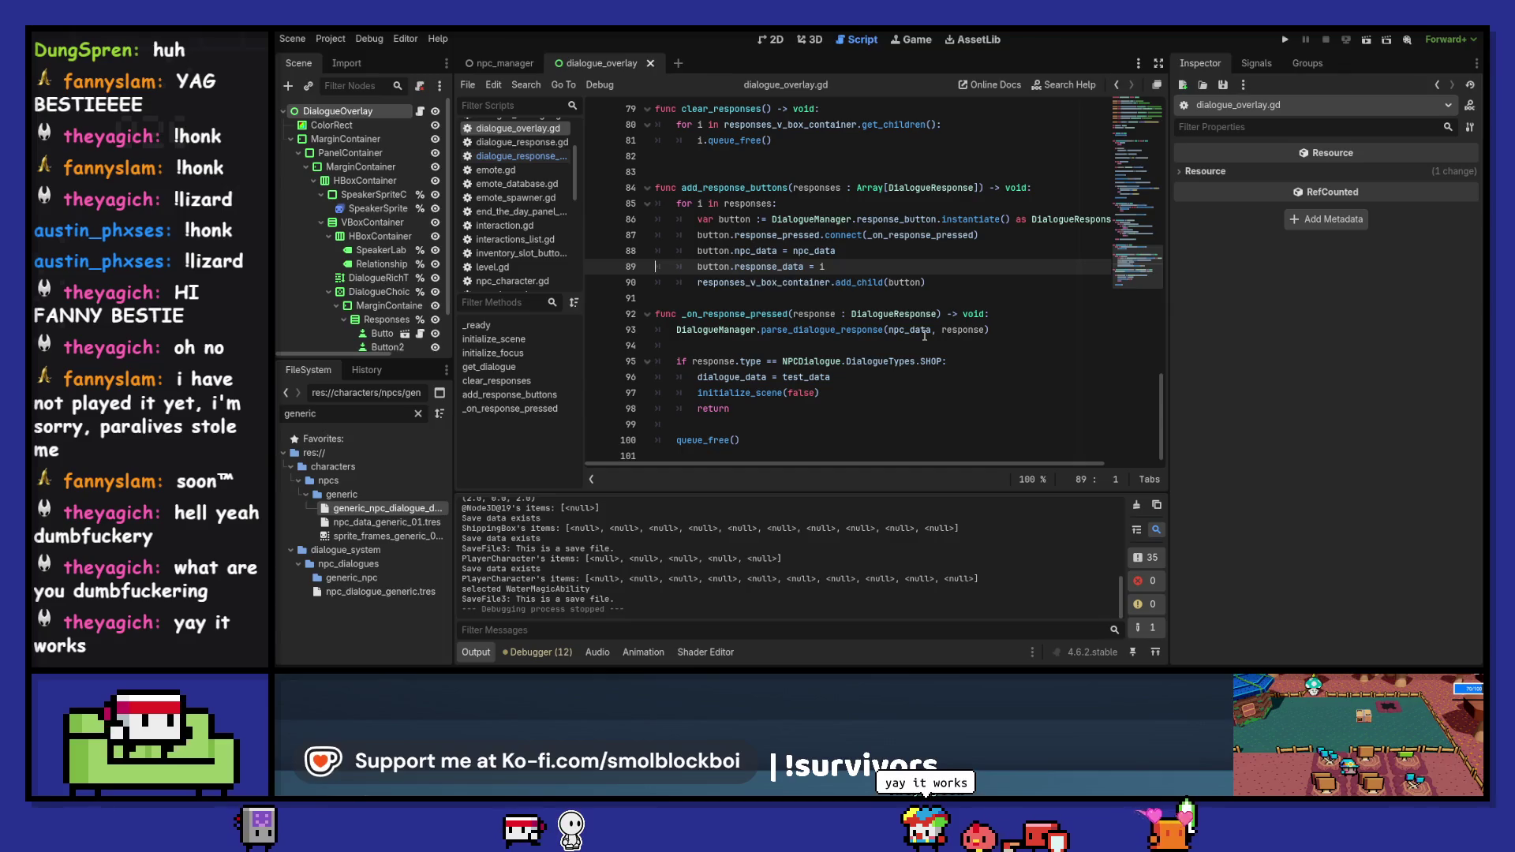
scroll(875, 262, "up", 1)
mouse_move(801, 190)
left_mouse_down()
mouse_move(656, 190)
mouse_move(657, 171)
left_mouse_up()
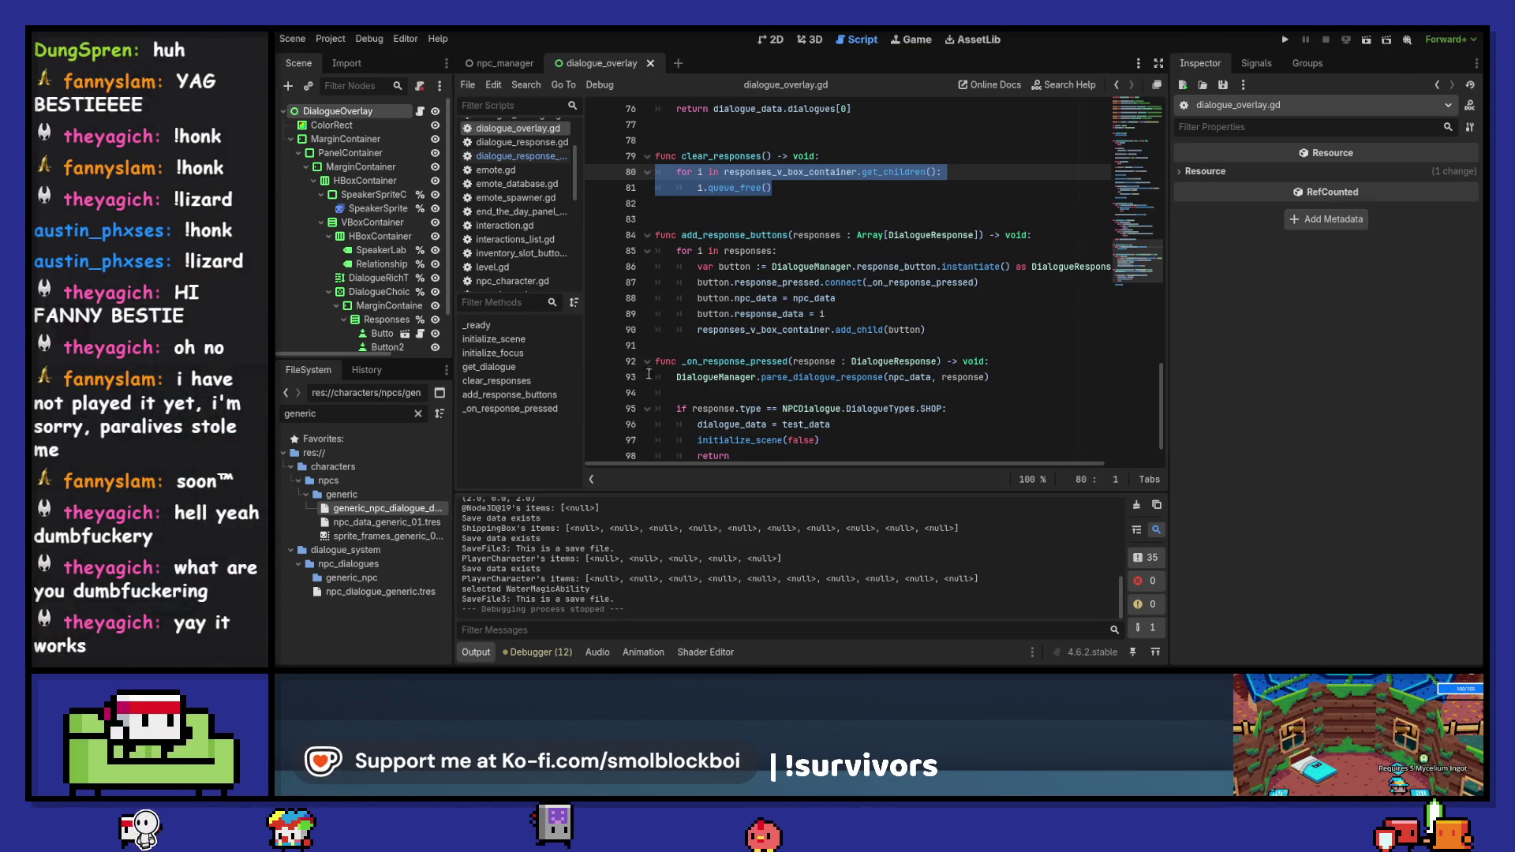
left_click(542, 156)
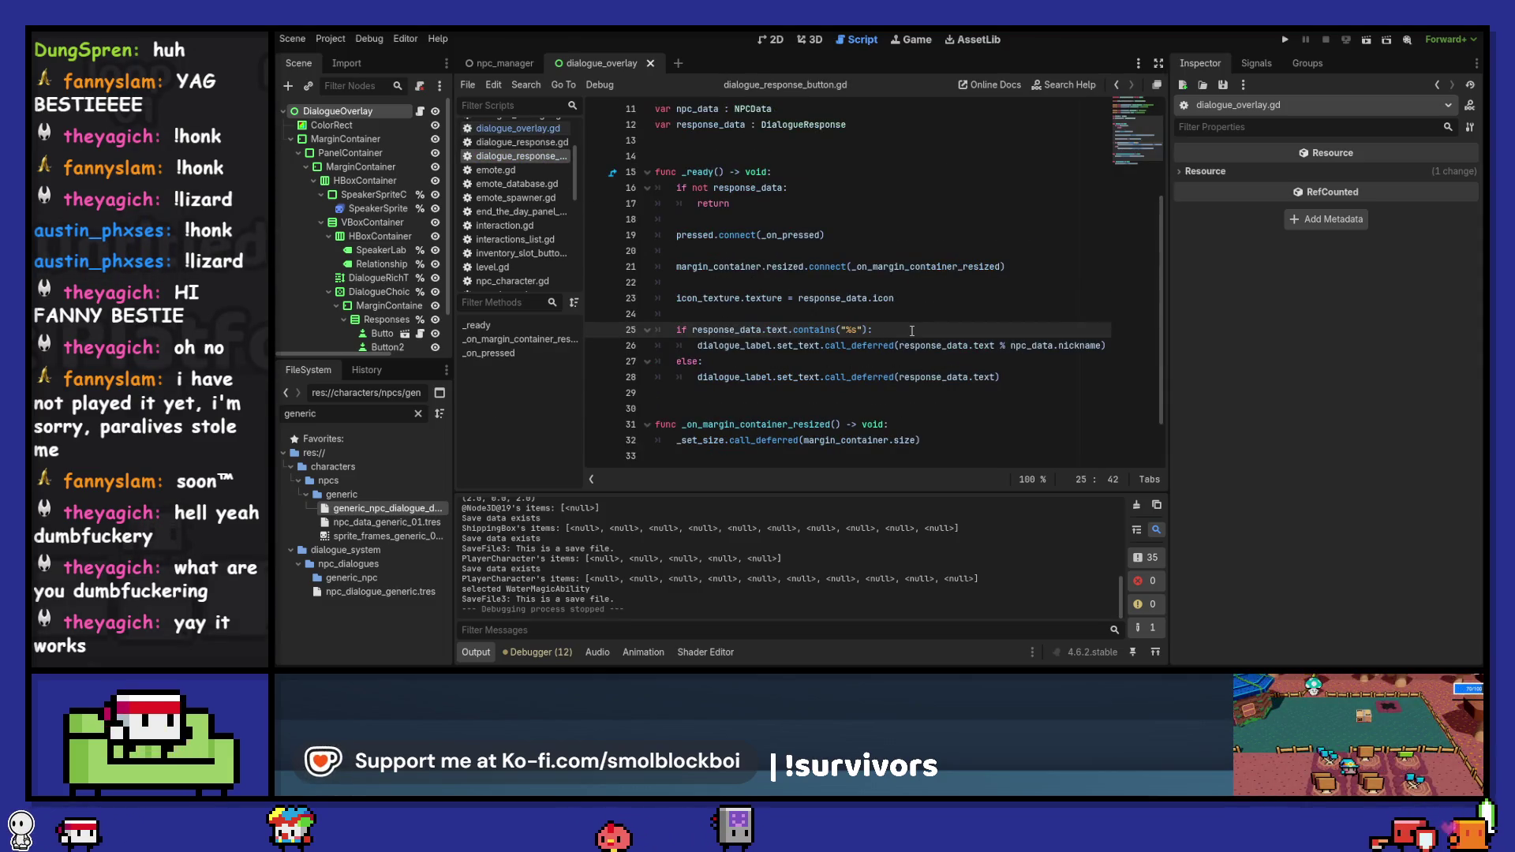
- Add a set_deferred line after the if statement, delete it again, and save the button script
key("Return")
type("set_der")
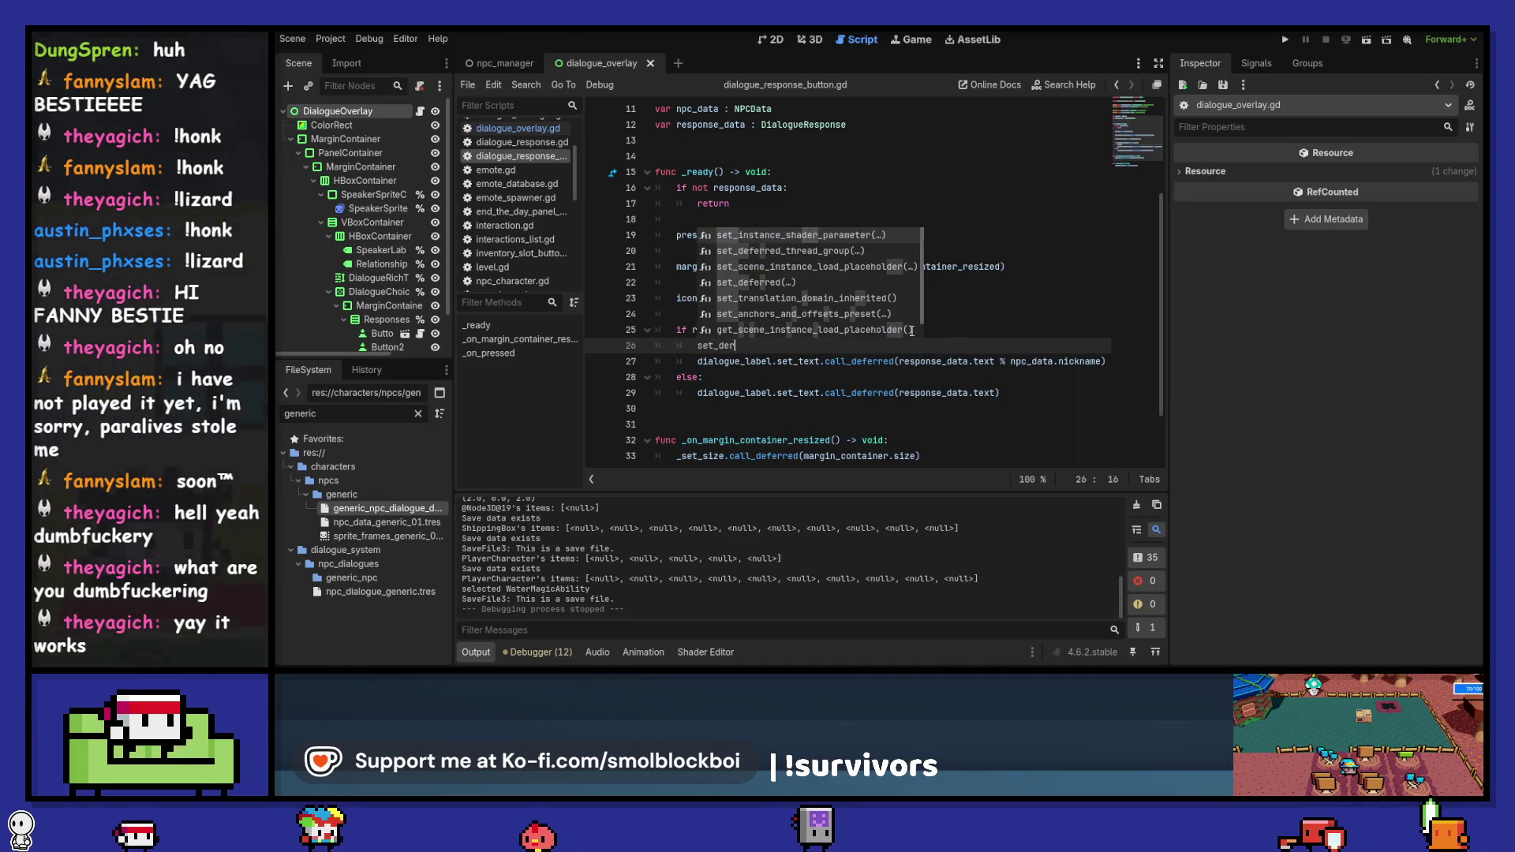
key("BackSpace")
type("f")
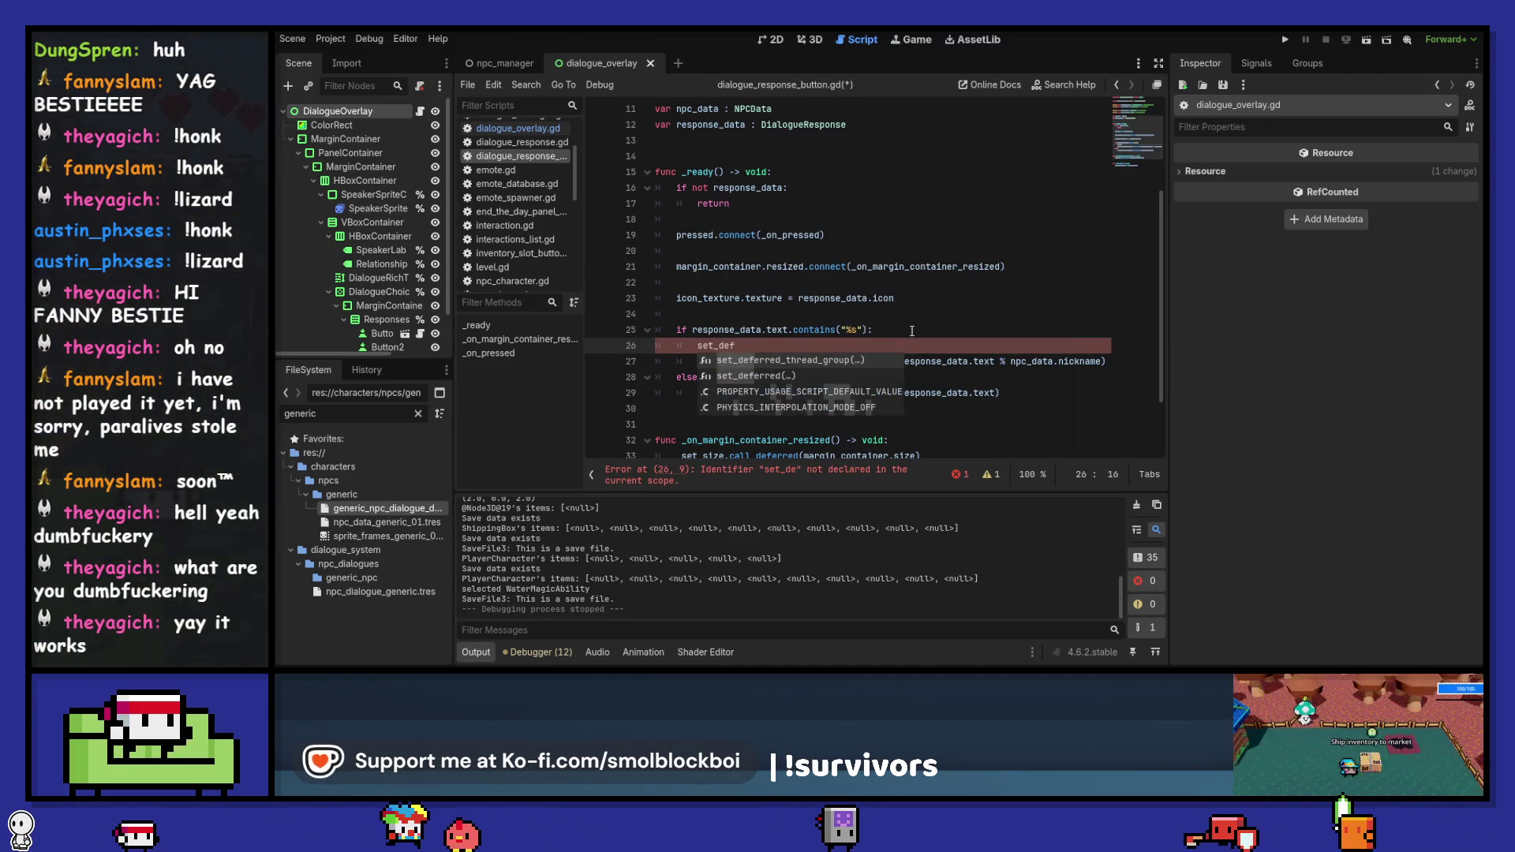
key("Down")
key("Return")
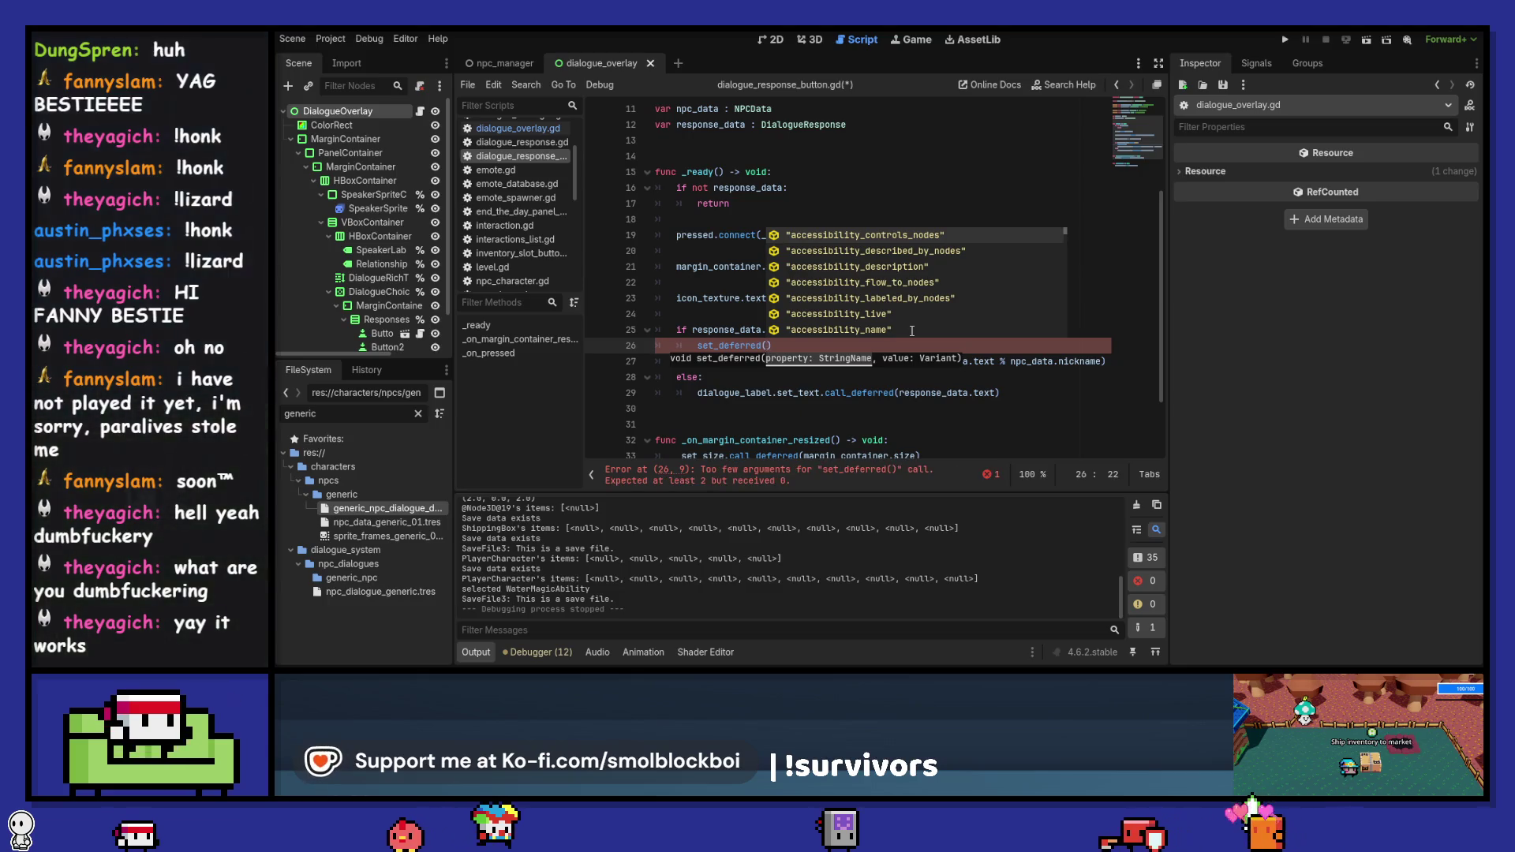
key("Escape")
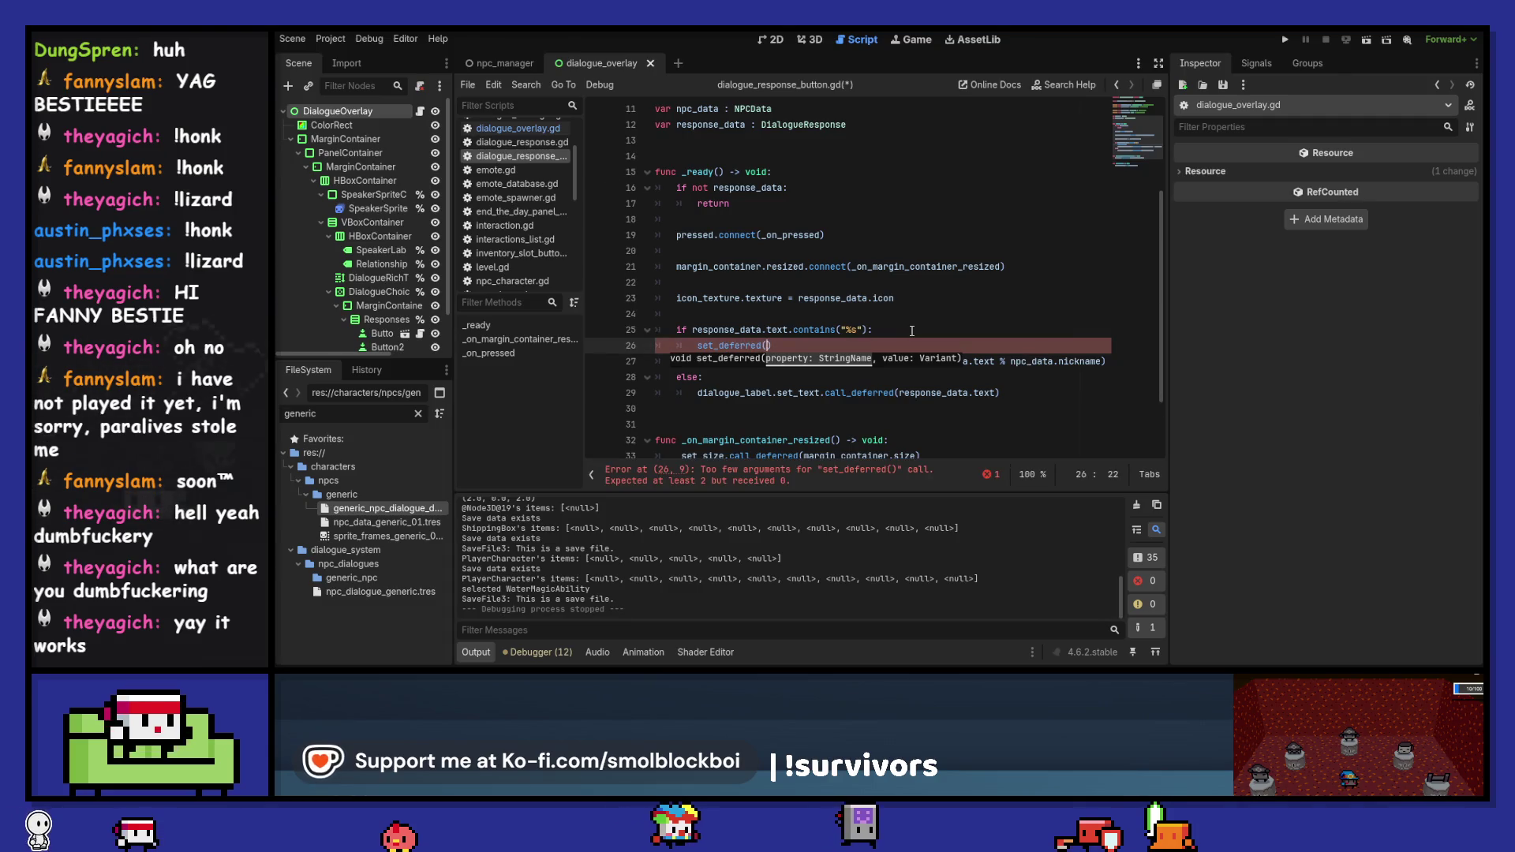
key("BackSpace")
key("BackSpace")
key("BackSpace")
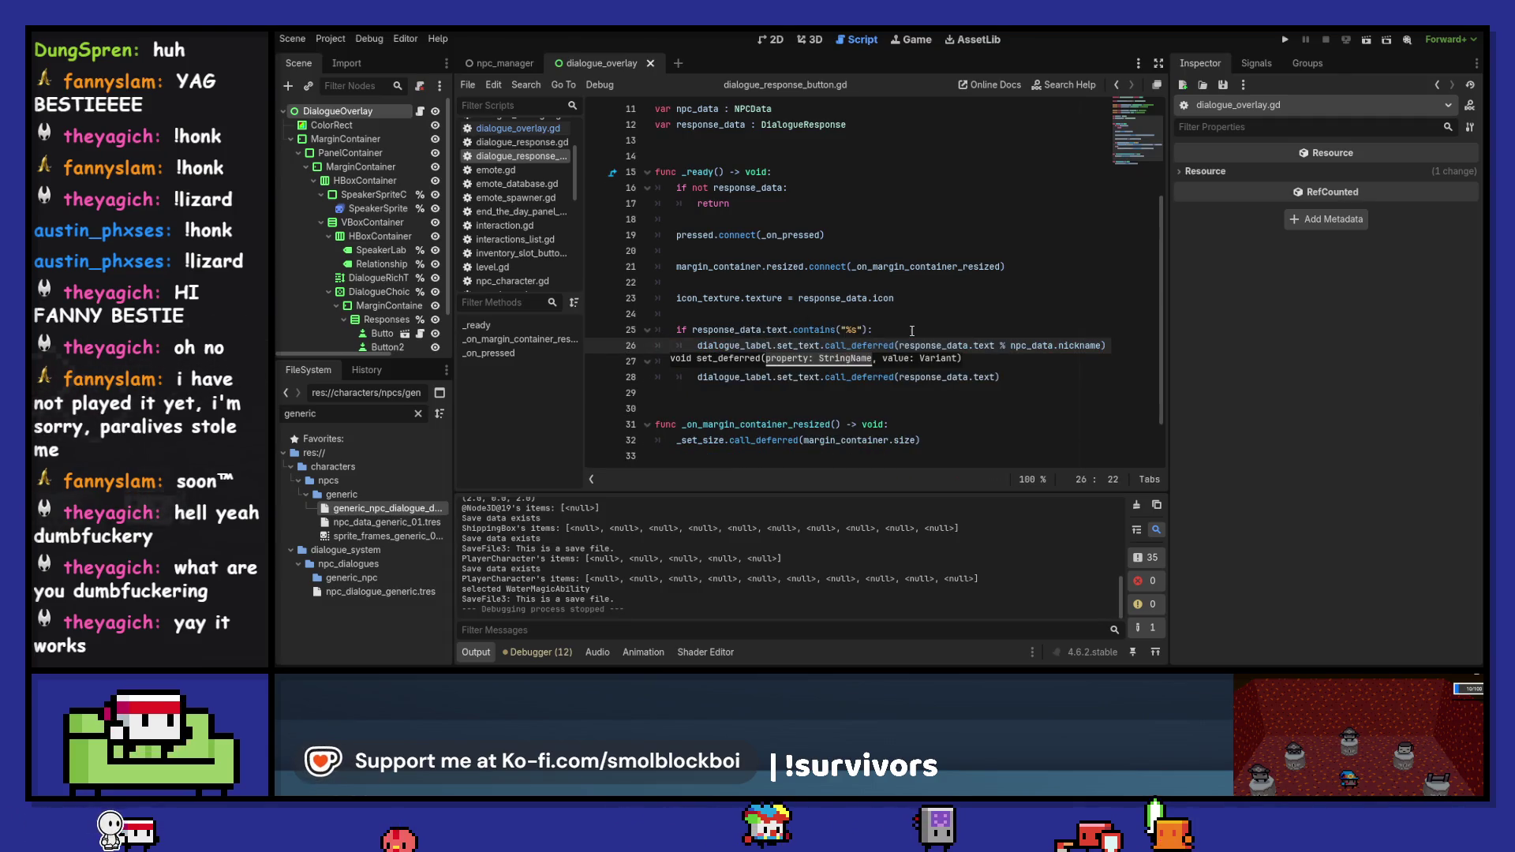
key("ctrl+s")
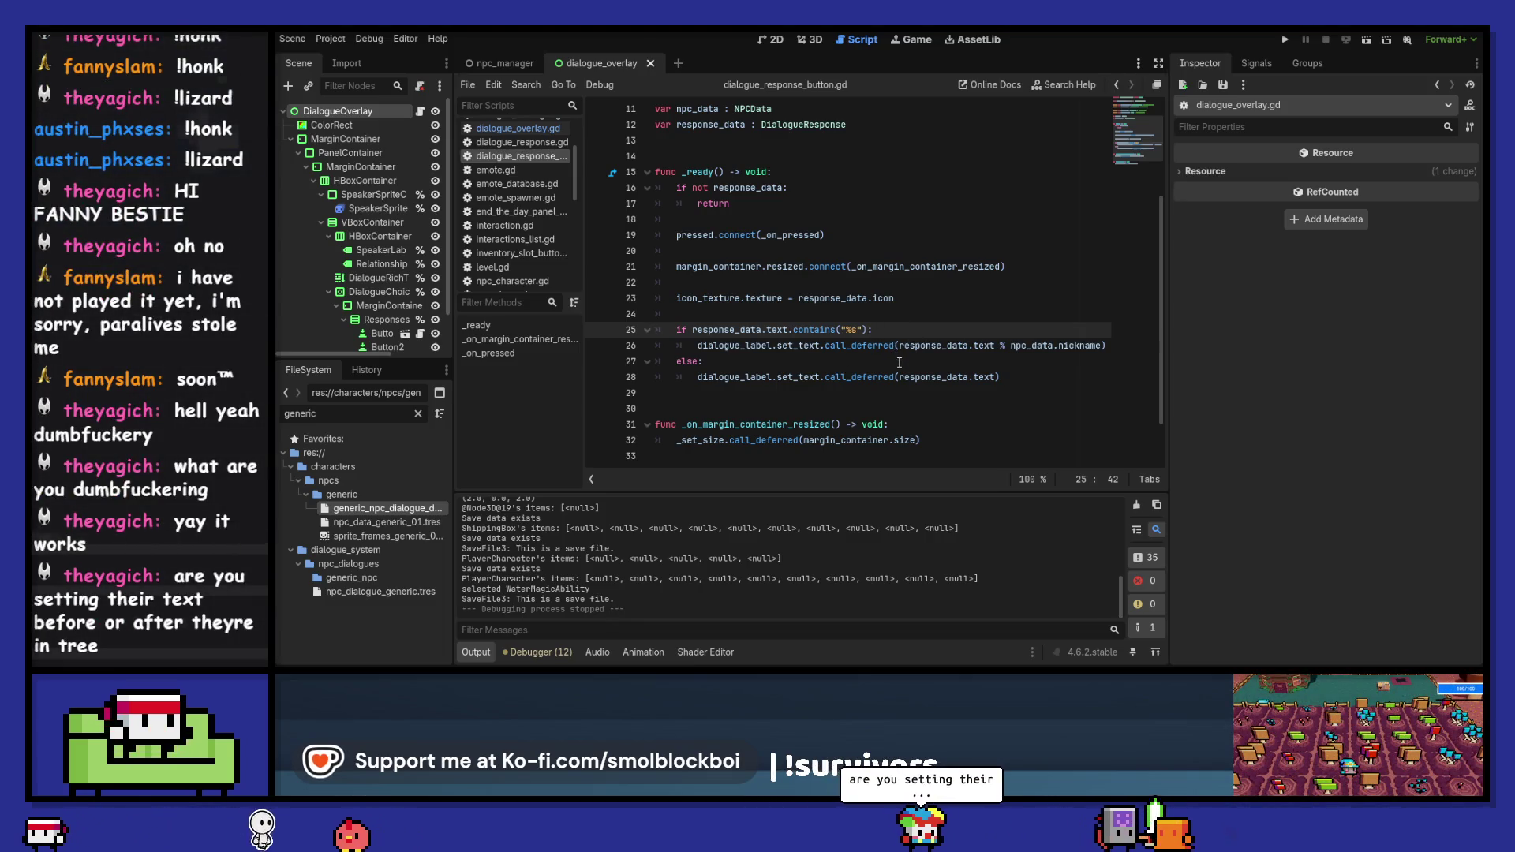
- In dialogue_overlay.gd, review the response_data declaration and the lines setting the label text
mouse_move(901, 351)
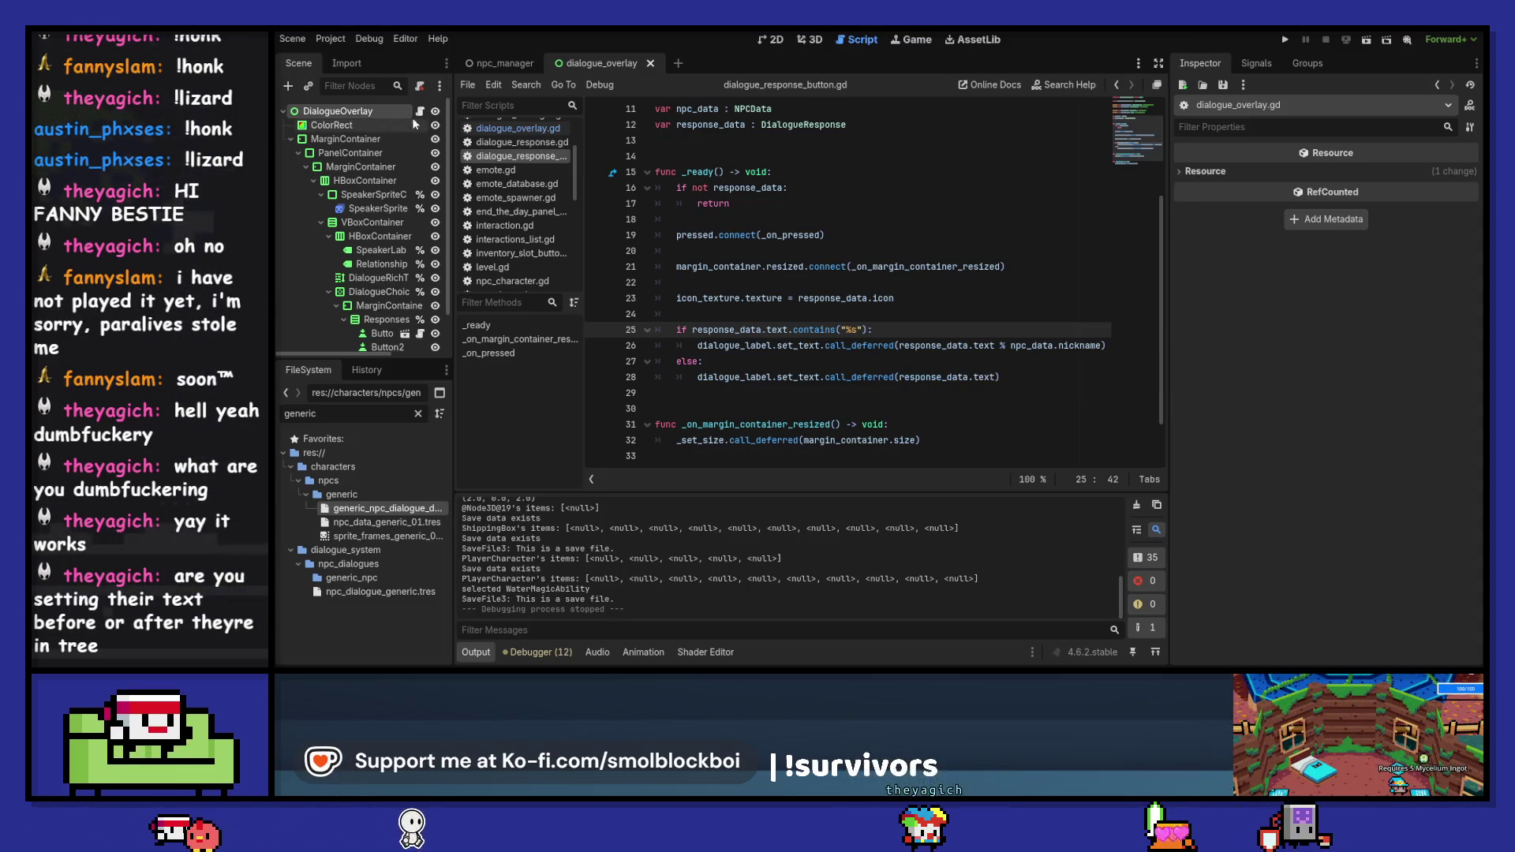
left_click(473, 128)
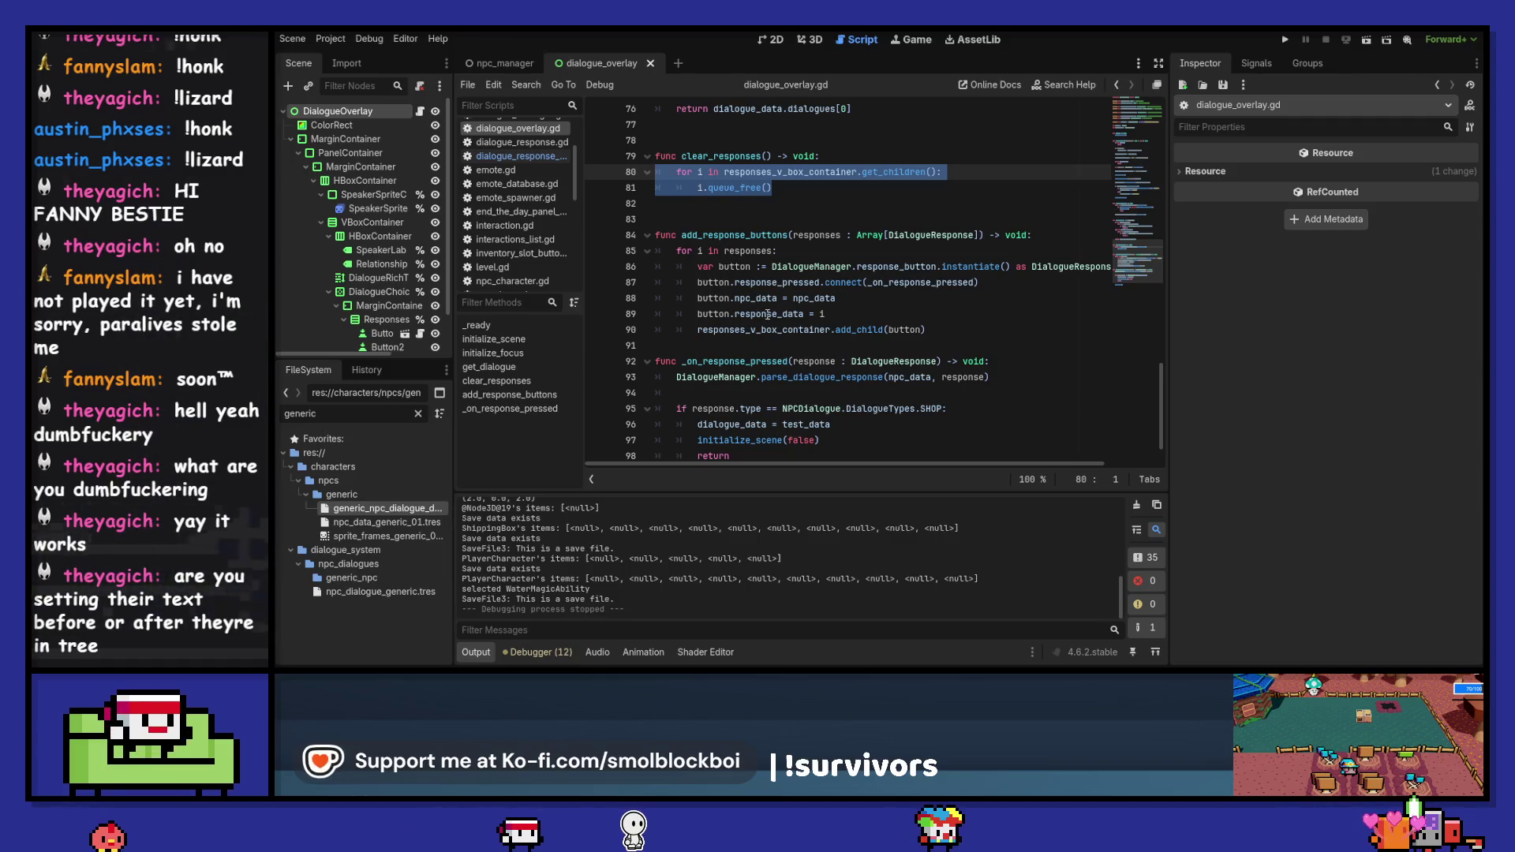
mouse_move(767, 314)
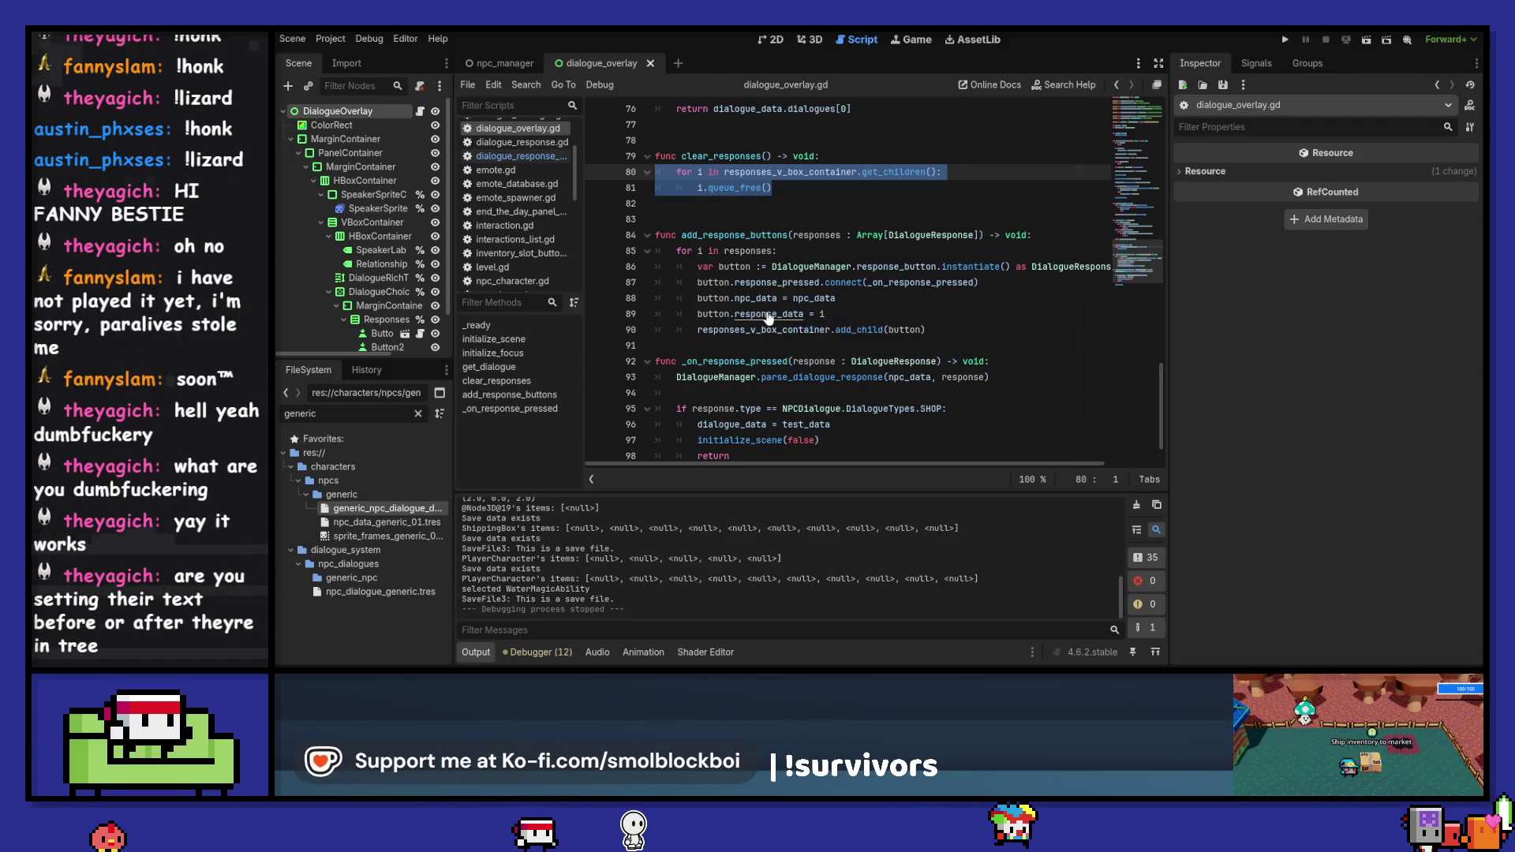
left_click(754, 316, "ctrl")
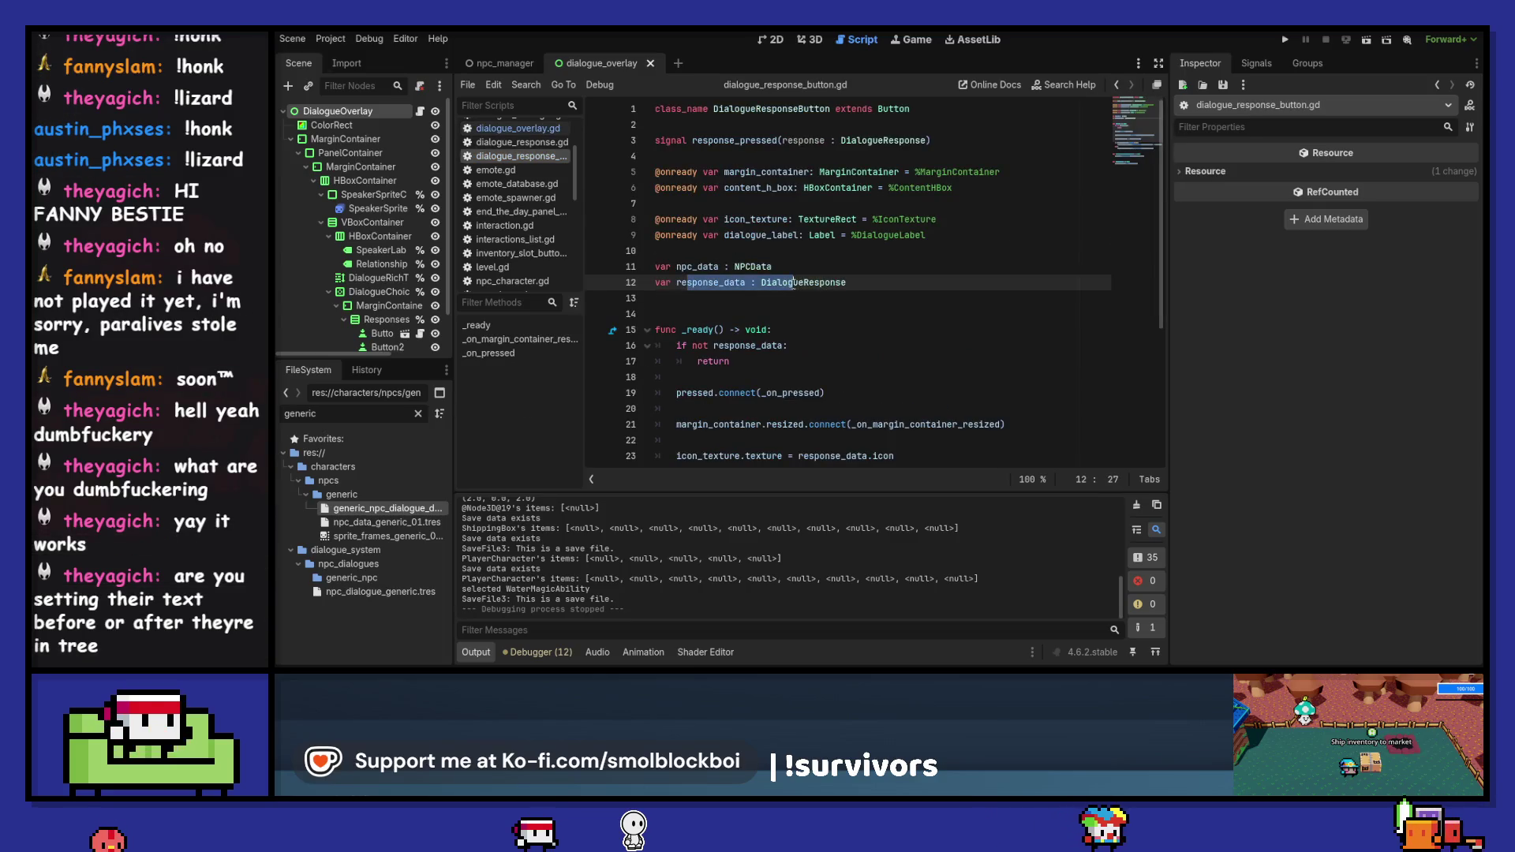
scroll(793, 284, "down", 3)
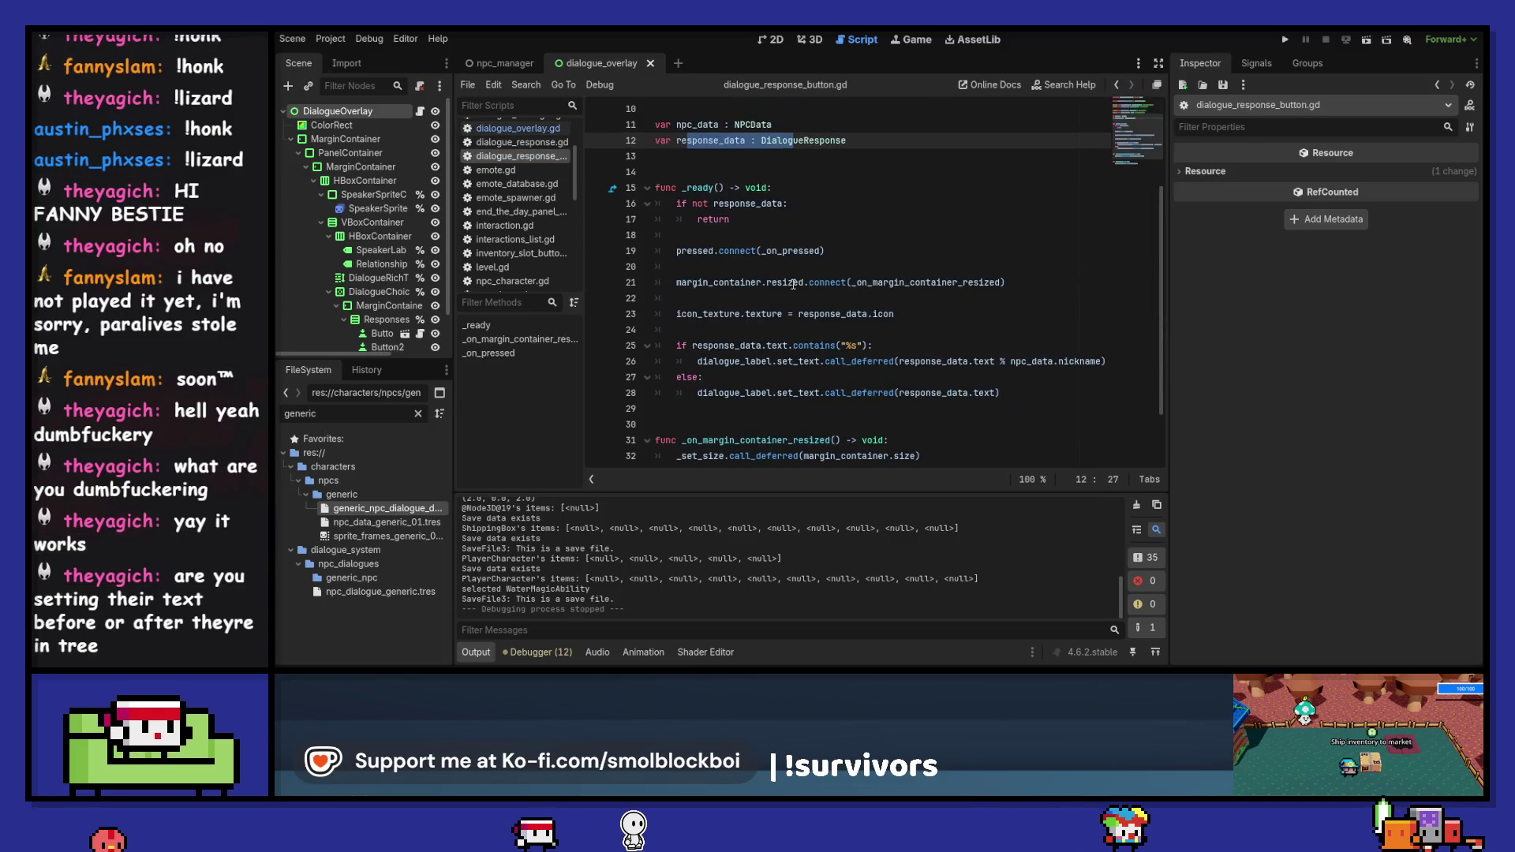
left_click(692, 188)
left_click_drag(718, 345, 841, 395)
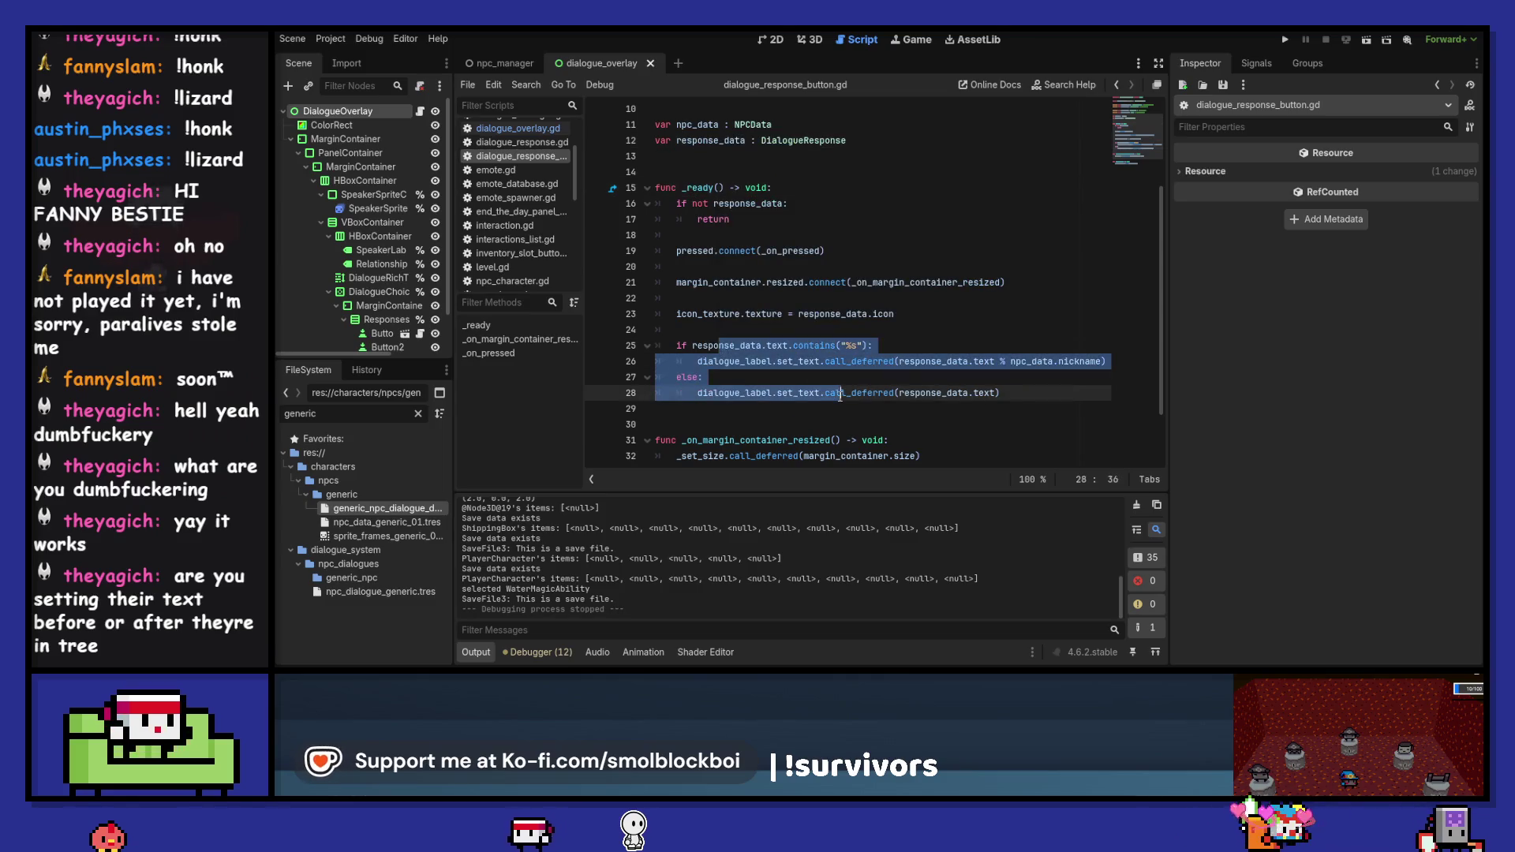
left_click(825, 374)
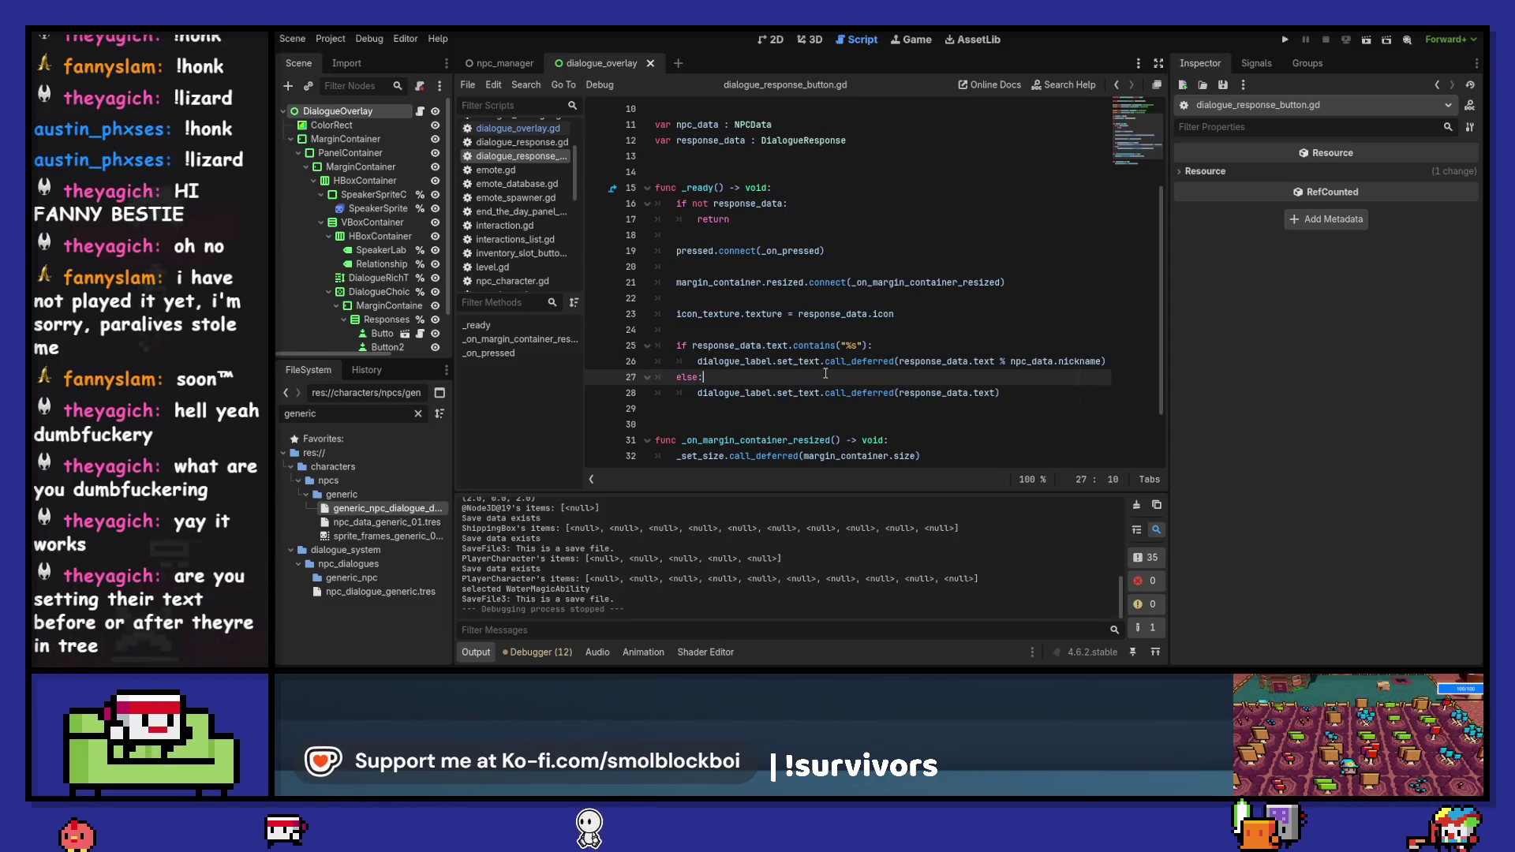
- Select the _ready function calling initialize_scene and run the project to test the dialogue
left_click(416, 111)
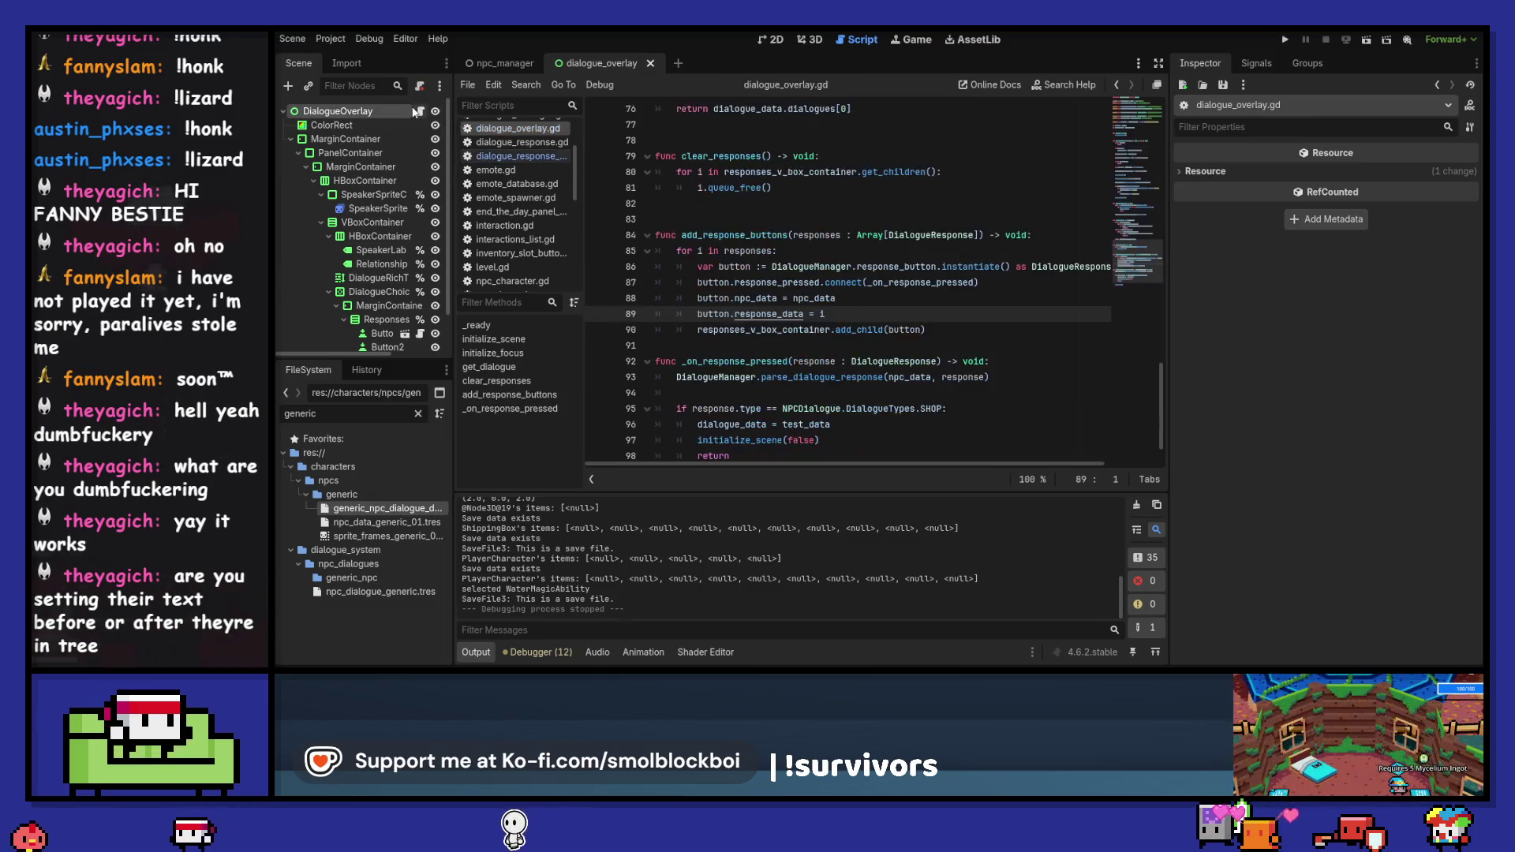
scroll(845, 242, "up", 15)
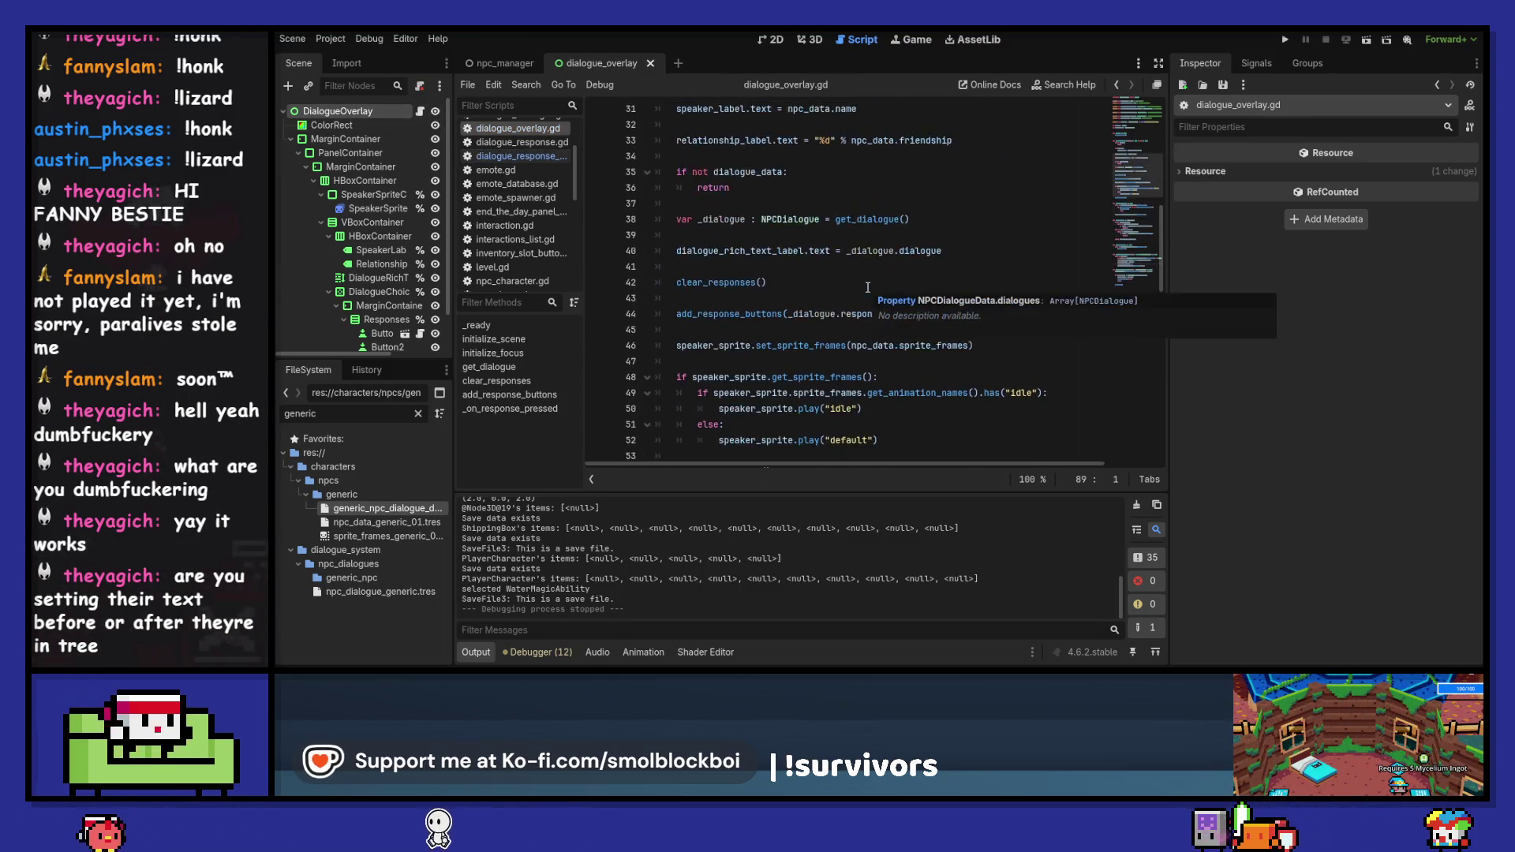
scroll(718, 186, "up", 1)
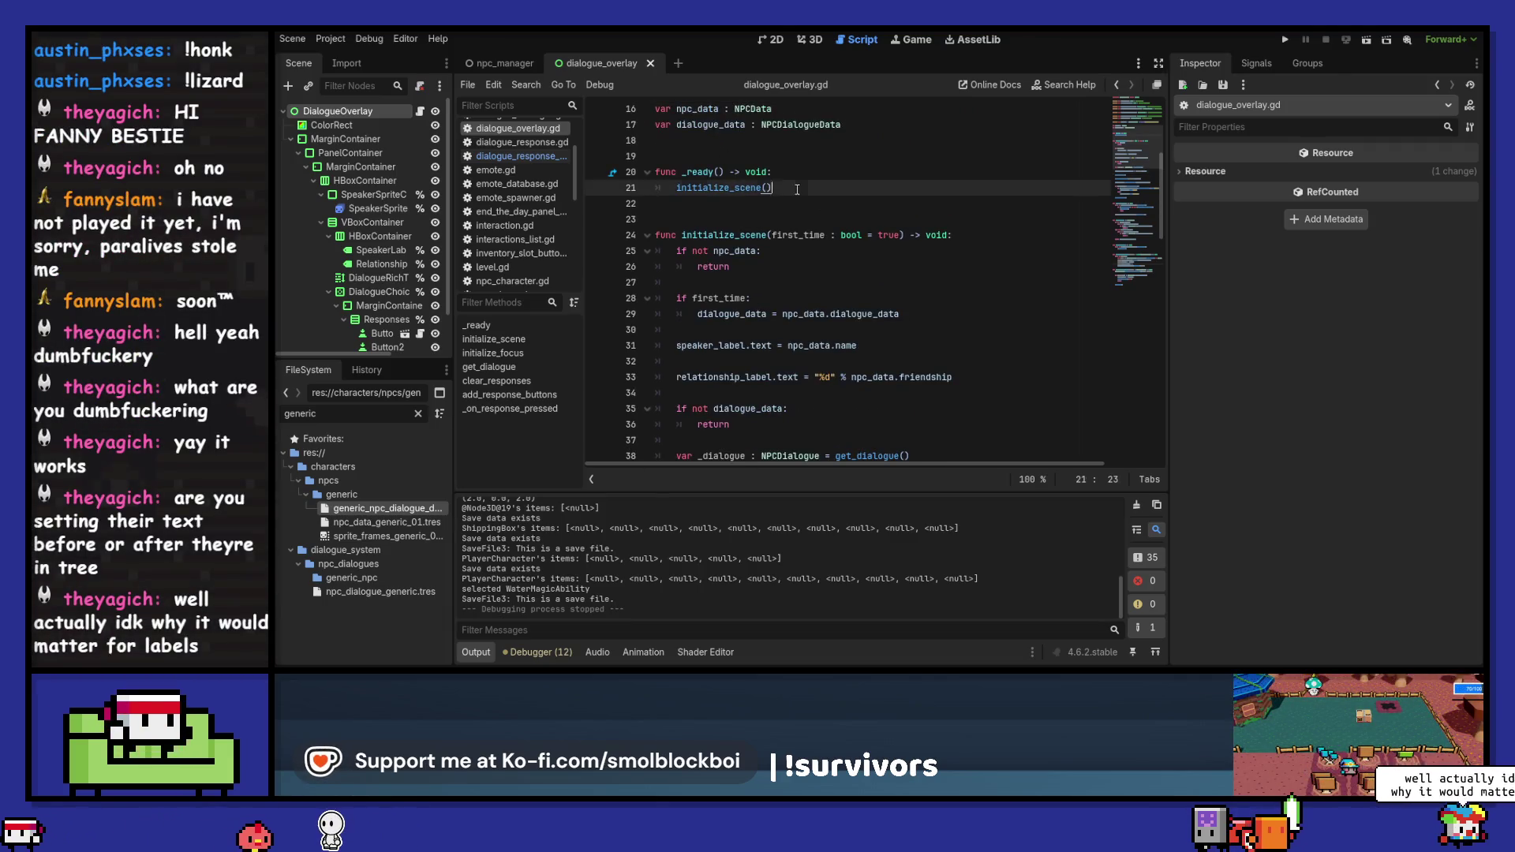
left_click_drag(796, 189, 546, 175)
left_click(1282, 39)
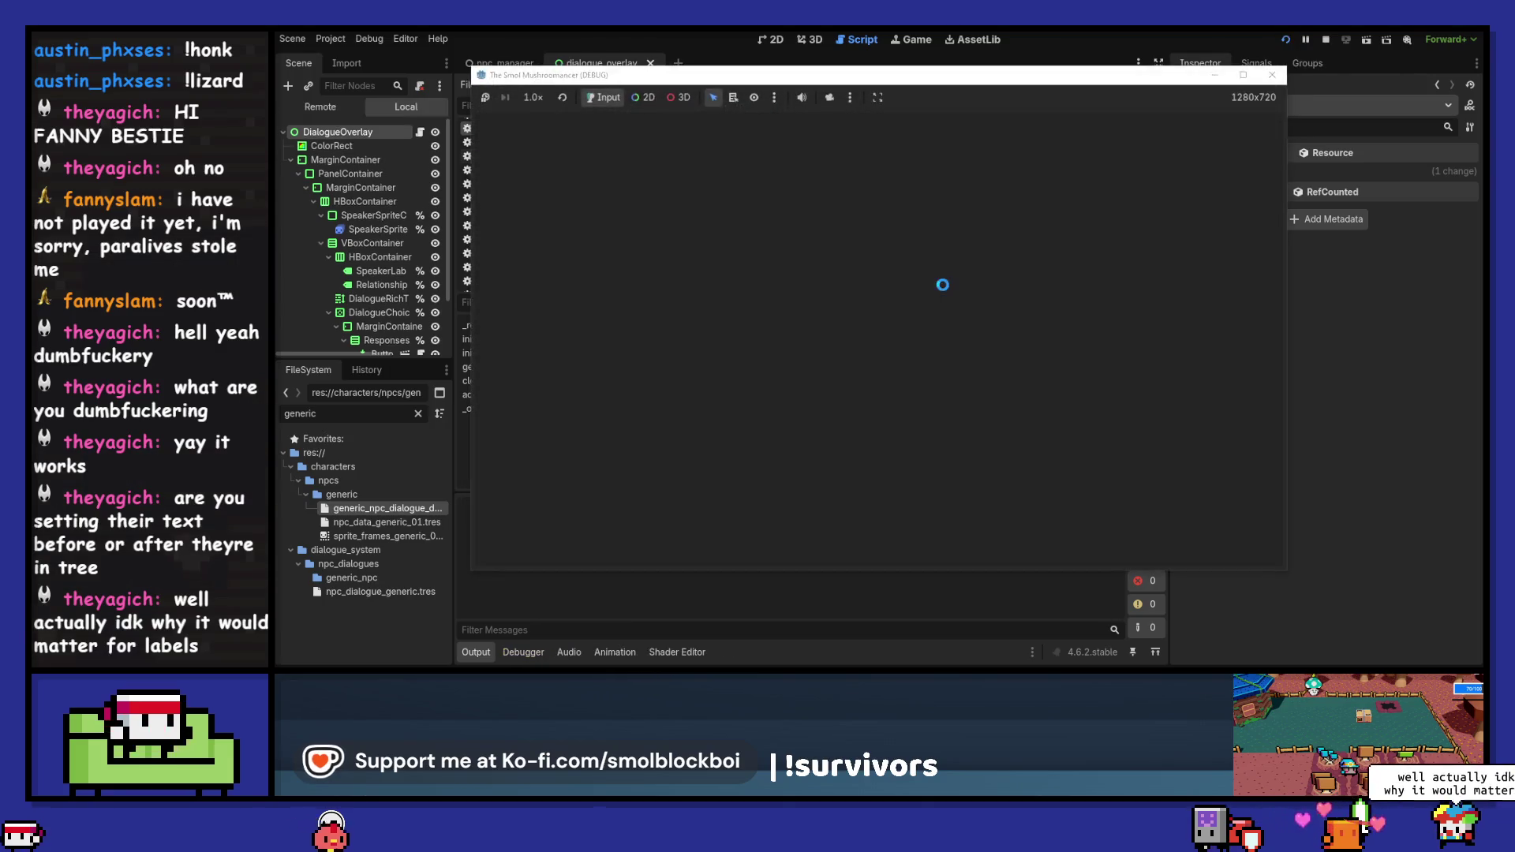
- Load the test level, advance Dumpster's dialogue, then select initialize_scene() back in the editor
left_click(953, 385)
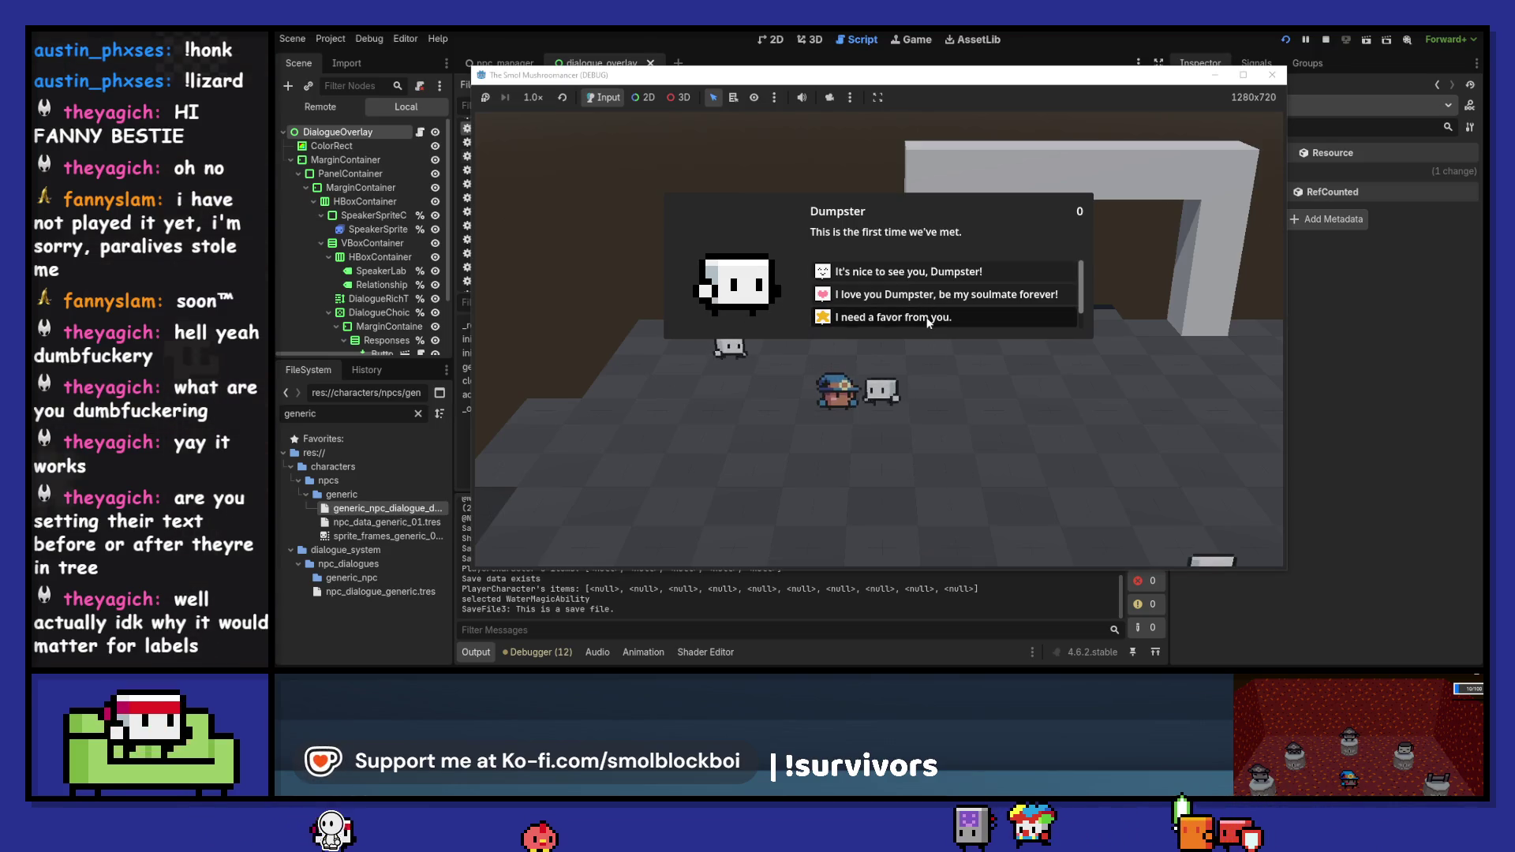
key("Return")
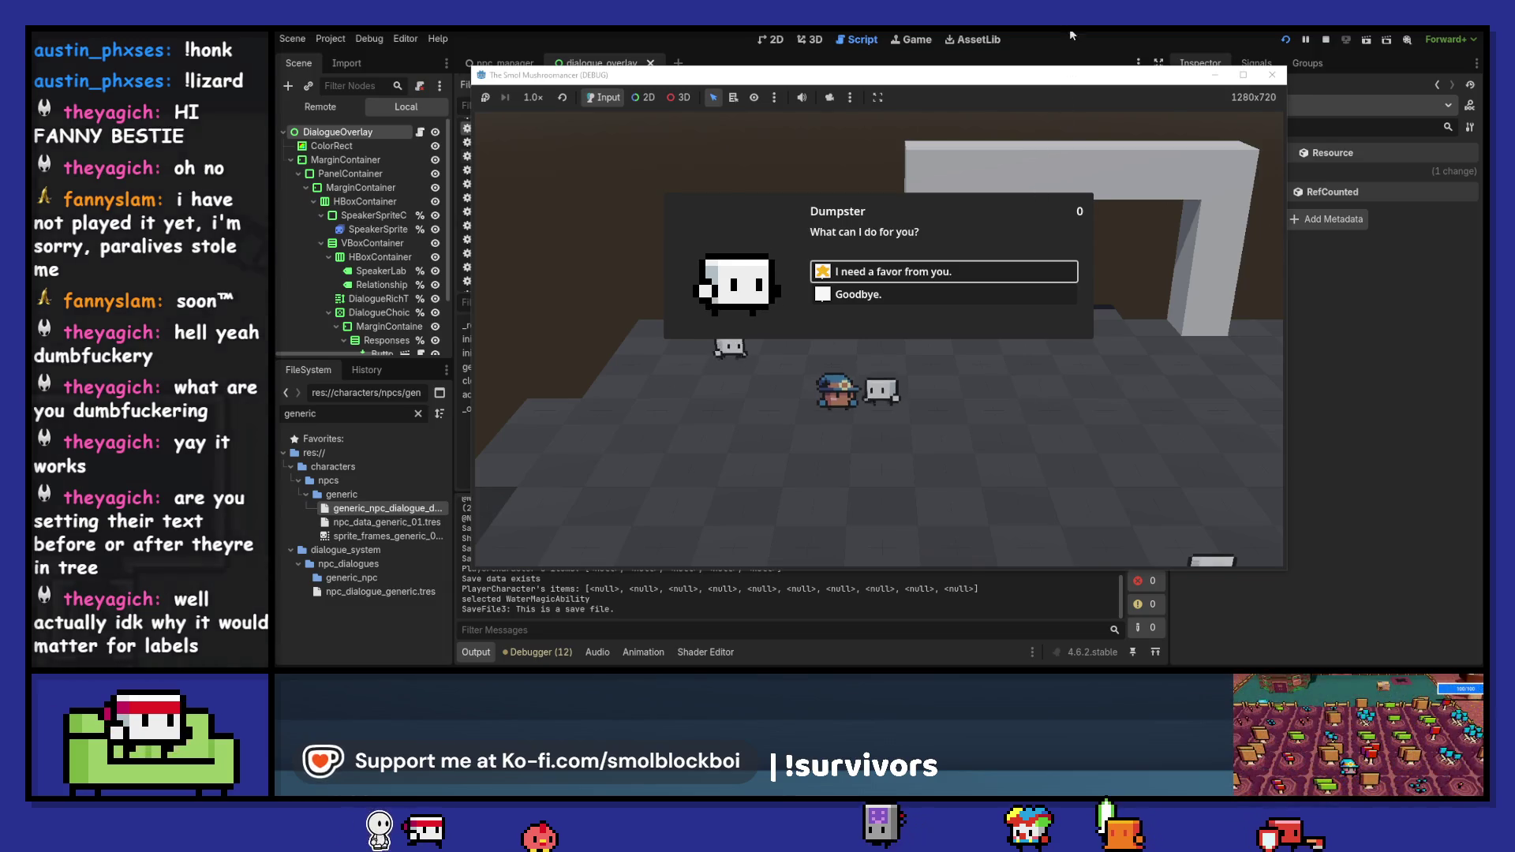
left_click(1325, 39)
left_click(676, 187)
key("shift+End")
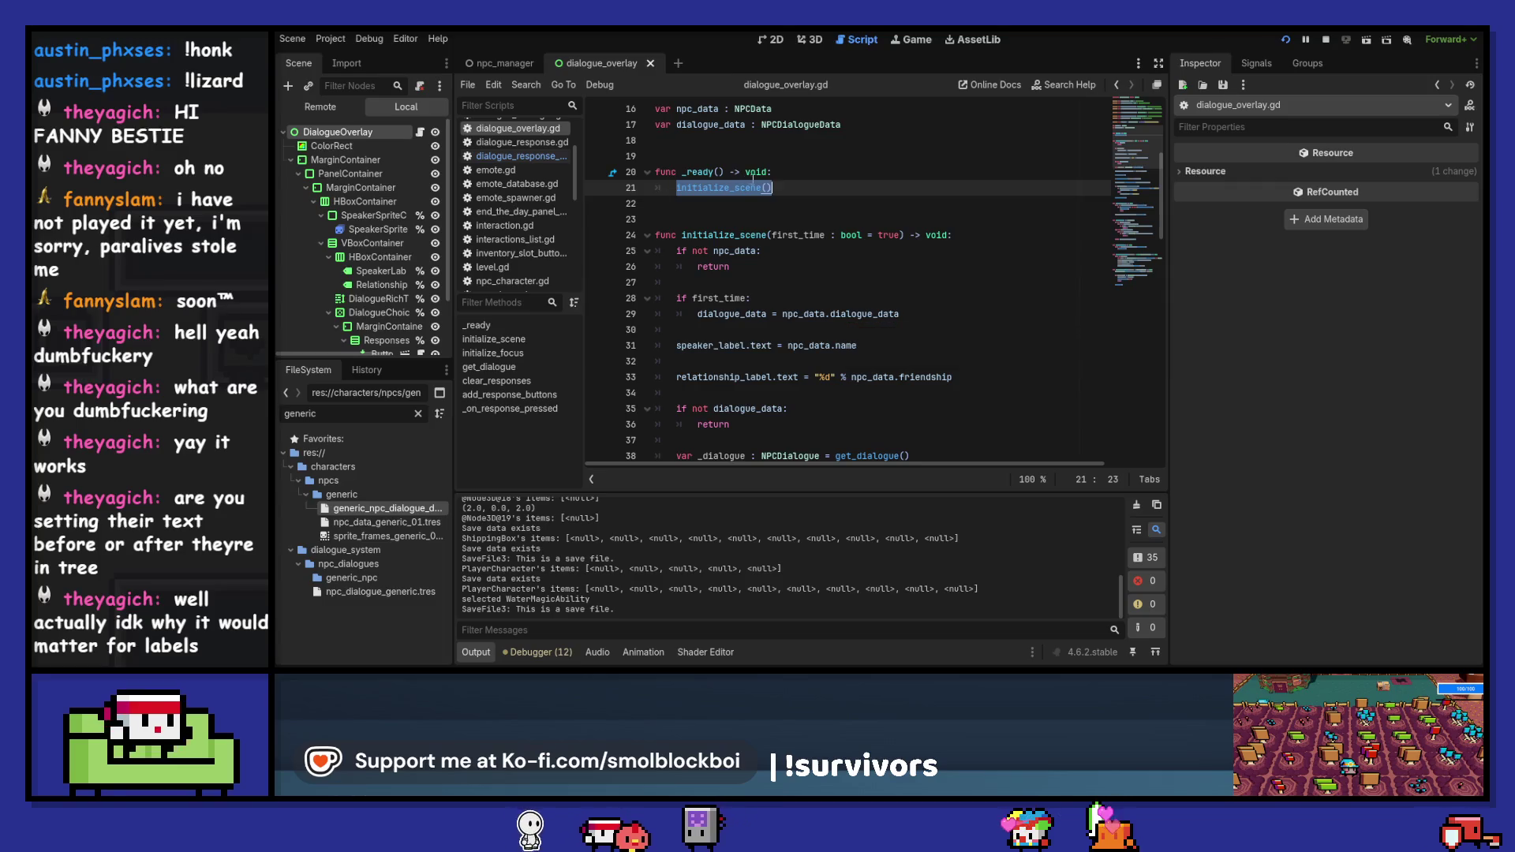
- Review _ready's initialize_scene() call and the shop branch's initialize_scene(false) in dialogue_overlay.gd
double_click(697, 171)
left_click_drag(676, 188, 839, 199)
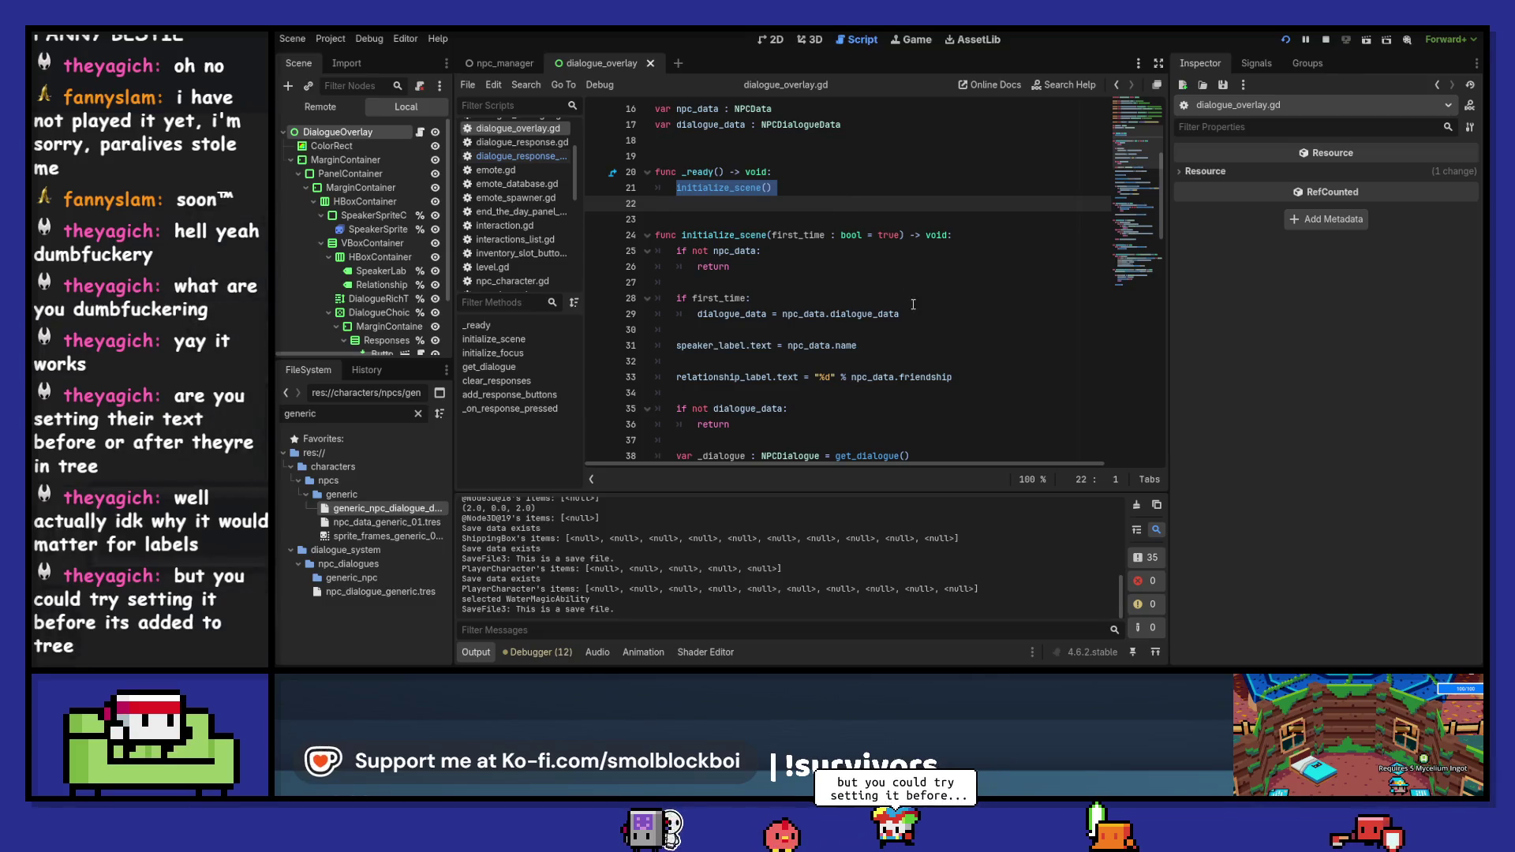
scroll(890, 279, "down", 5)
scroll(891, 279, "down", 6)
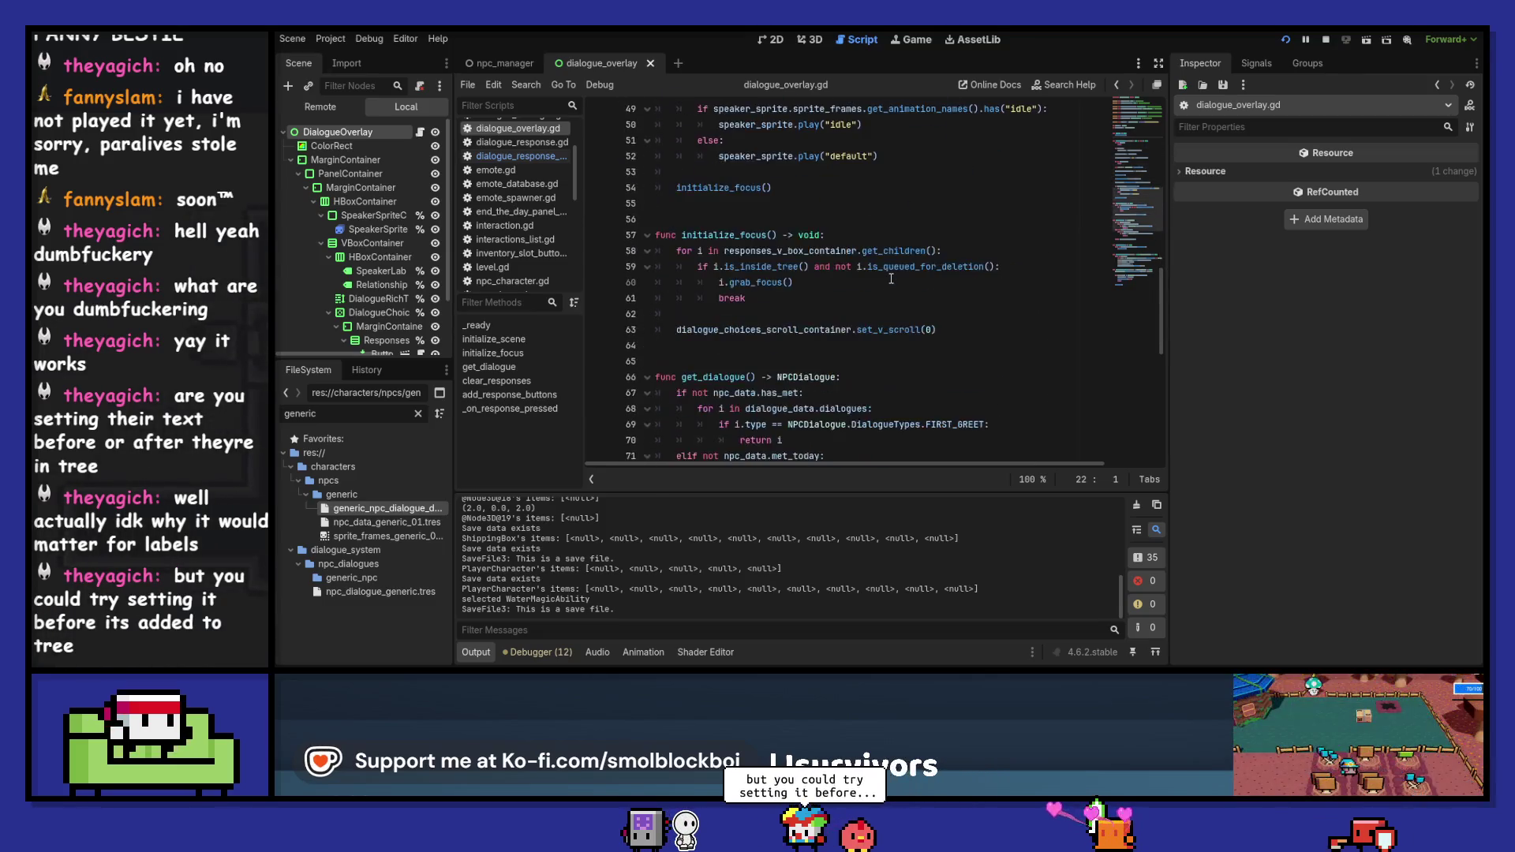
scroll(891, 278, "down", 10)
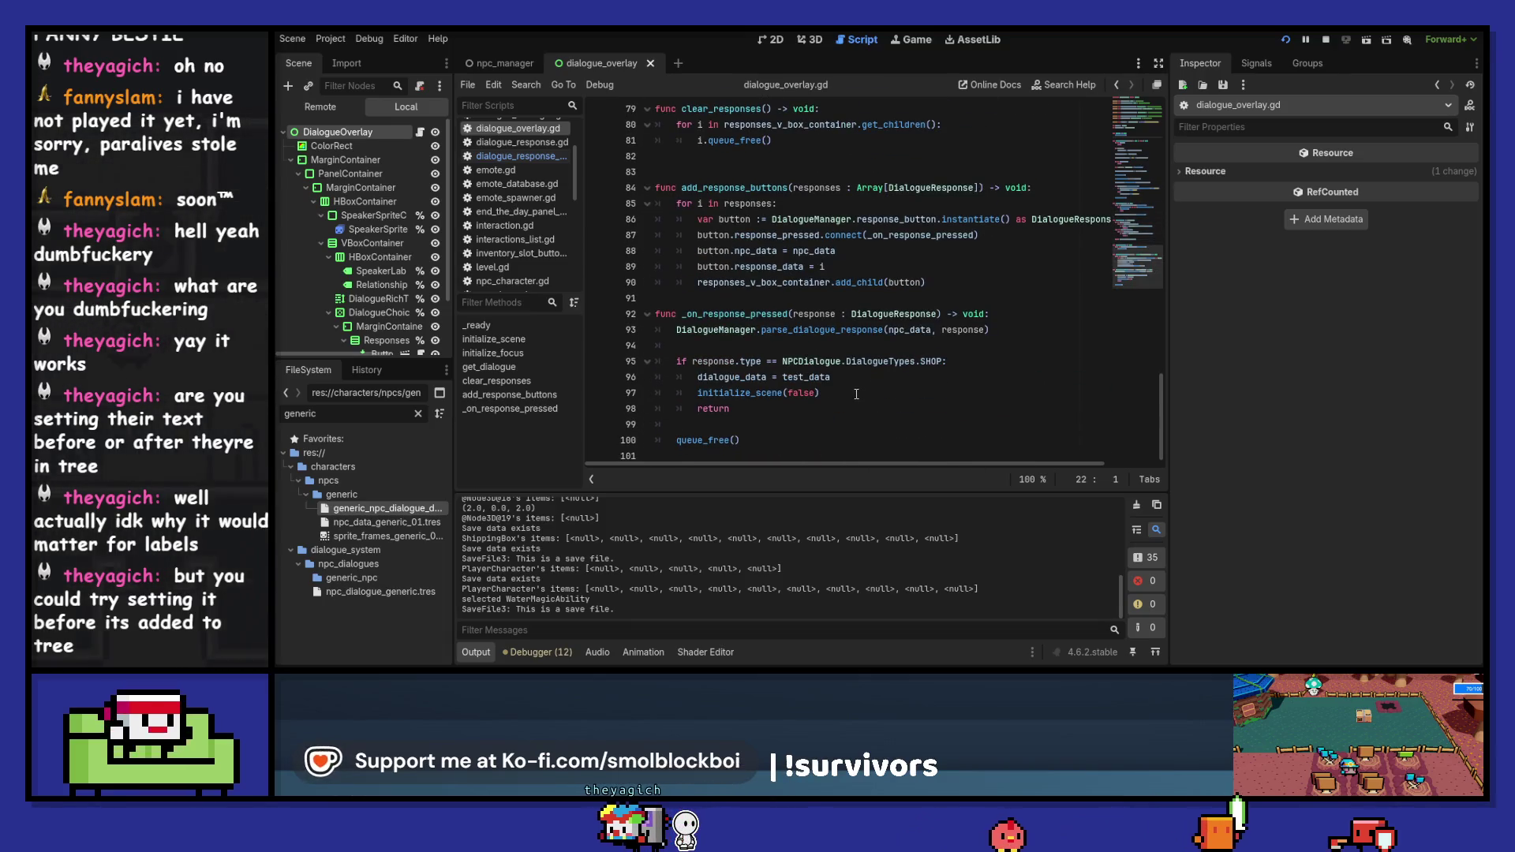
left_click(856, 394)
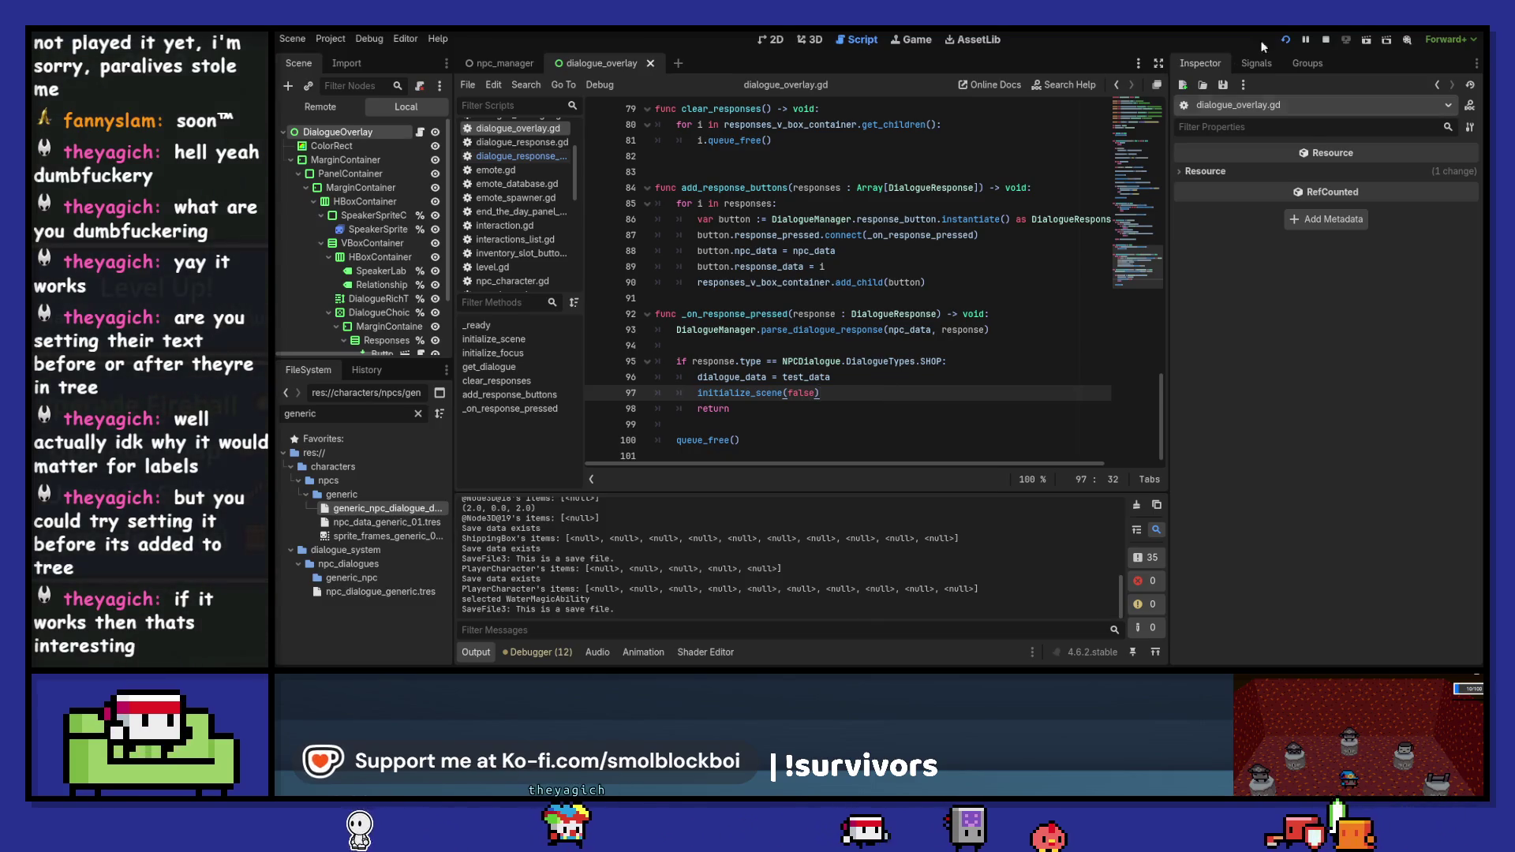
- Stop the running game and jump to the response_data declaration
left_click(1325, 39)
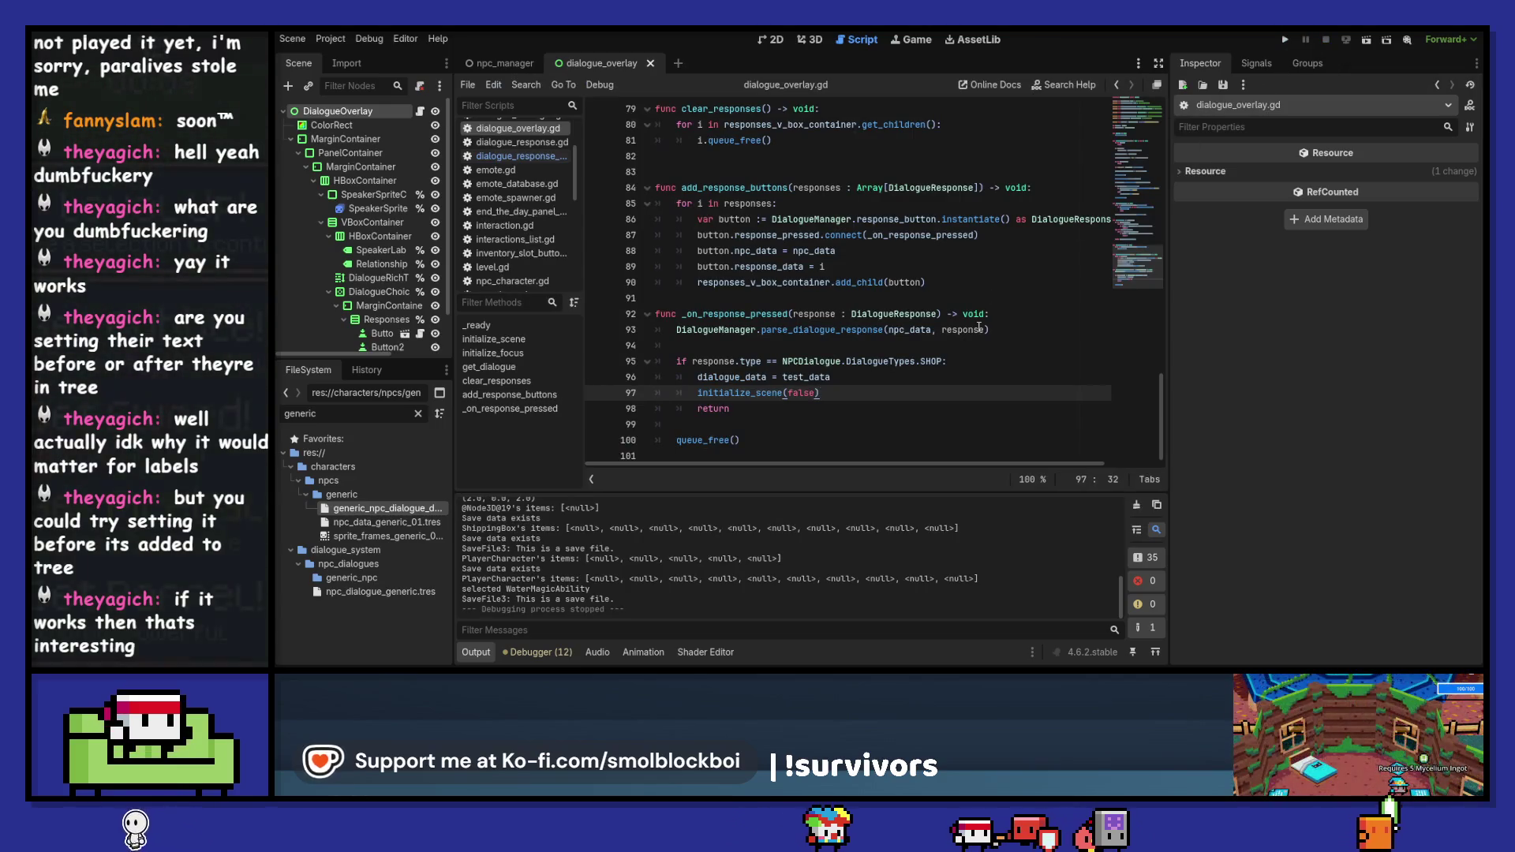
mouse_move(980, 328)
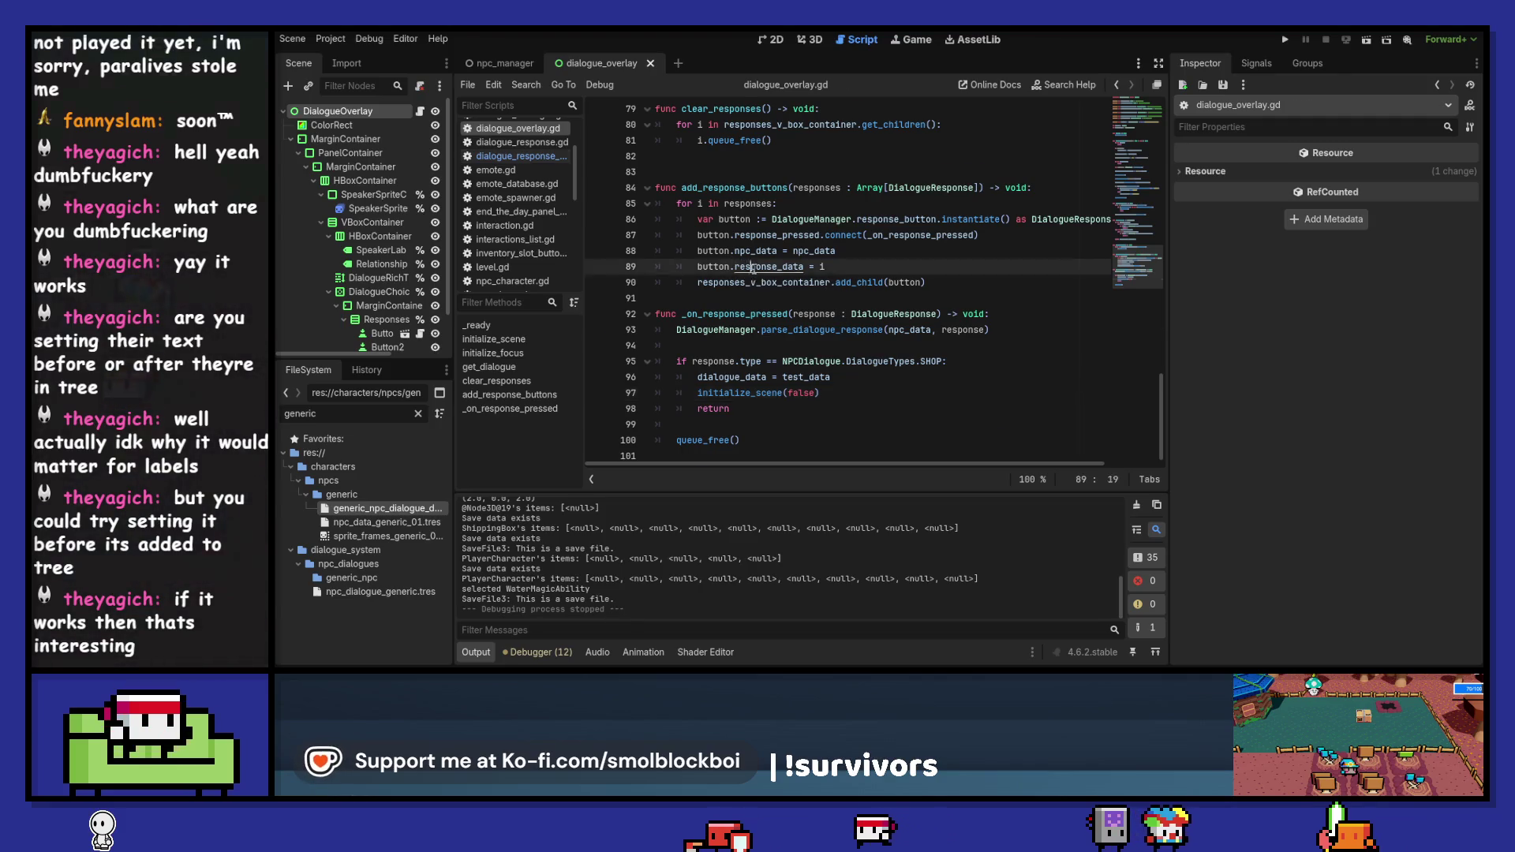
left_click(794, 268, "ctrl")
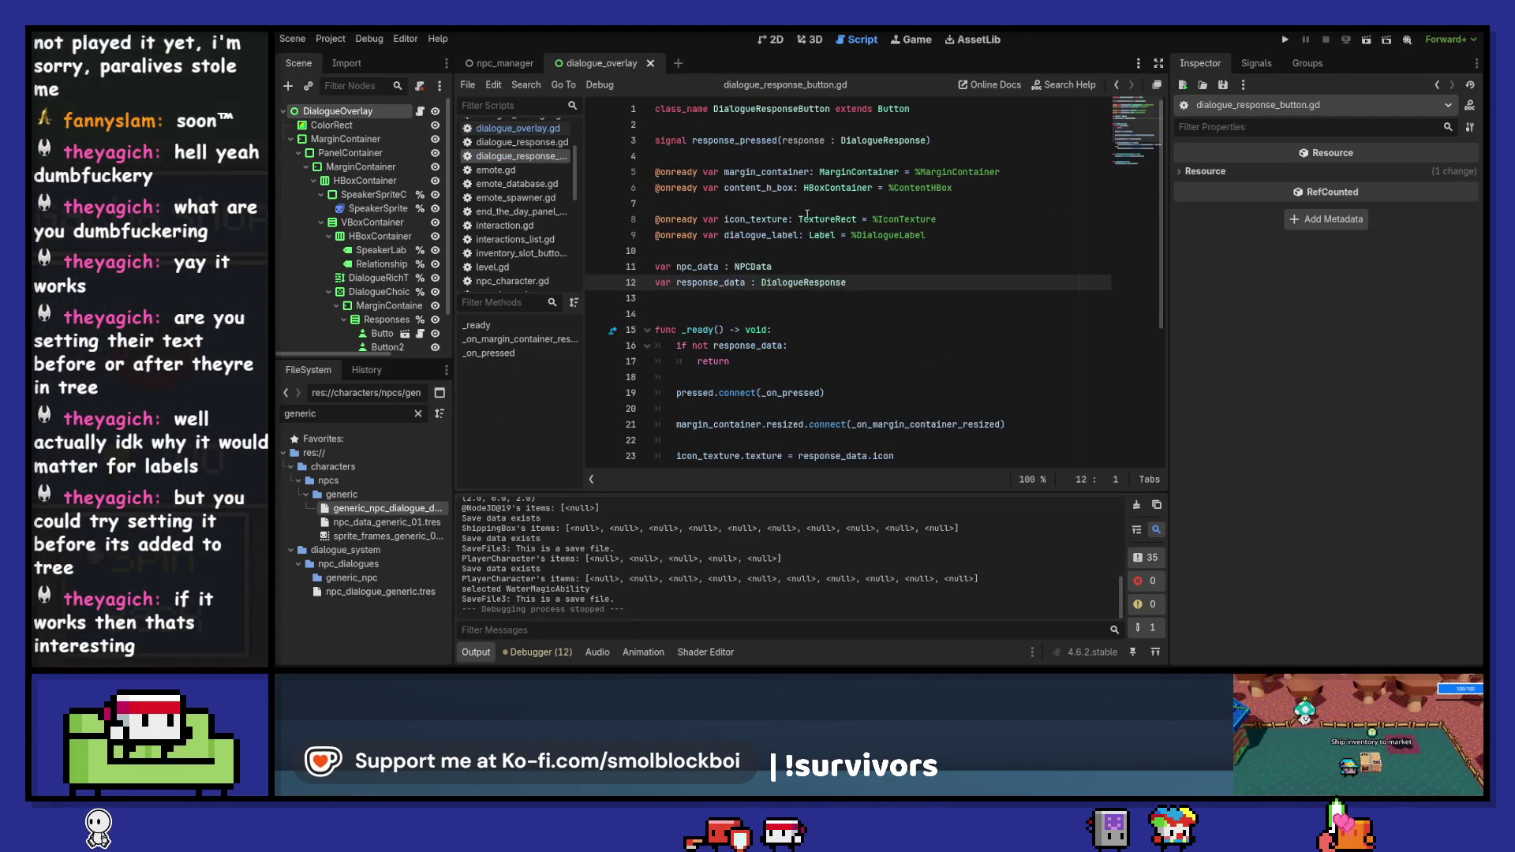
- Review the icon and label-text code in dialogue_response_button.gd and select dialogue_label
scroll(821, 237, "down", 4)
left_click_drag(677, 268, 906, 273)
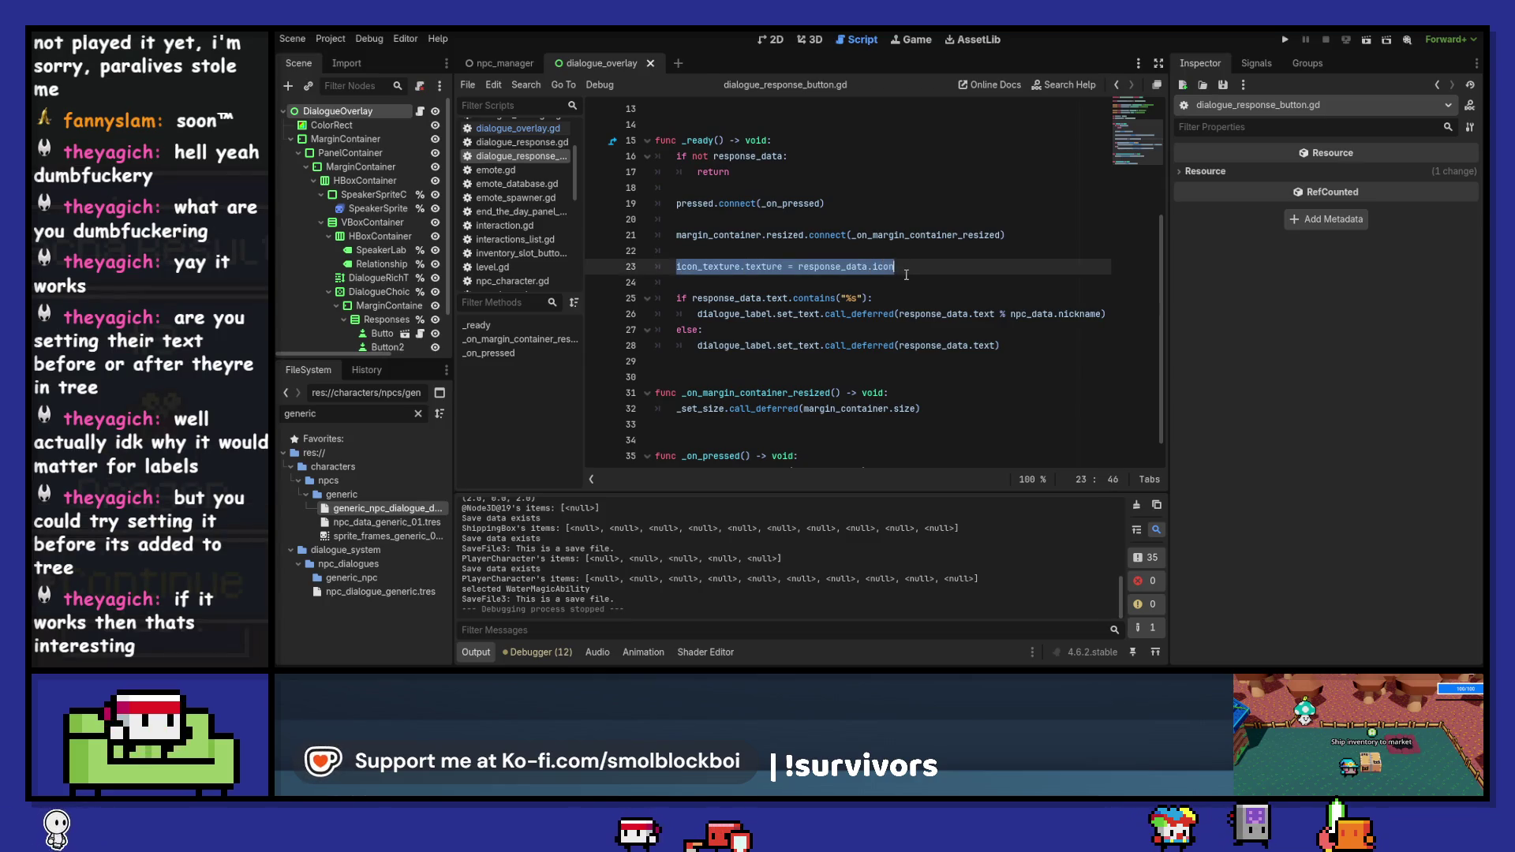
mouse_move(772, 299)
left_mouse_down()
mouse_move(789, 332)
mouse_move(825, 346)
left_mouse_up()
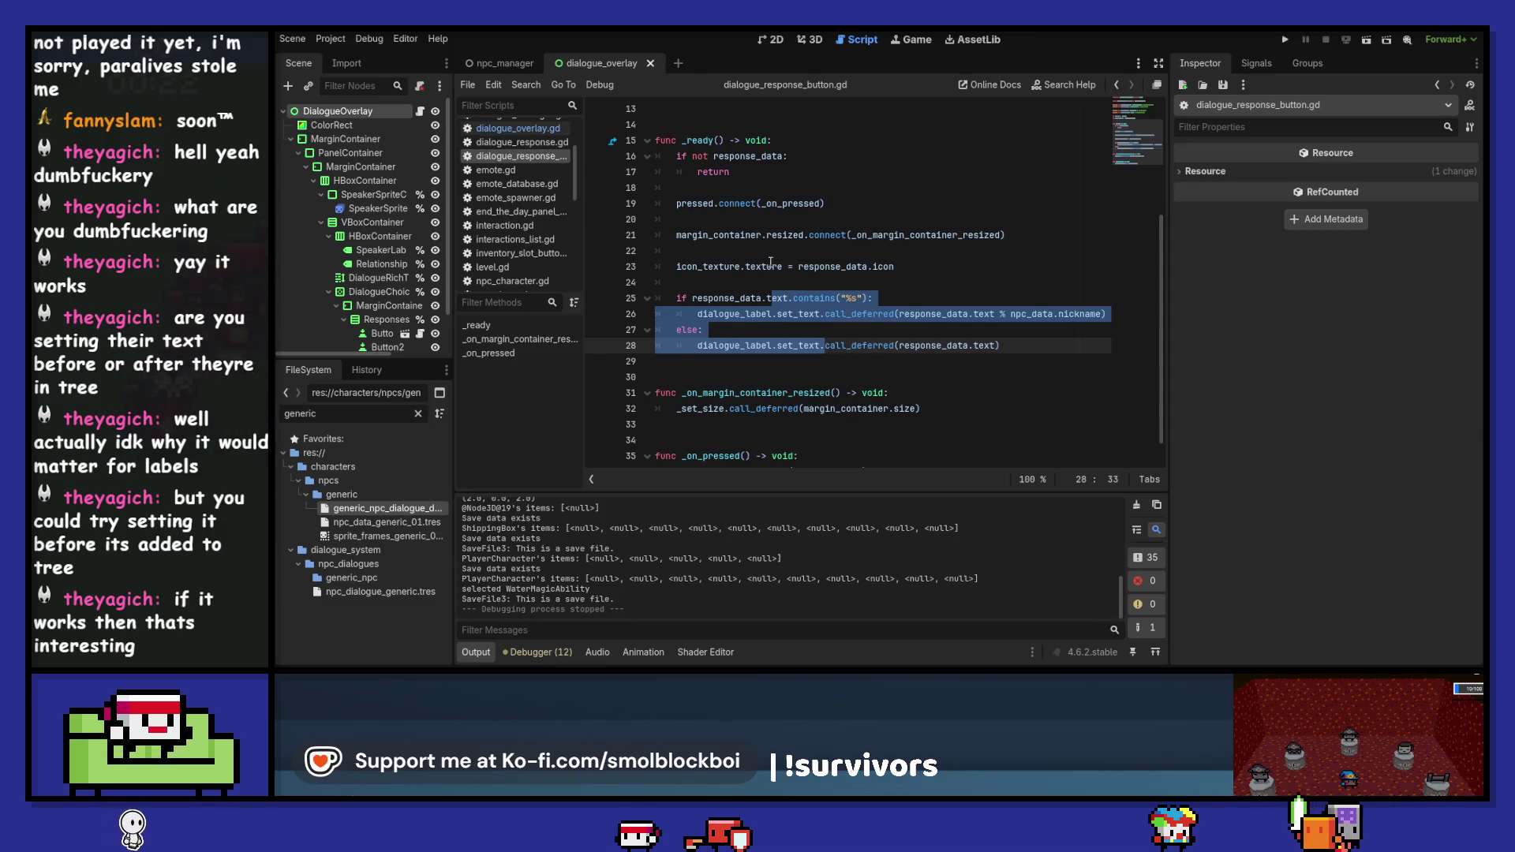
scroll(789, 268, "down", 1)
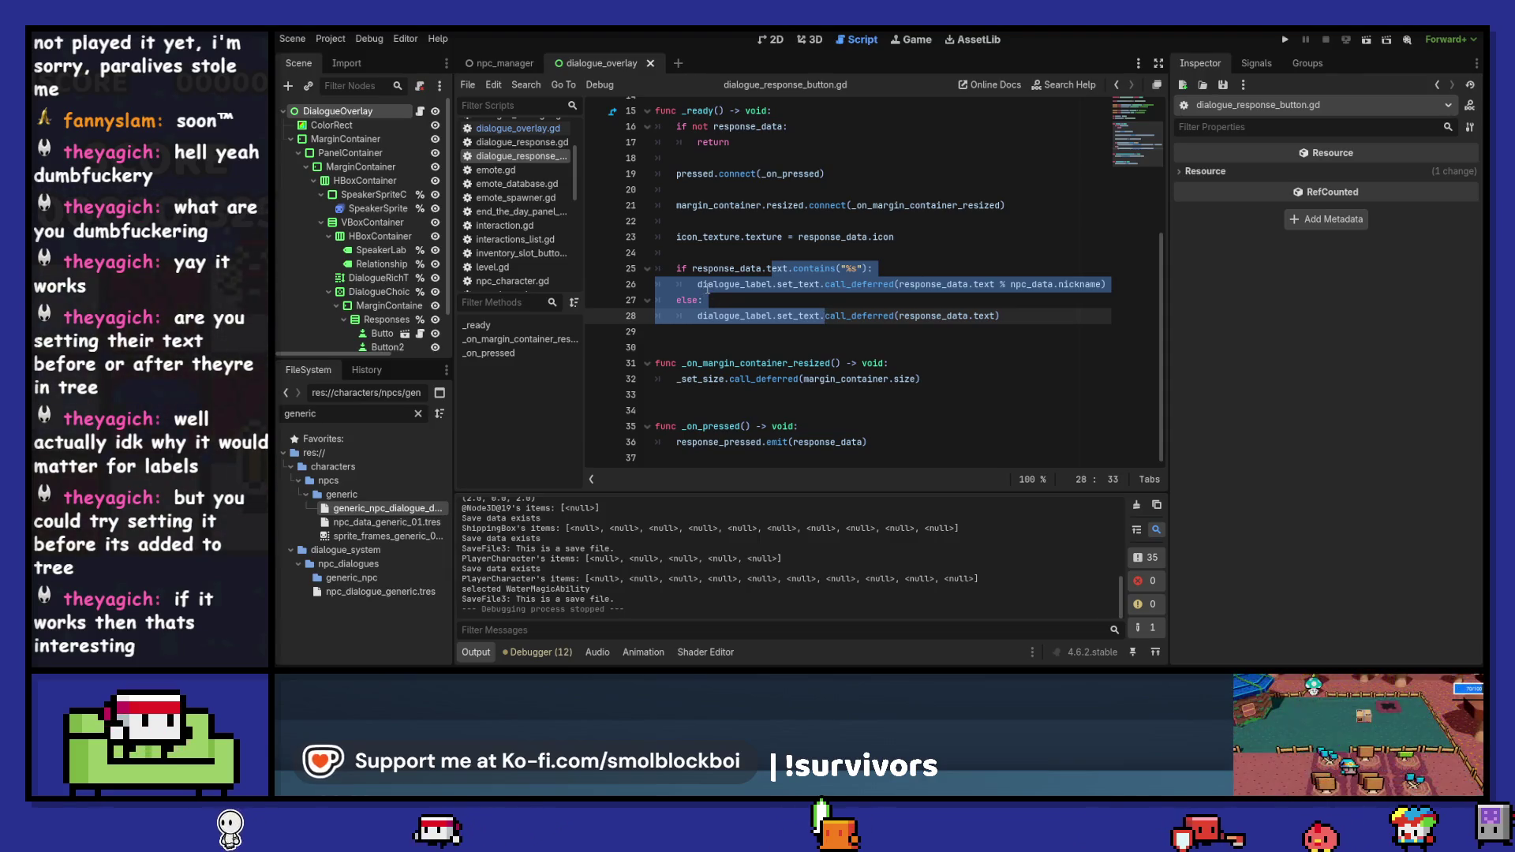
scroll(710, 286, "up", 5)
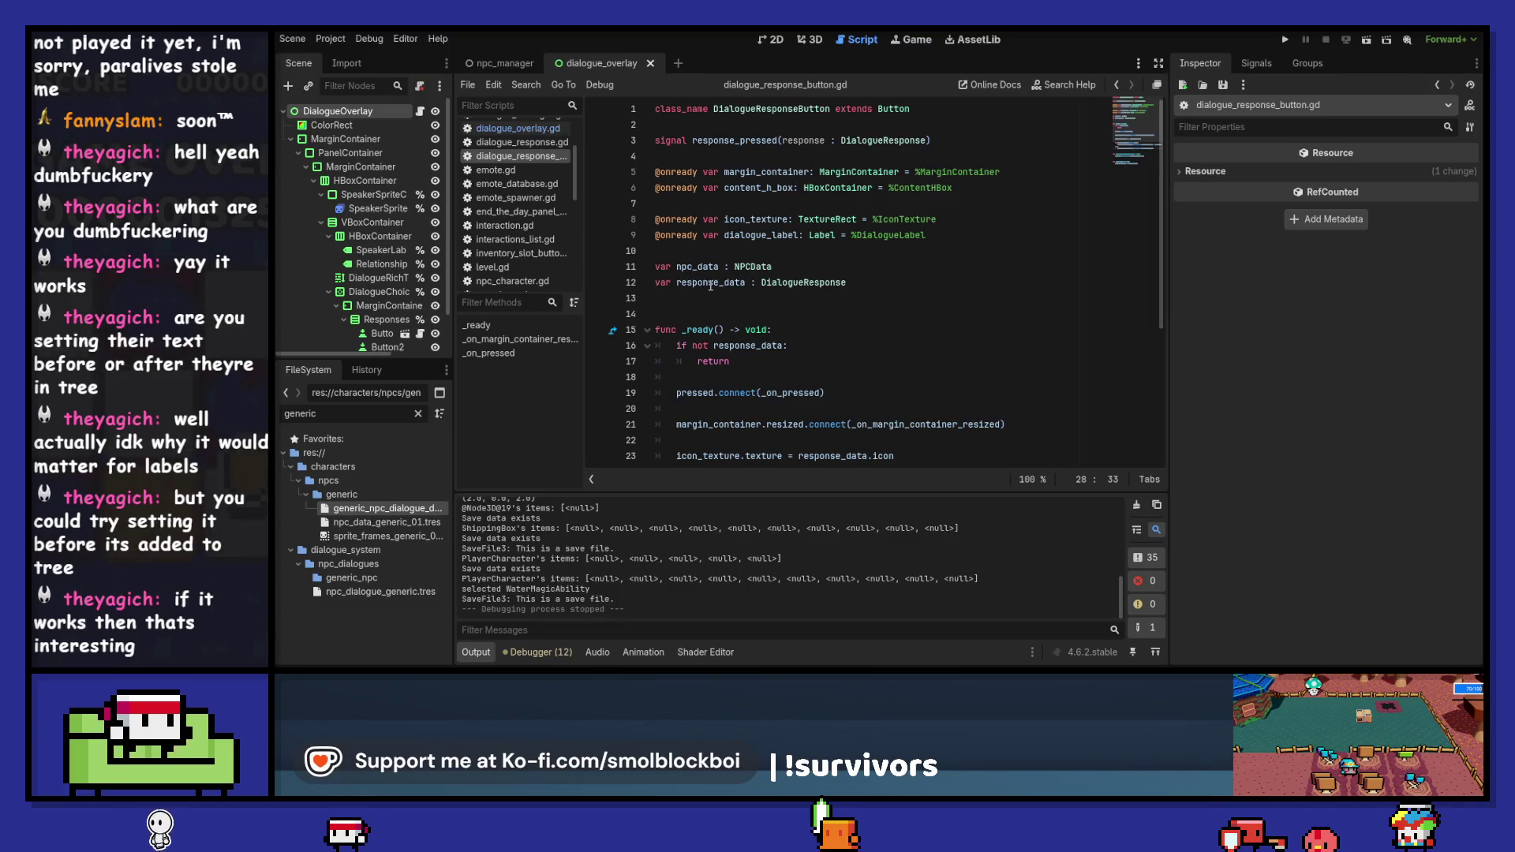
double_click(761, 236)
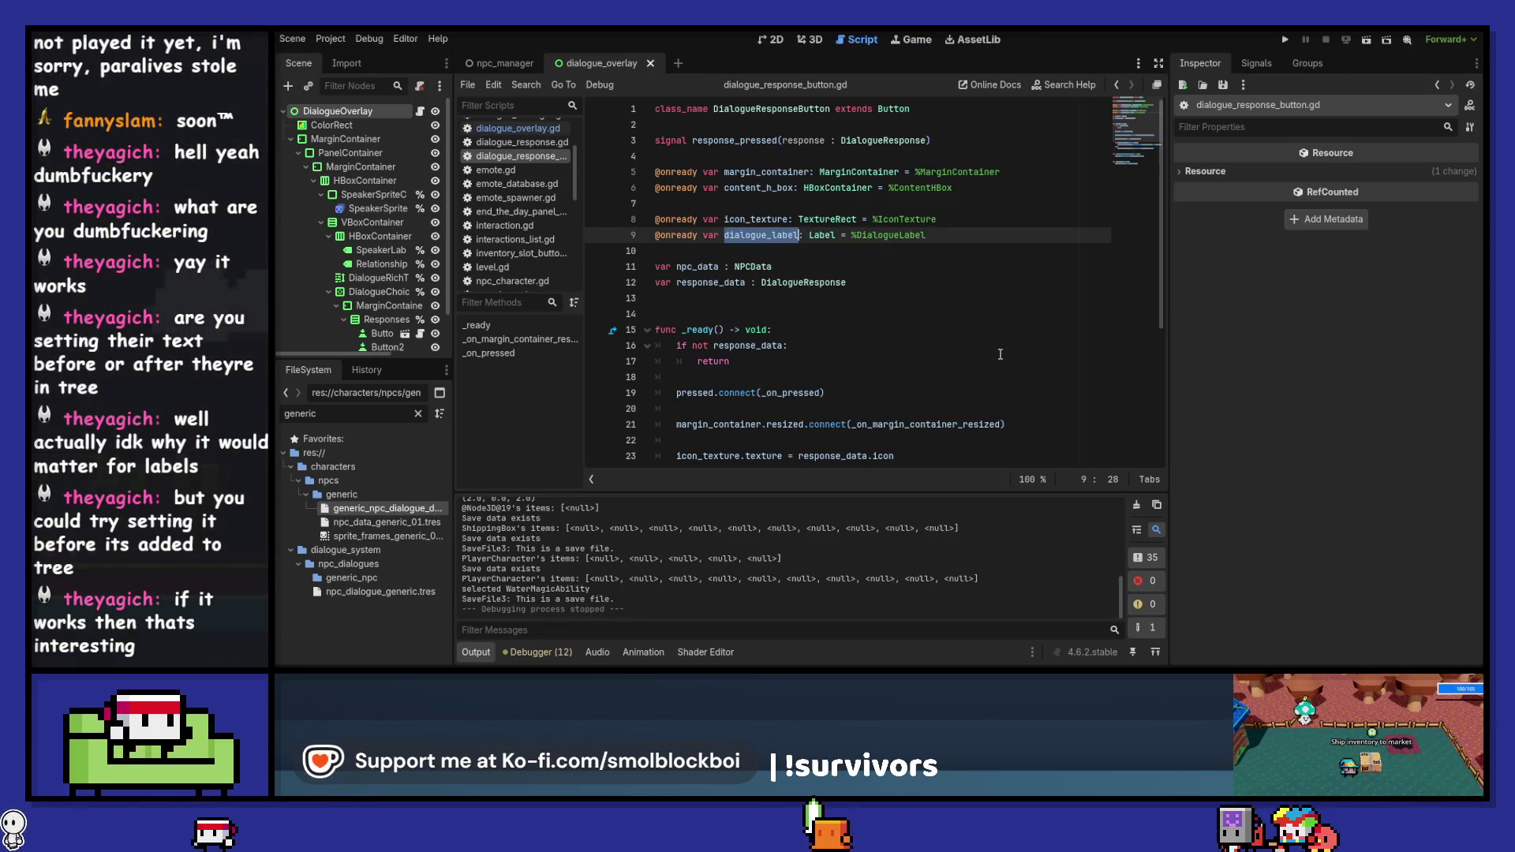
- In dialogue_overlay.gd, begin a new line after the response_data assignment
left_click(505, 127)
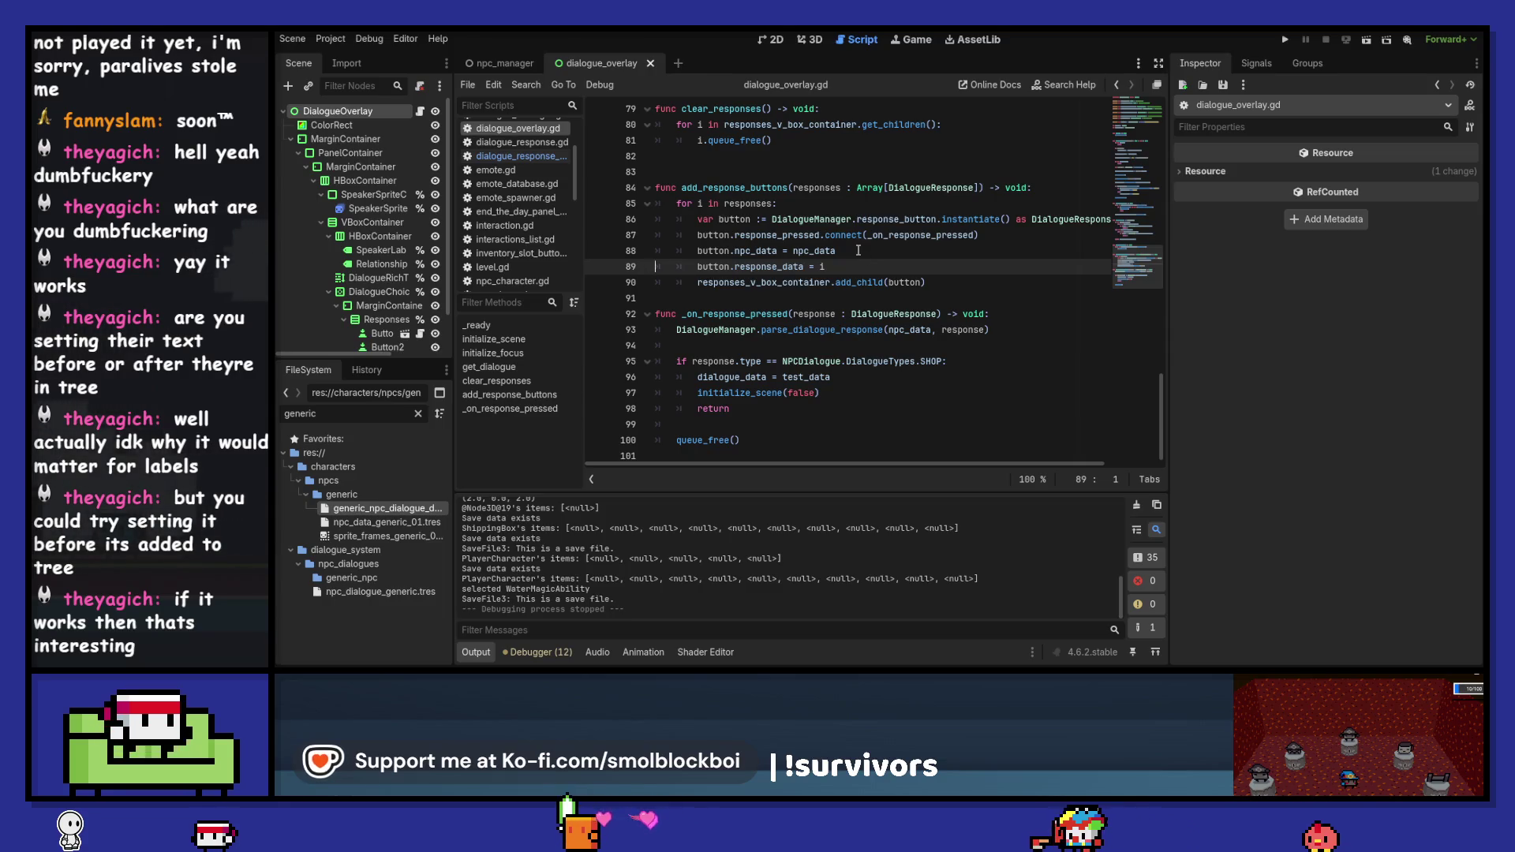
key("Return")
type("b")
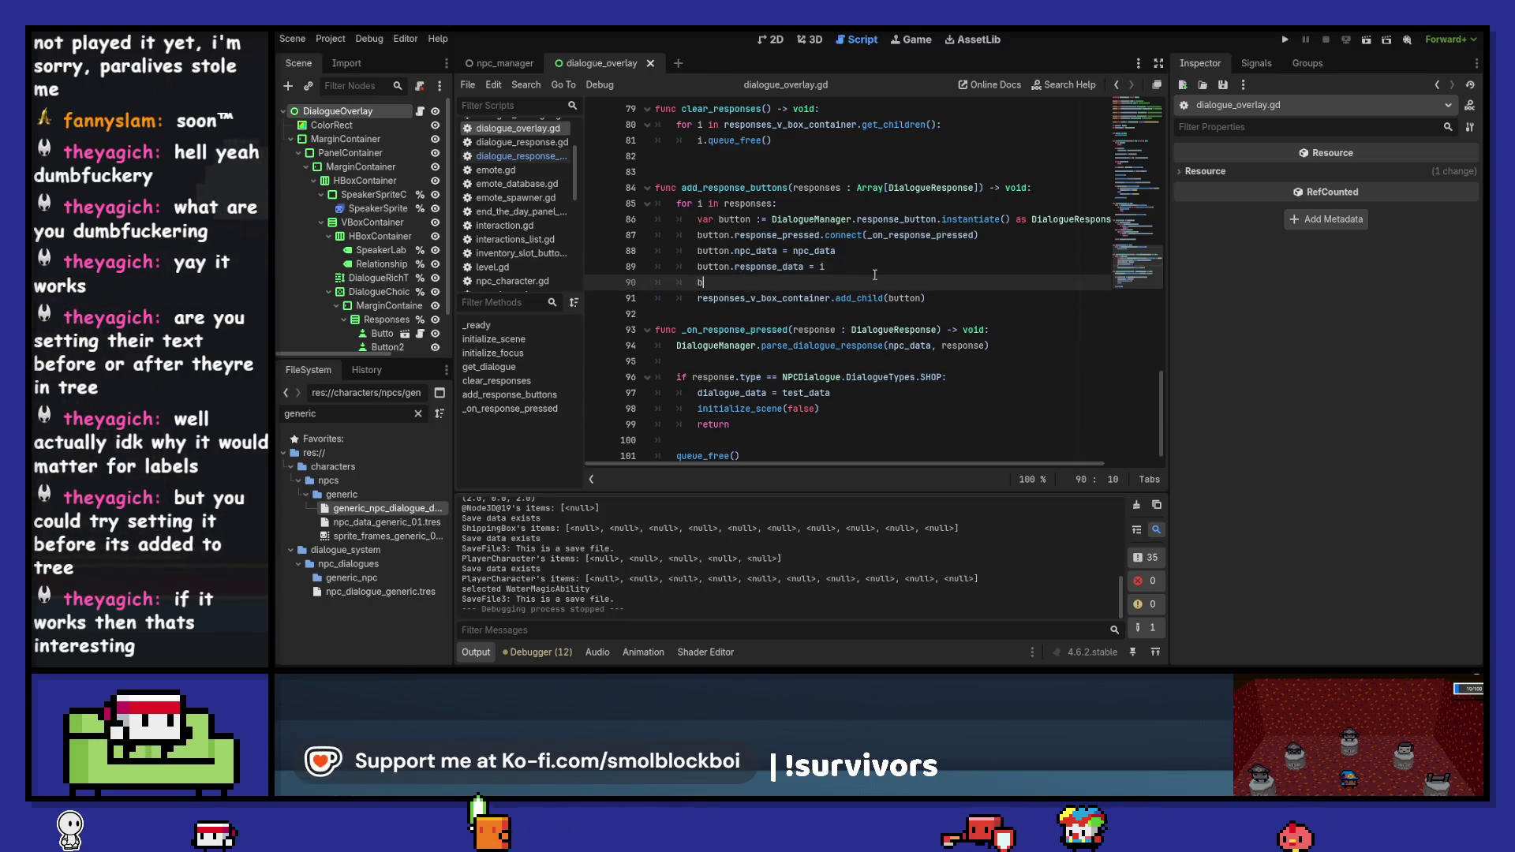
type("utton.dialogue_label")
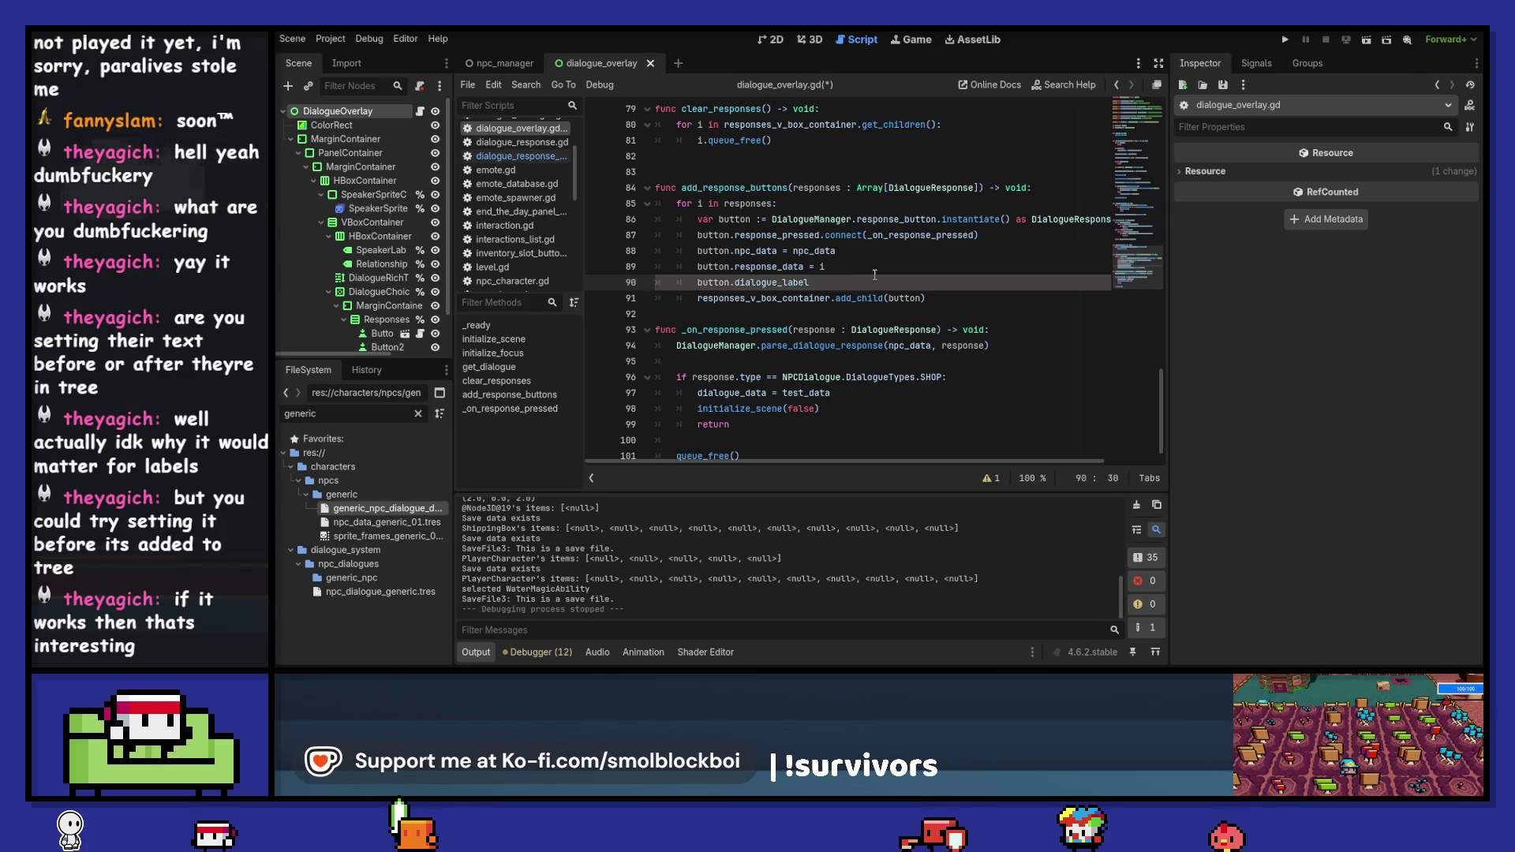
type(".text = ")
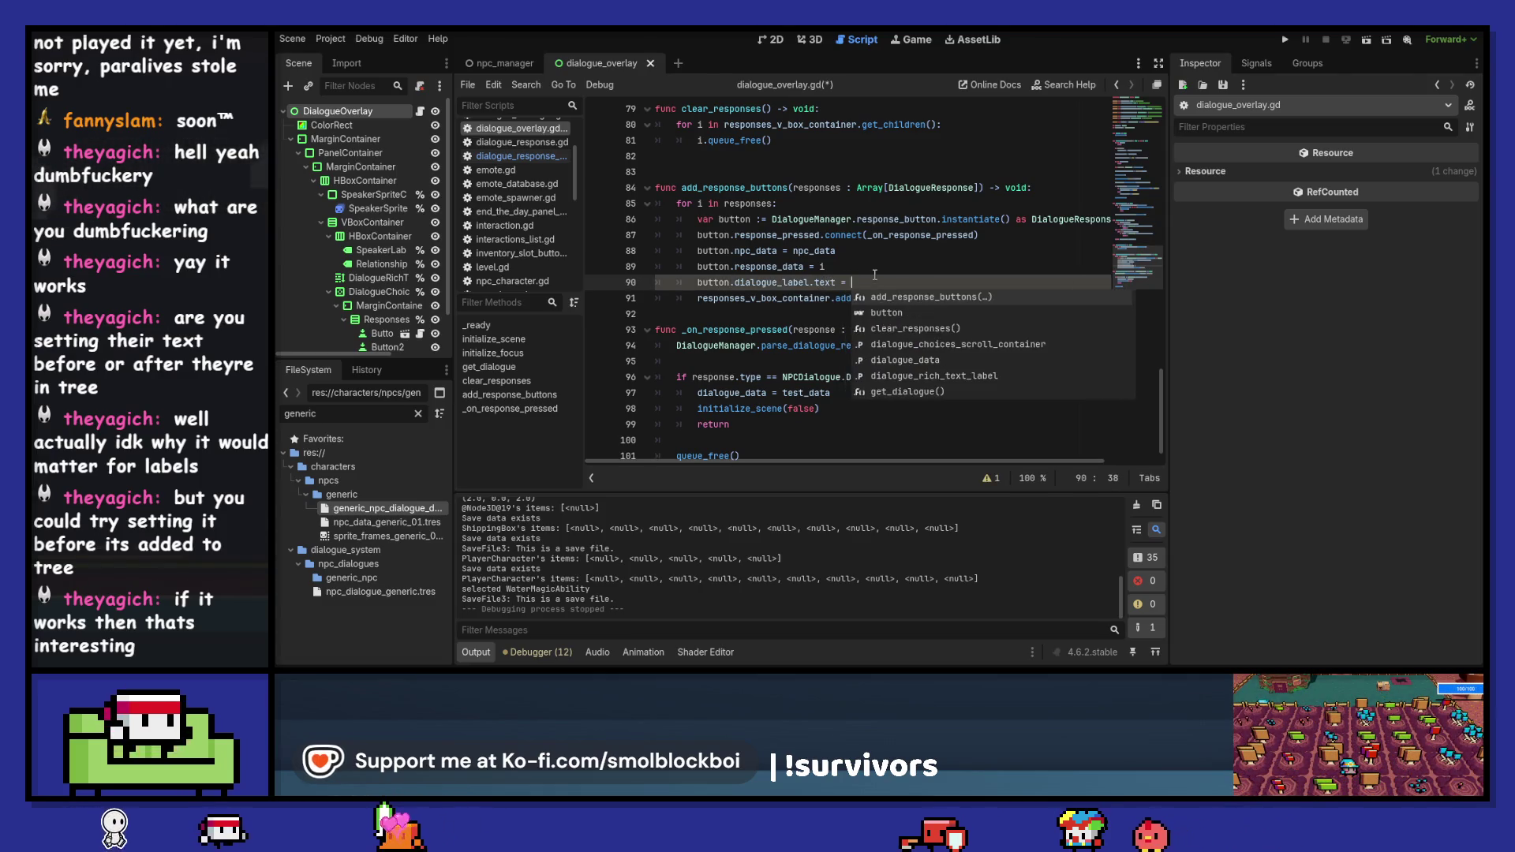
type("\"Ass")
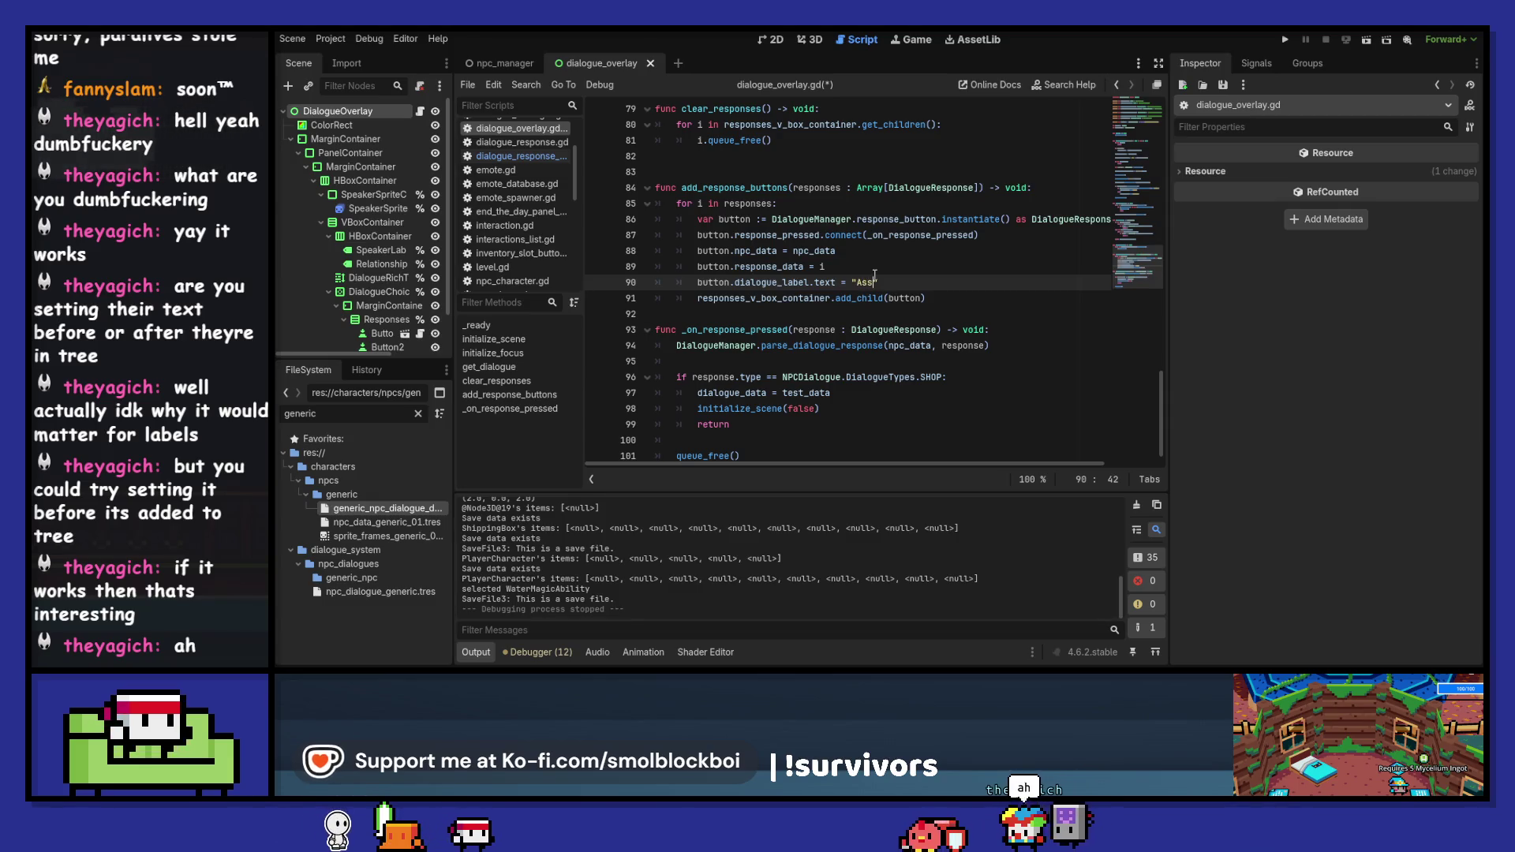
- Finish the line button.dialogue_label.text = "Ass" on line 90 and launch a test run
left_click(928, 284)
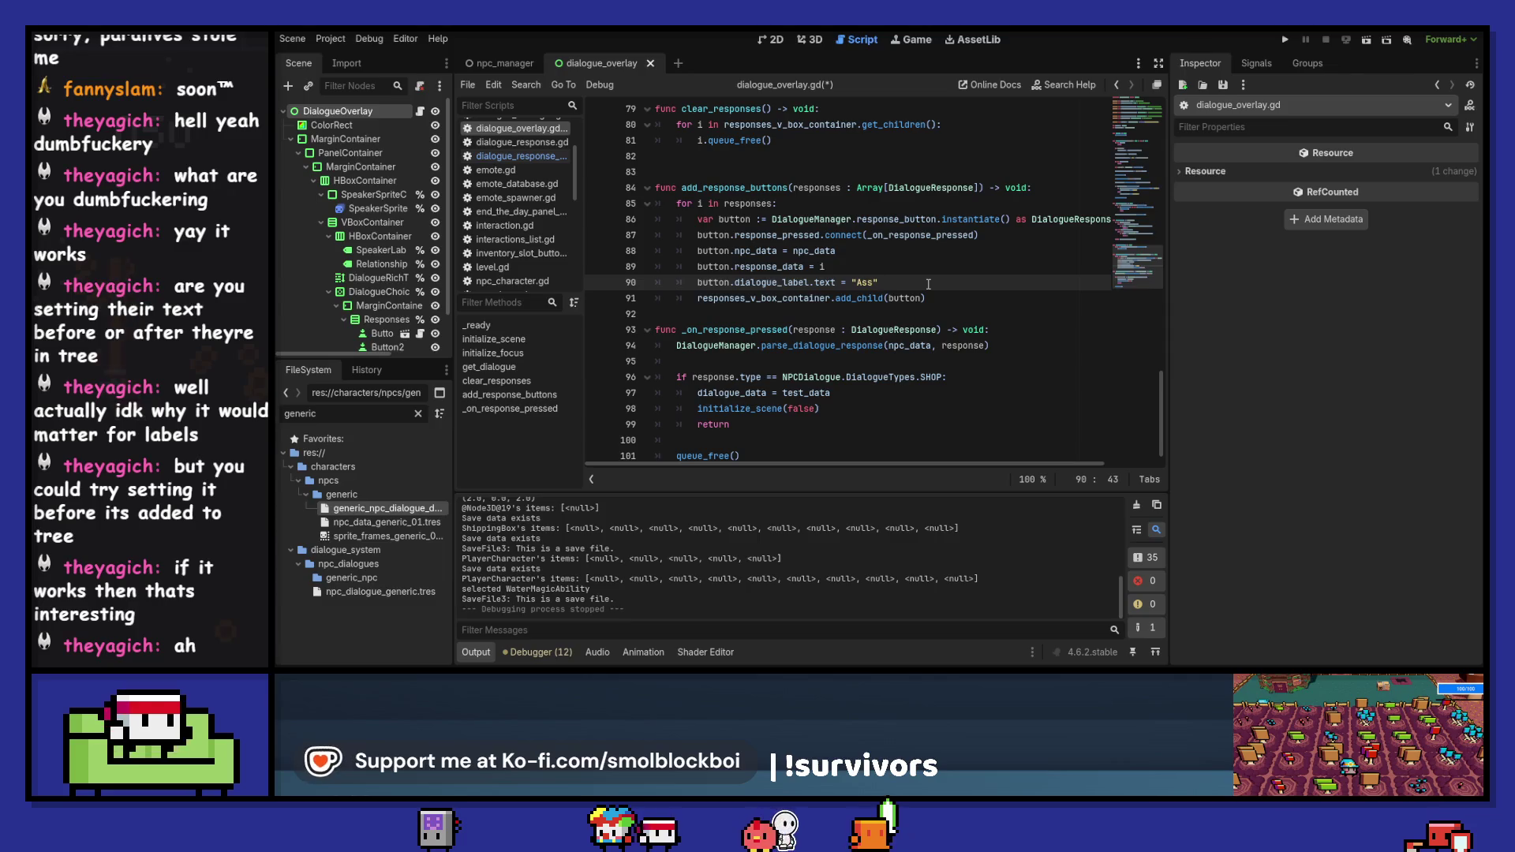
left_click(1285, 41)
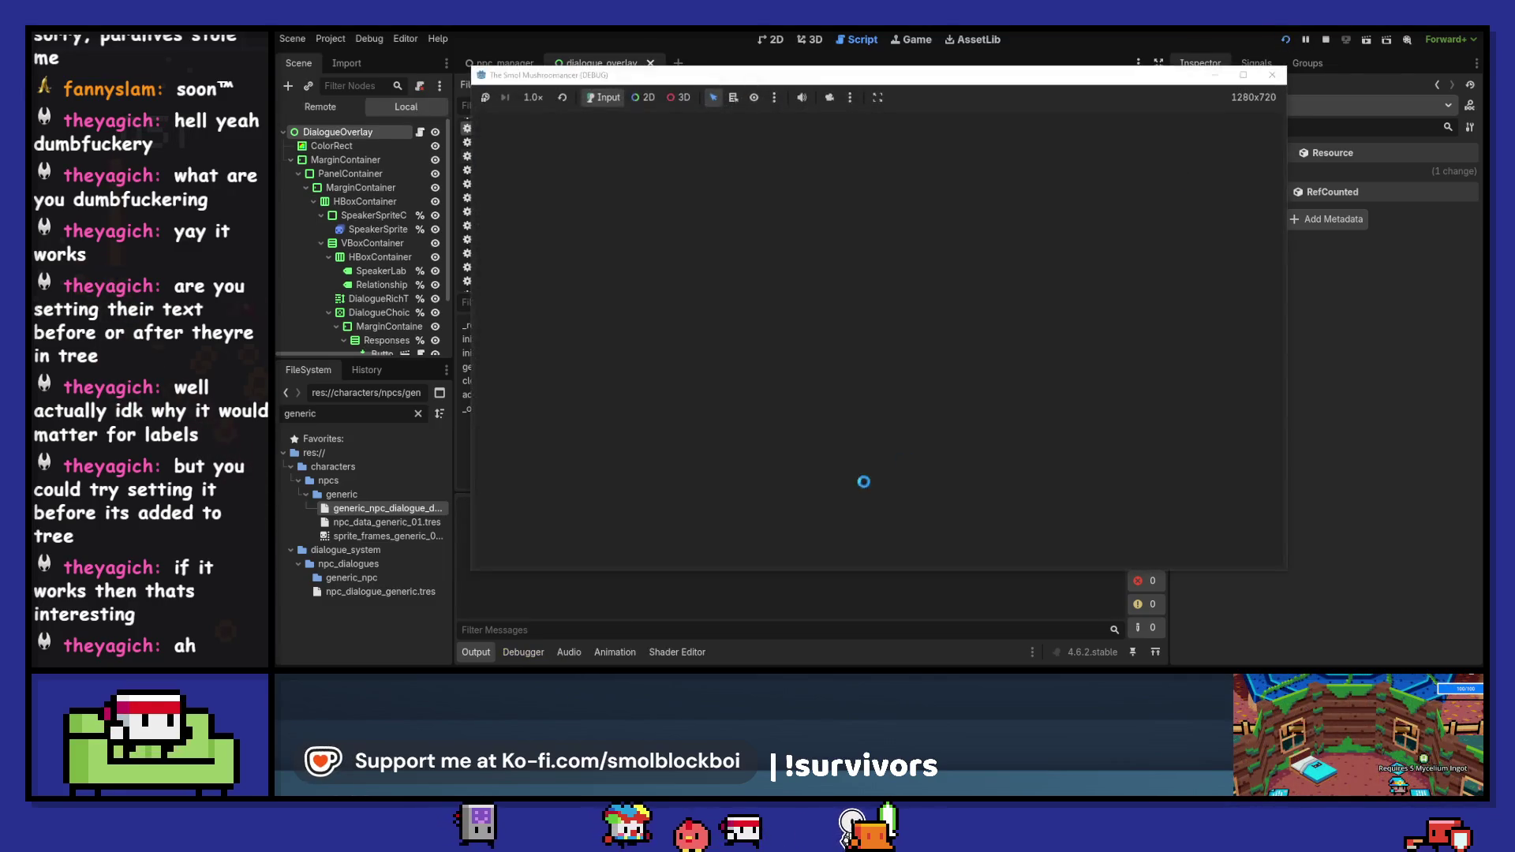
- Talk to an NPC to hit the Nil 'text' error, stop the game, and delete the test line
key("d")
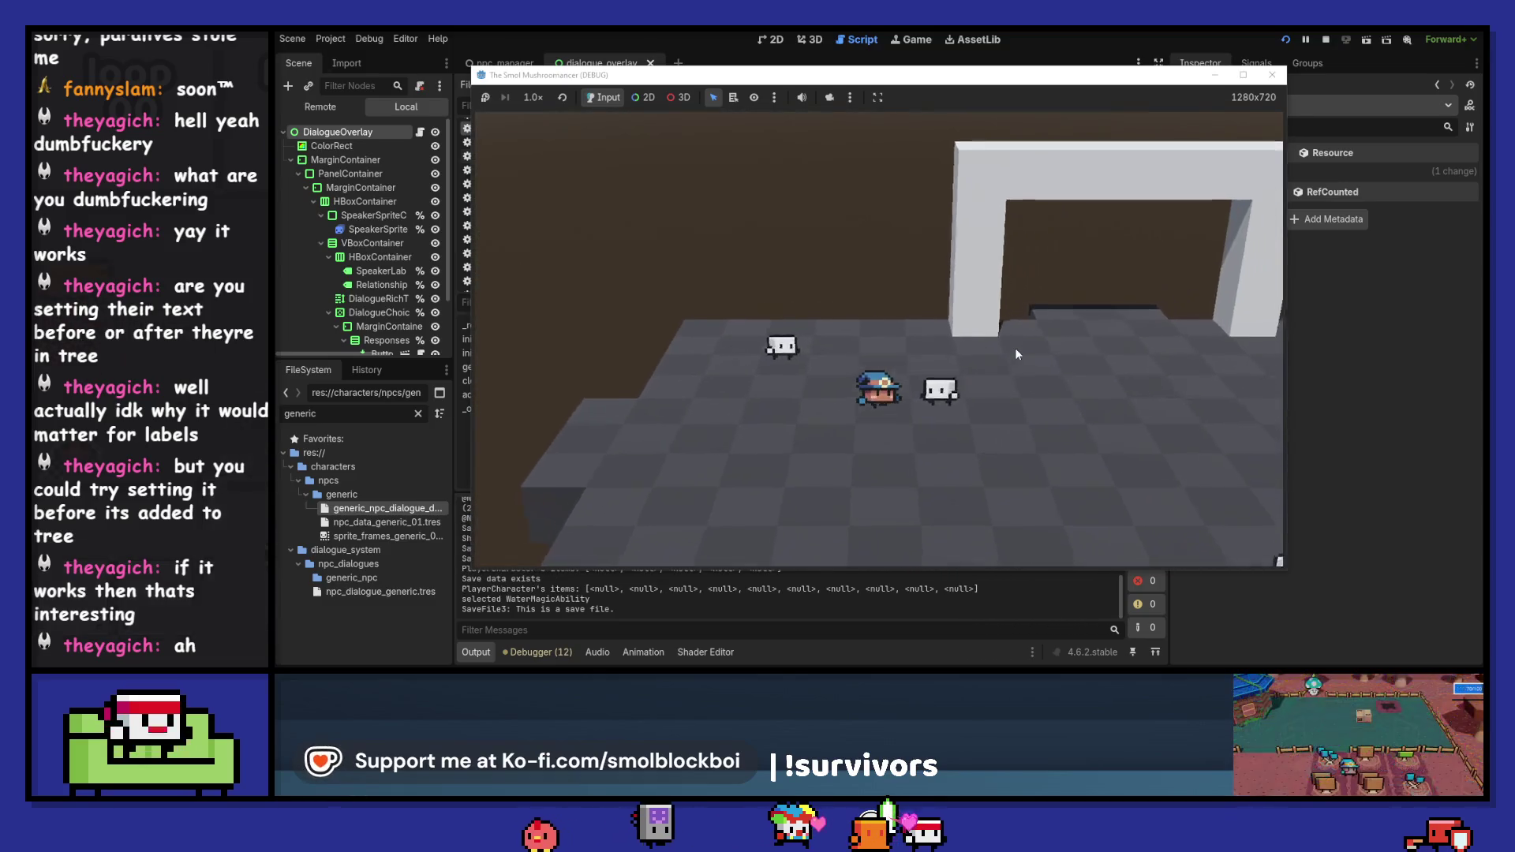
key("e")
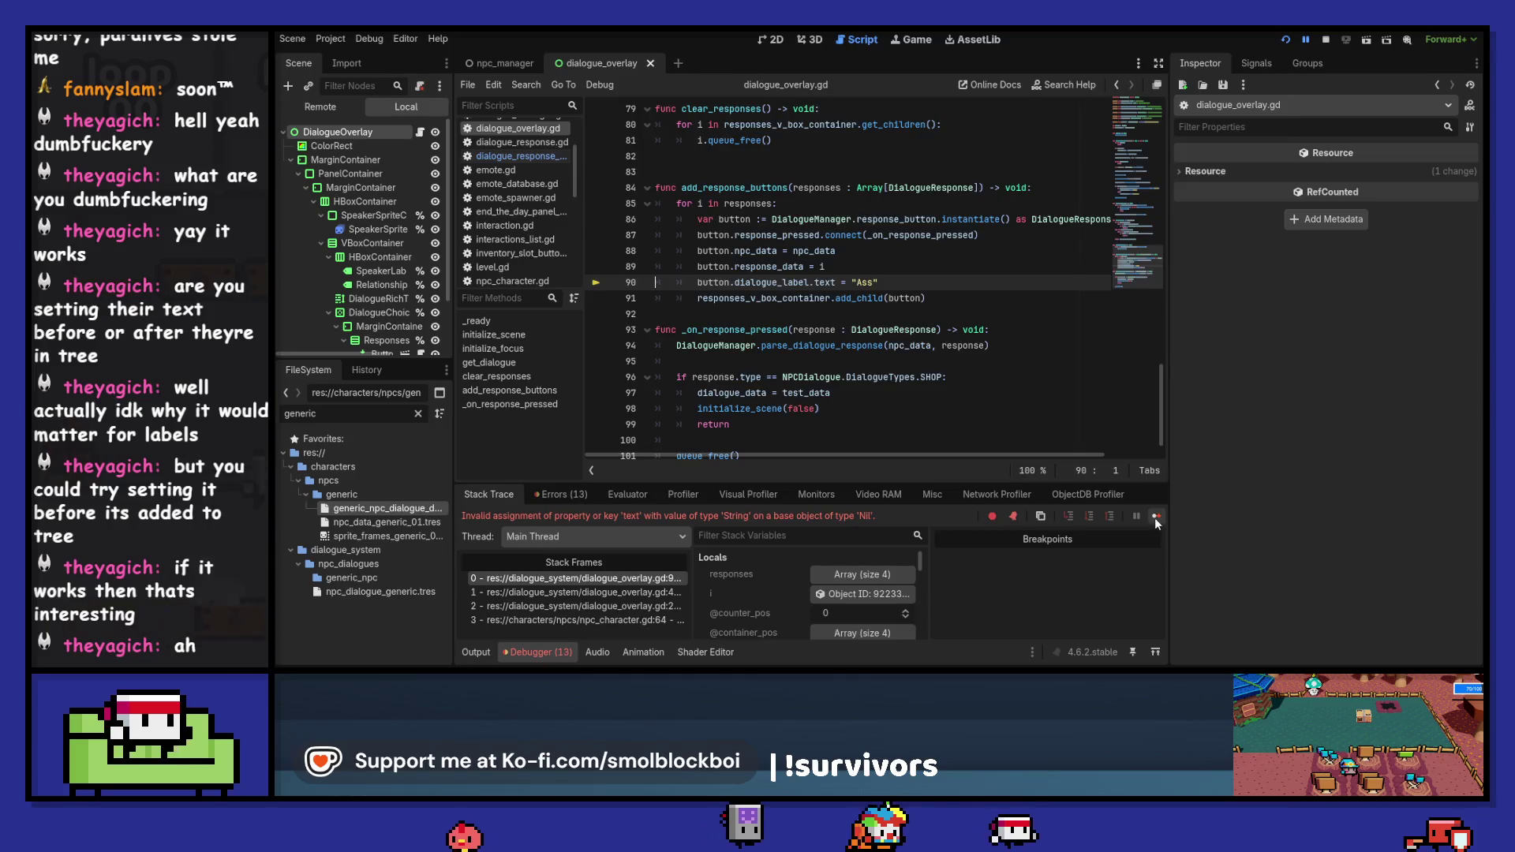
left_click(1153, 517)
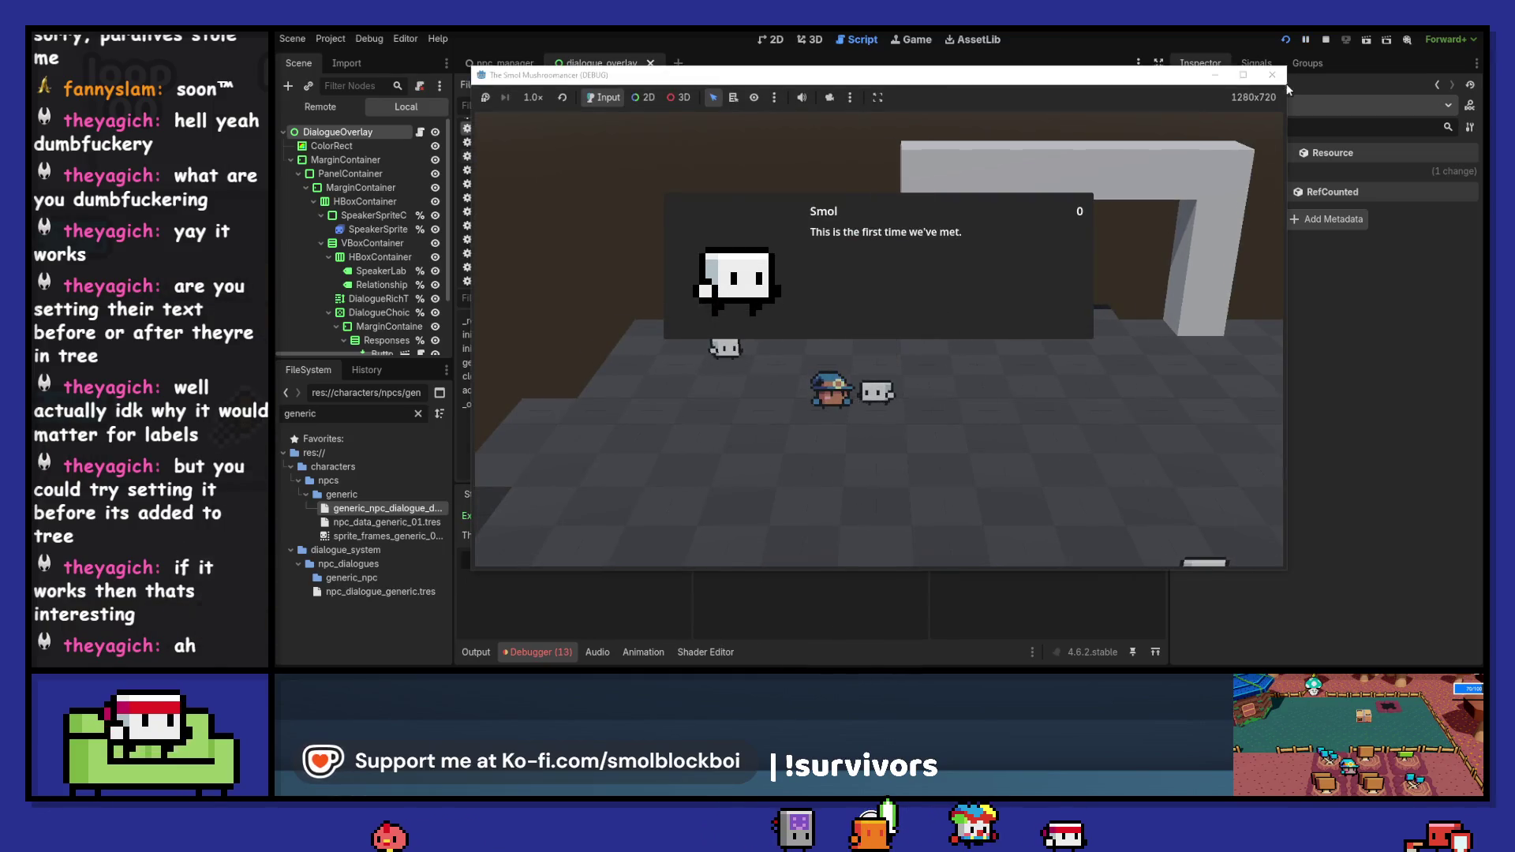
key("F8")
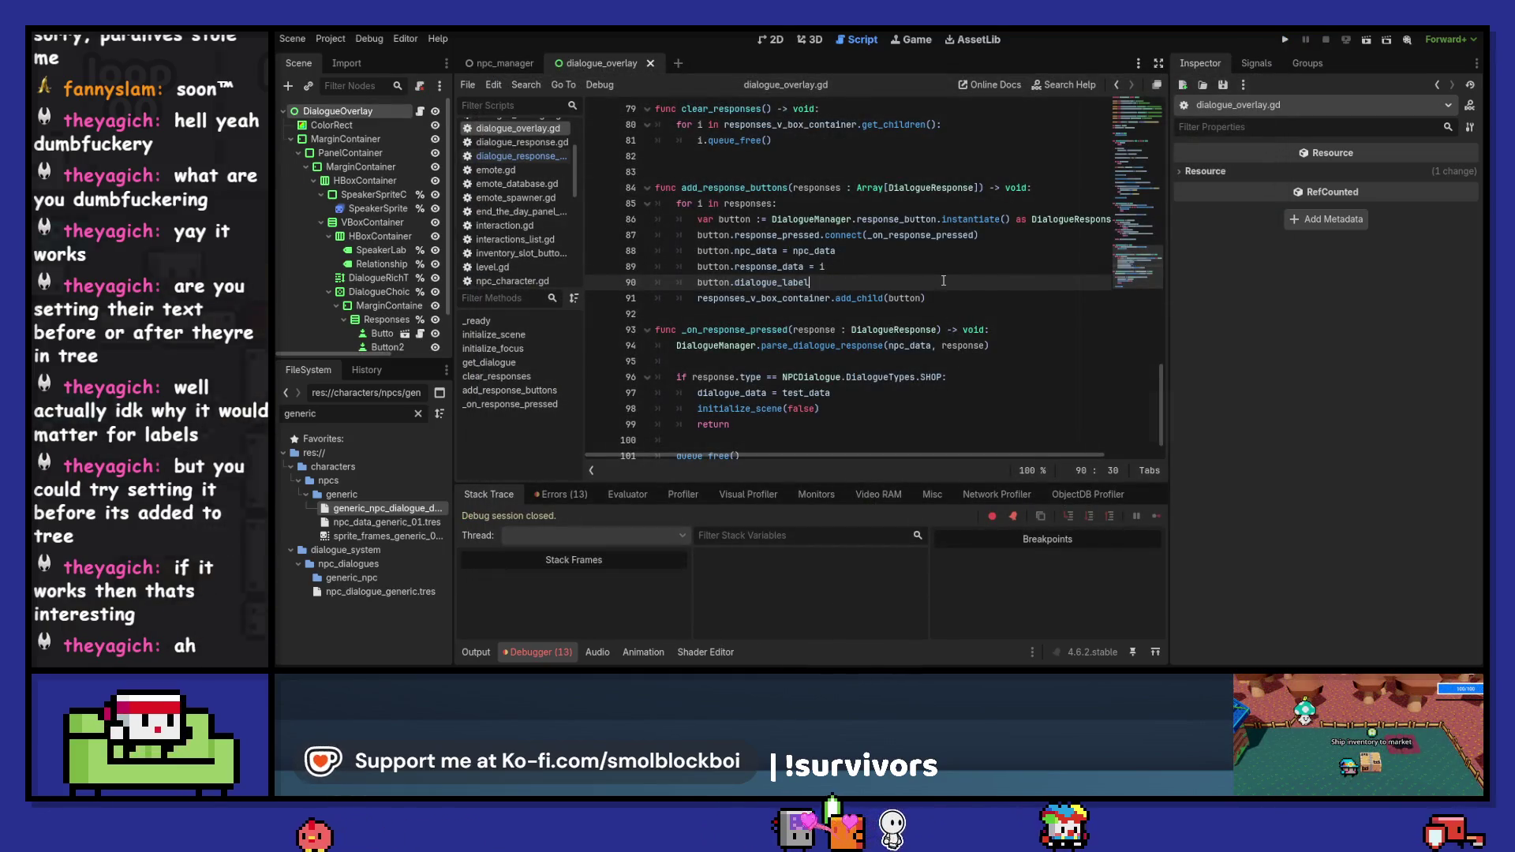
key("BackSpace")
key("BackSpace")
key("BackSpace")
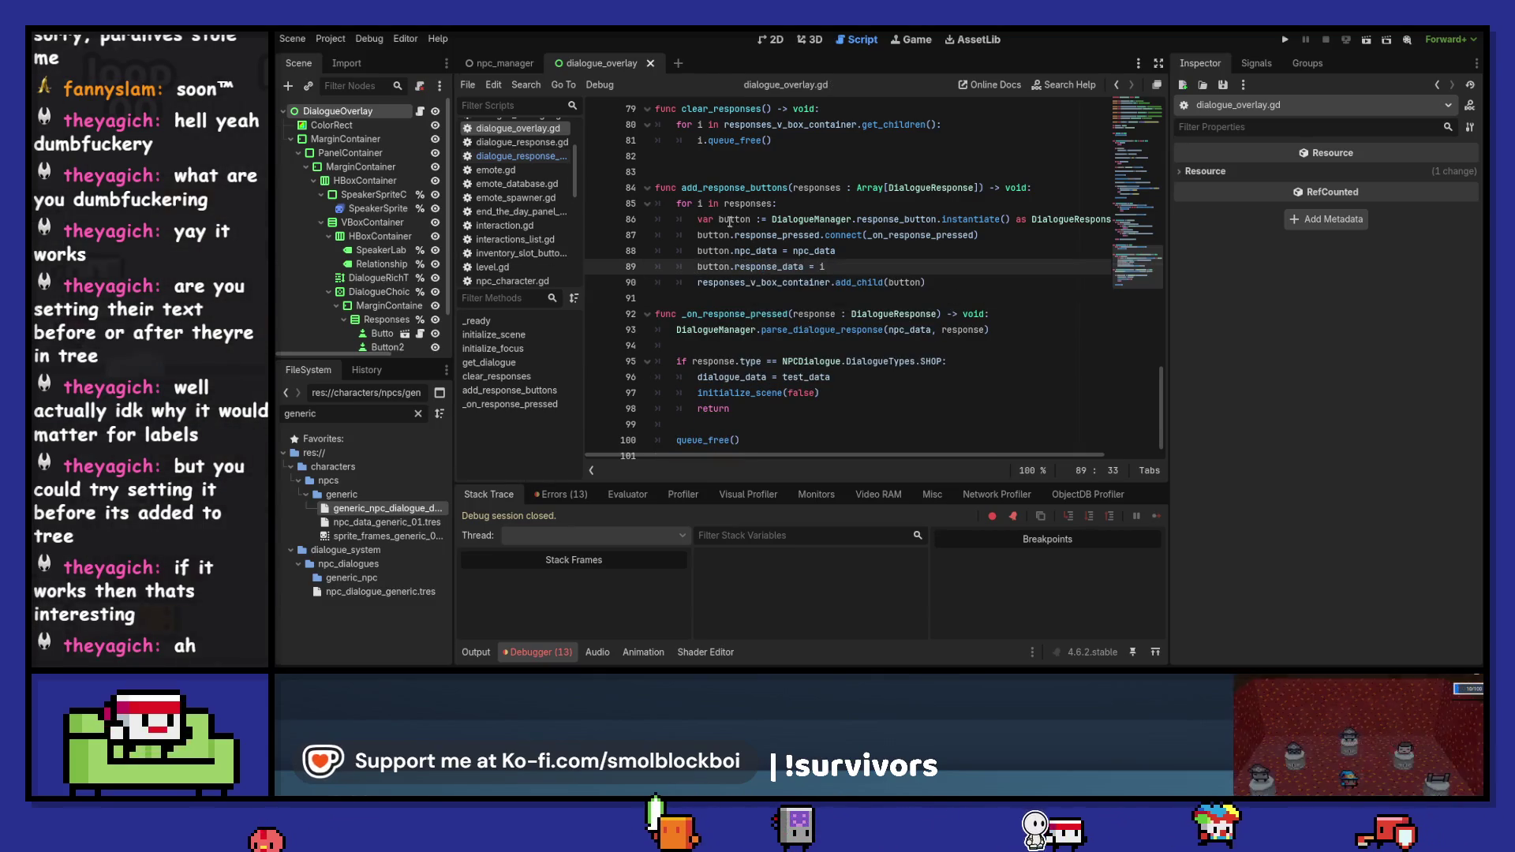
left_click(765, 268, "ctrl")
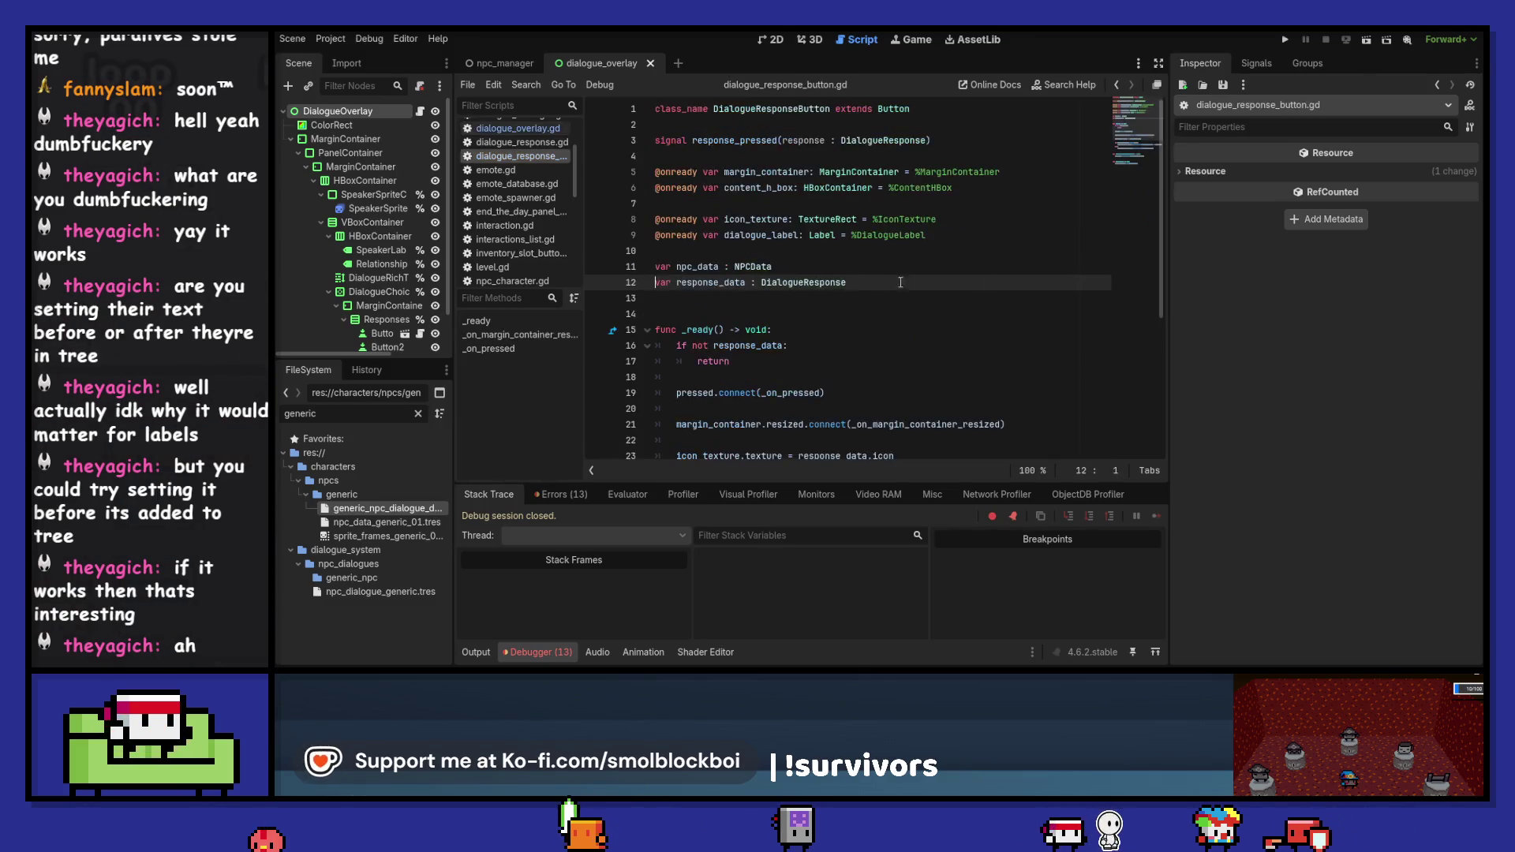
- Show and clear the Output log, then place the caret at the end of line 28
scroll(991, 292, "down", 5)
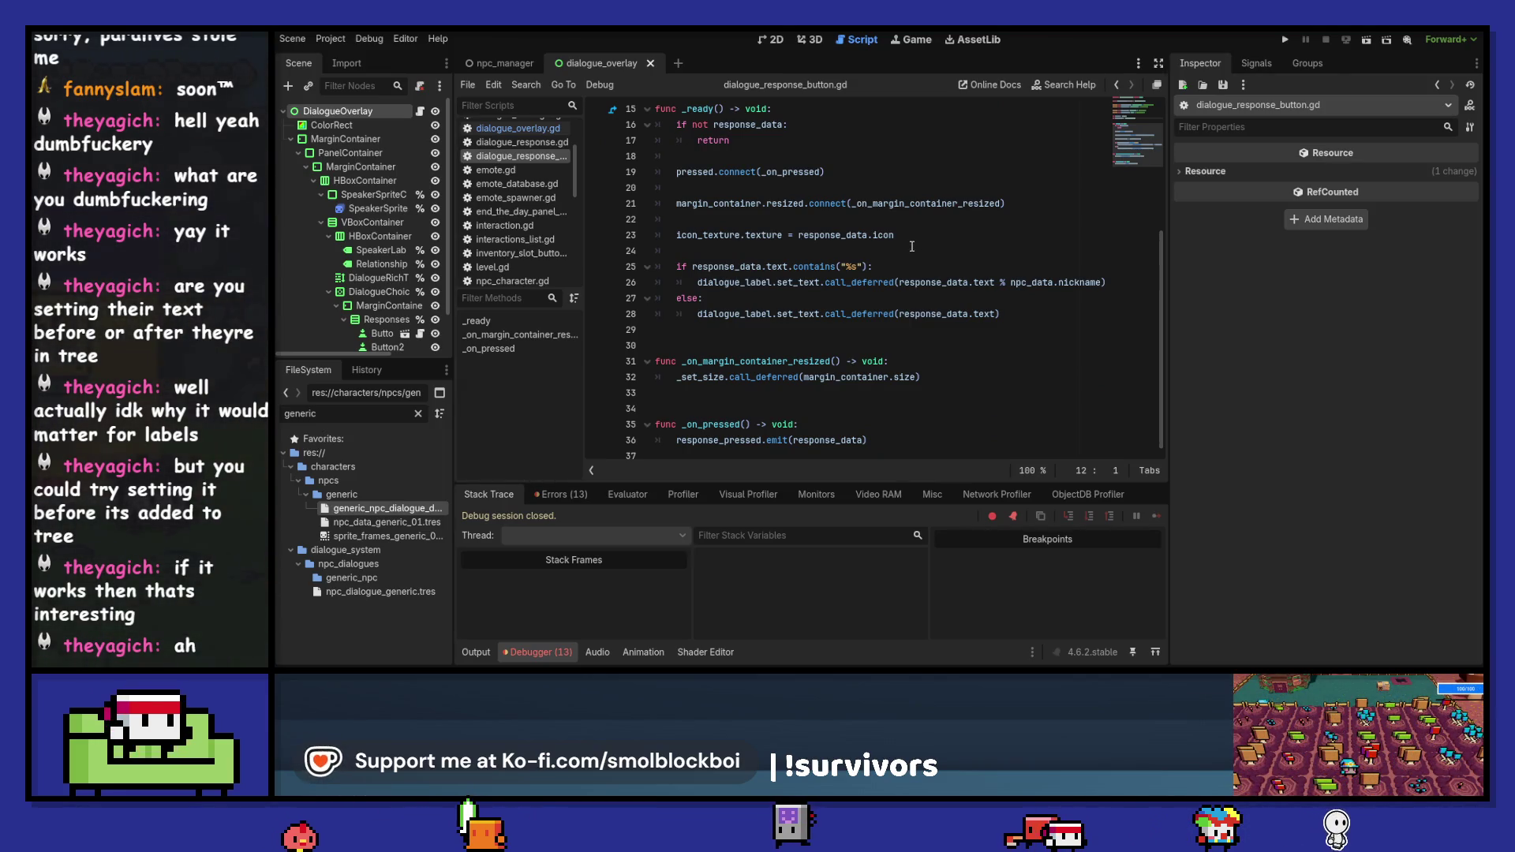
left_click(474, 652)
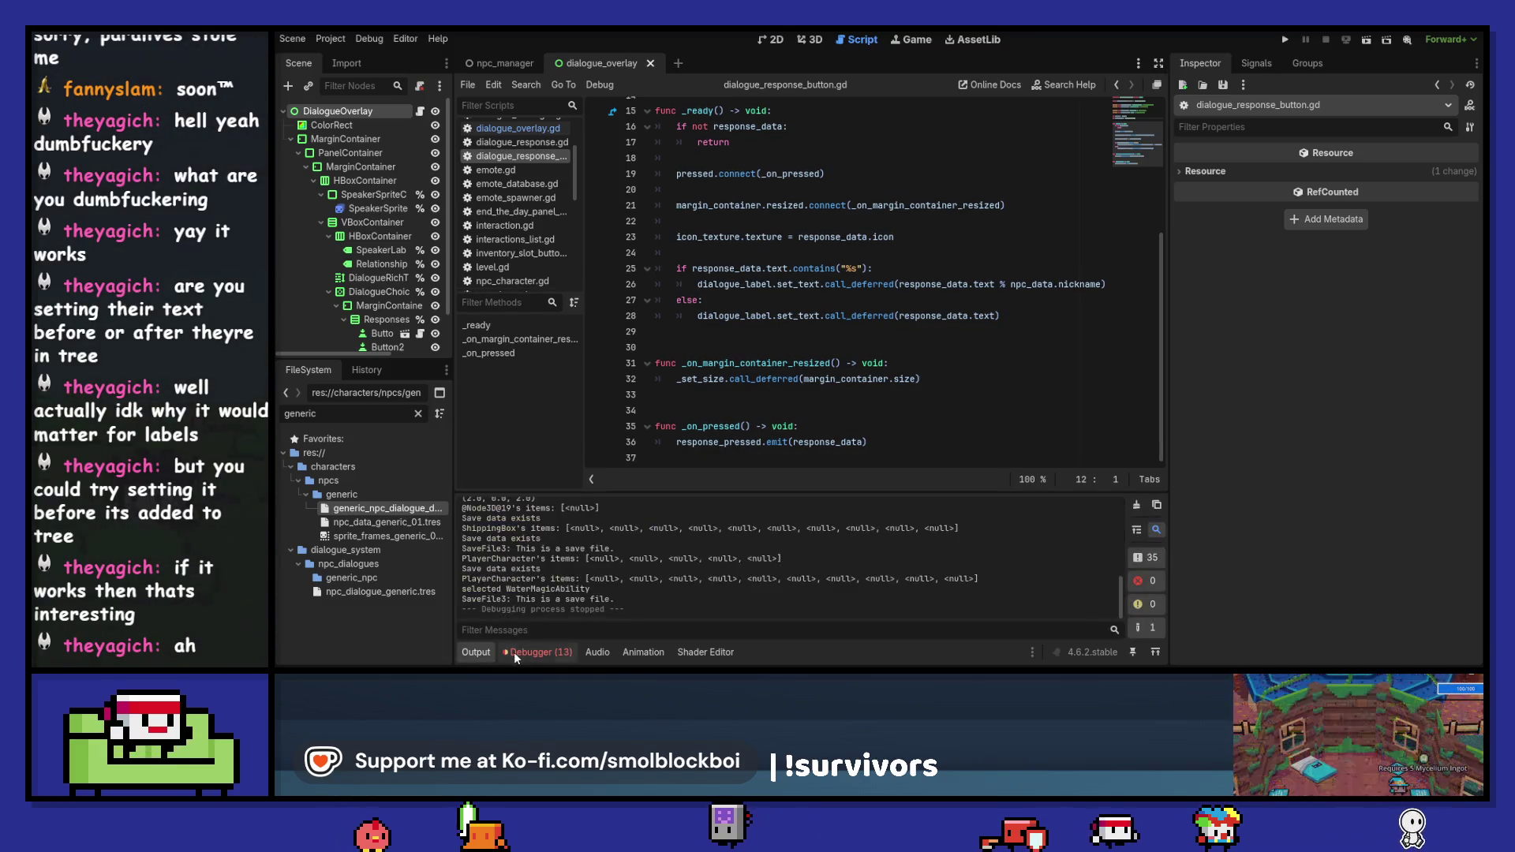
left_click(1134, 505)
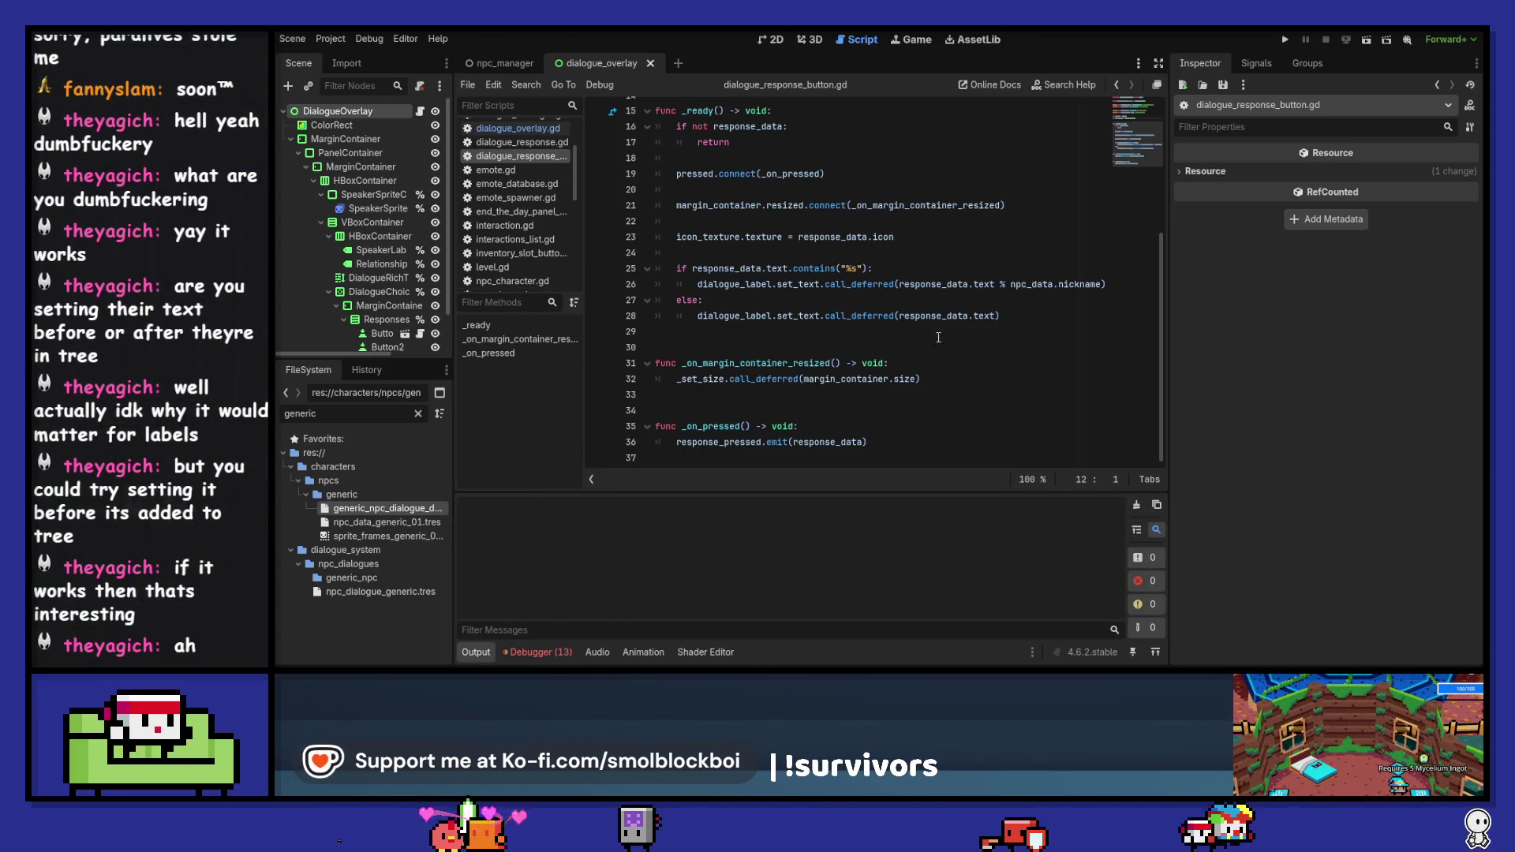
left_click(1070, 315)
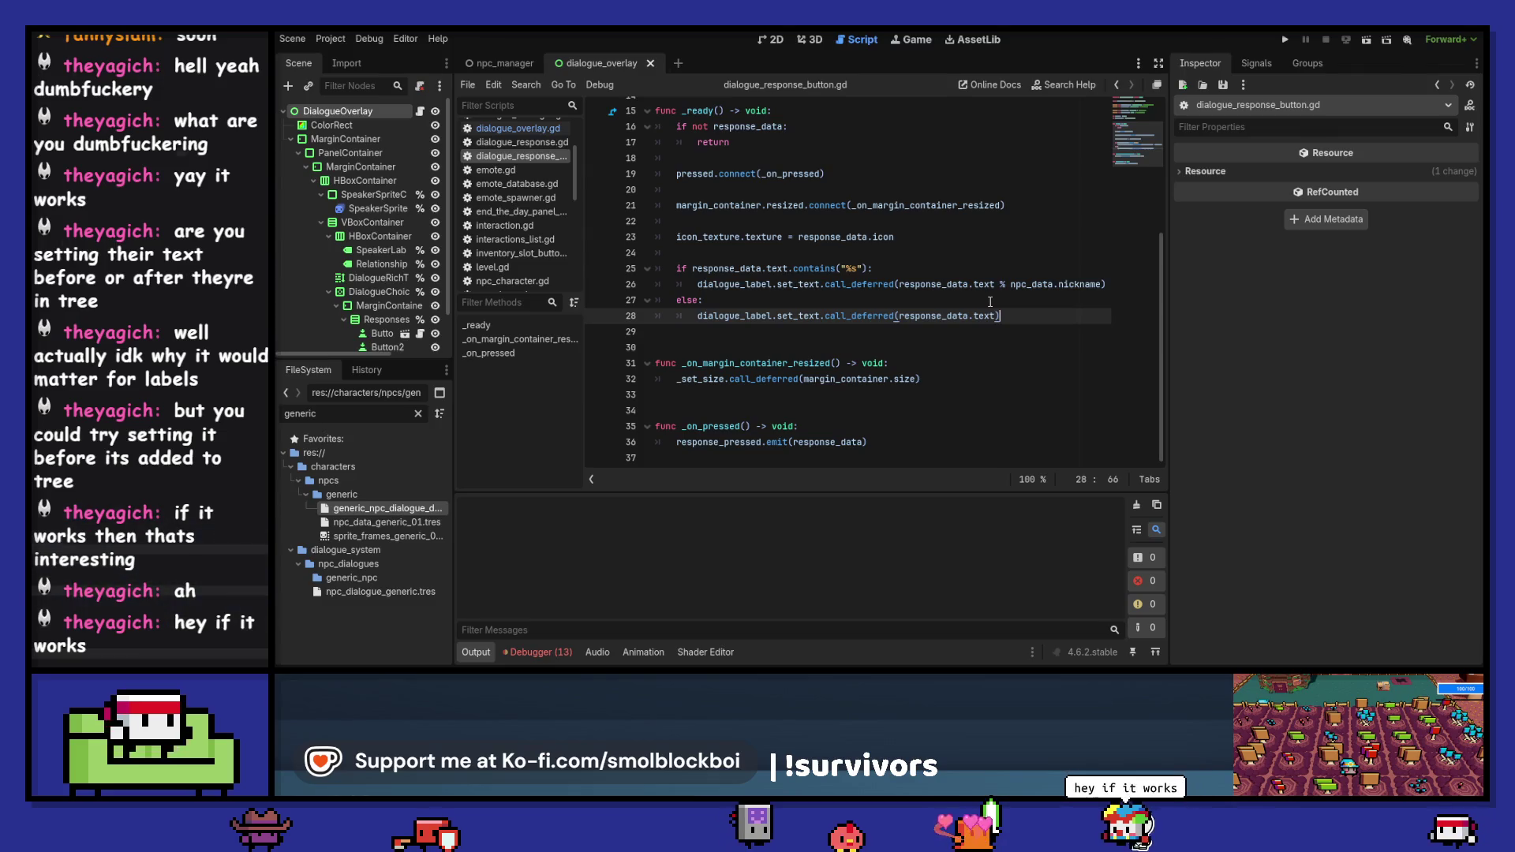
- Run the project, load the mushroom_farm level, and stop the game
left_click(1285, 40)
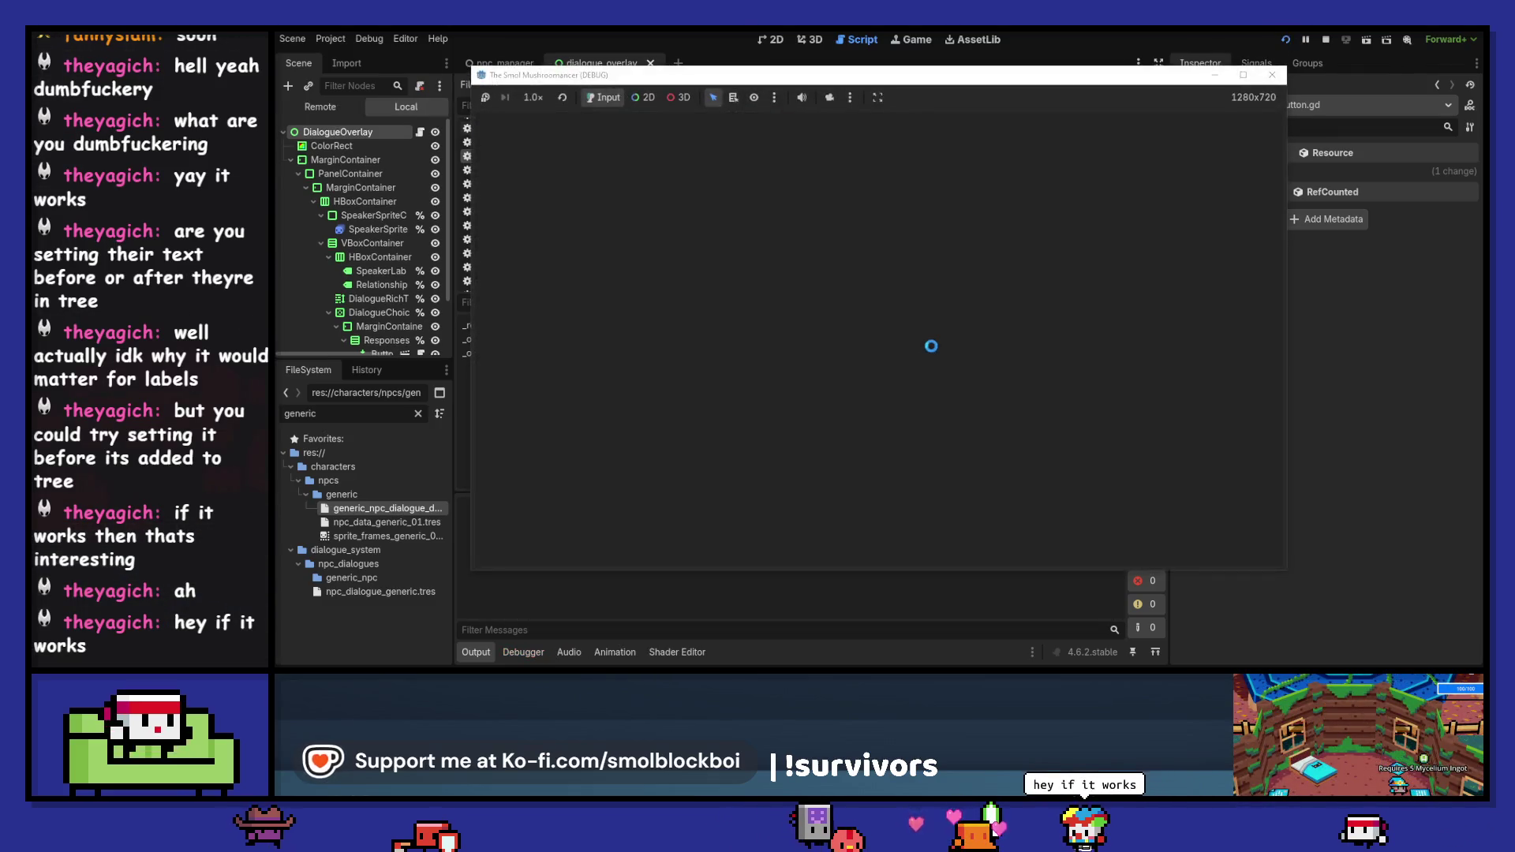
left_click(948, 376)
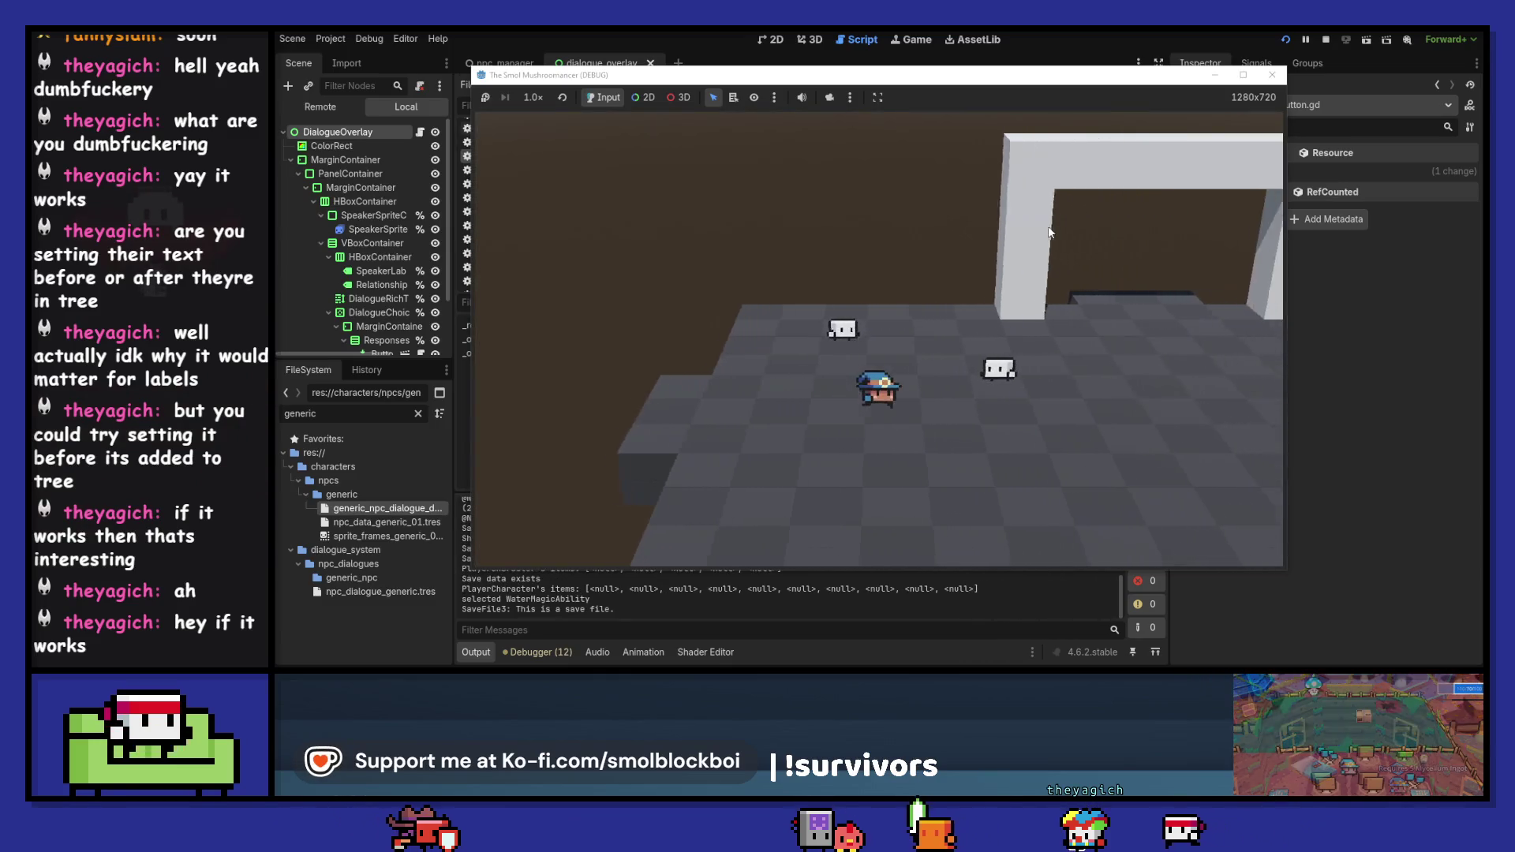
key("F8")
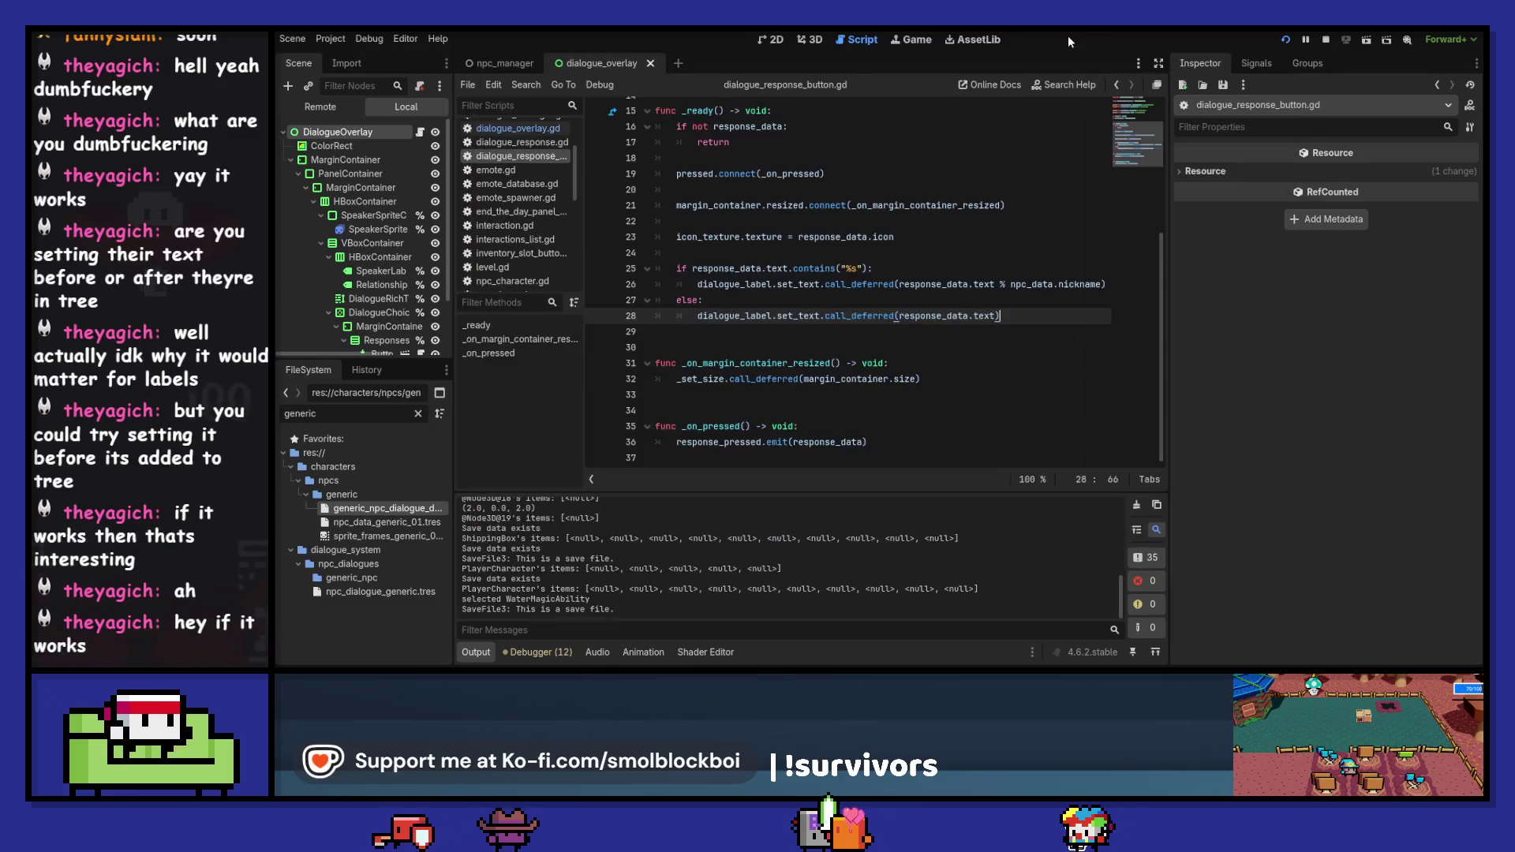
- Search the project for 'await get_tree()', open the emote_bubble.gd match, and stop the game
key("ctrl+shift+f")
type("aw")
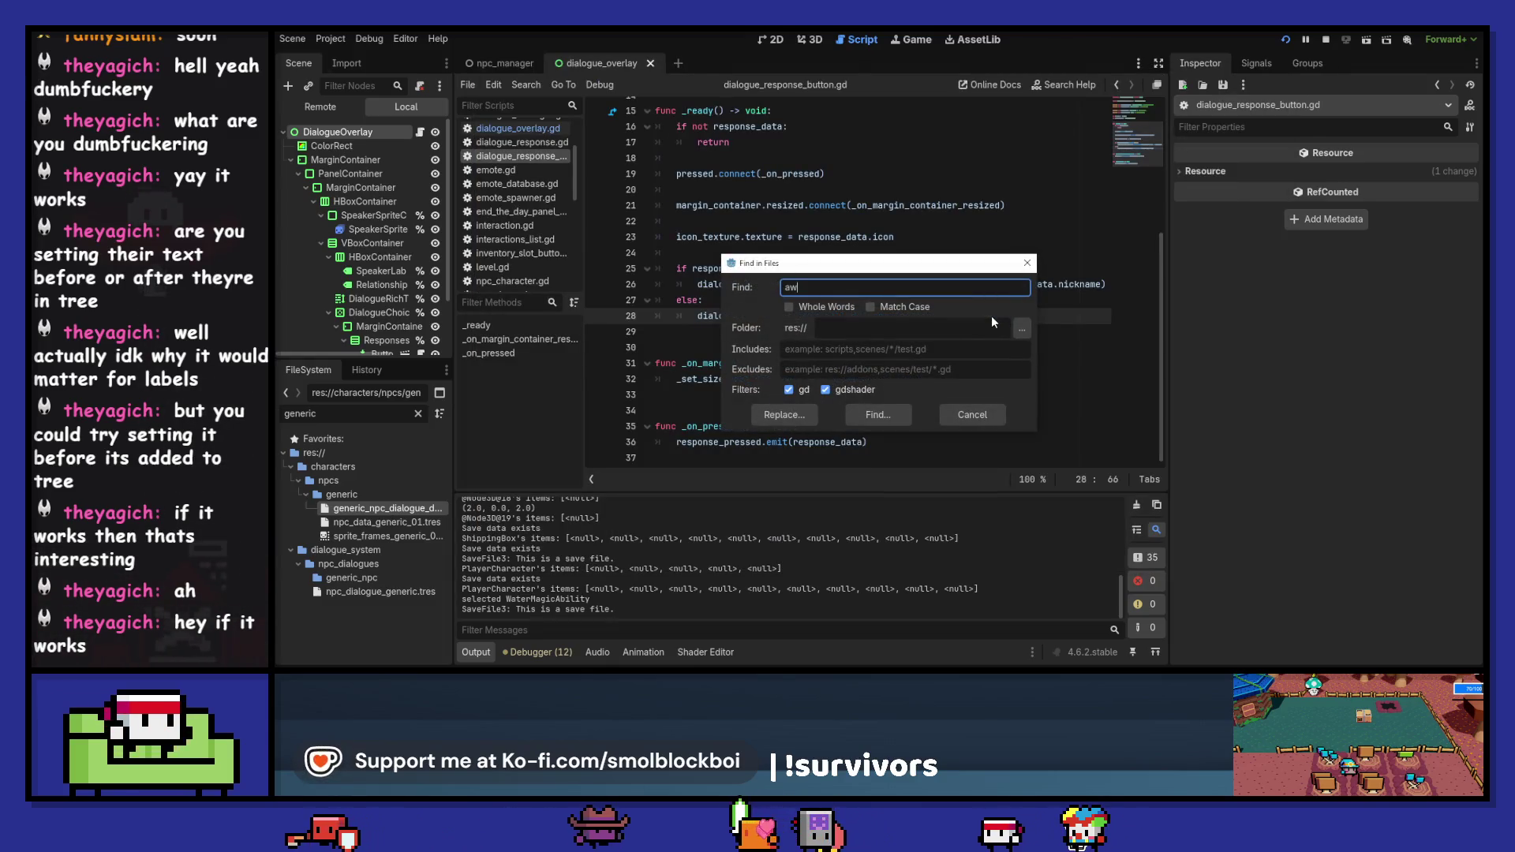
type("ait get")
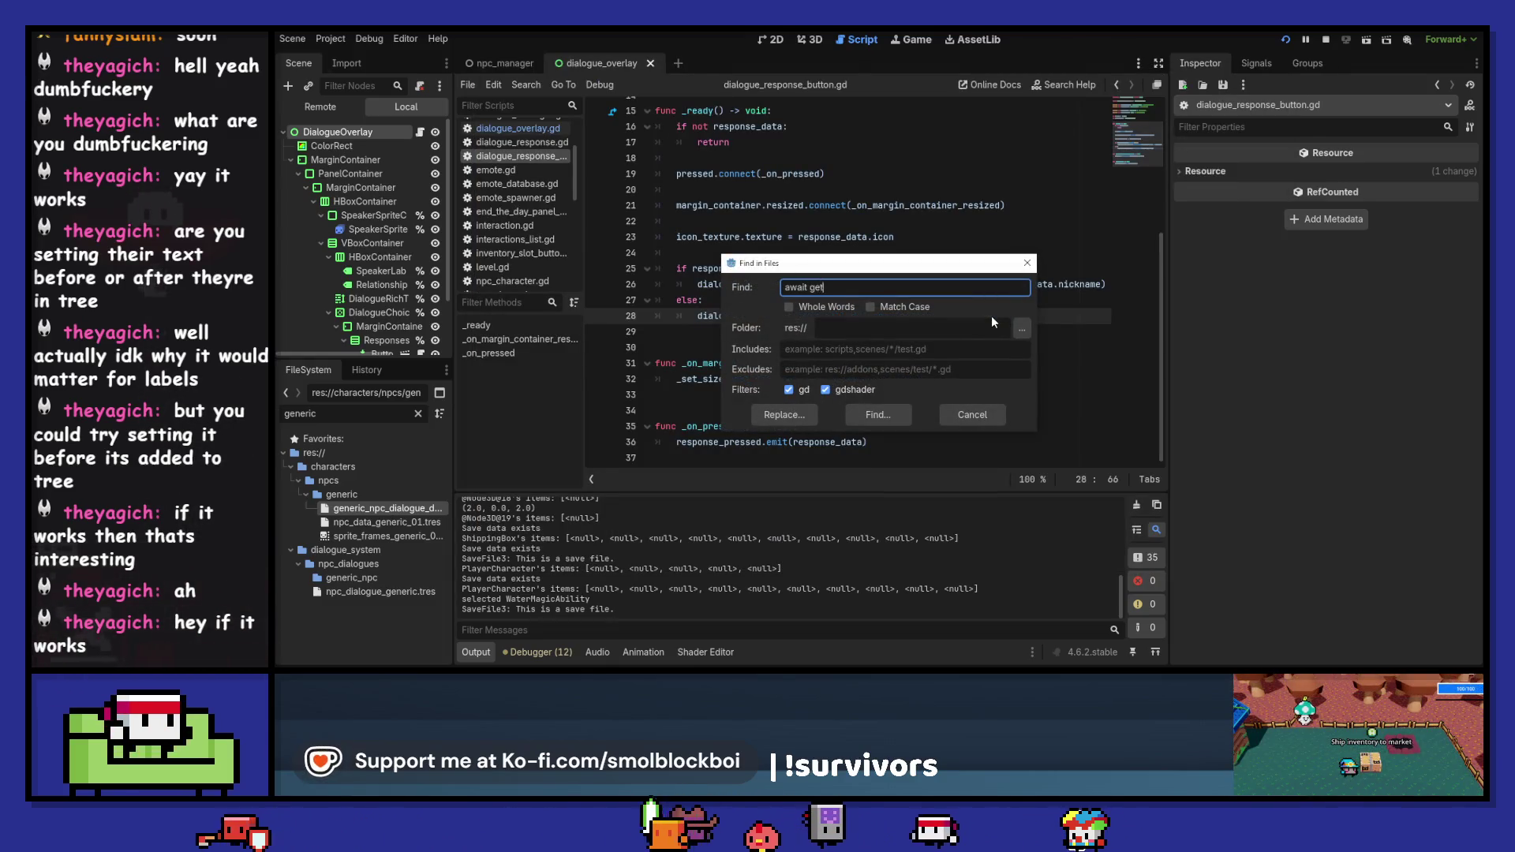
type("_tree()")
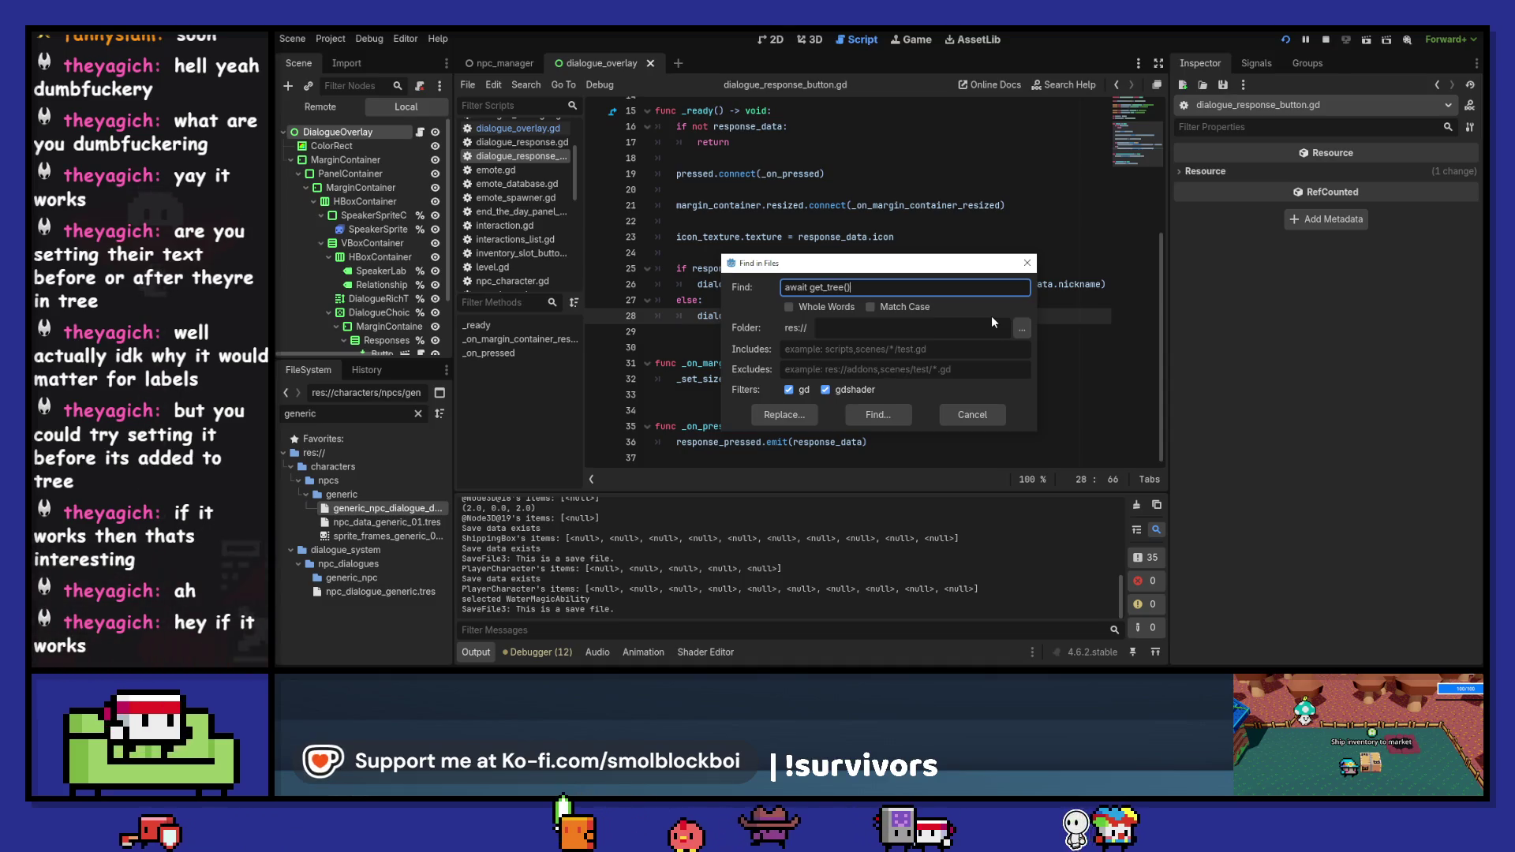
key("Return")
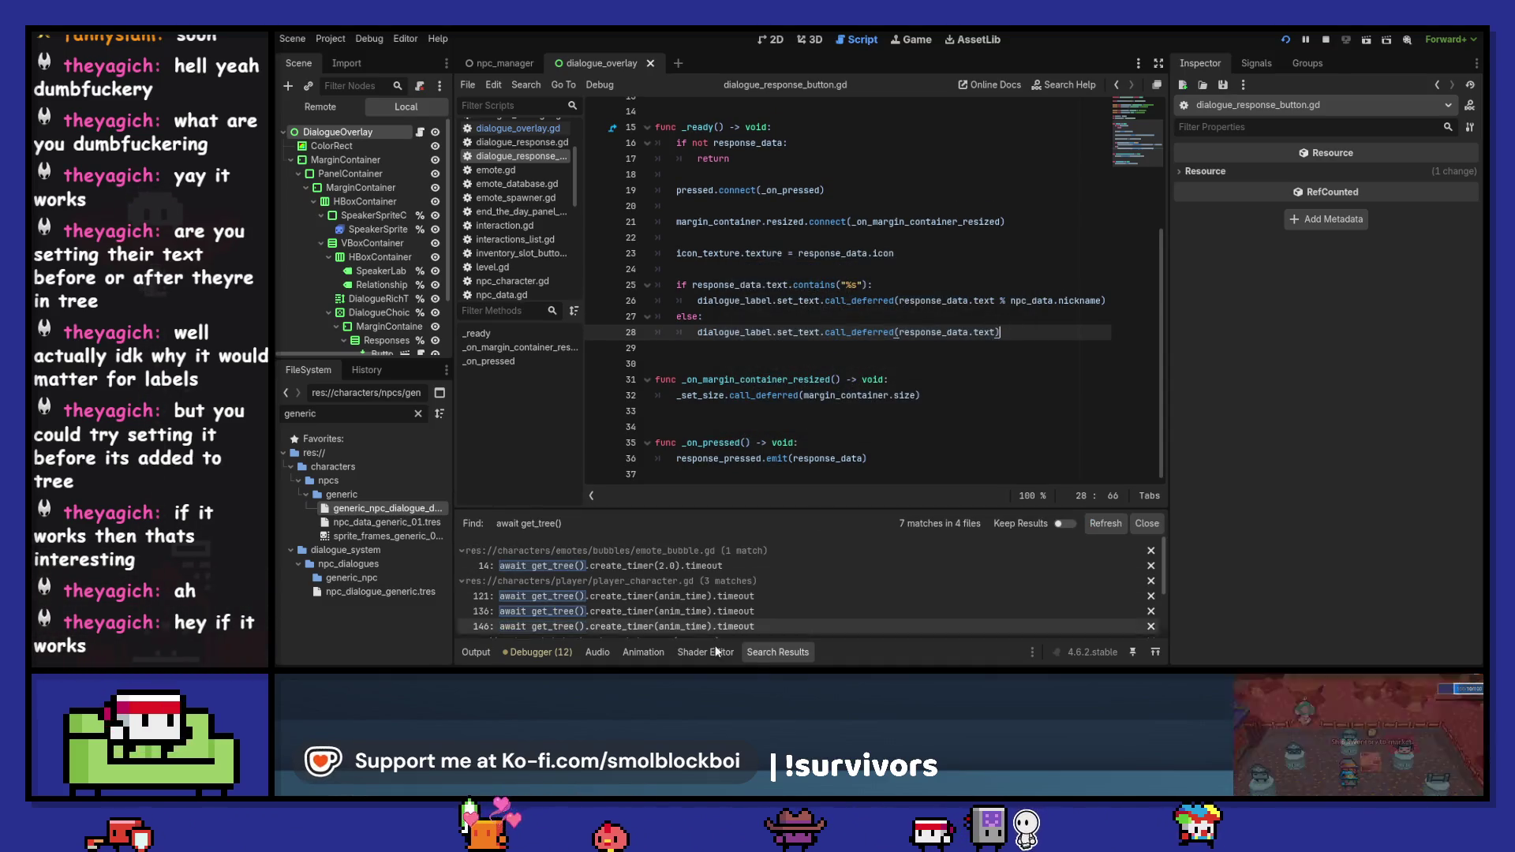
left_click(754, 565)
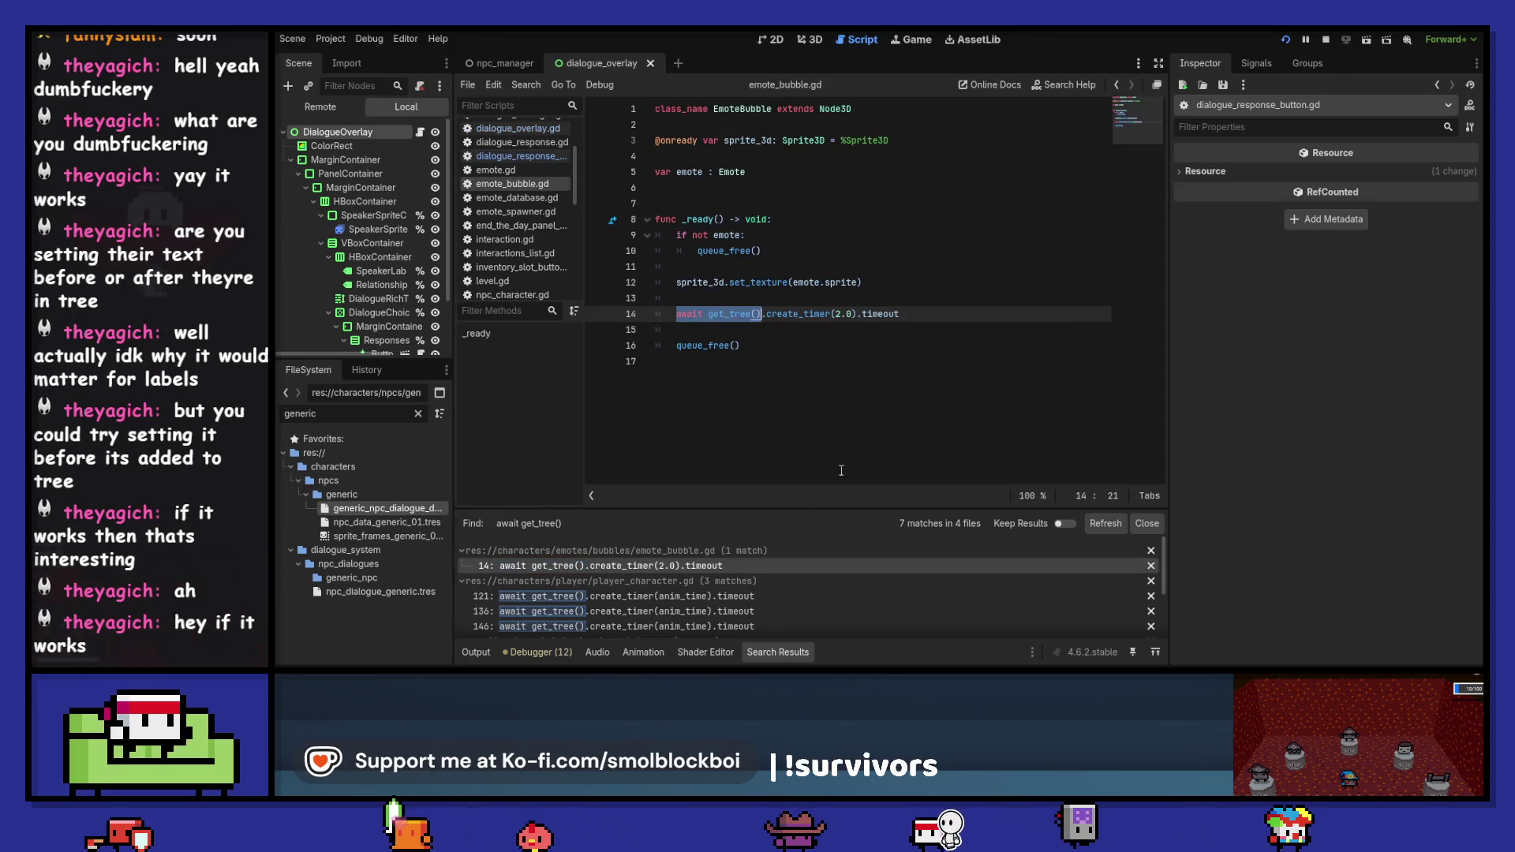
scroll(694, 595, "down", 3)
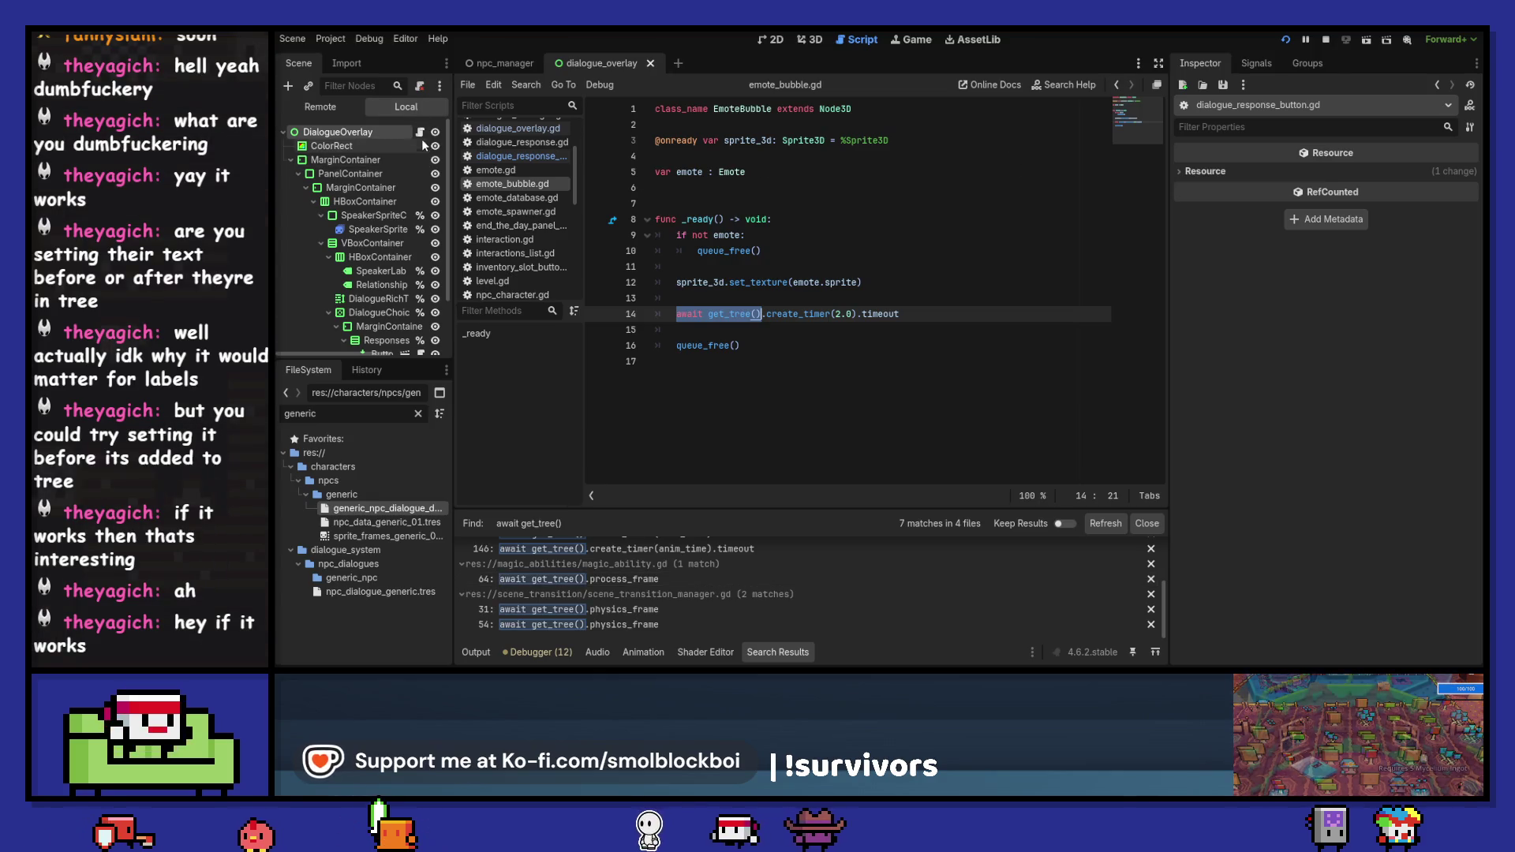
left_click(1326, 40)
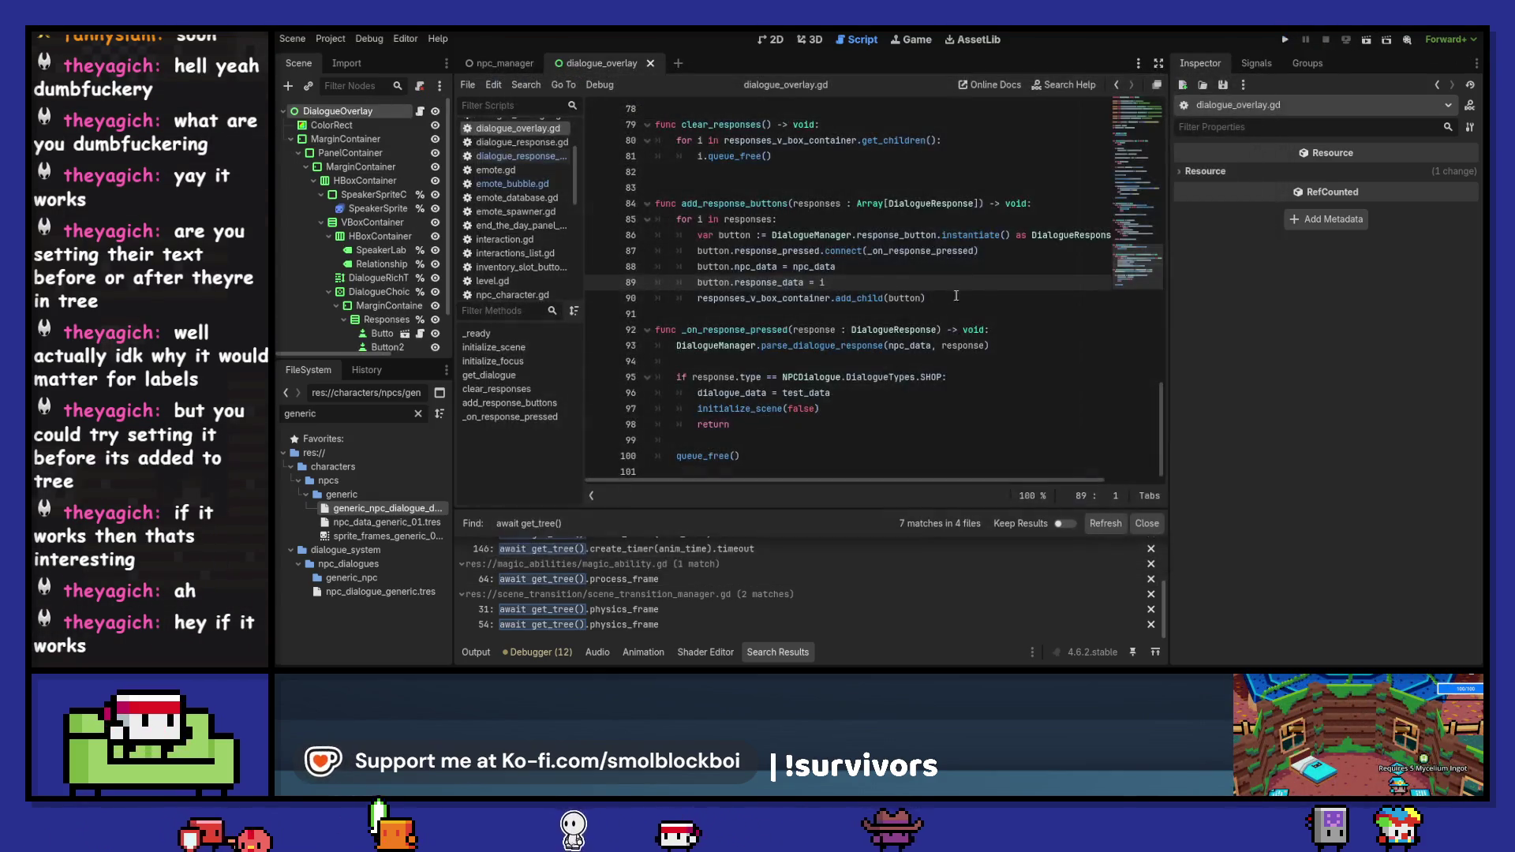
- Insert an extra blank line at line 91 after add_response_buttons in dialogue_overlay.gd
scroll(746, 217, "up", 15)
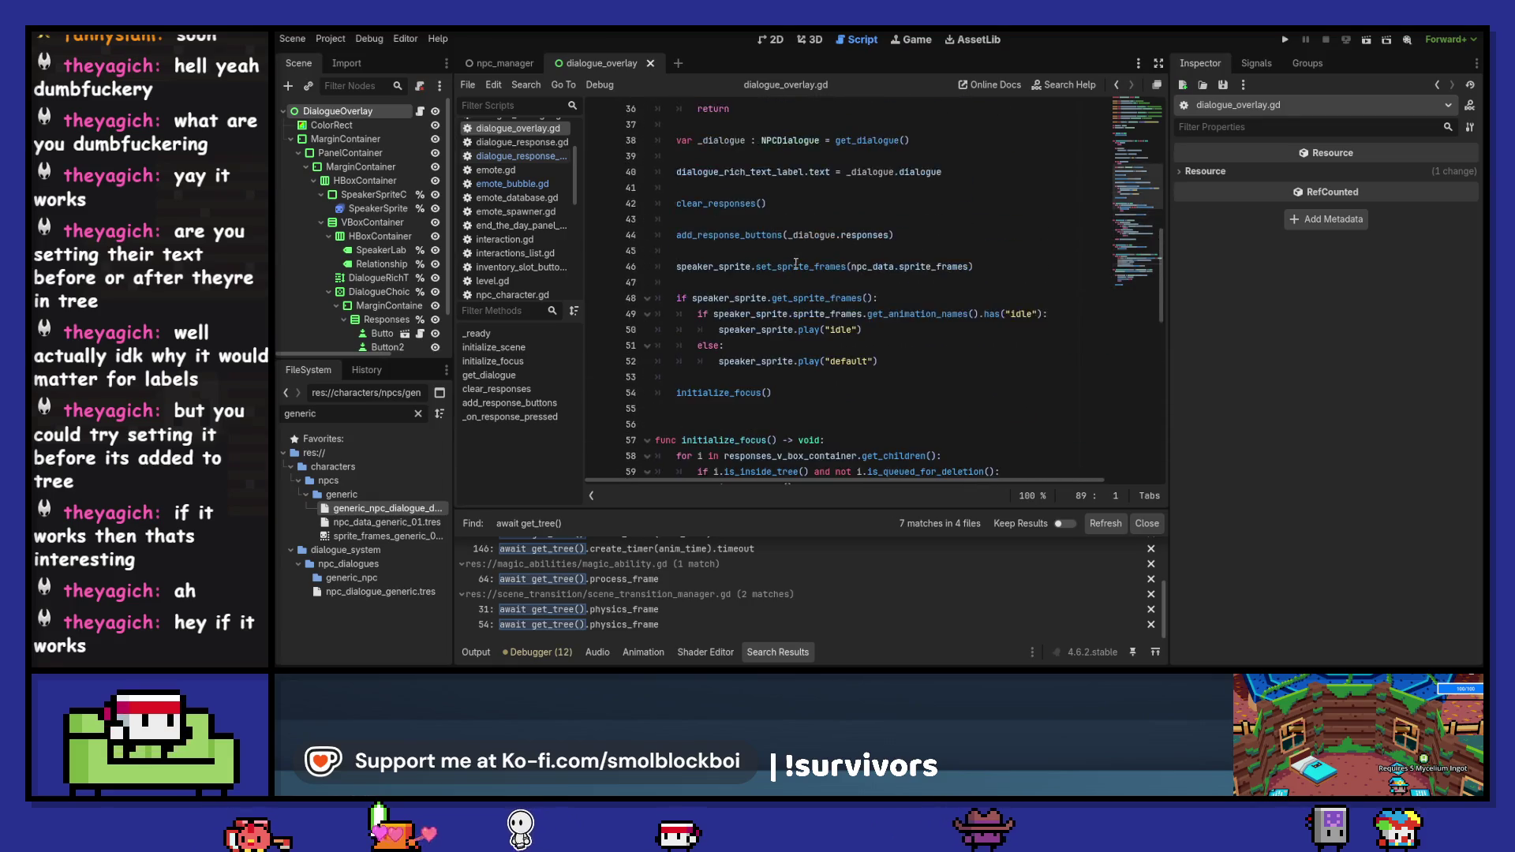
scroll(780, 320, "down", 2)
left_click(778, 254)
scroll(778, 257, "down", 6)
scroll(778, 324, "down", 3)
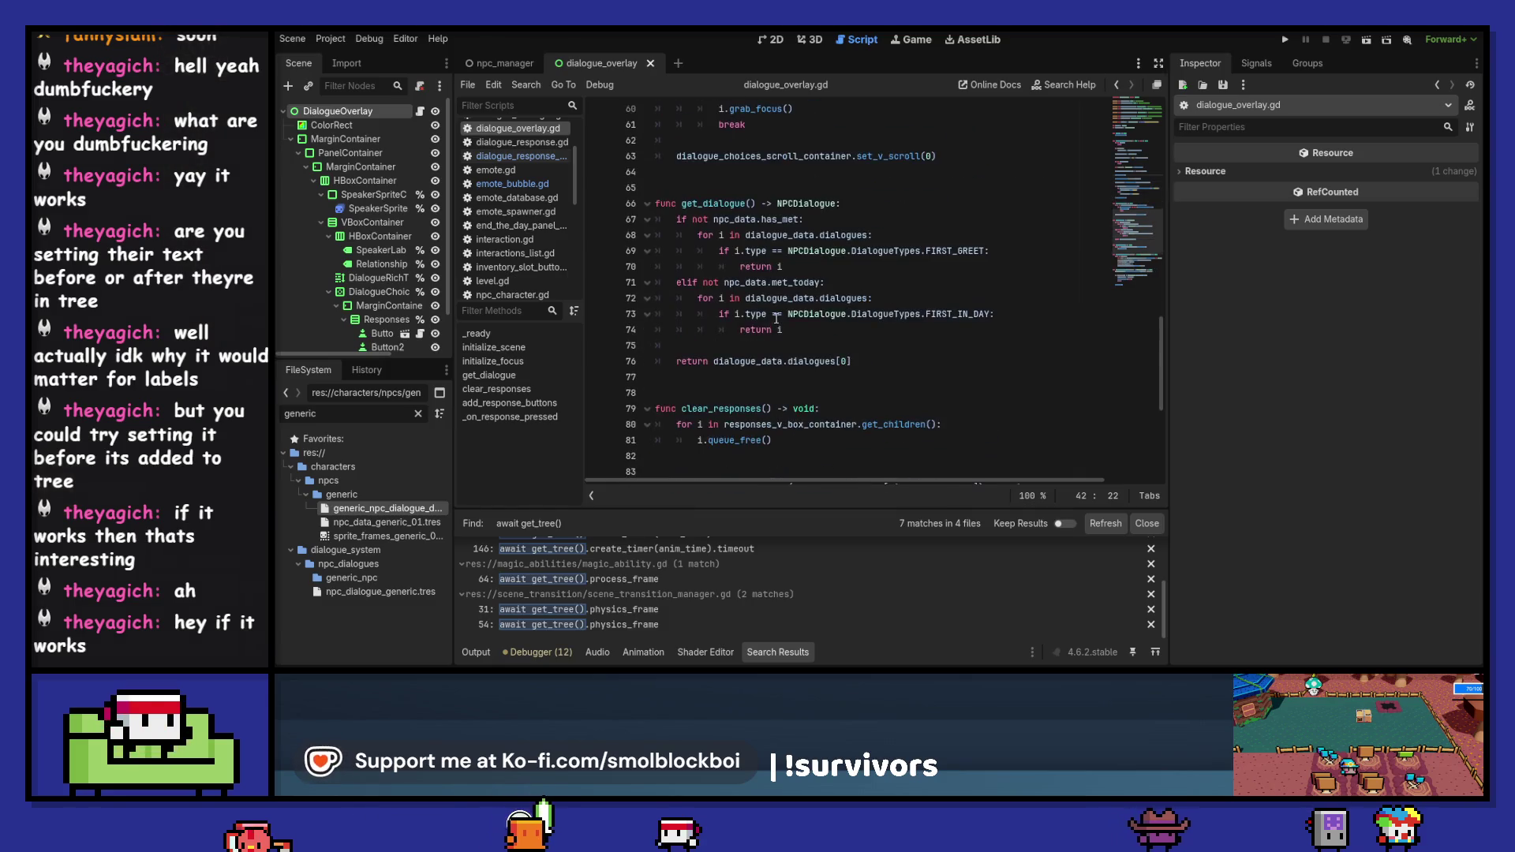
scroll(777, 320, "down", 6)
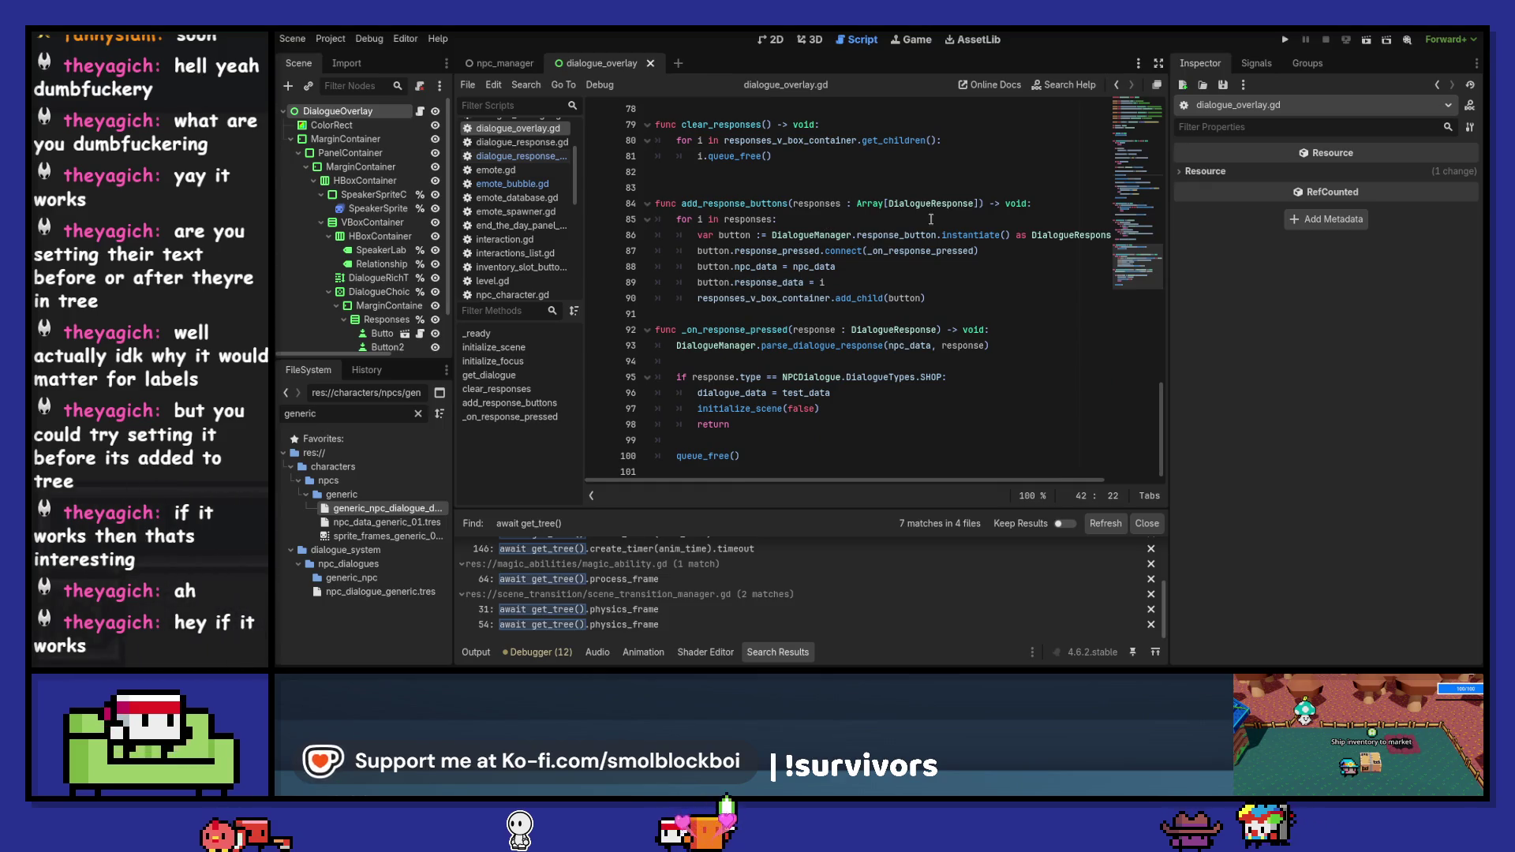
left_click(948, 312)
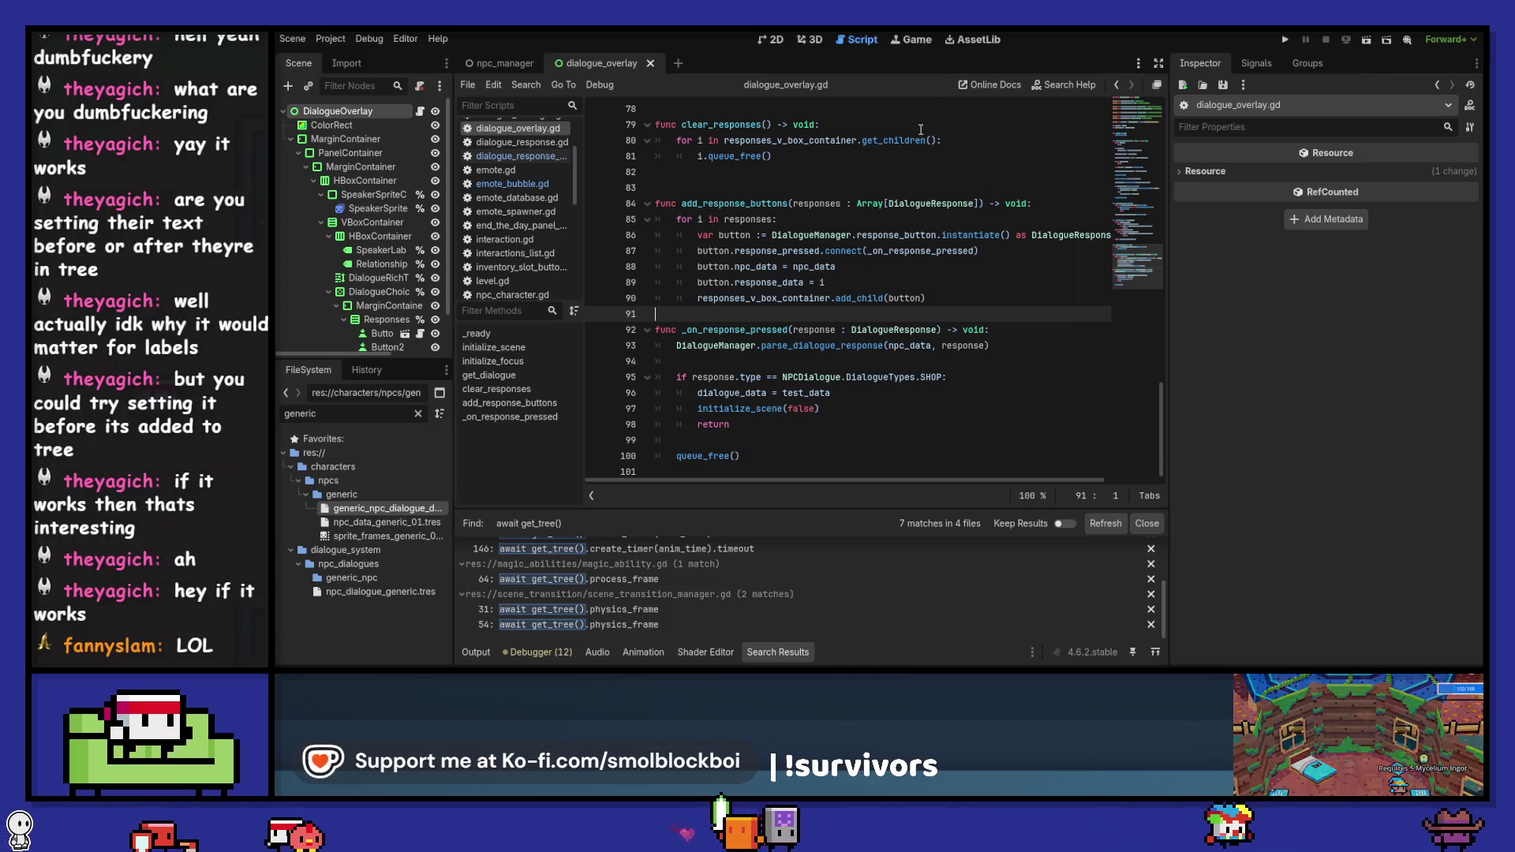
scroll(899, 304, "up", 1)
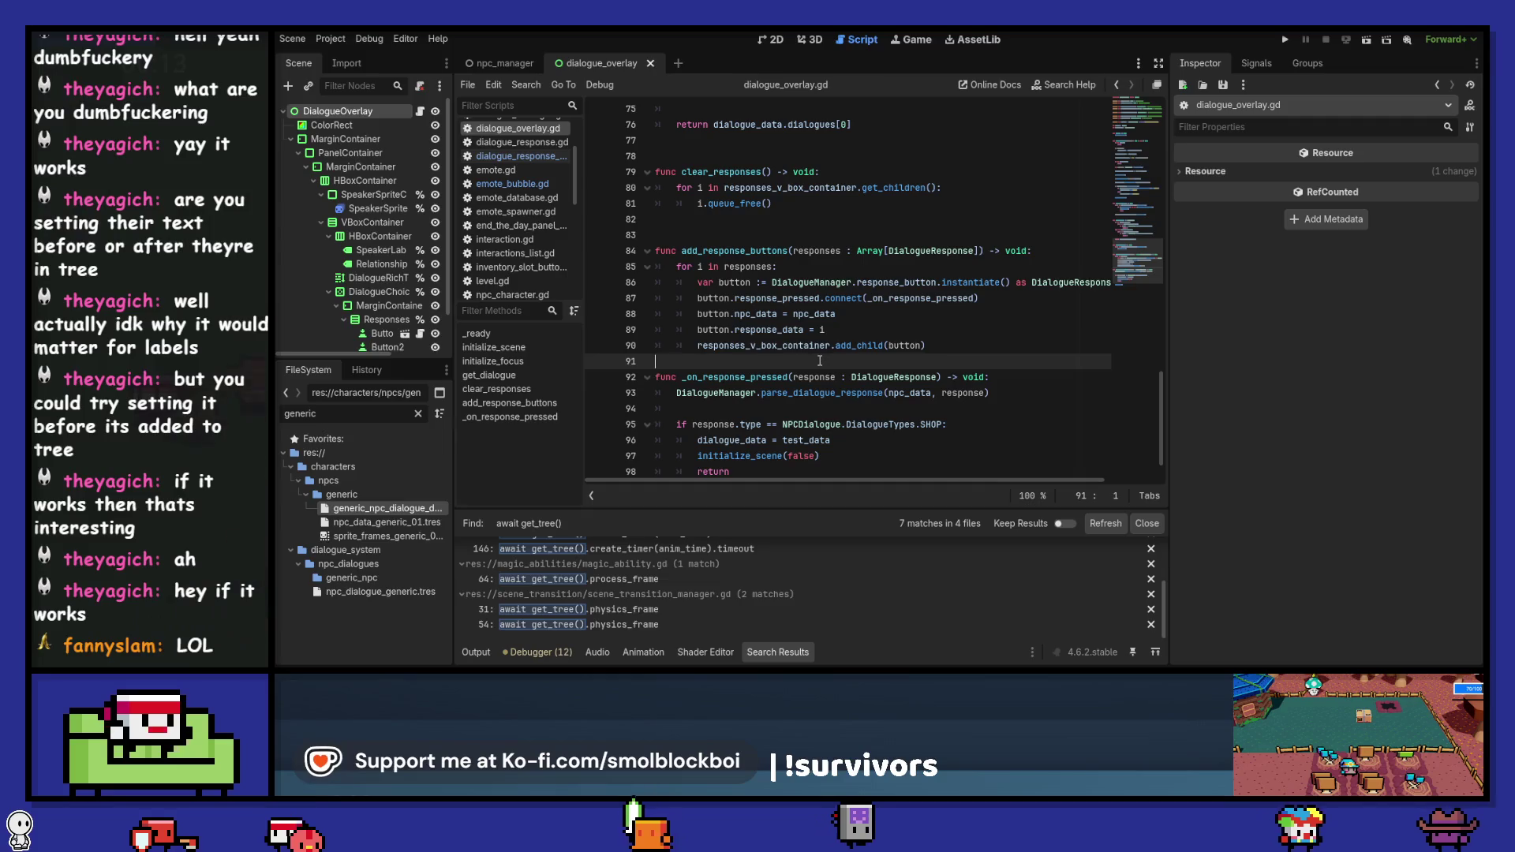
key("Return")
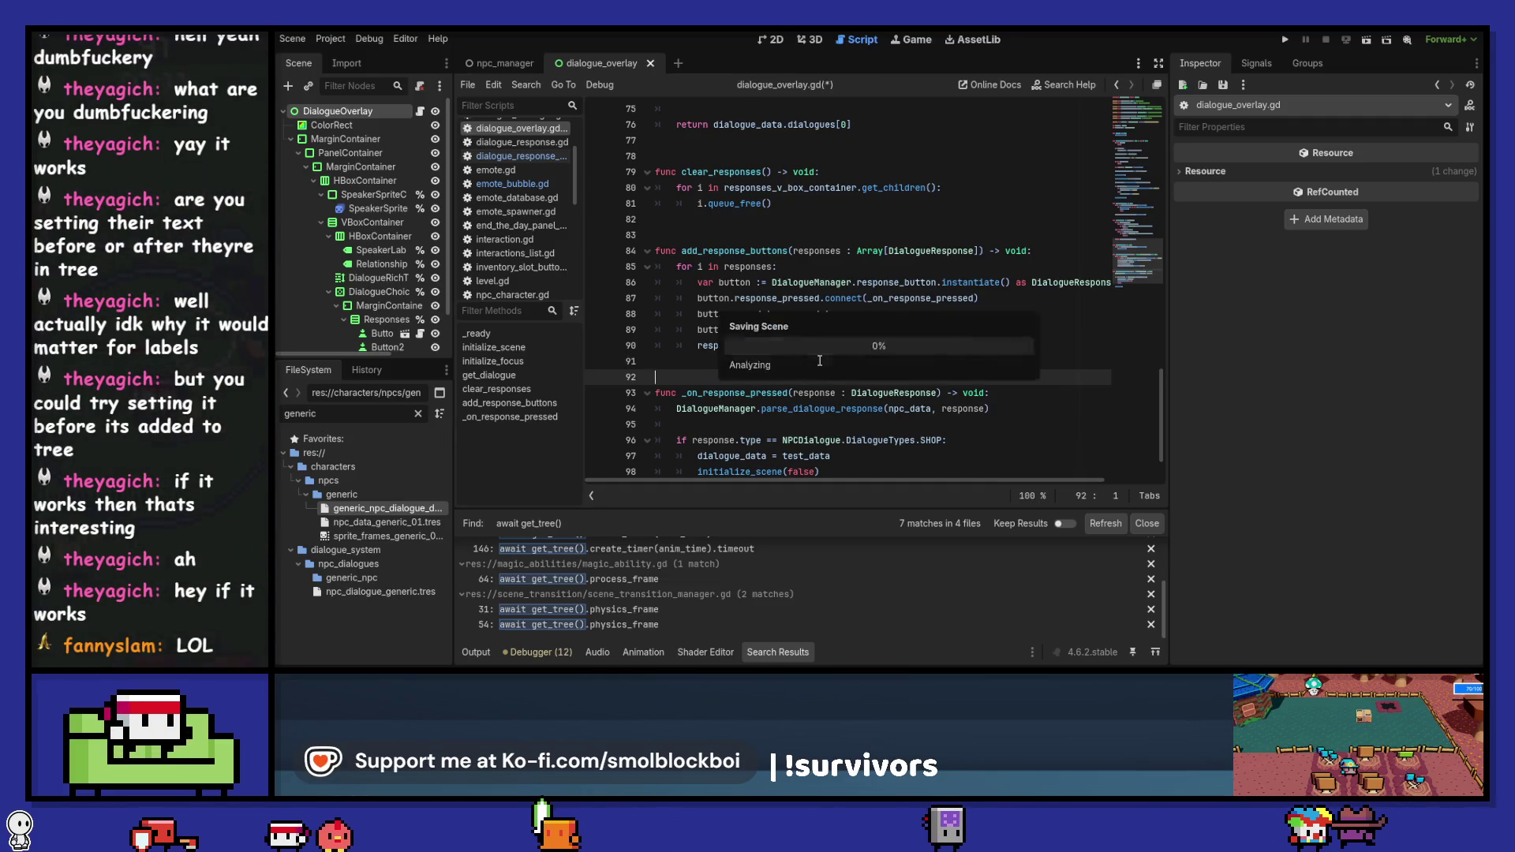
- Run the project with F5, reaching the game's title menu
scroll(819, 360, "up", 2)
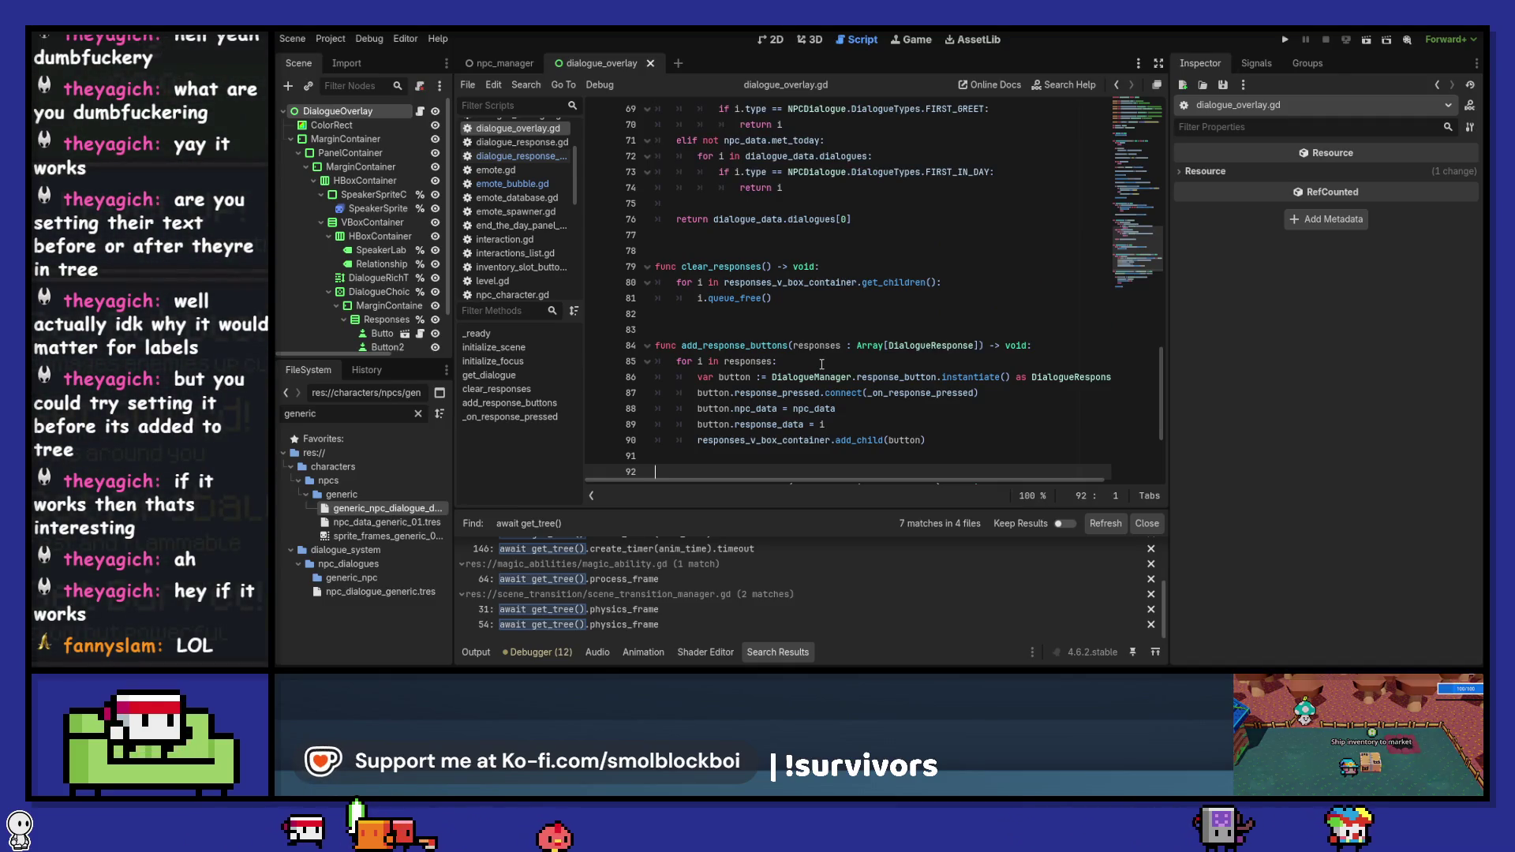
scroll(821, 364, "up", 9)
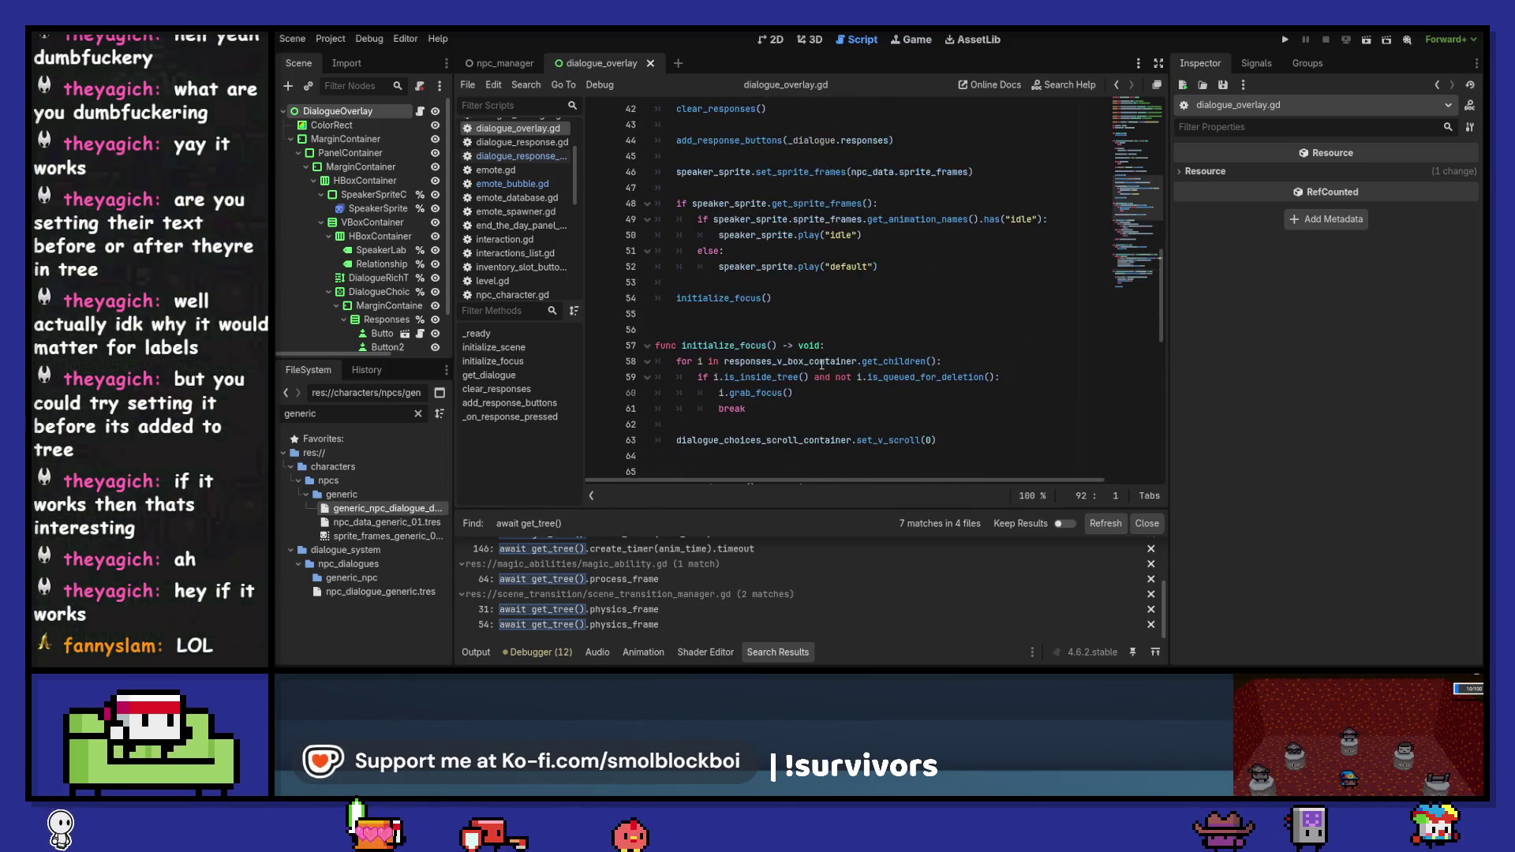
key("F5")
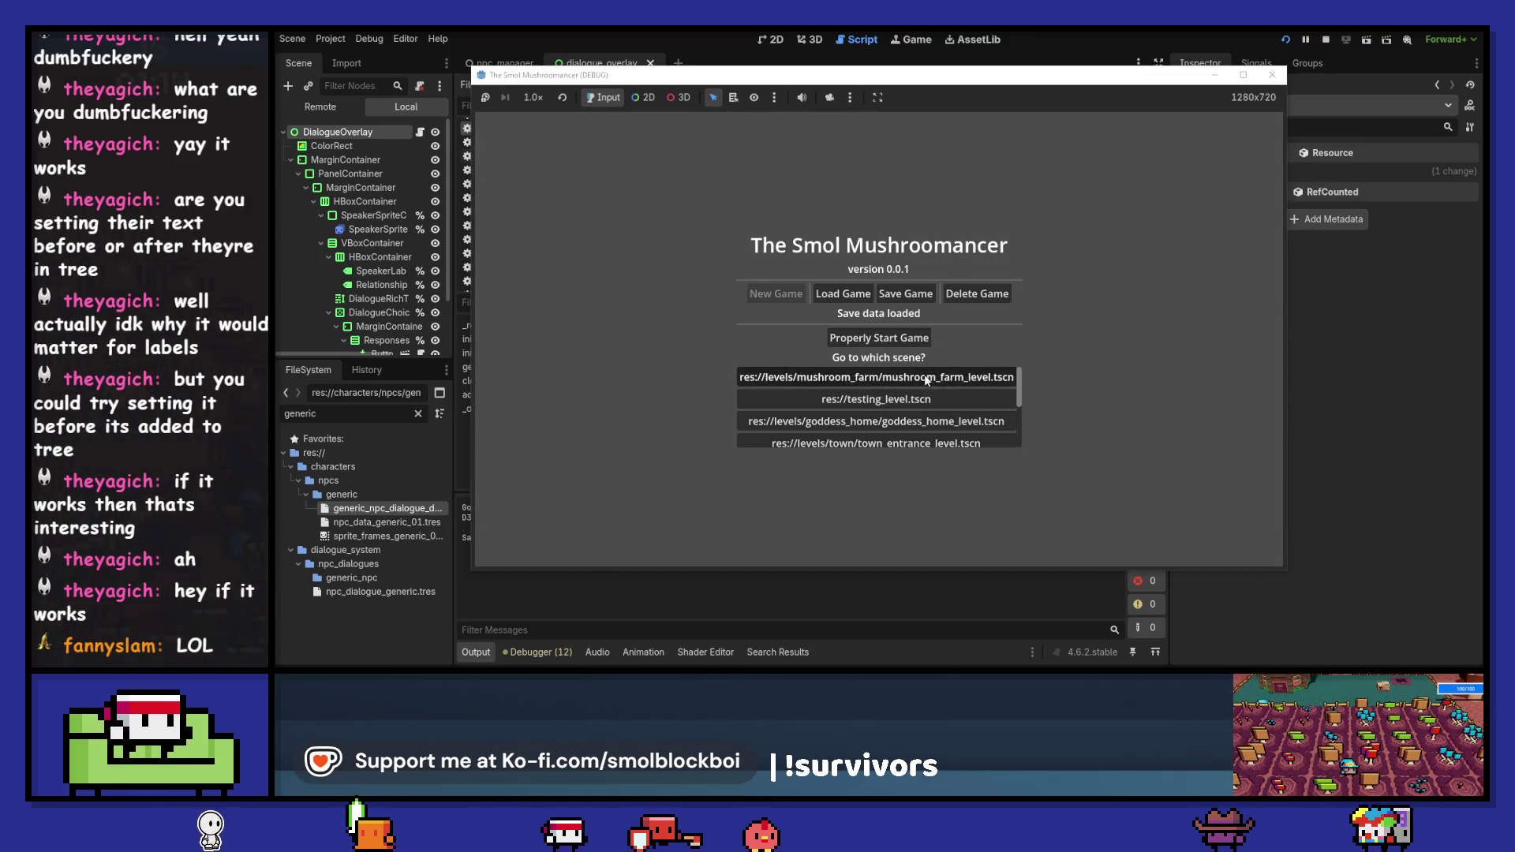
- Load the mushroom farm level, talk to Scruffy, and show the Debugger's Monitors
left_click(925, 377)
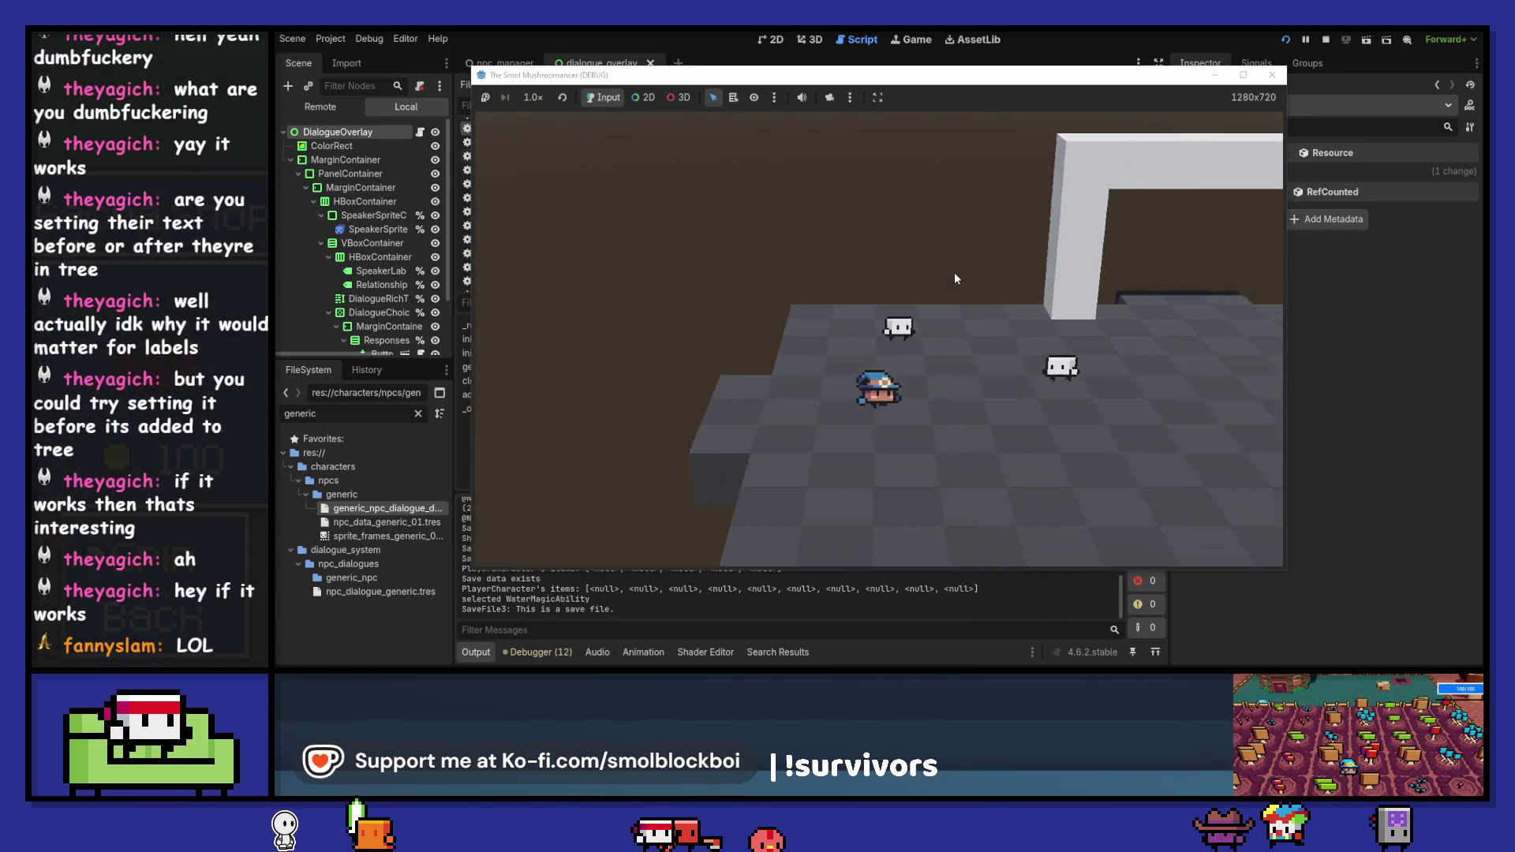
key("e")
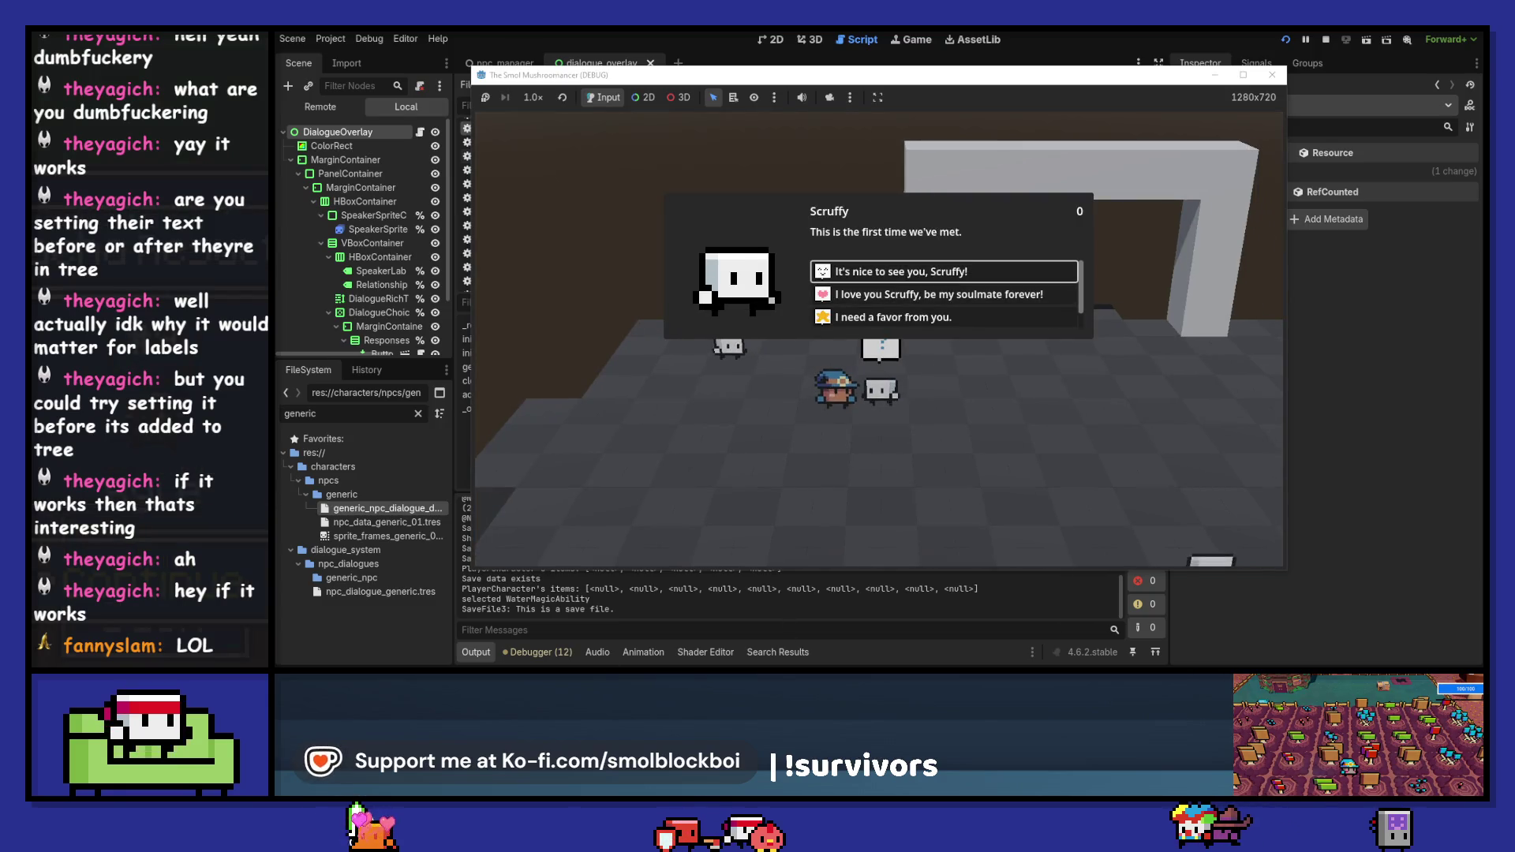
key("F8")
left_click(541, 652)
left_click(815, 494)
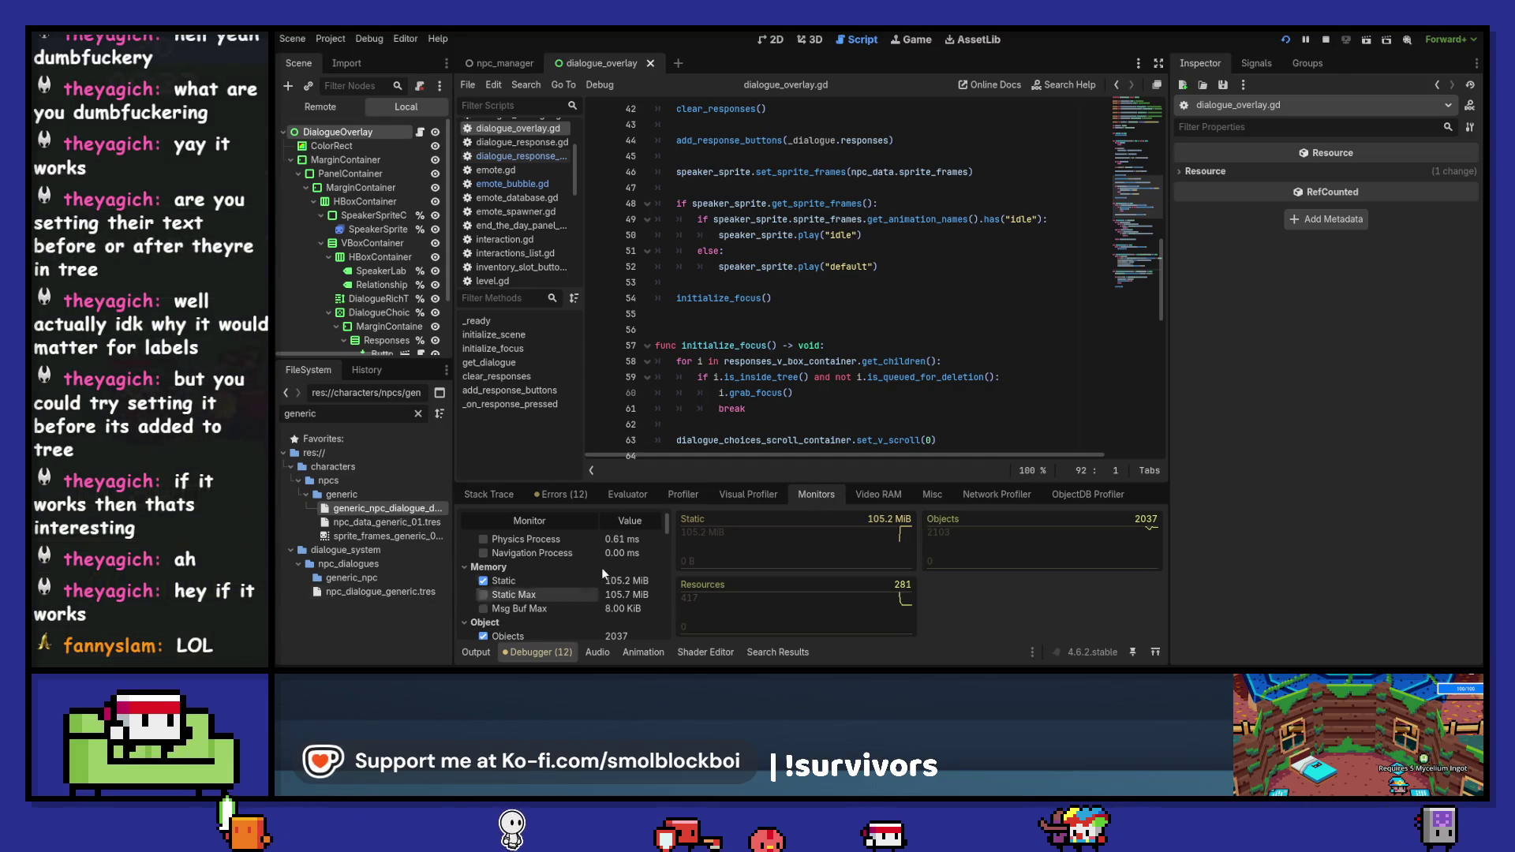
scroll(604, 566, "up", 2)
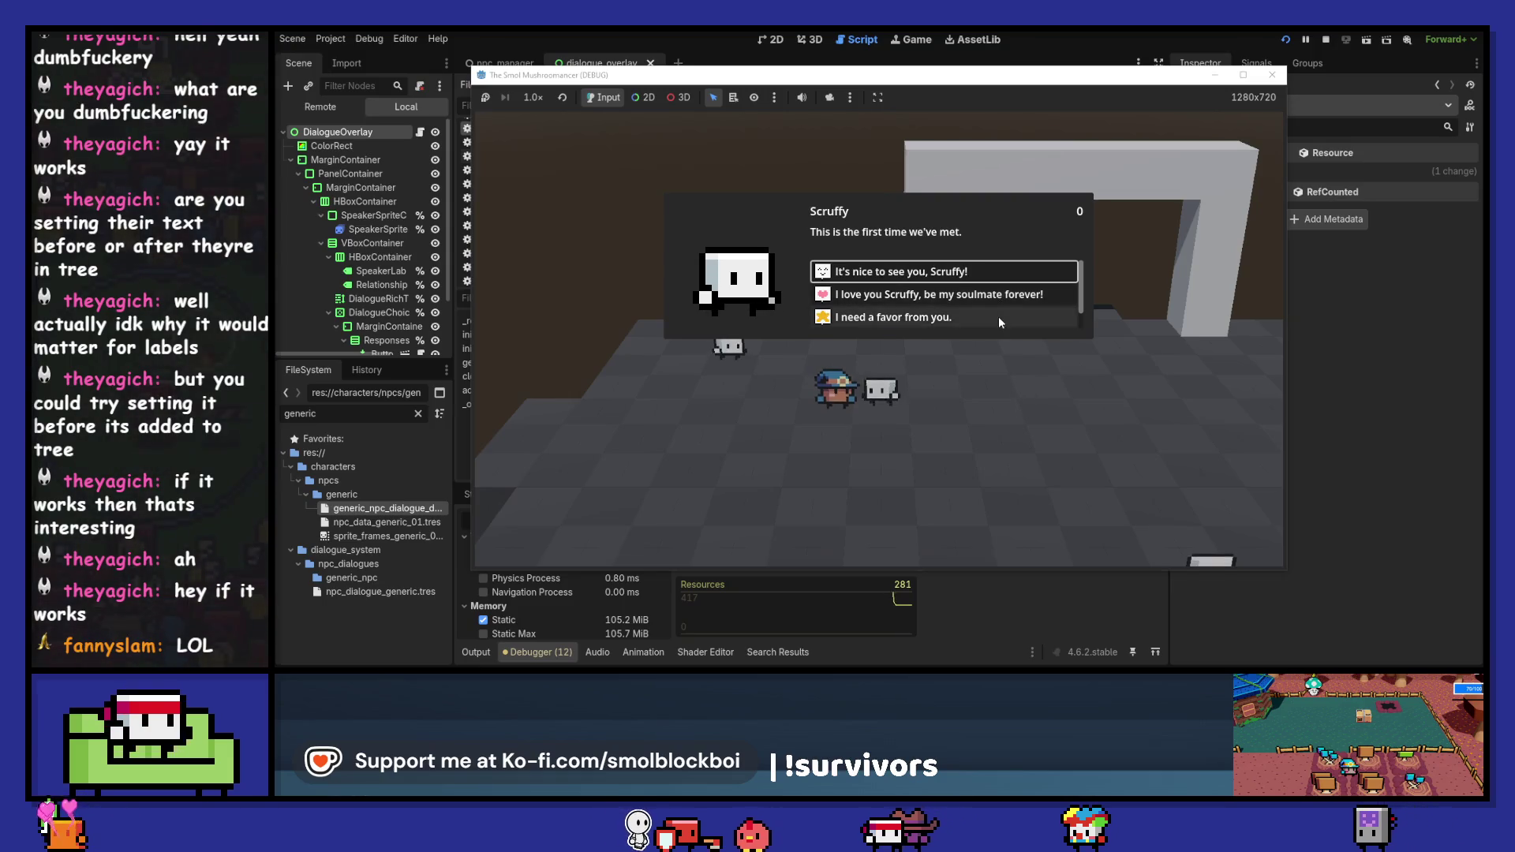
- Try Scruffy's responses "I need a favor from you." and "Goodbye.", then close the game window
left_click(998, 315)
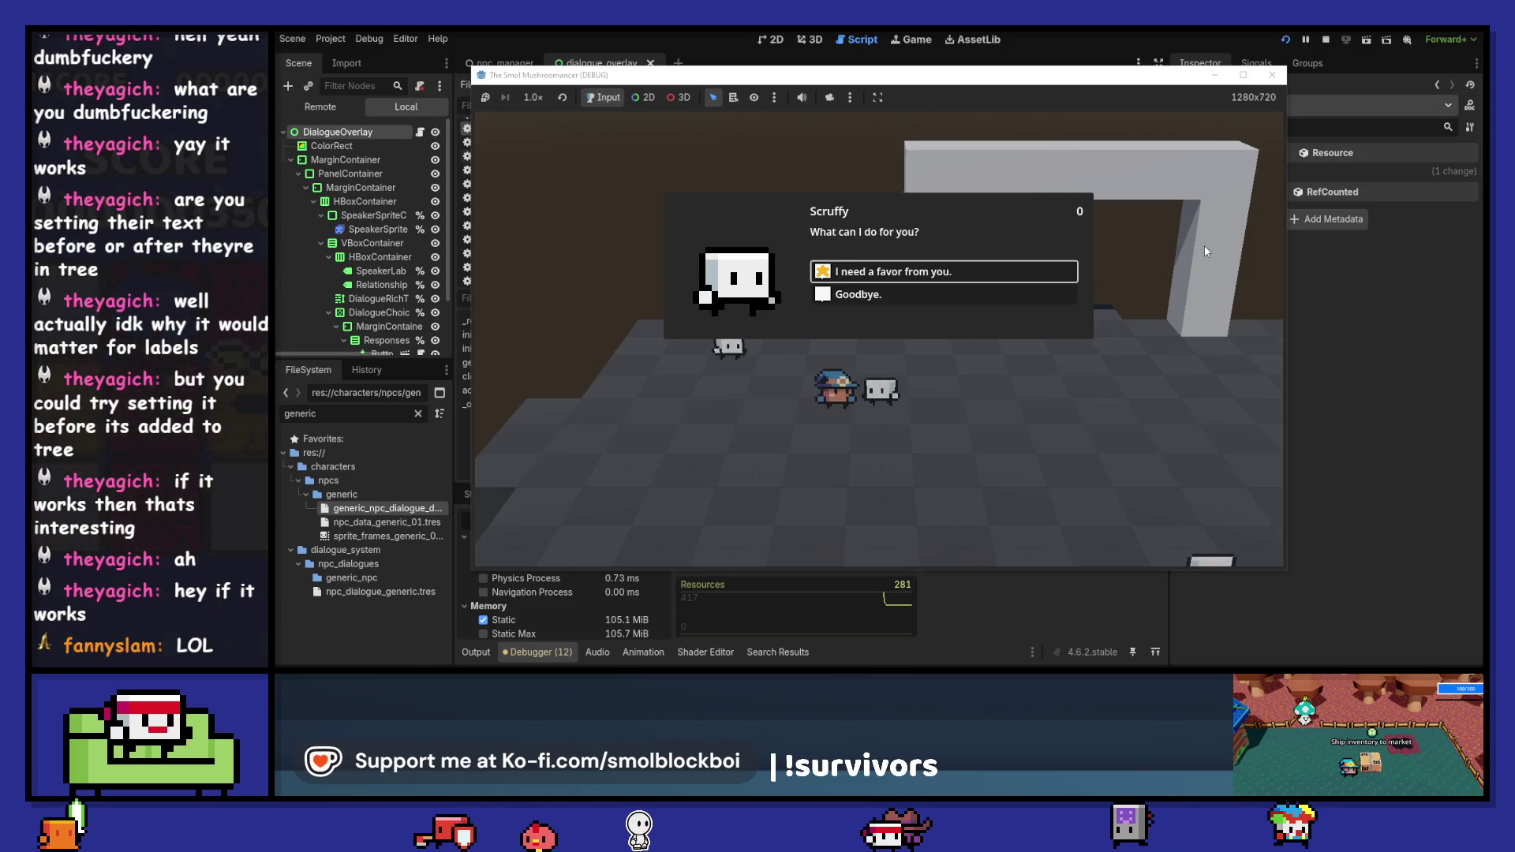
key("Down")
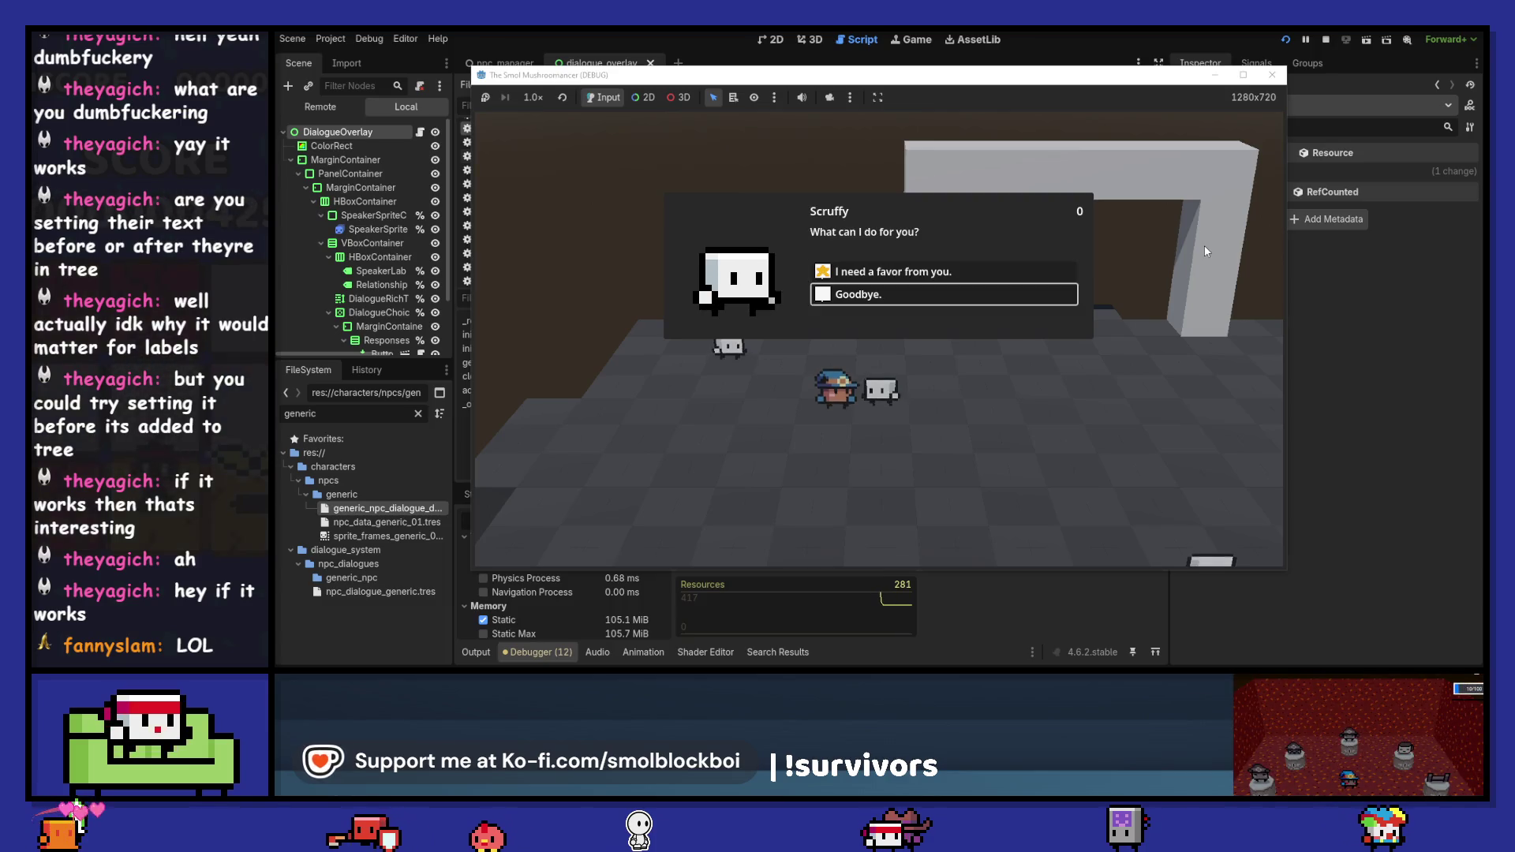
key("Return")
key("Down")
key("Down")
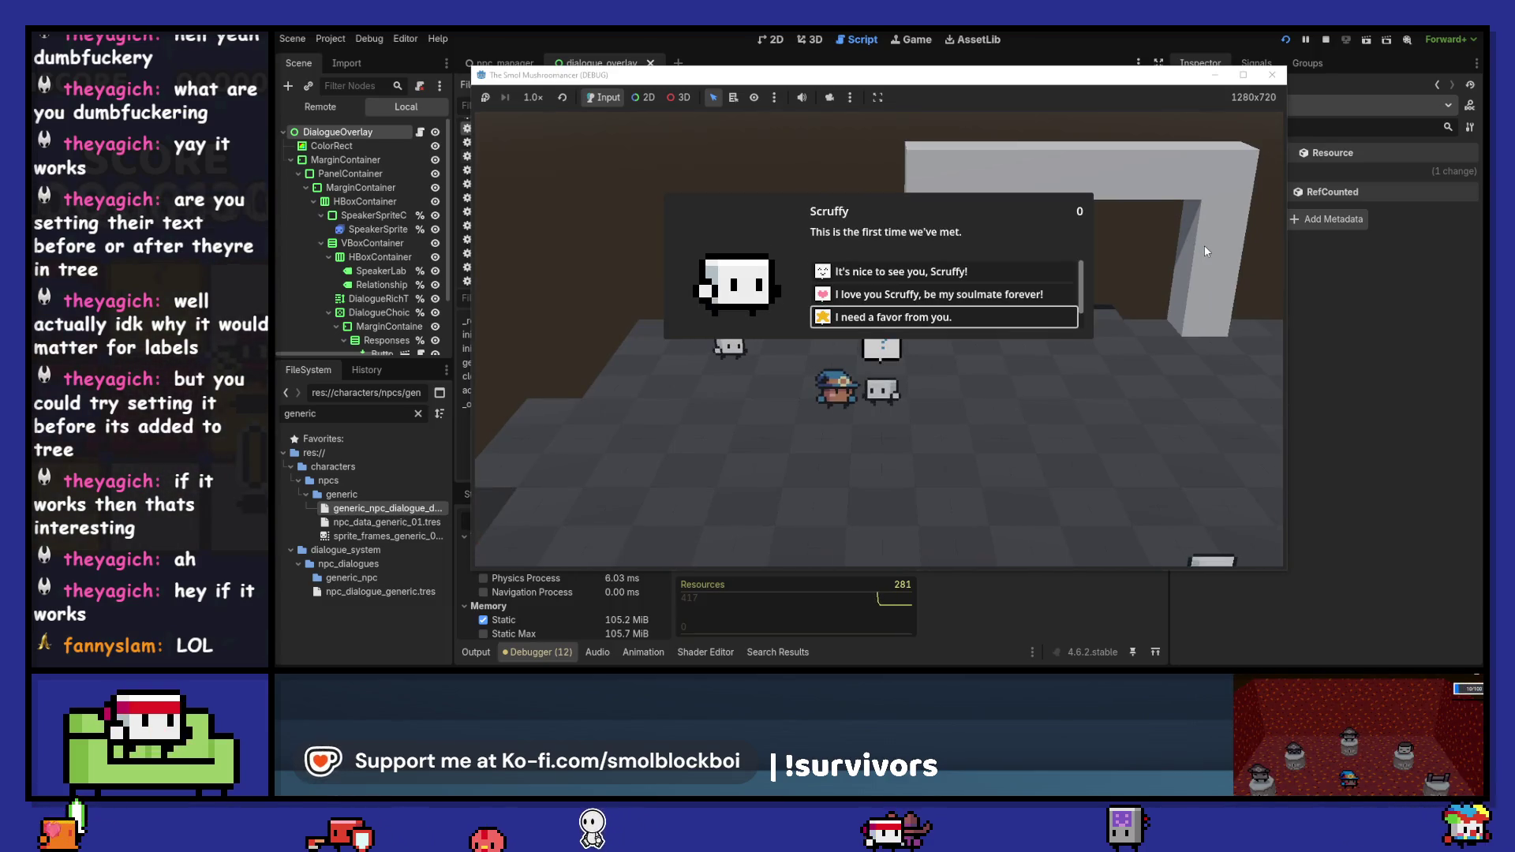
key("Return")
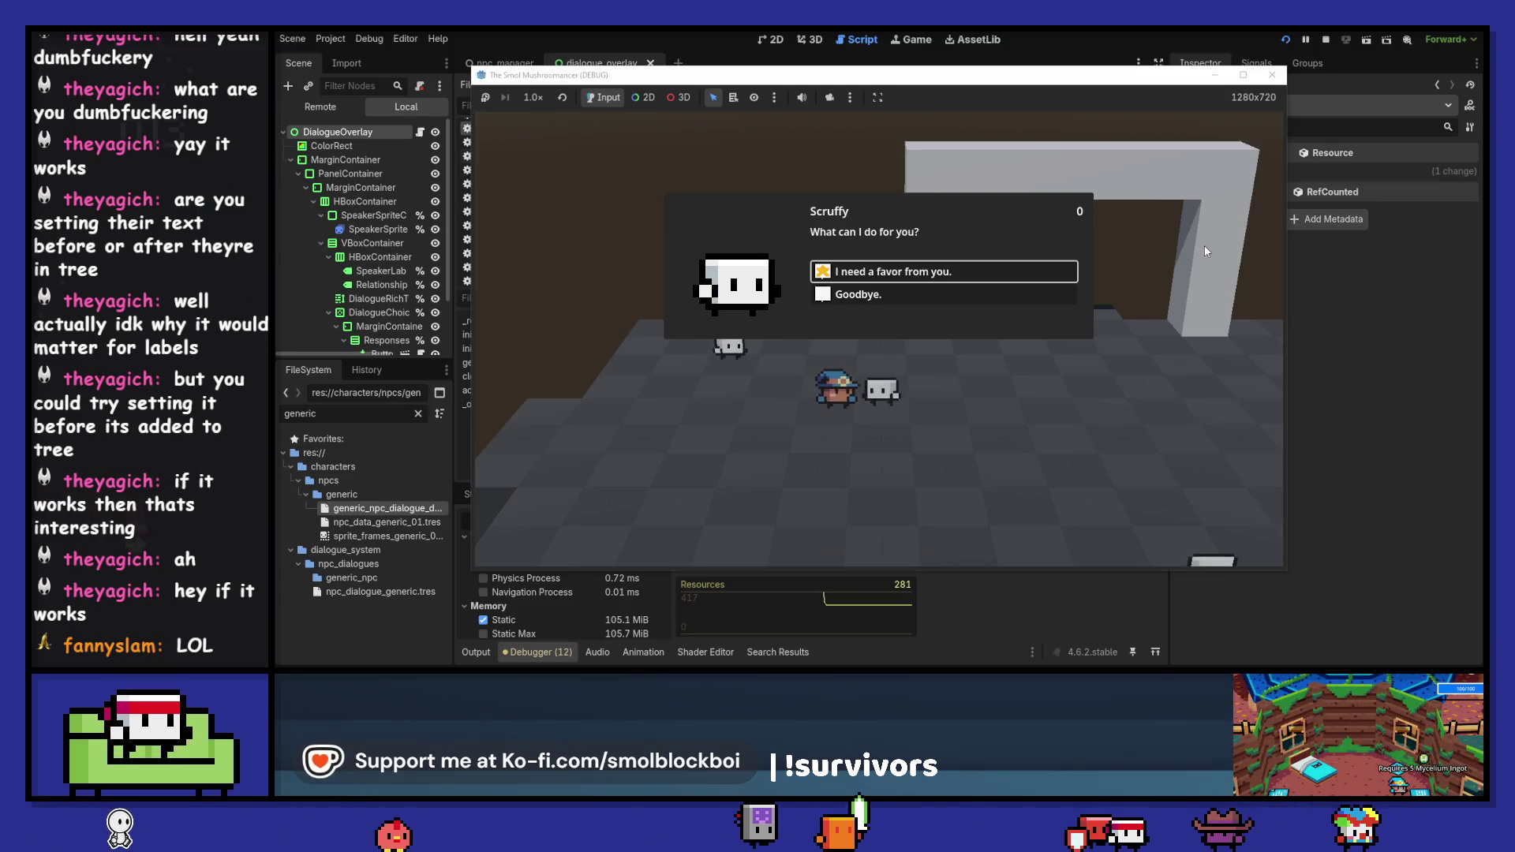
left_click(1271, 76)
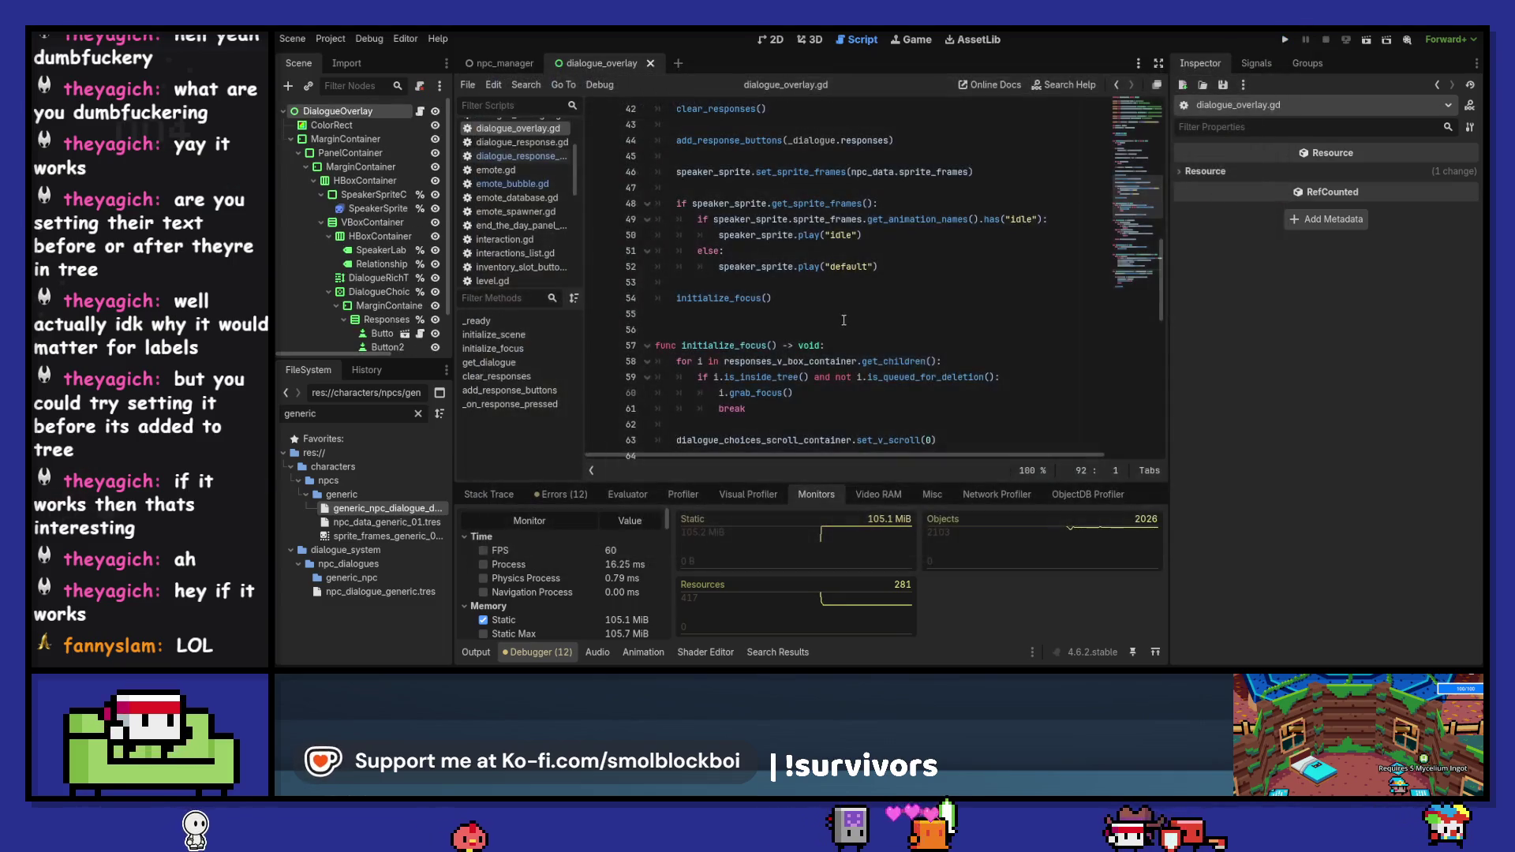
- Show the Output log, review dialogue_overlay.gd's opening declarations, and filter project files by "shop"
left_click(476, 651)
scroll(764, 363, "up", 5)
scroll(765, 363, "up", 8)
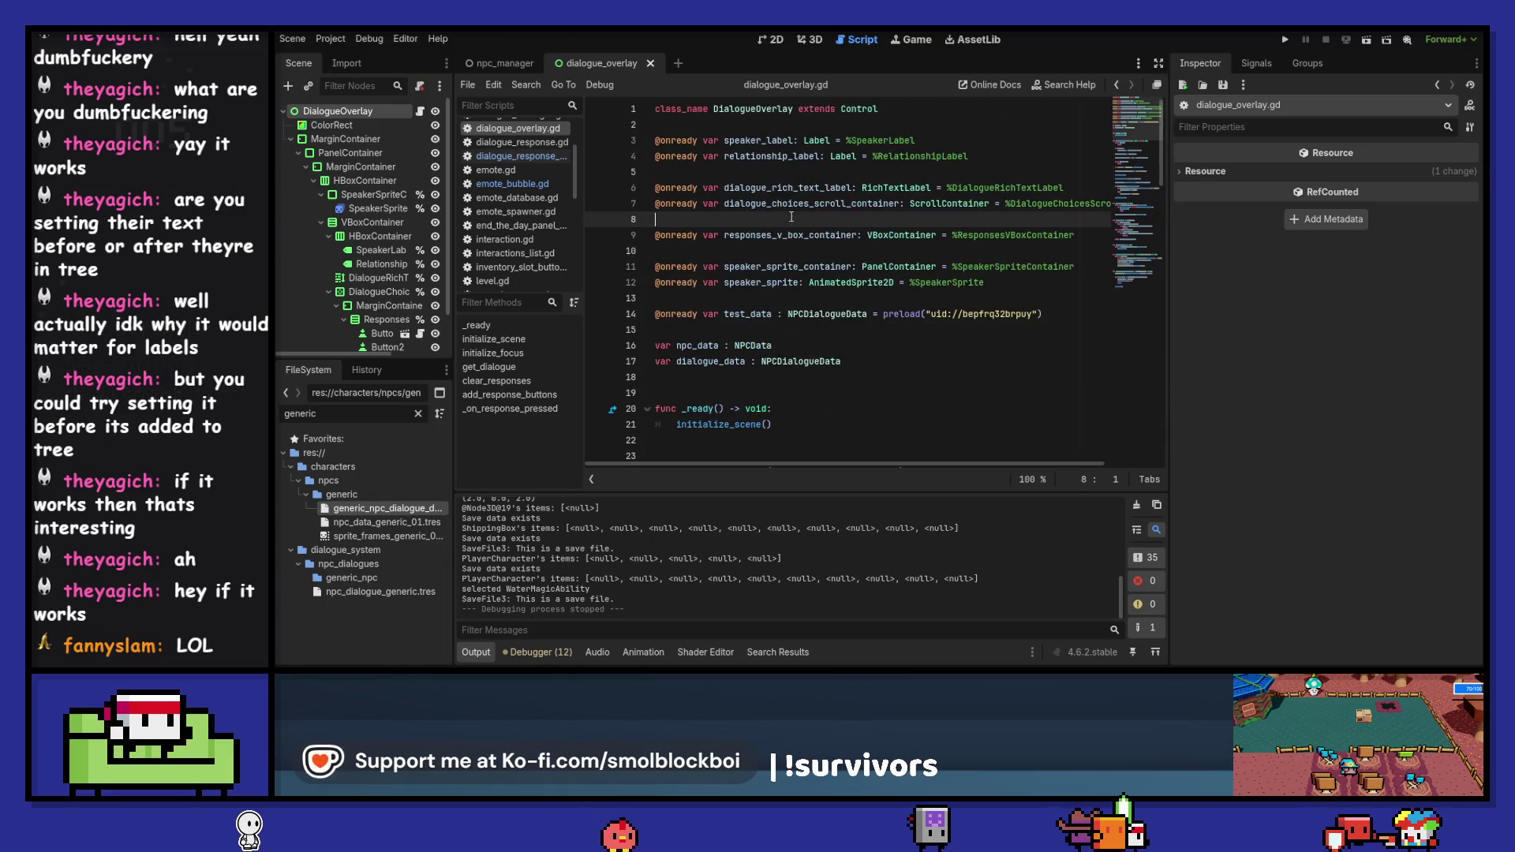
left_click(750, 330)
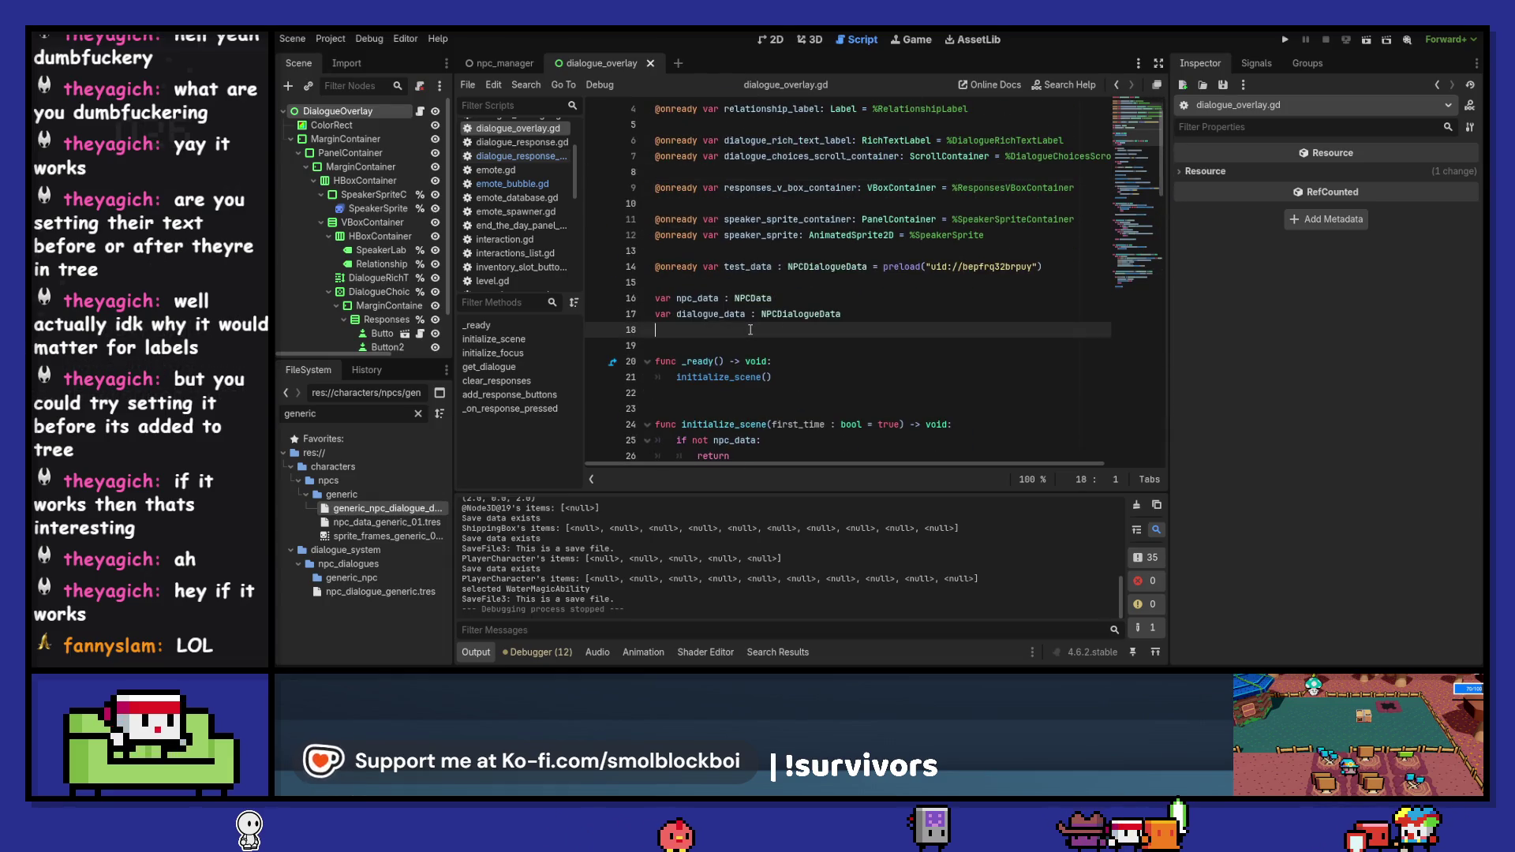
left_click(705, 315)
left_click(812, 331)
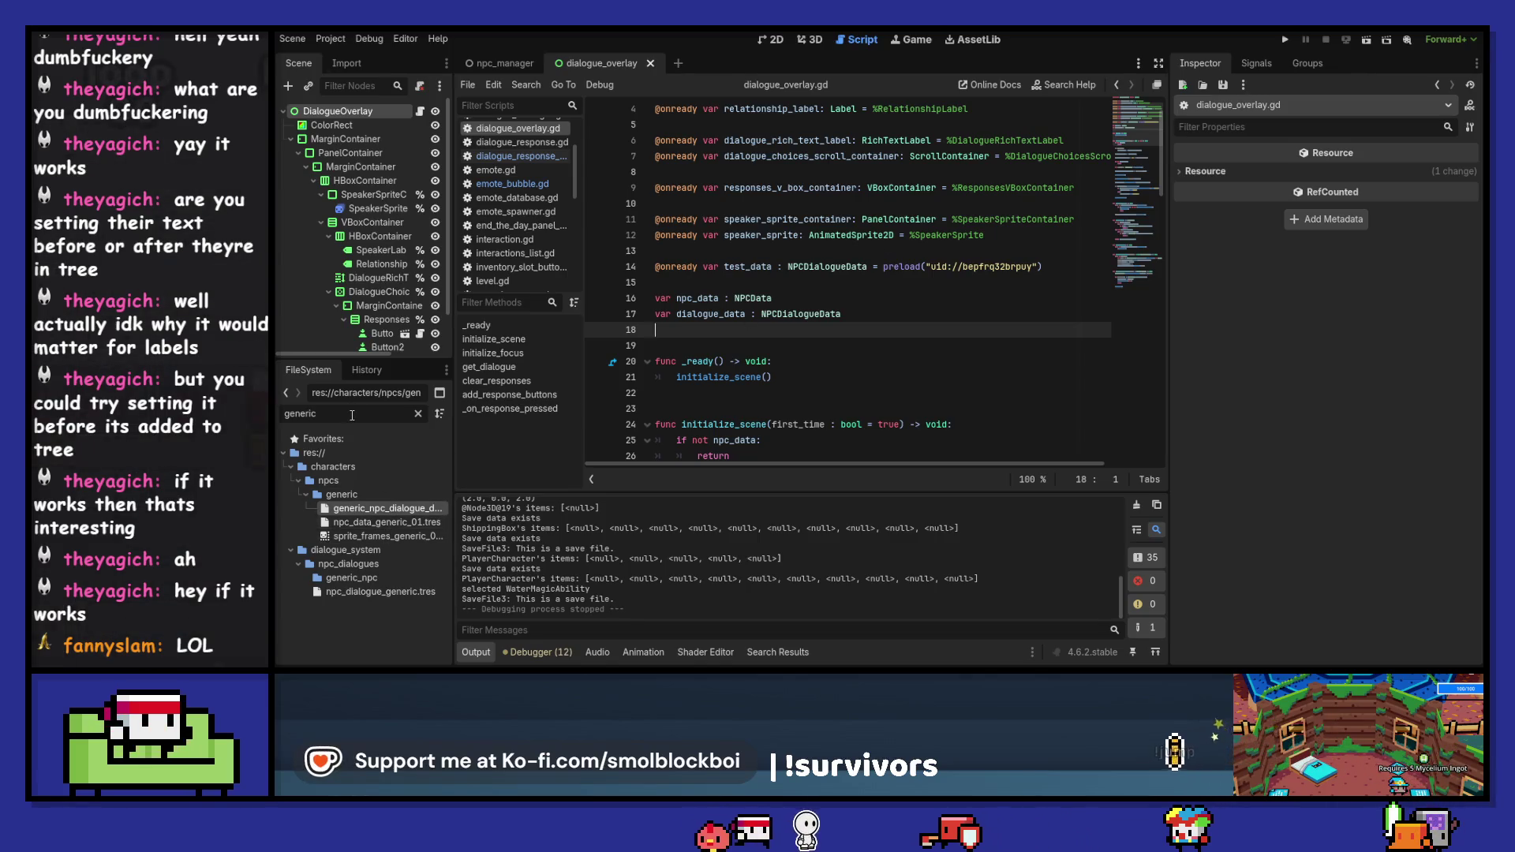
key("ctrl+a")
type("shop")
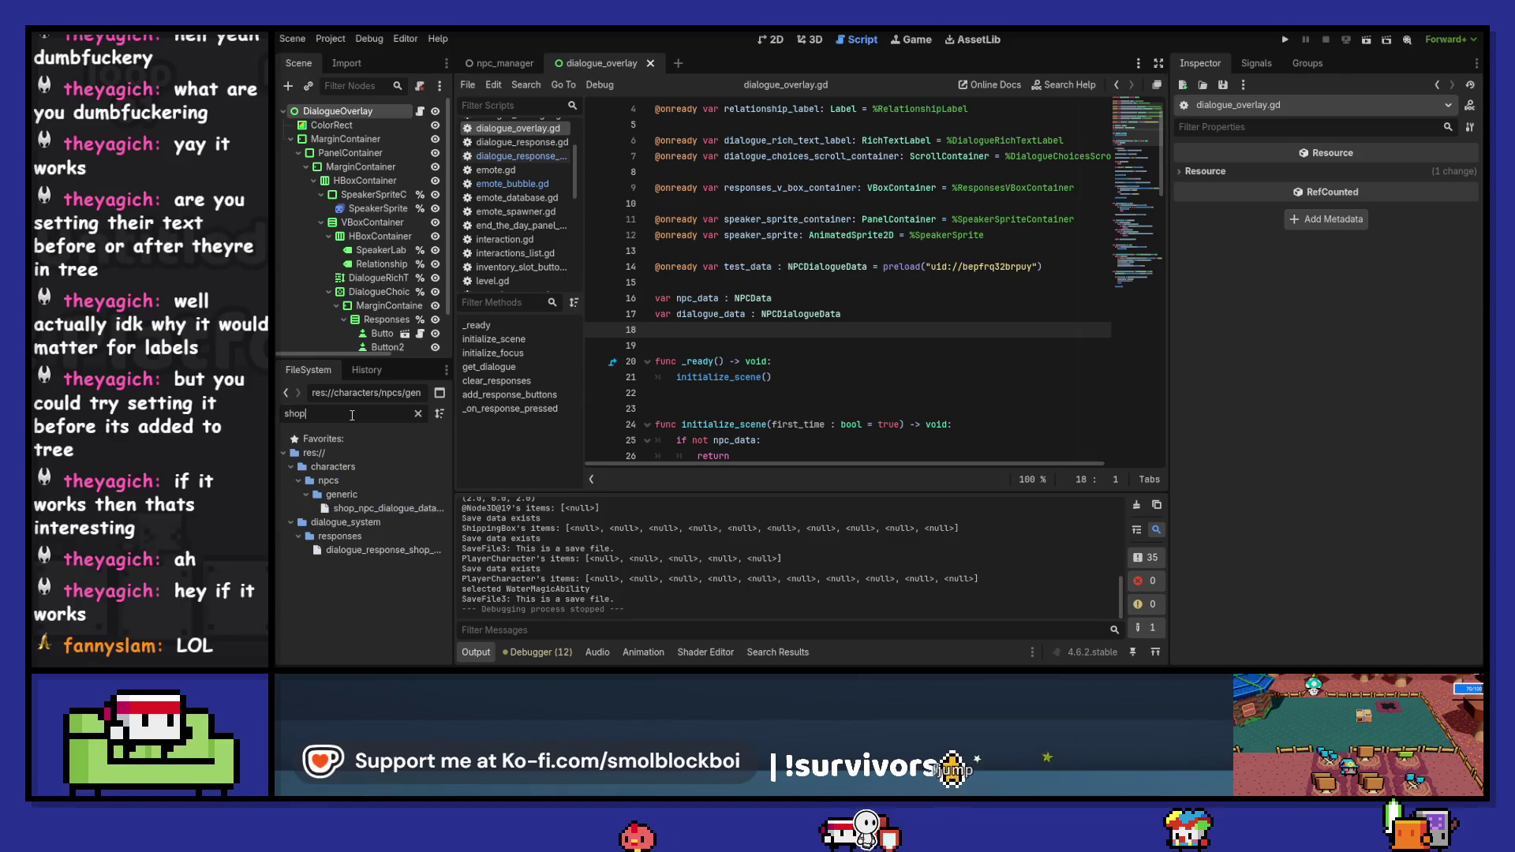
- In shop_npc_dialogue_data.tres, set response 0's text to "Upgrade my house. (5000G, 50 favor)"
left_click(393, 512)
left_click(1398, 214)
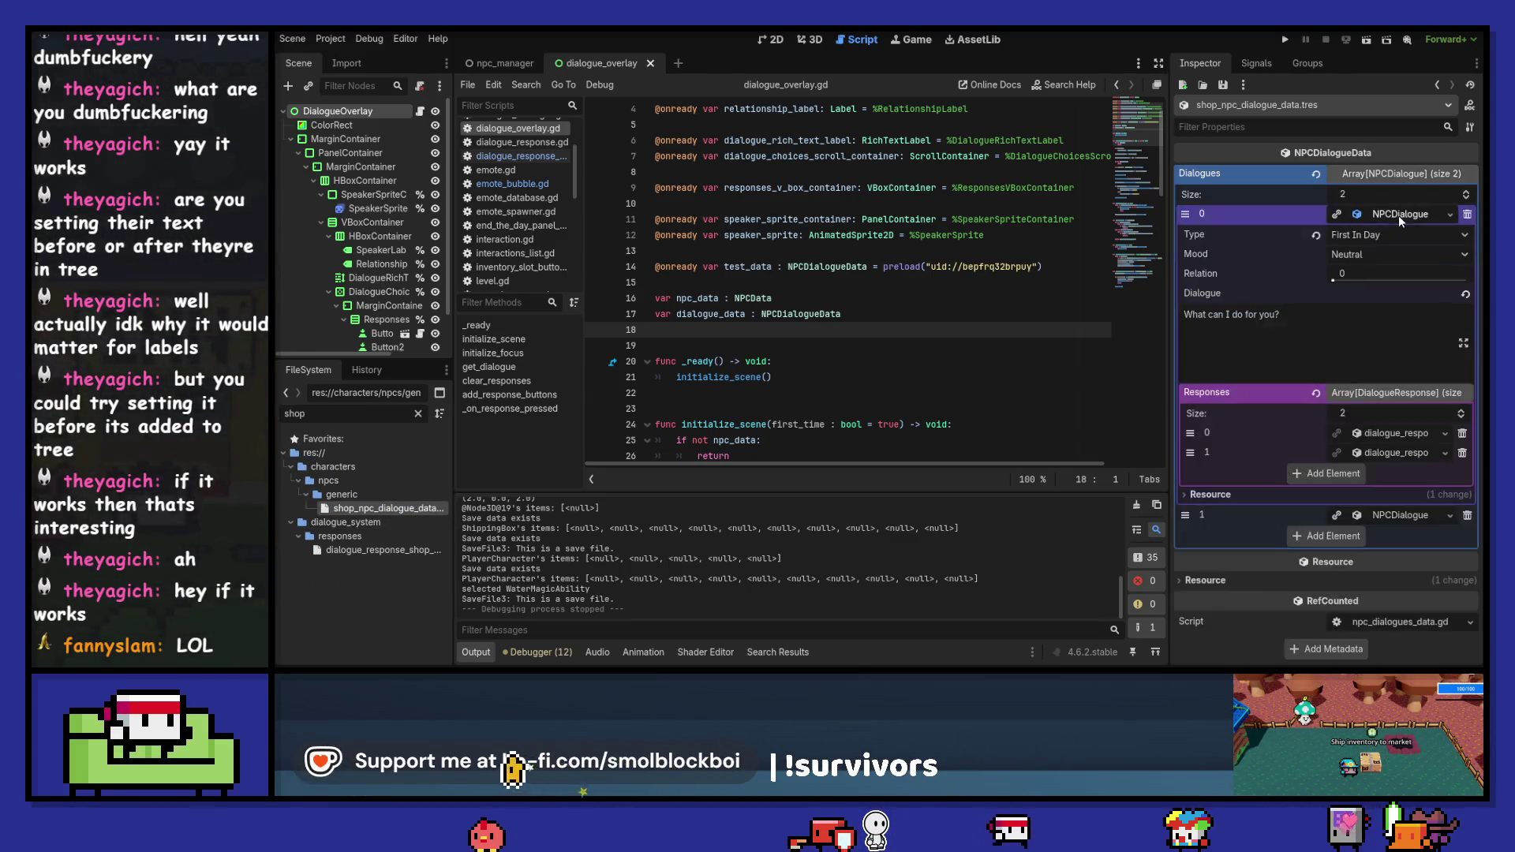
left_click(1398, 433)
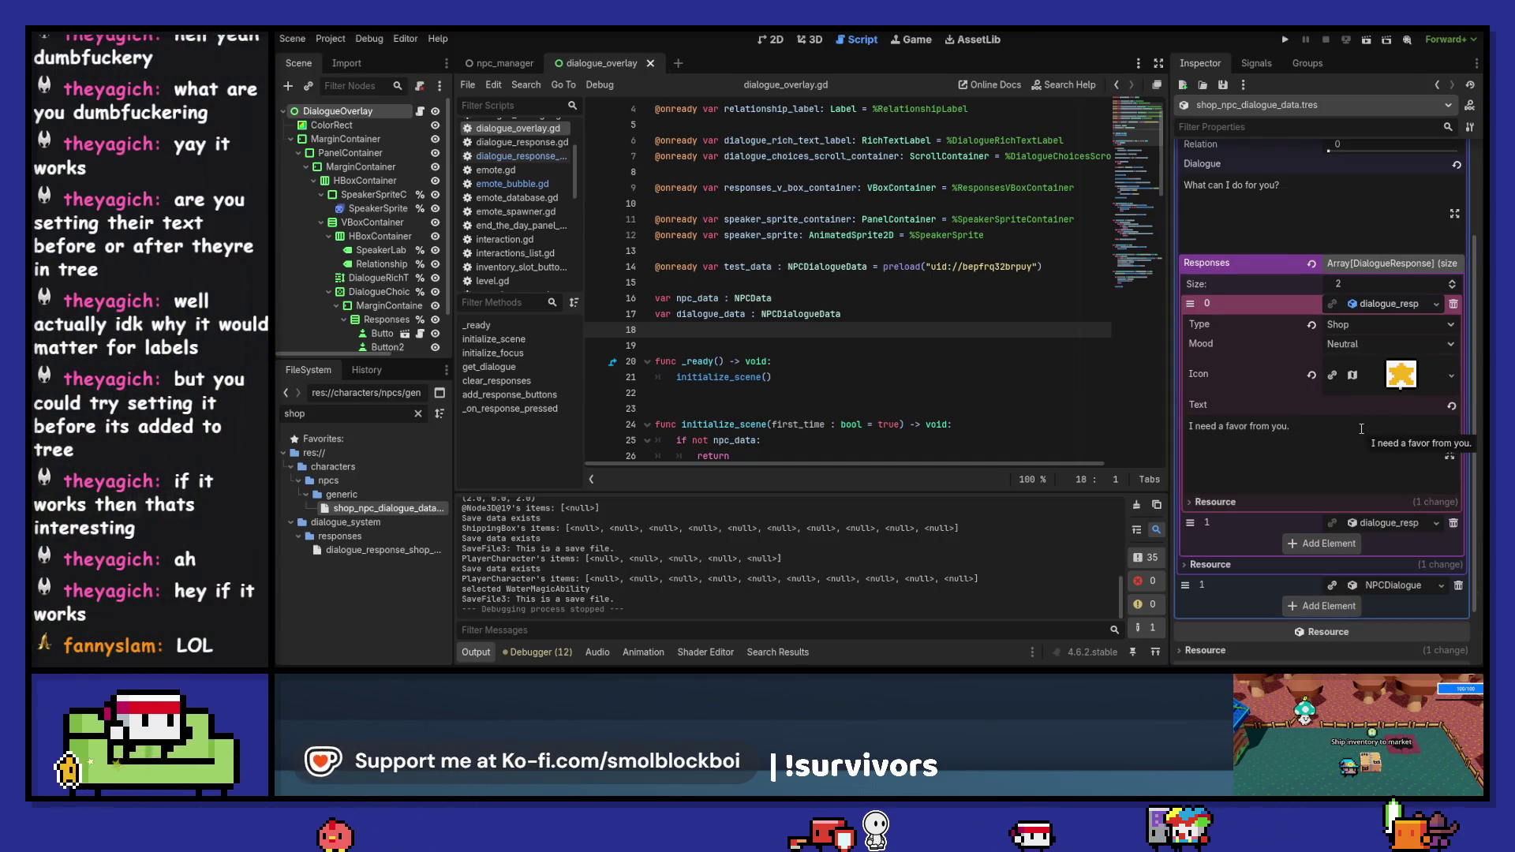
left_click(1361, 428)
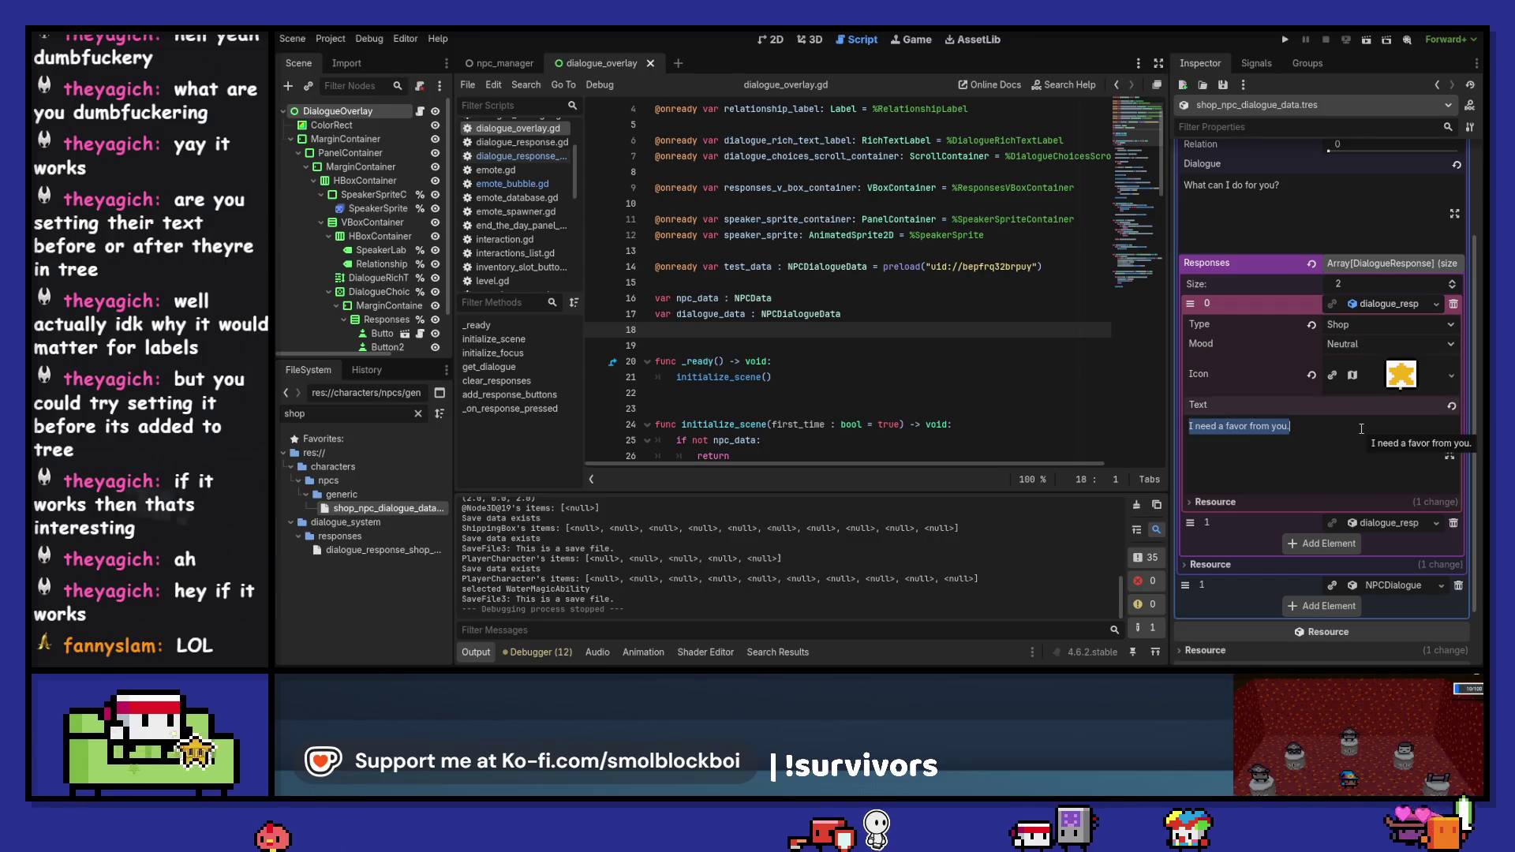
type("Upg")
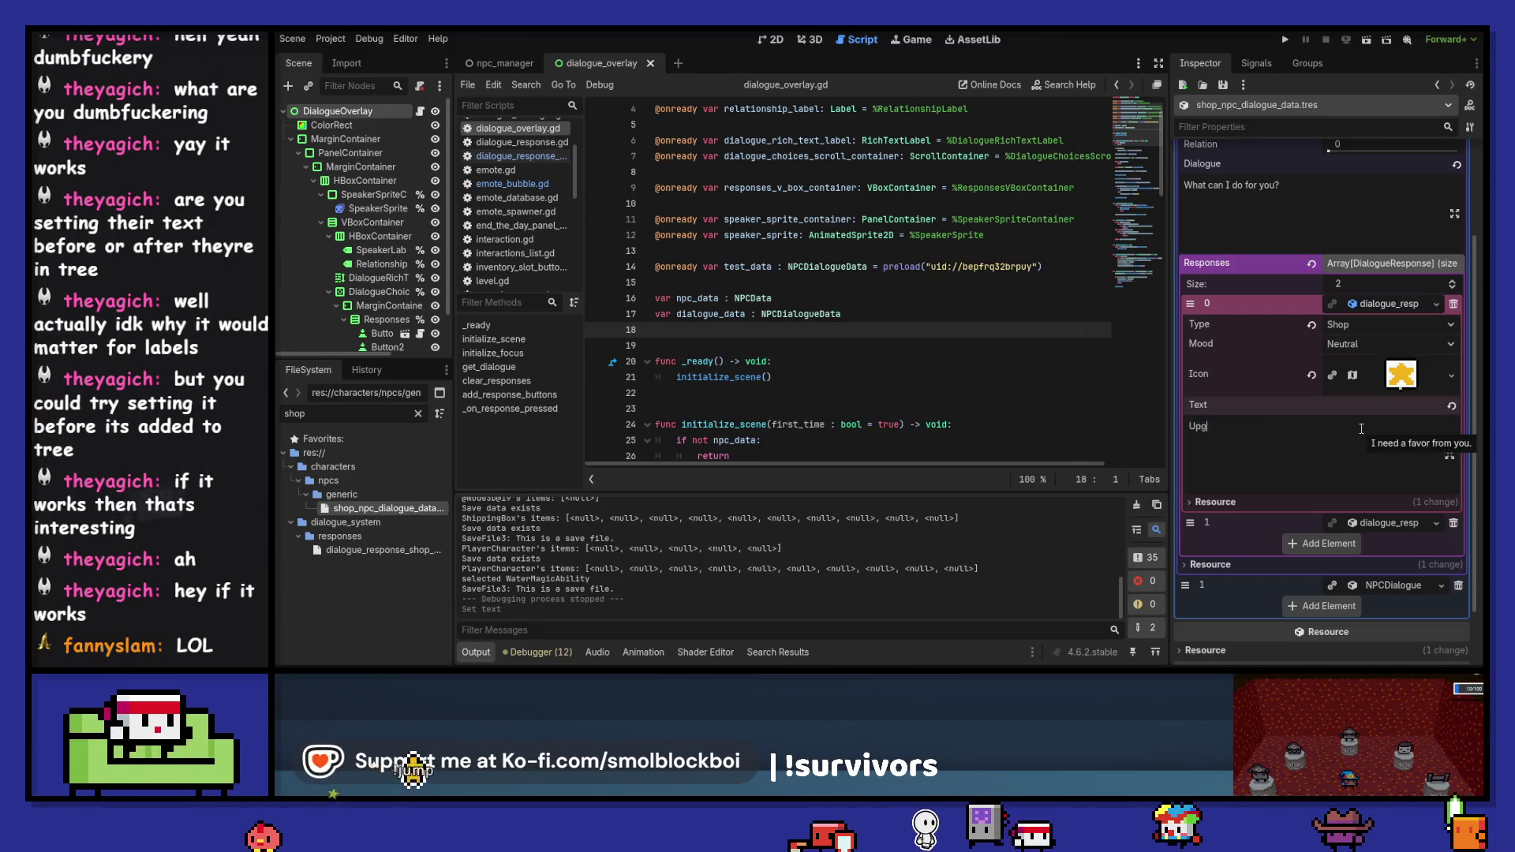
type("rade my ")
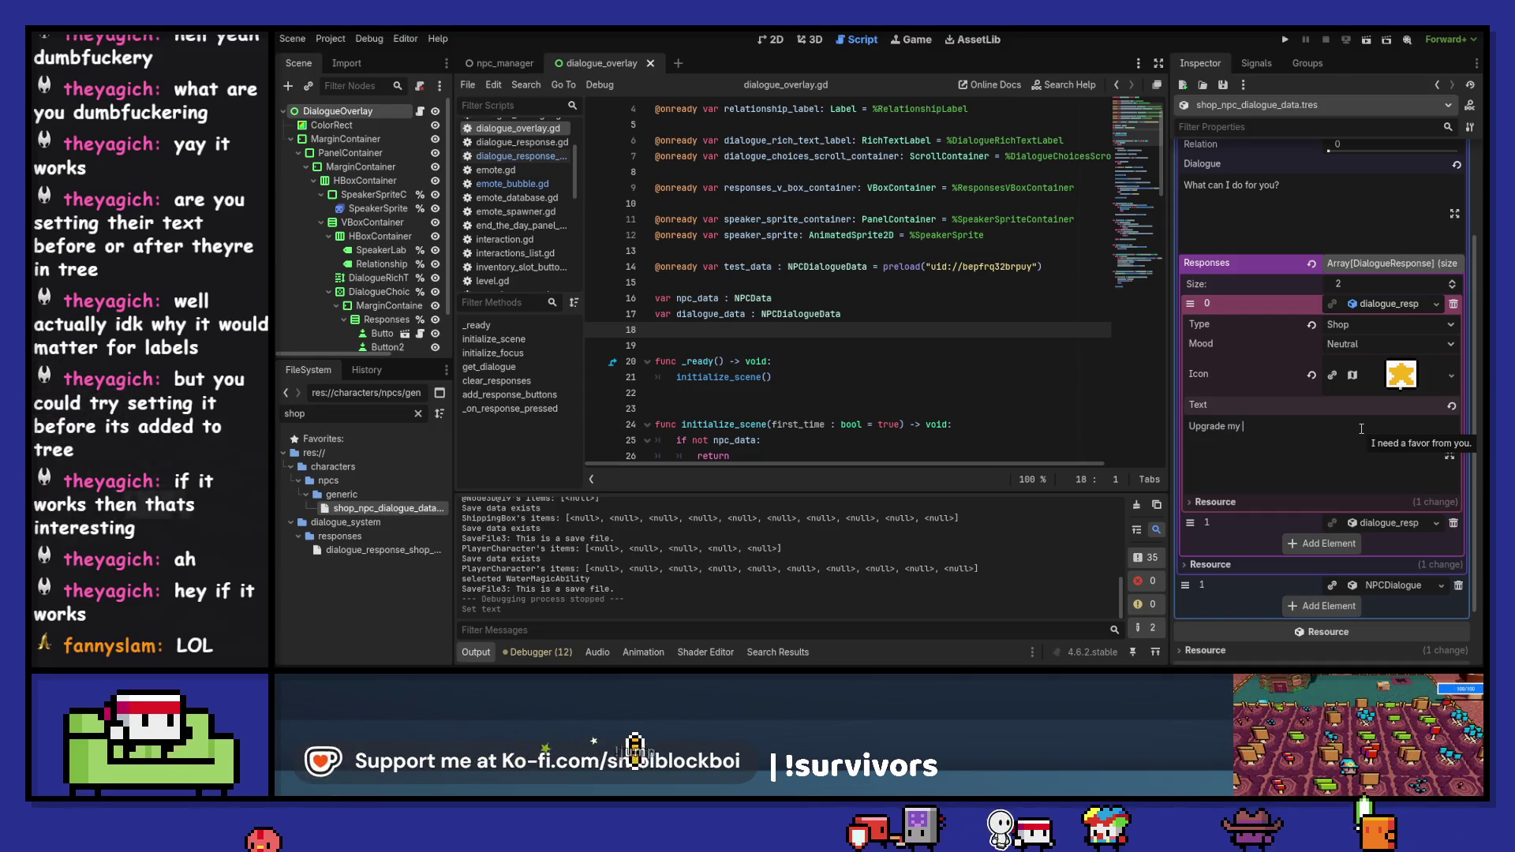
type("house")
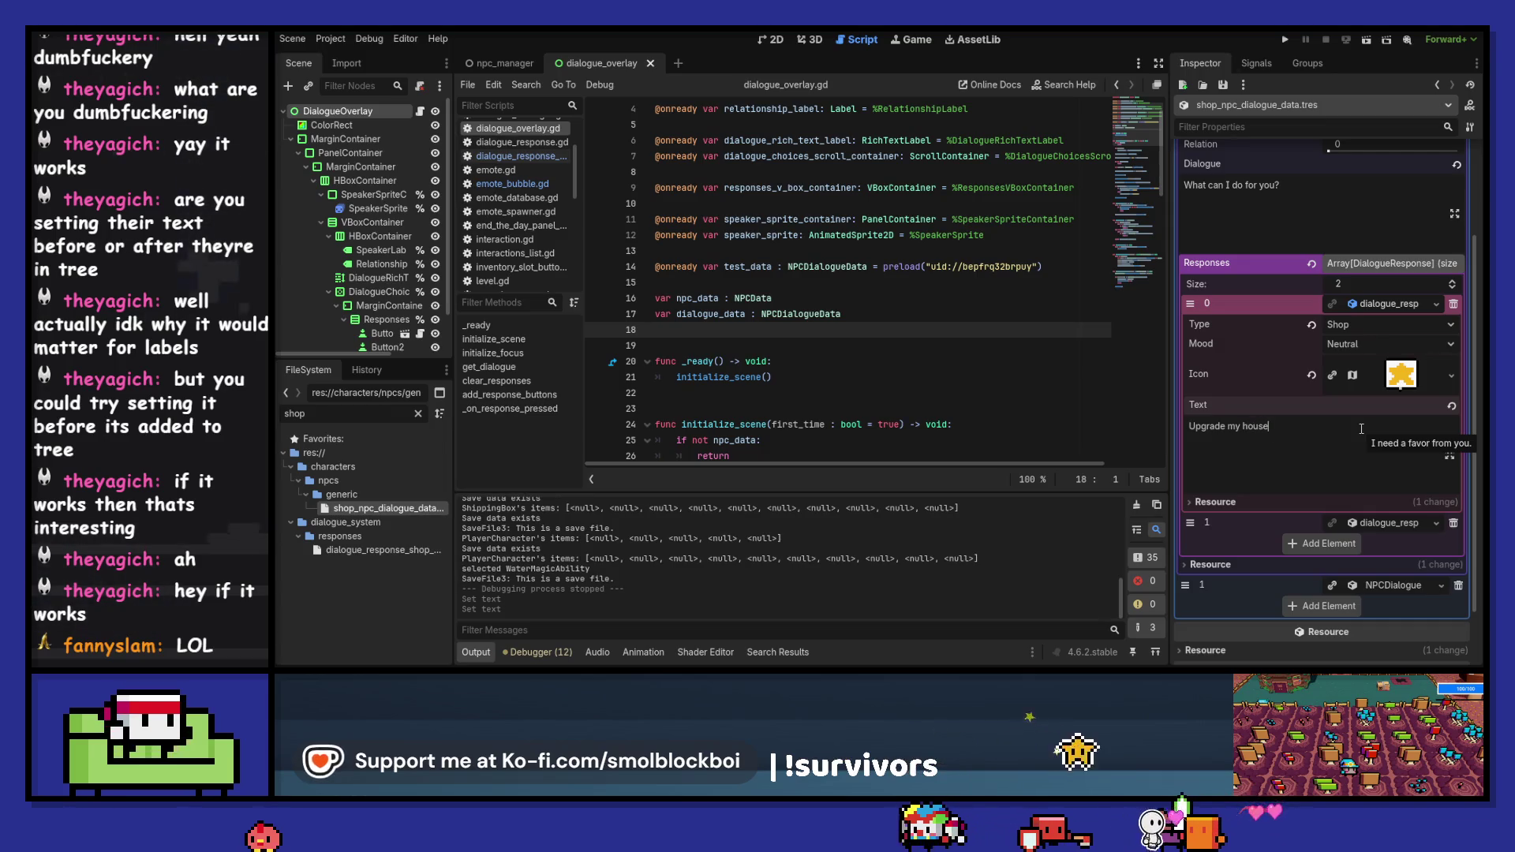
type(". (")
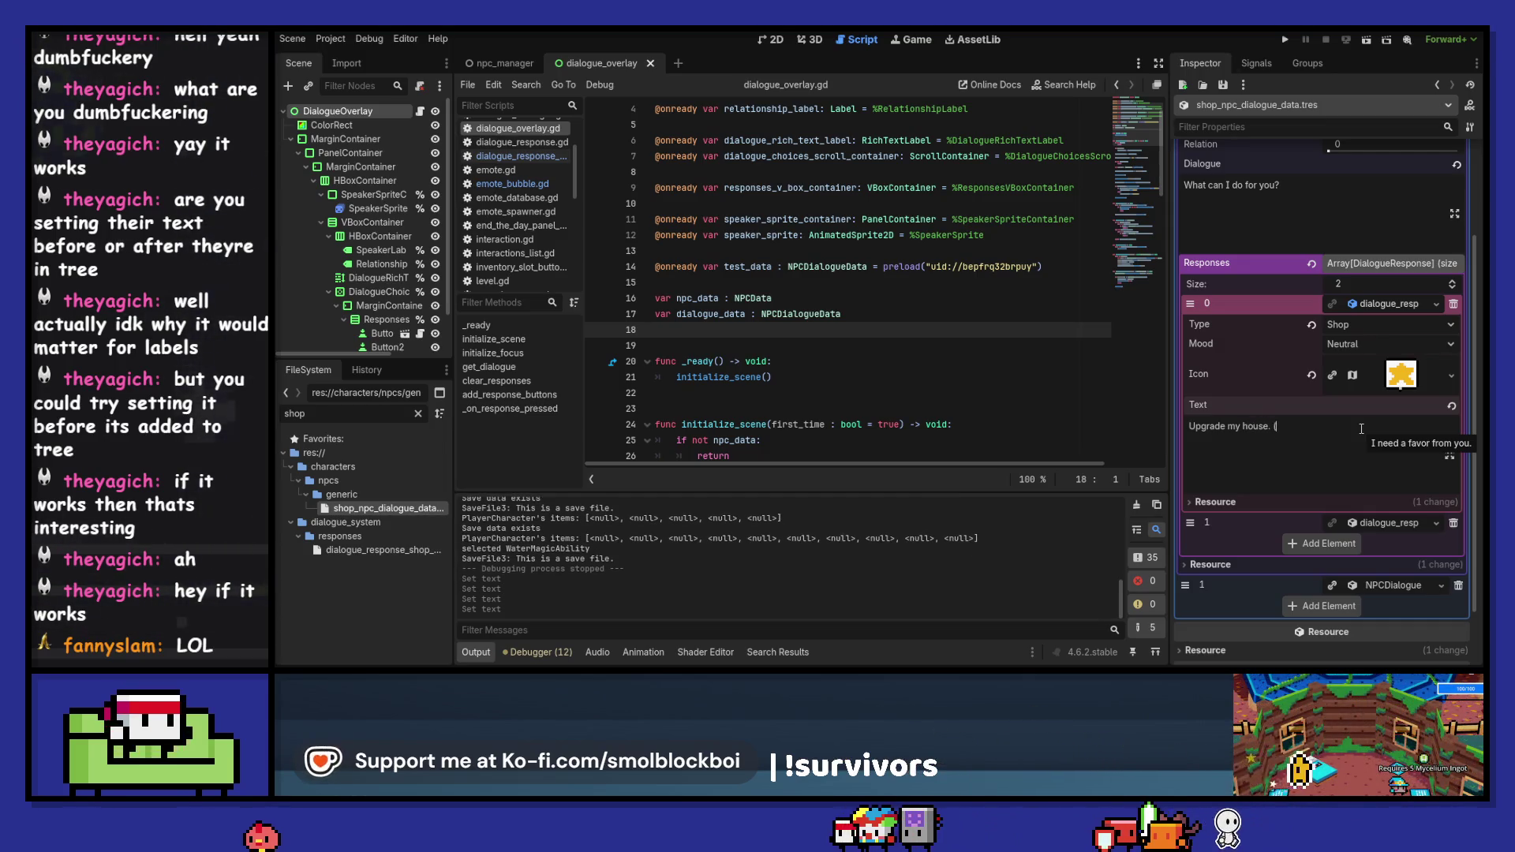
type("5000G")
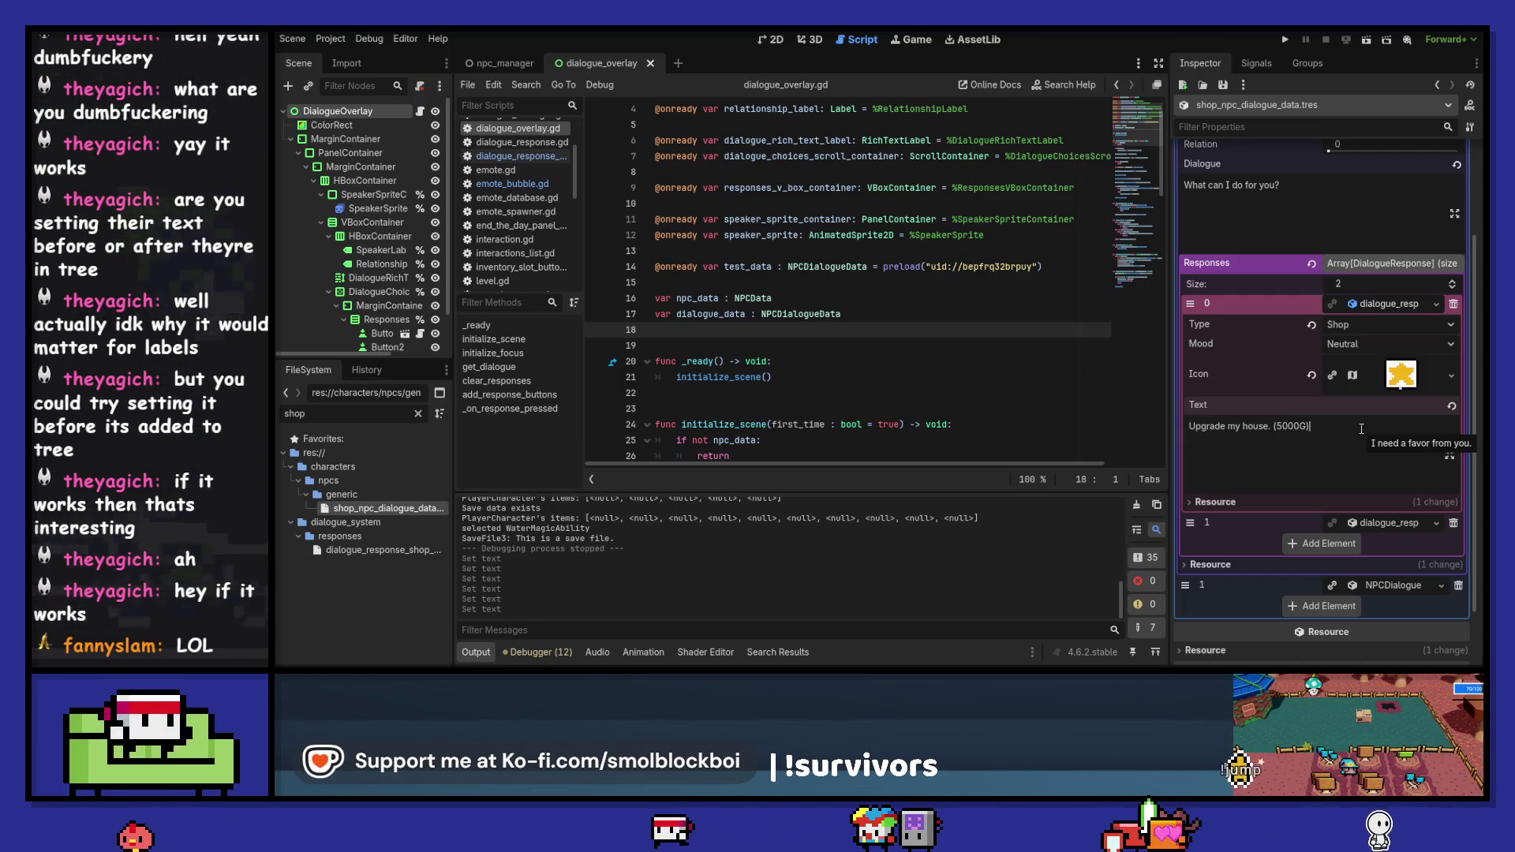
type(")")
key("Left")
key("Left")
key("Left")
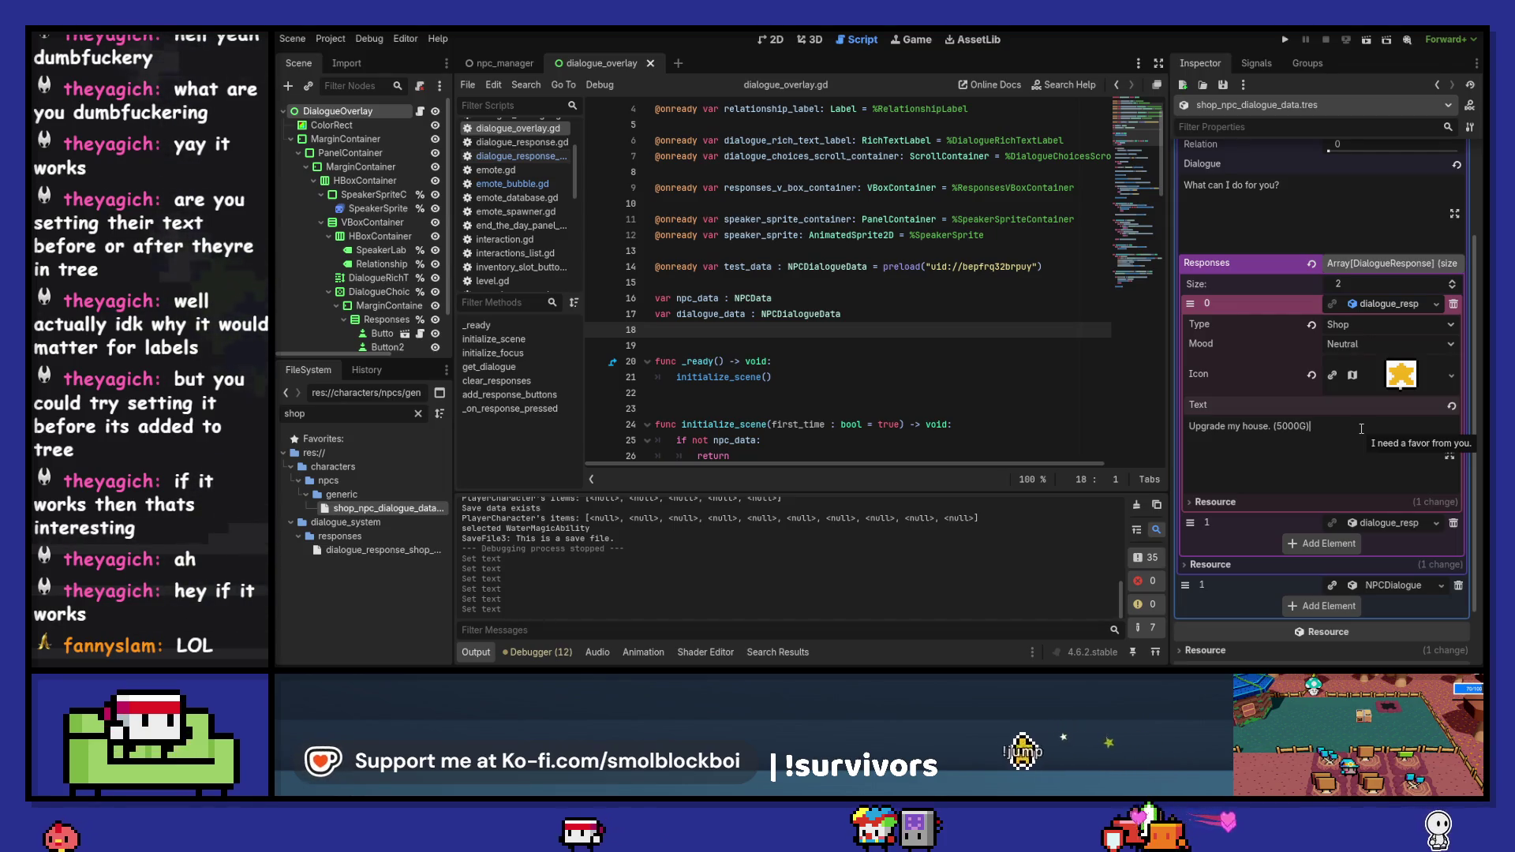
type("-")
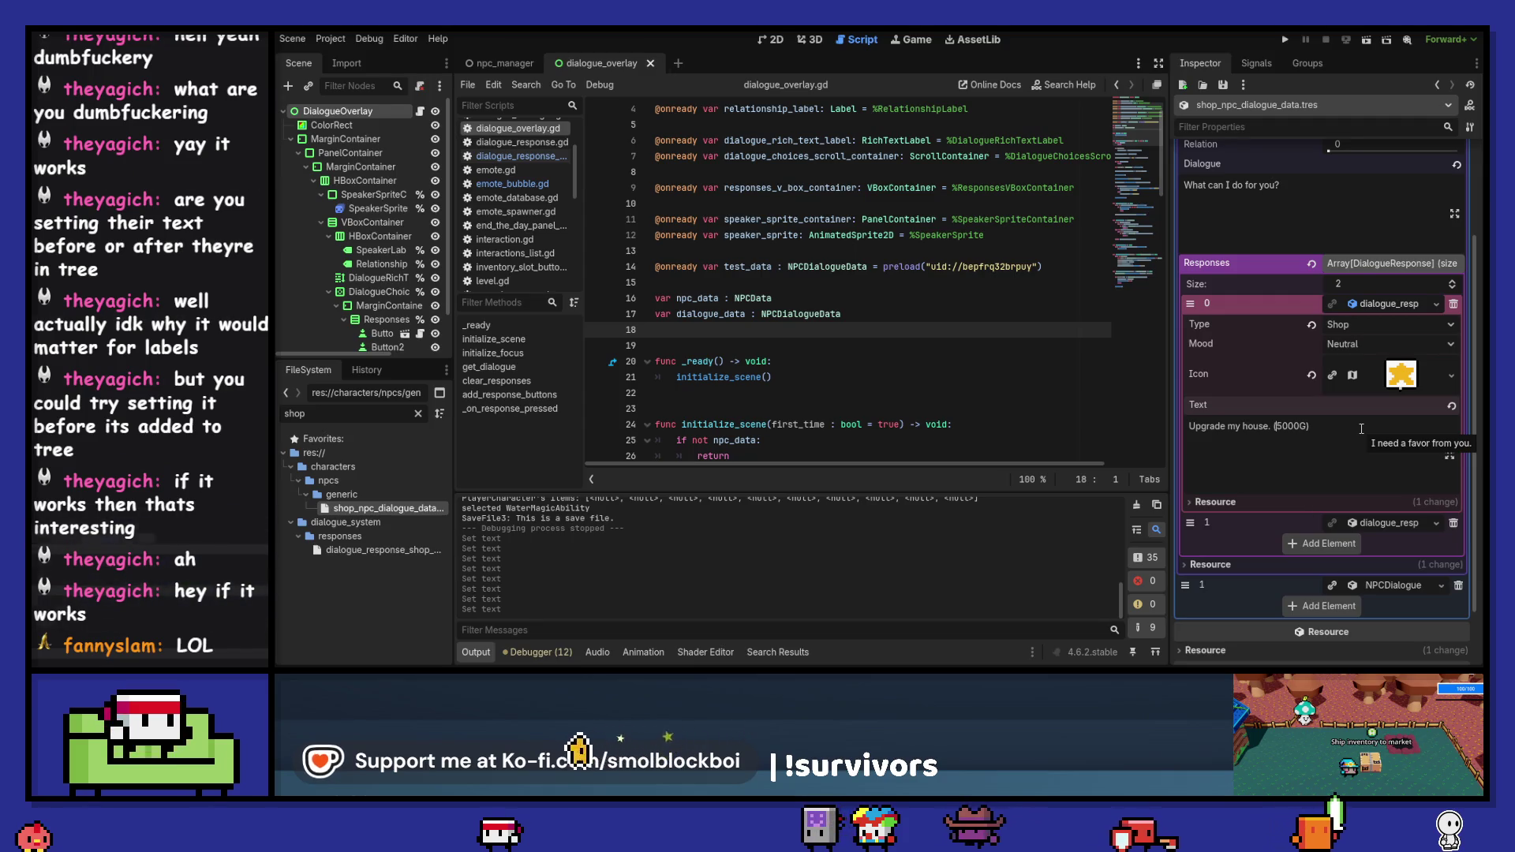
key("Right")
key("Right")
key("Right")
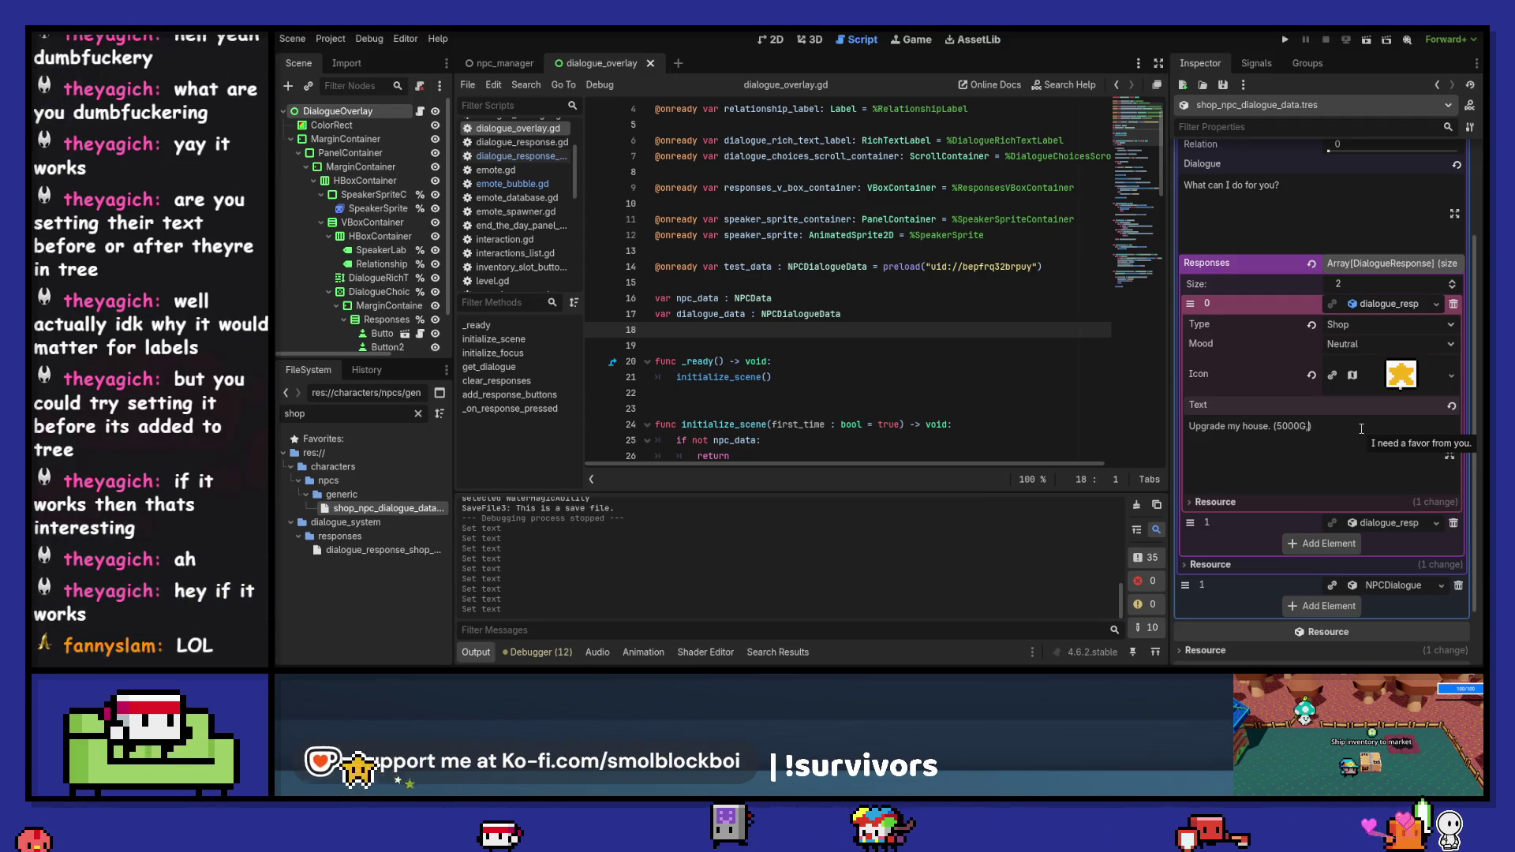
type(", 50 fav")
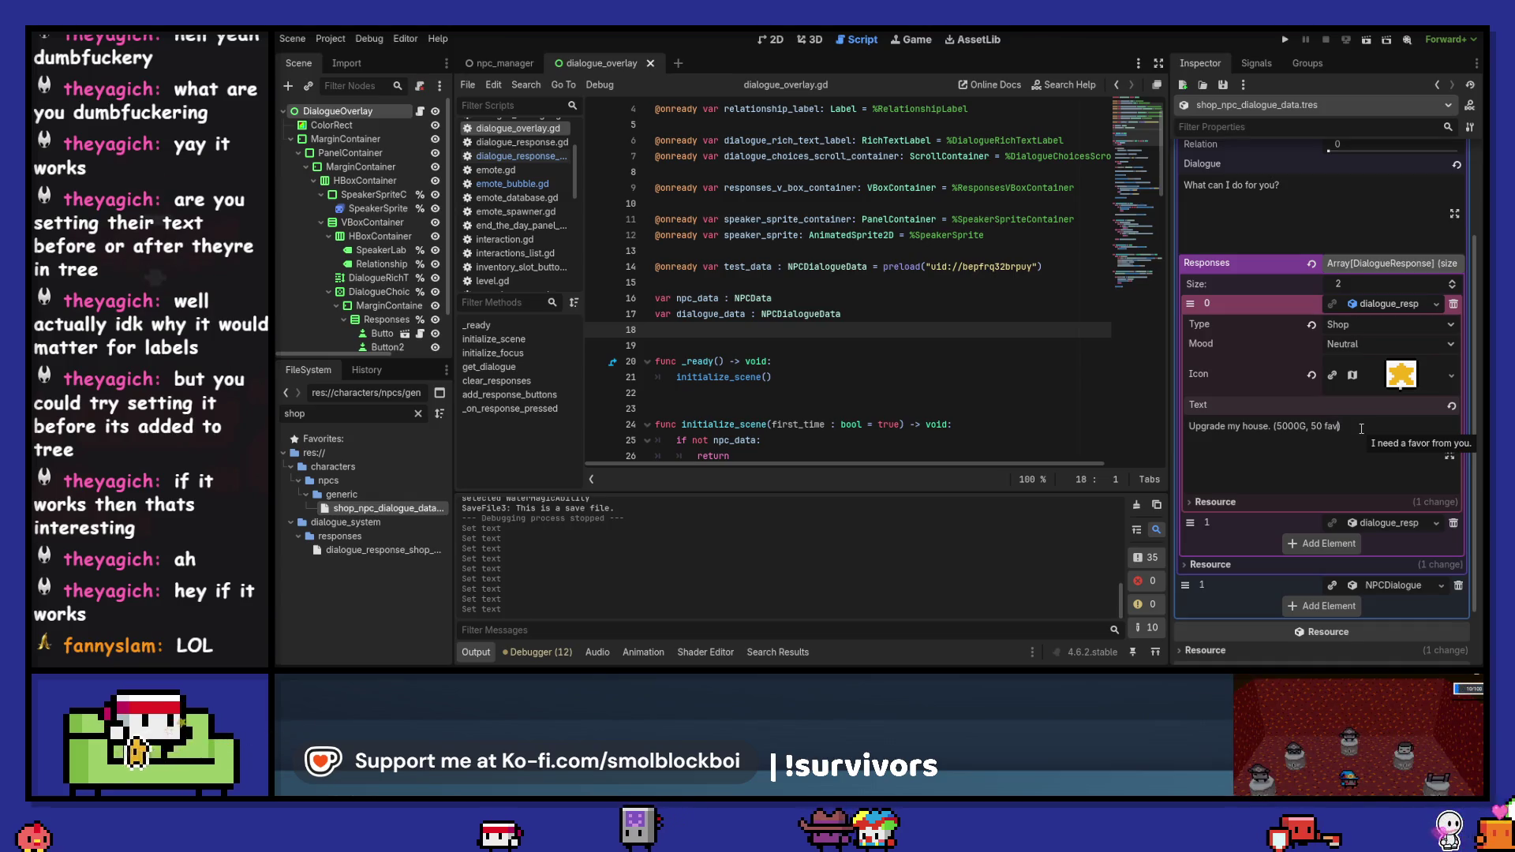
type("or")
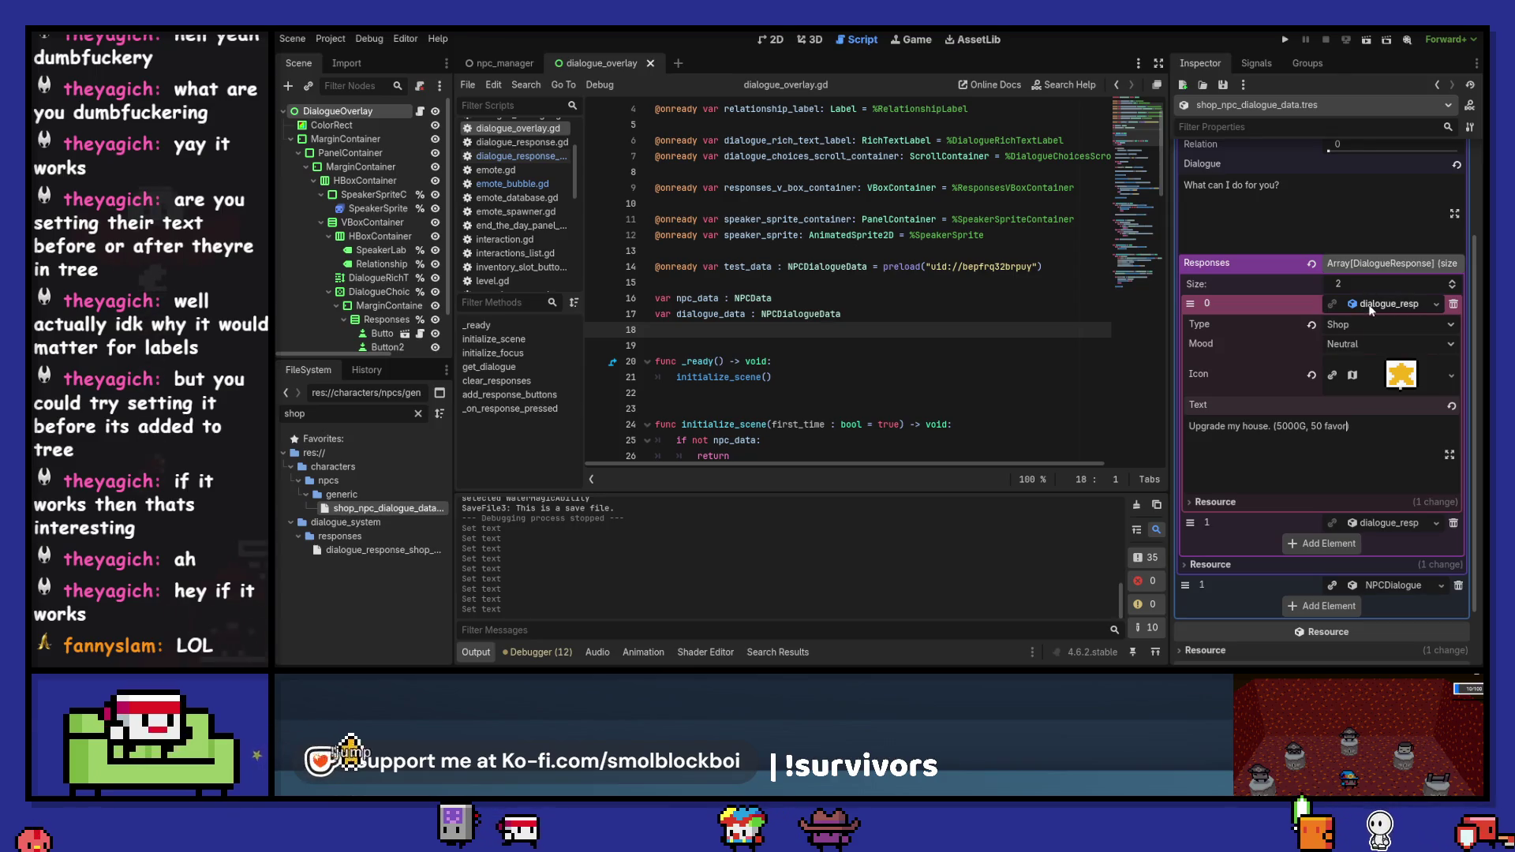
- Collapse response 0, expand response 1, and grow the Responses array to 3
left_click(1389, 305)
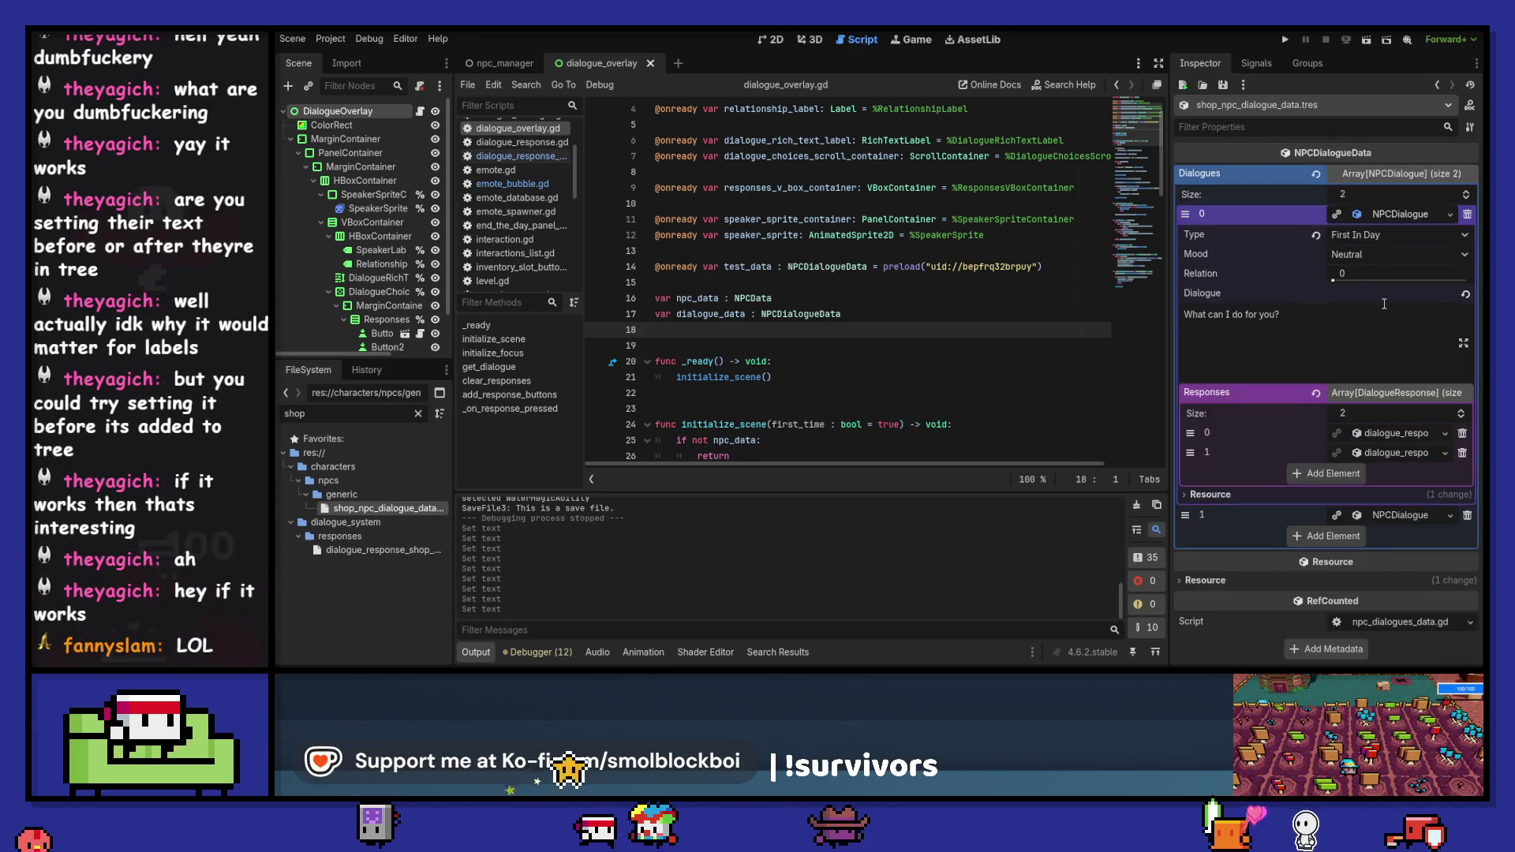
left_click(1396, 453)
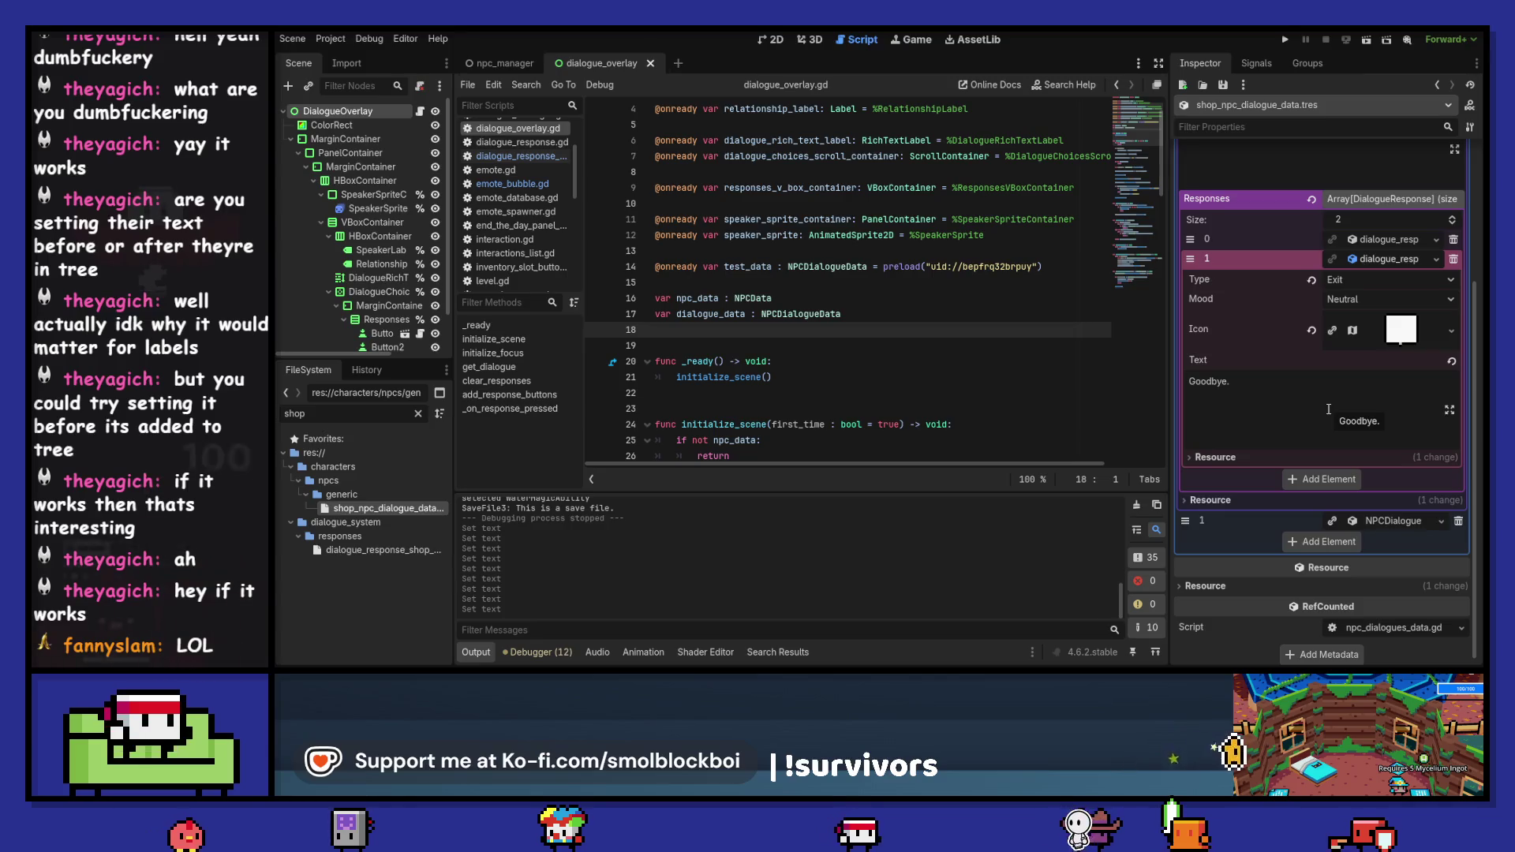
left_click(1451, 219)
scroll(1368, 259, "up", 3)
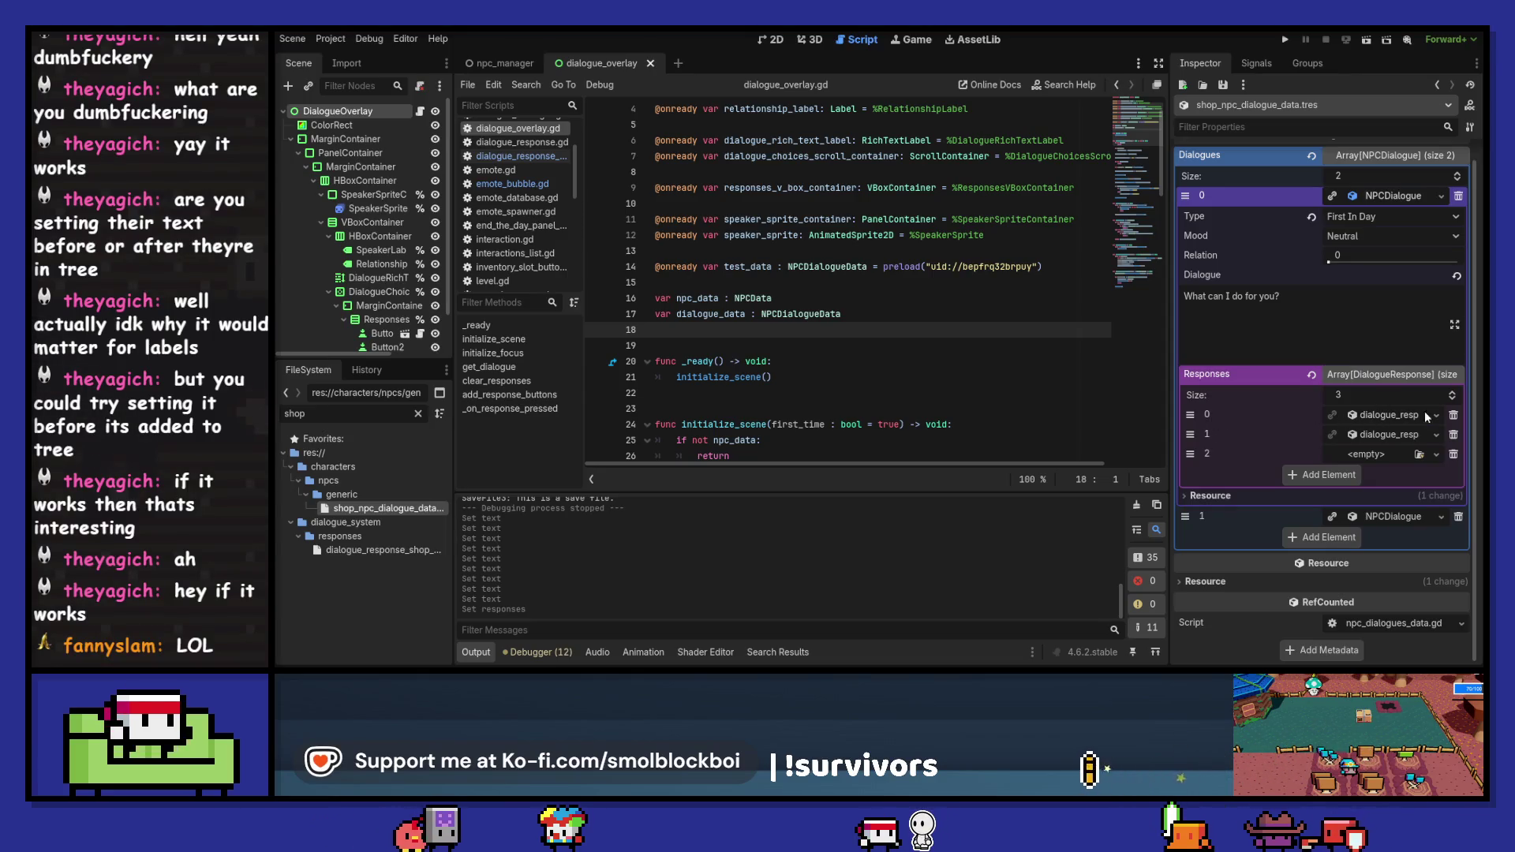
- Paste the copied response into the empty Responses slot 2
left_click(1436, 454)
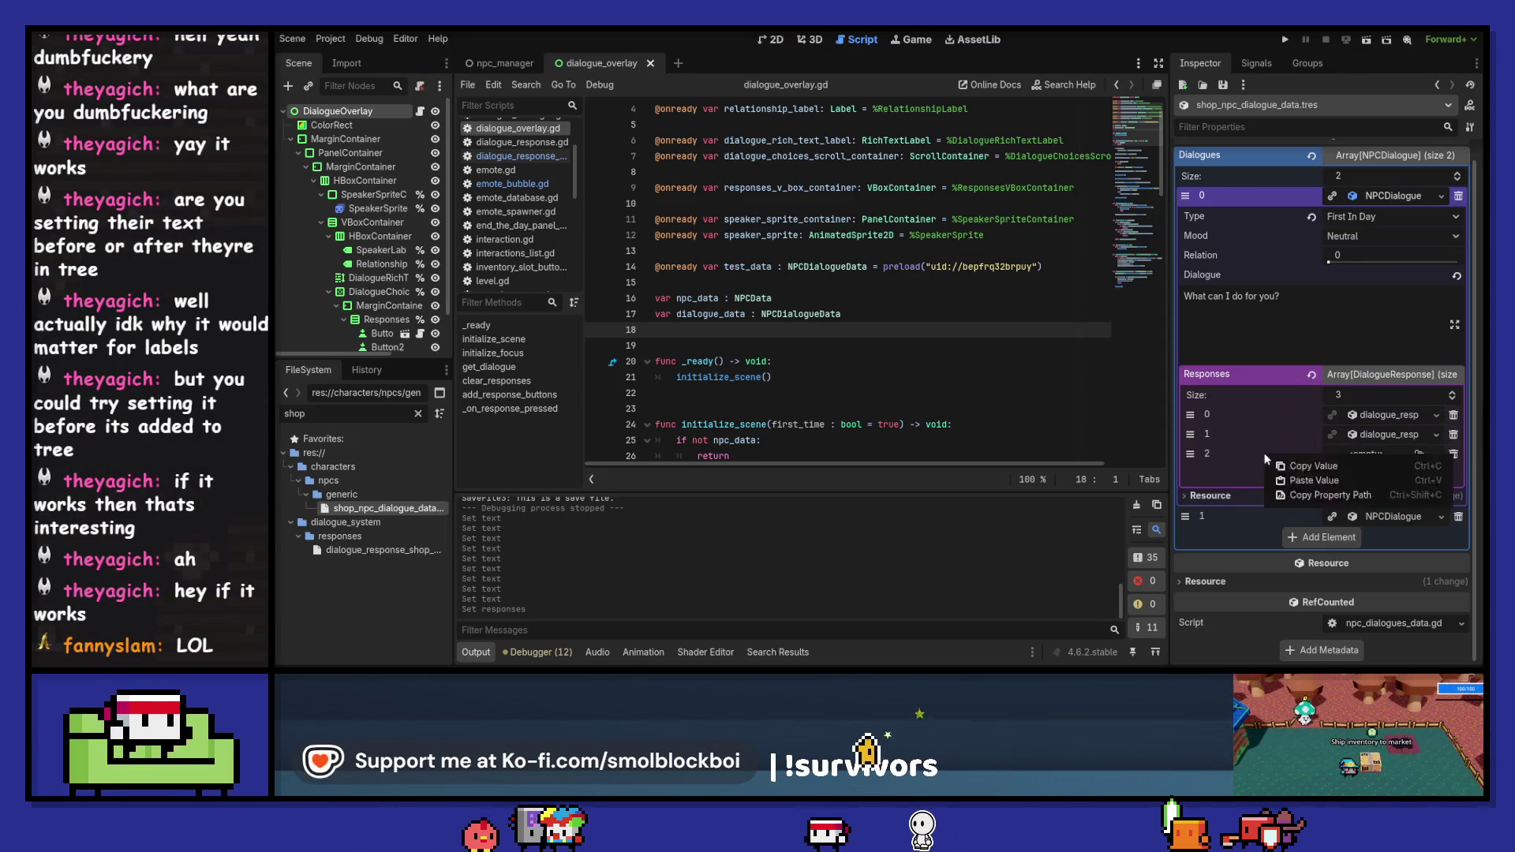
left_click(1309, 493)
left_click(1190, 414)
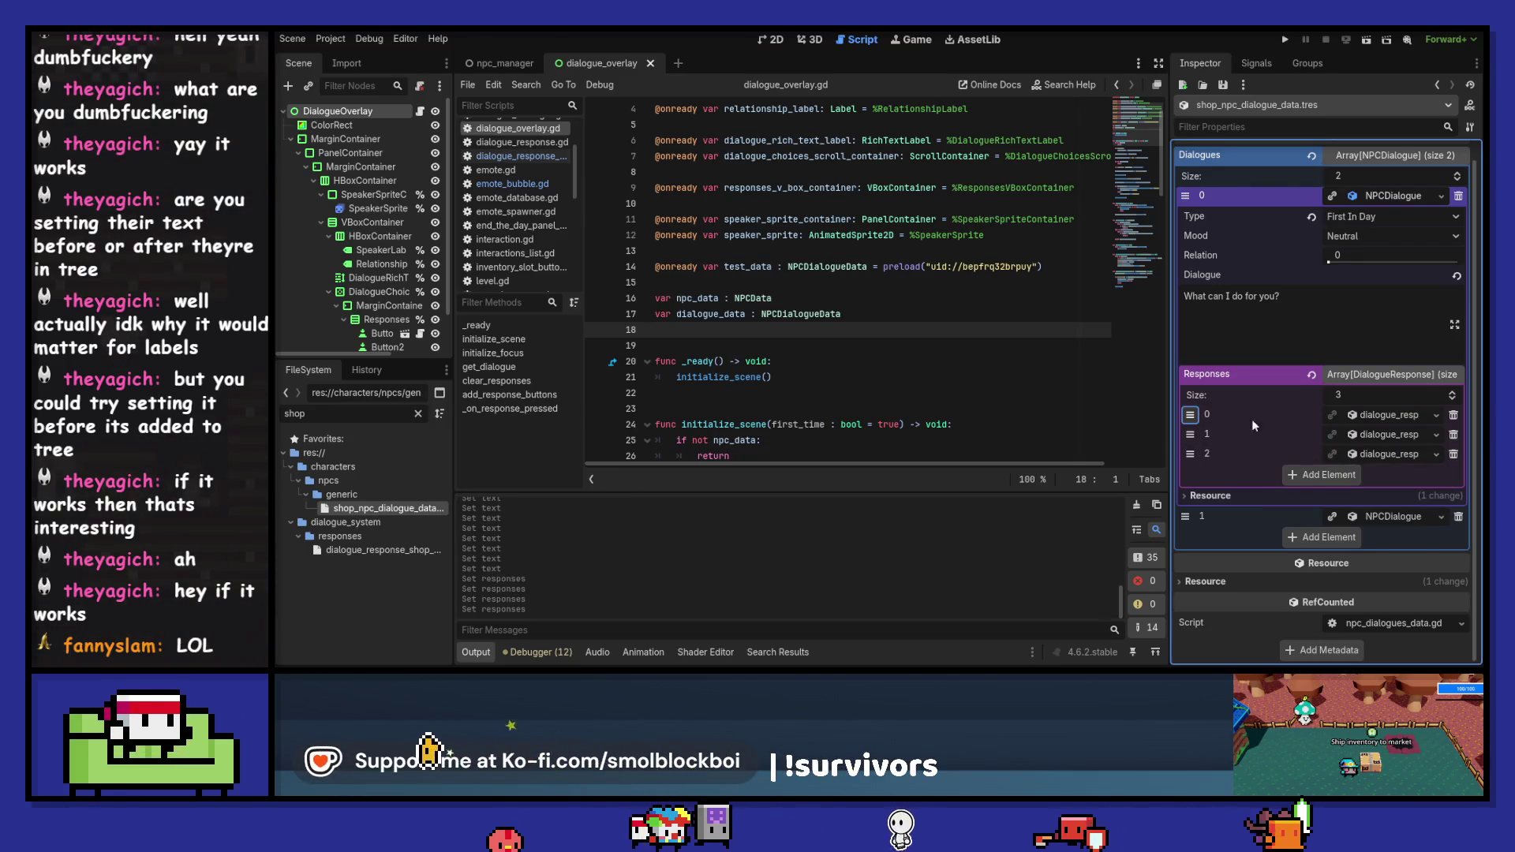
- Rewrite response 1's text as "Unlock the river area. (1000G, 15 favor)"
left_click(1402, 415)
left_click(1401, 415)
left_click(1391, 435)
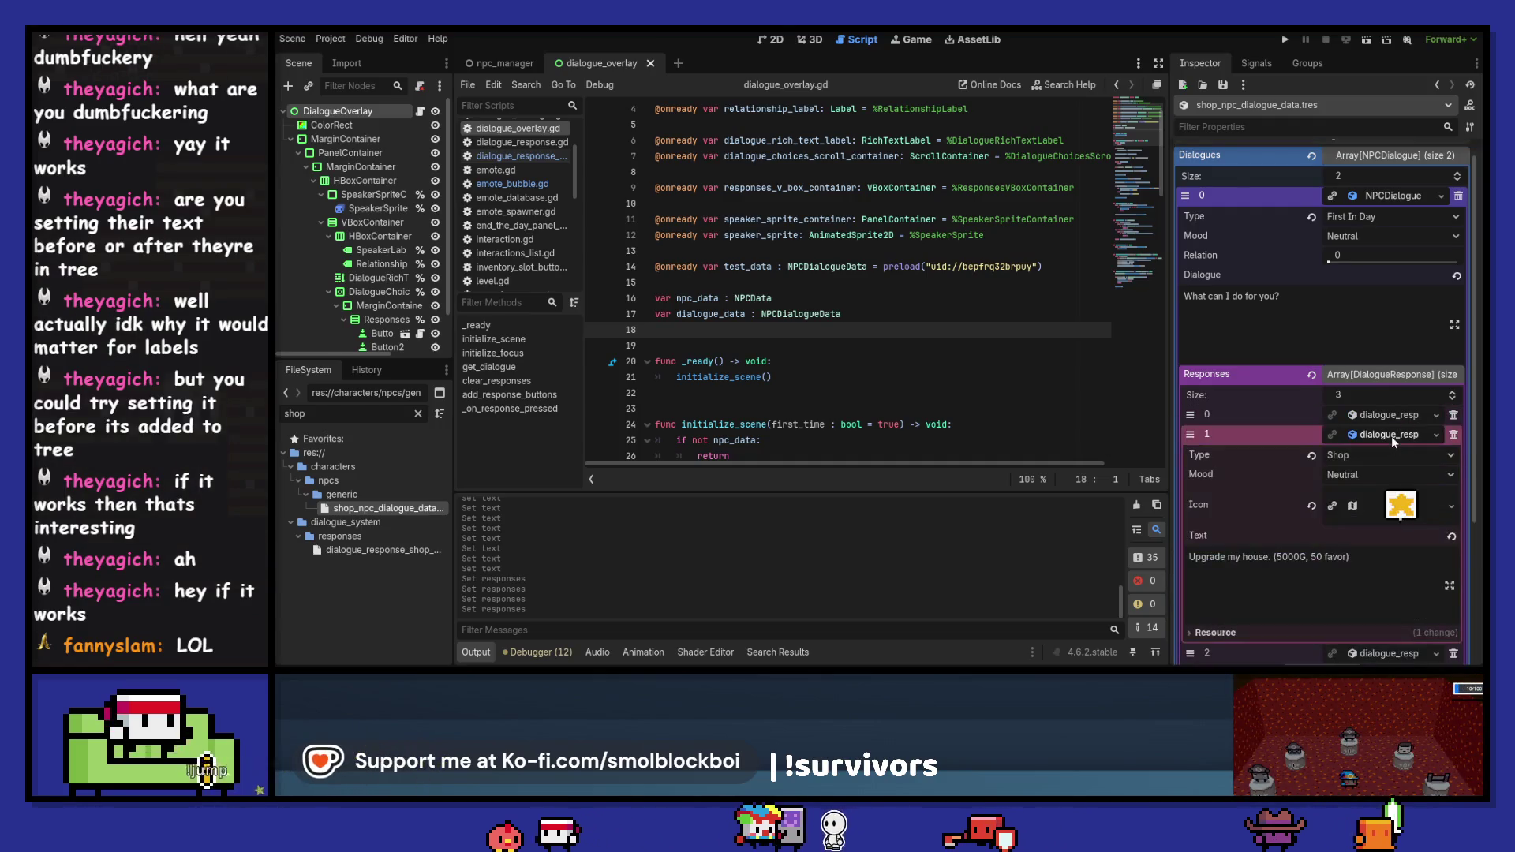
left_click(1368, 581)
key("ctrl+a")
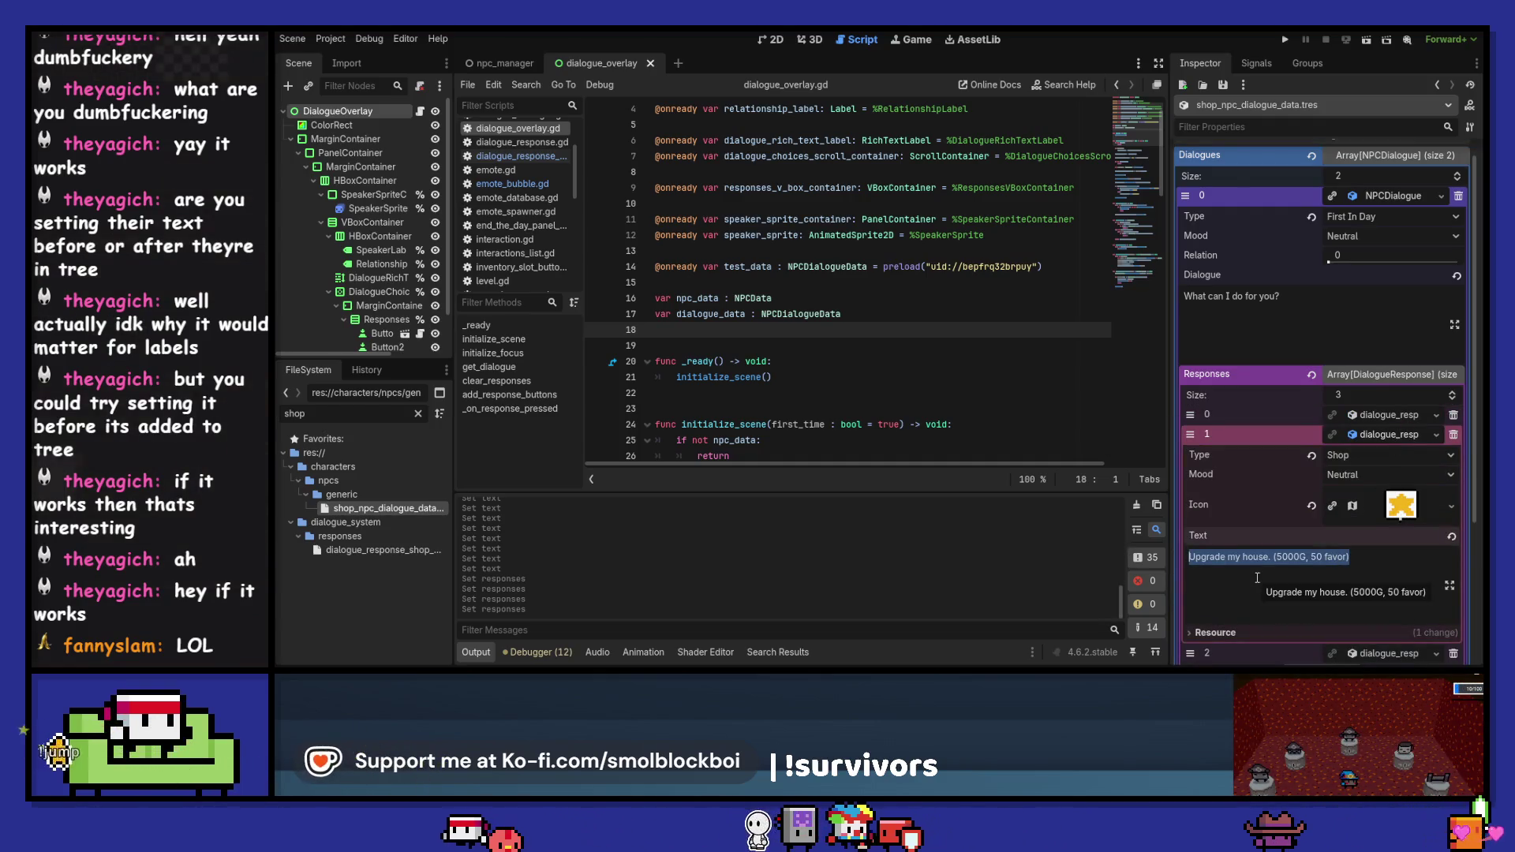
type("Upgrade")
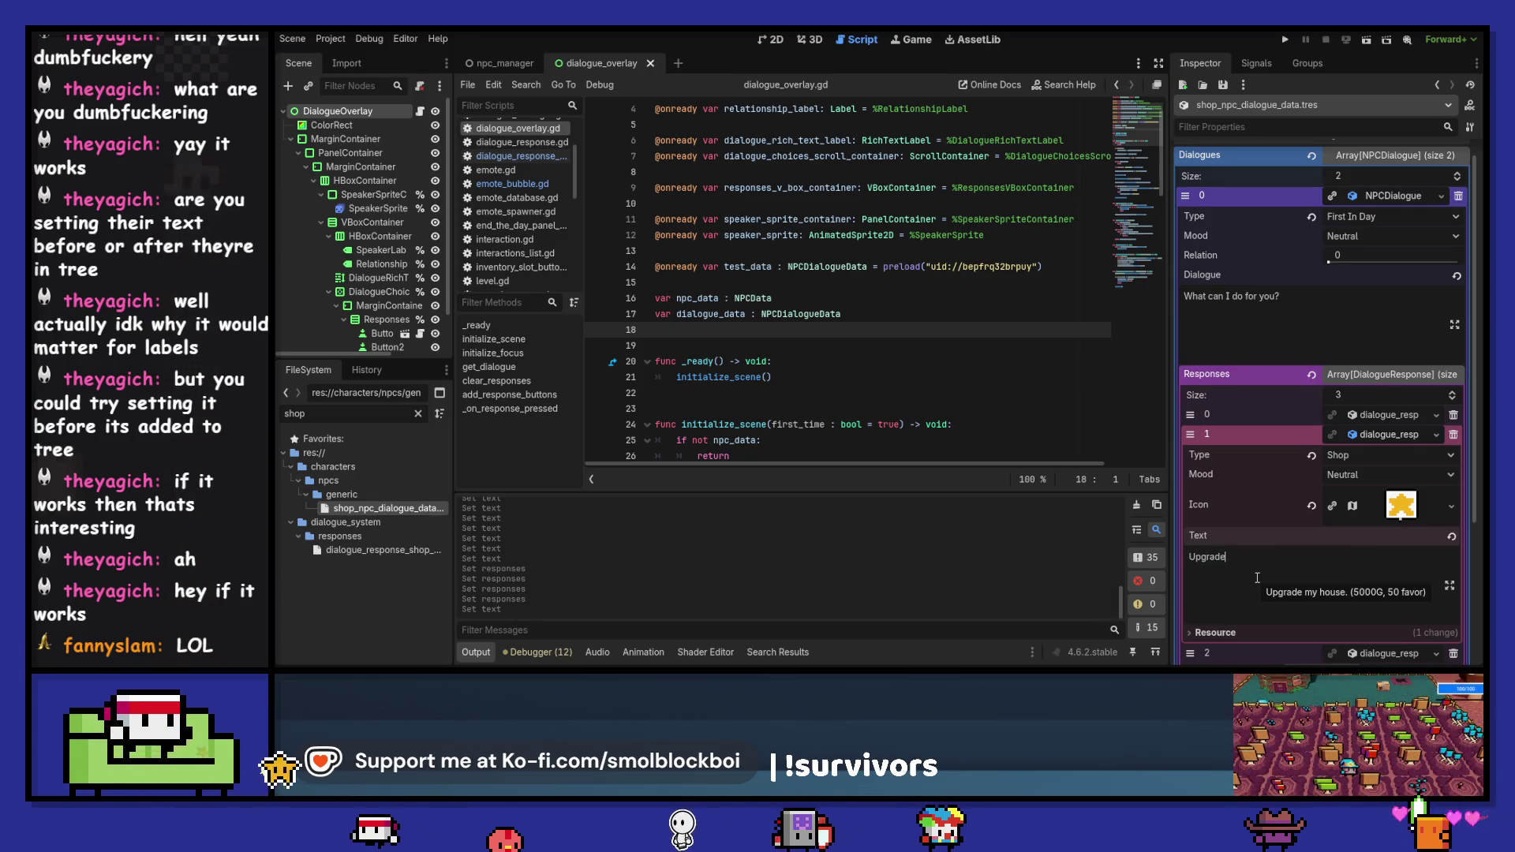
type("Un")
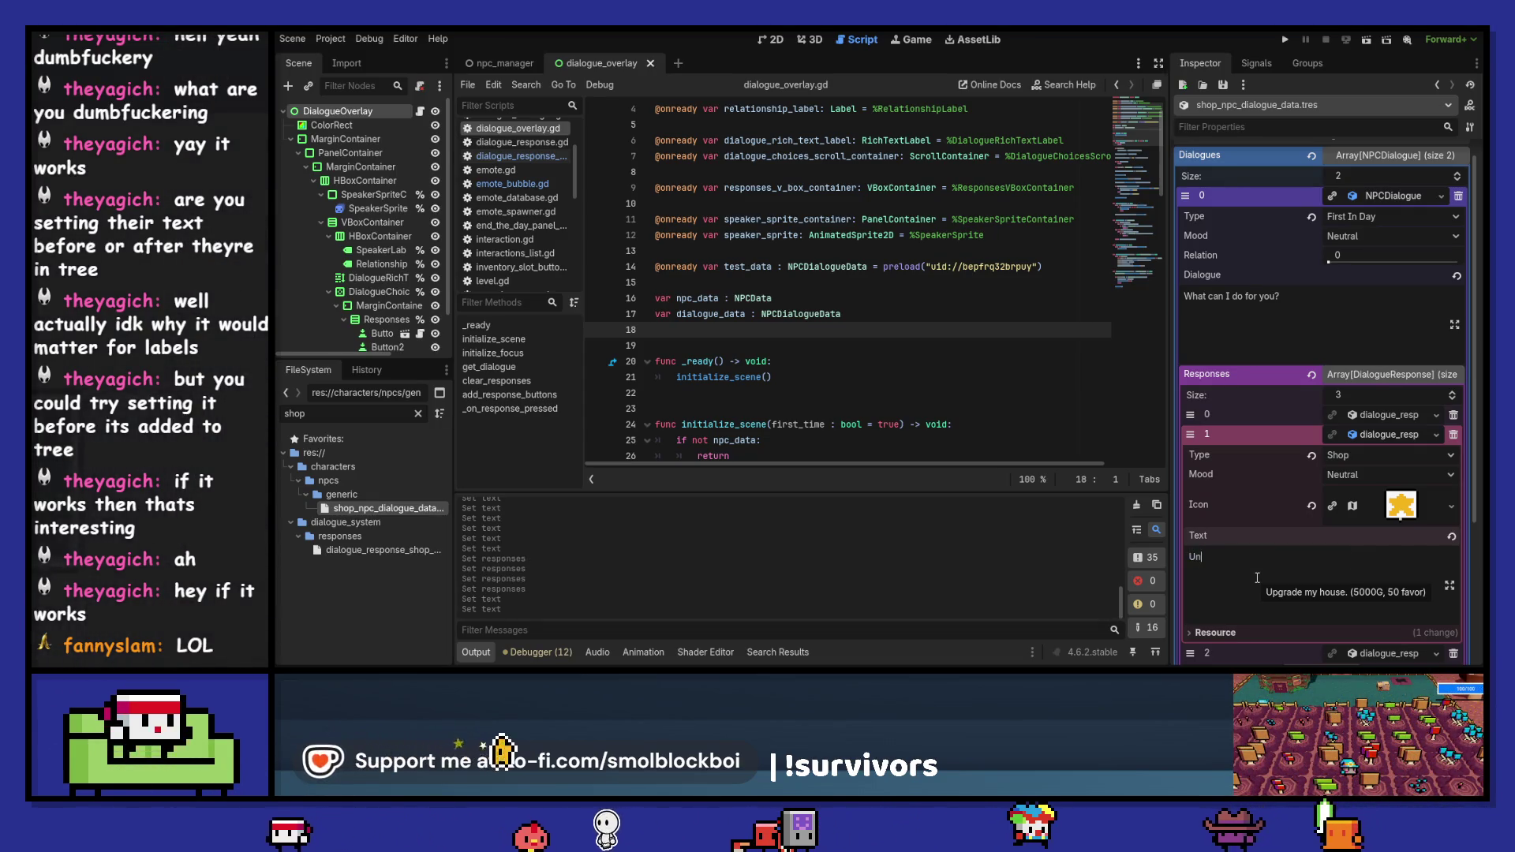
type("lock")
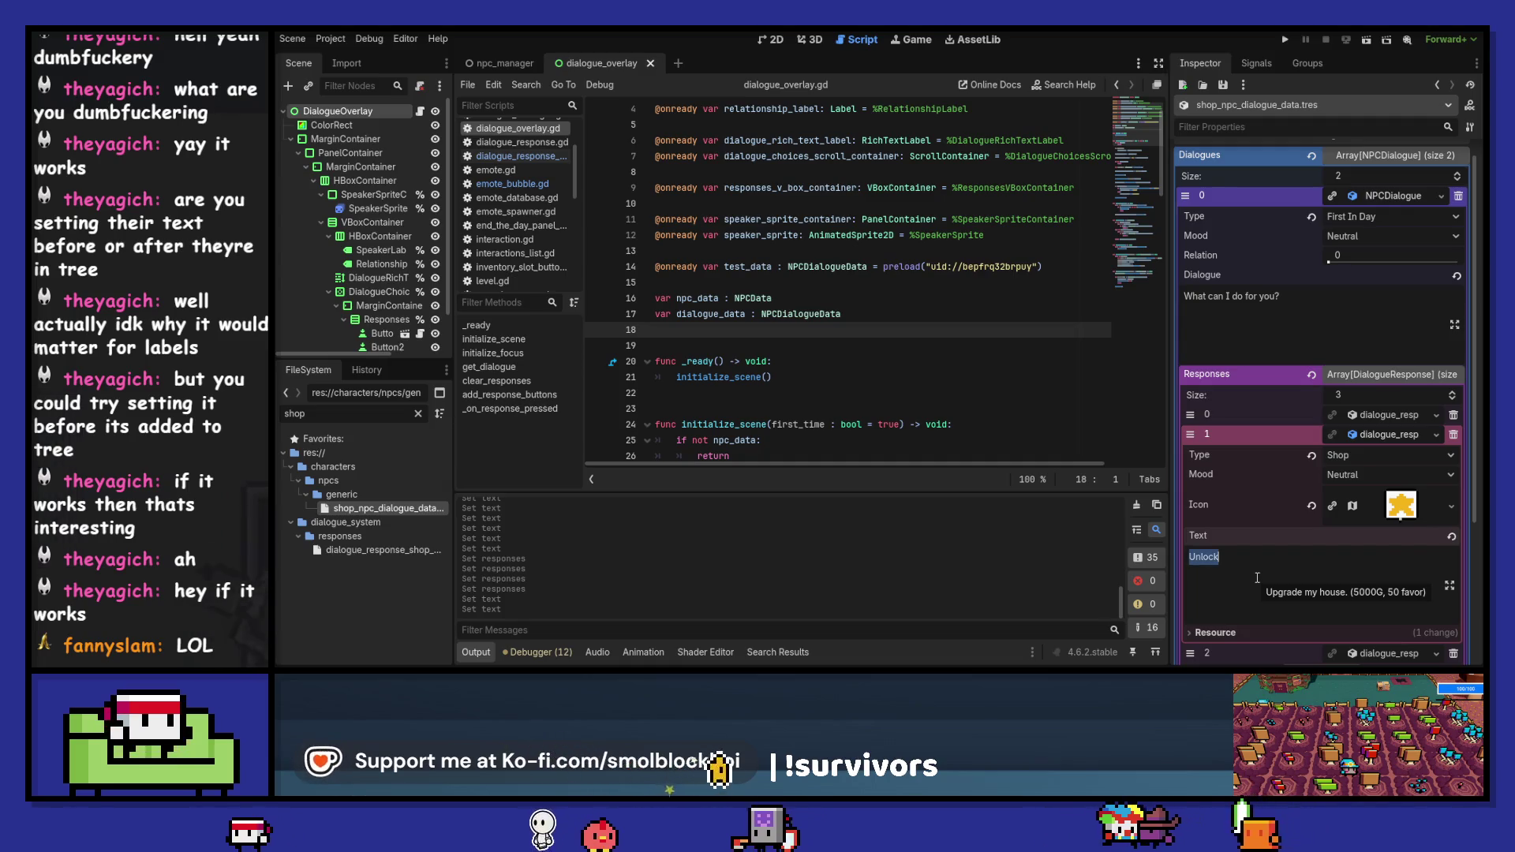
key("ctrl+a")
left_click(1257, 577)
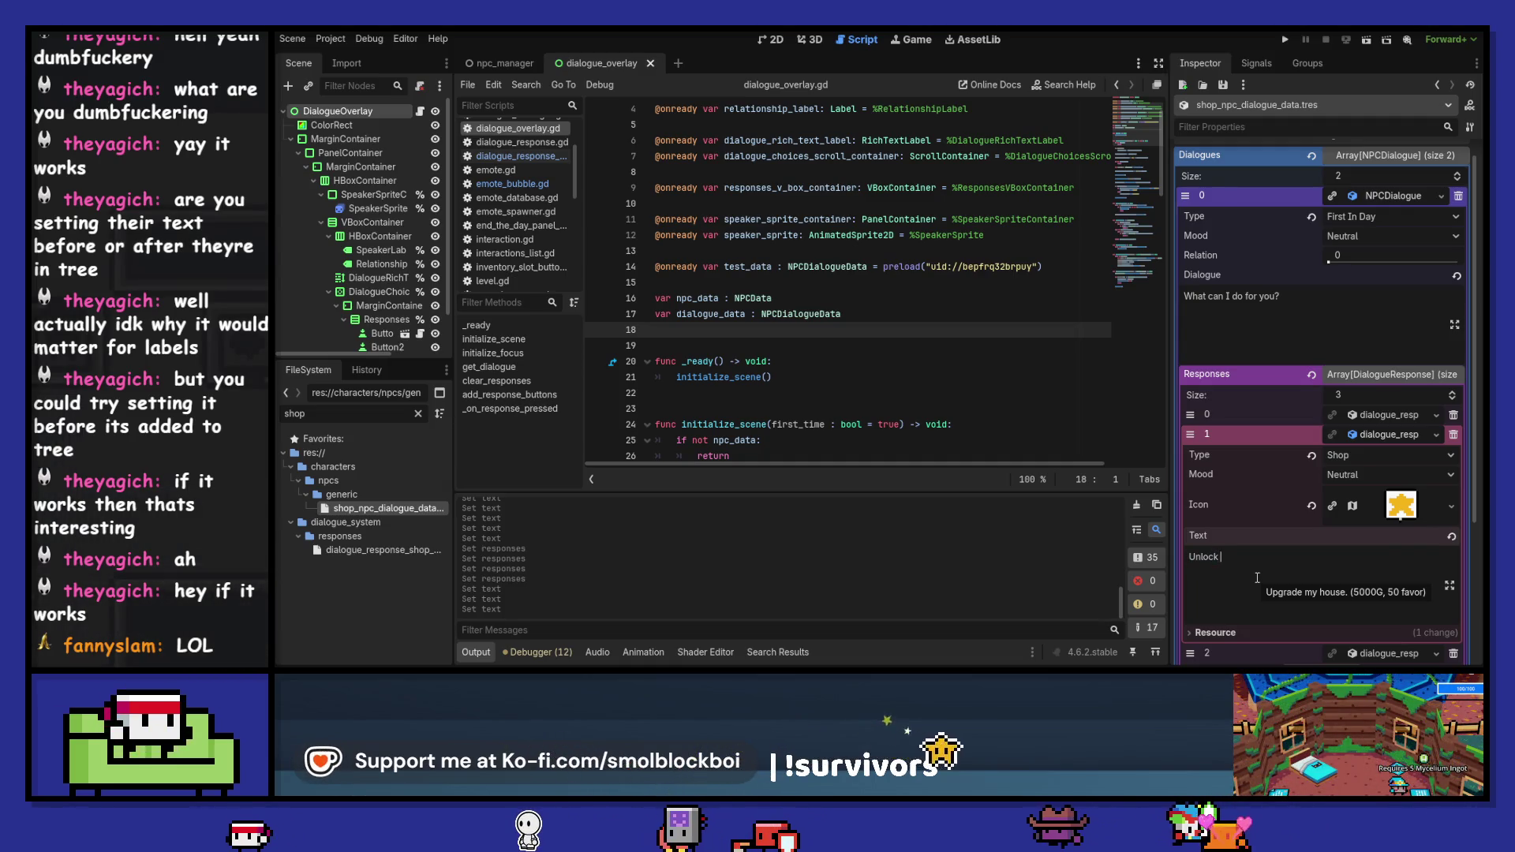
type("river ")
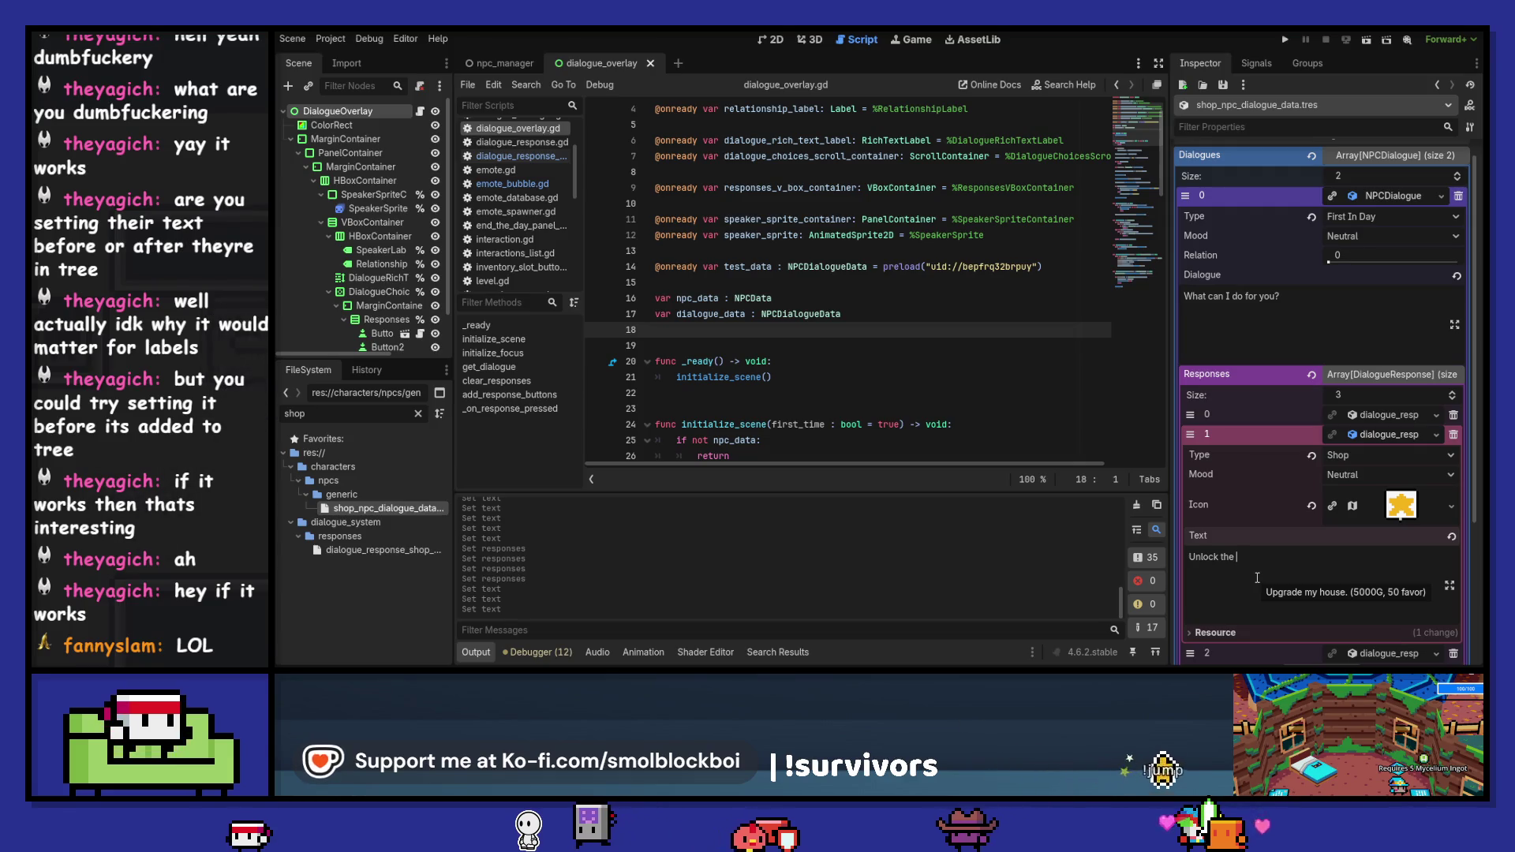
type("ar")
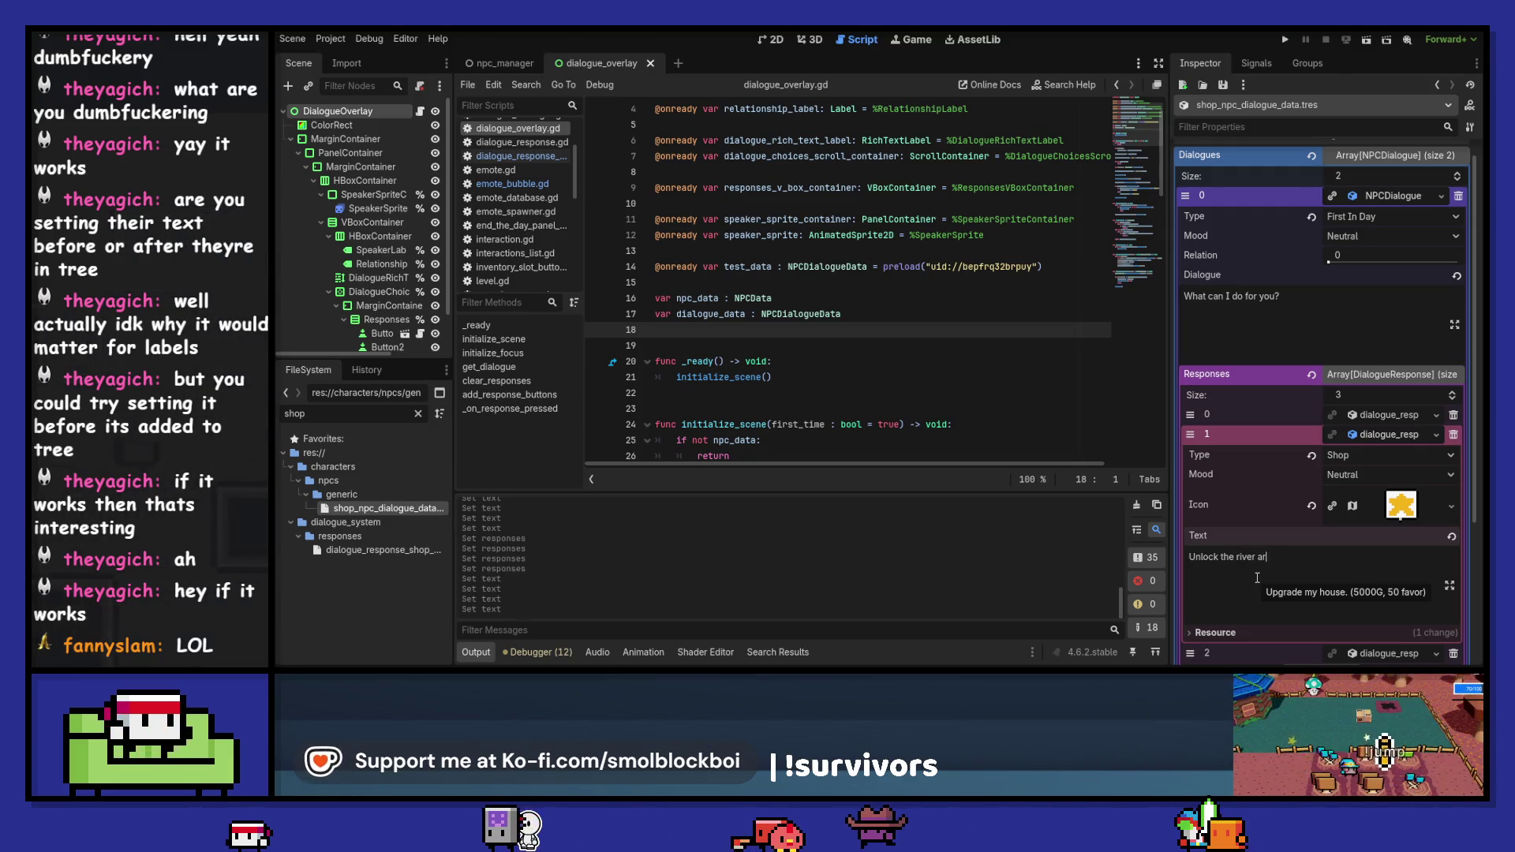
type("ea. ")
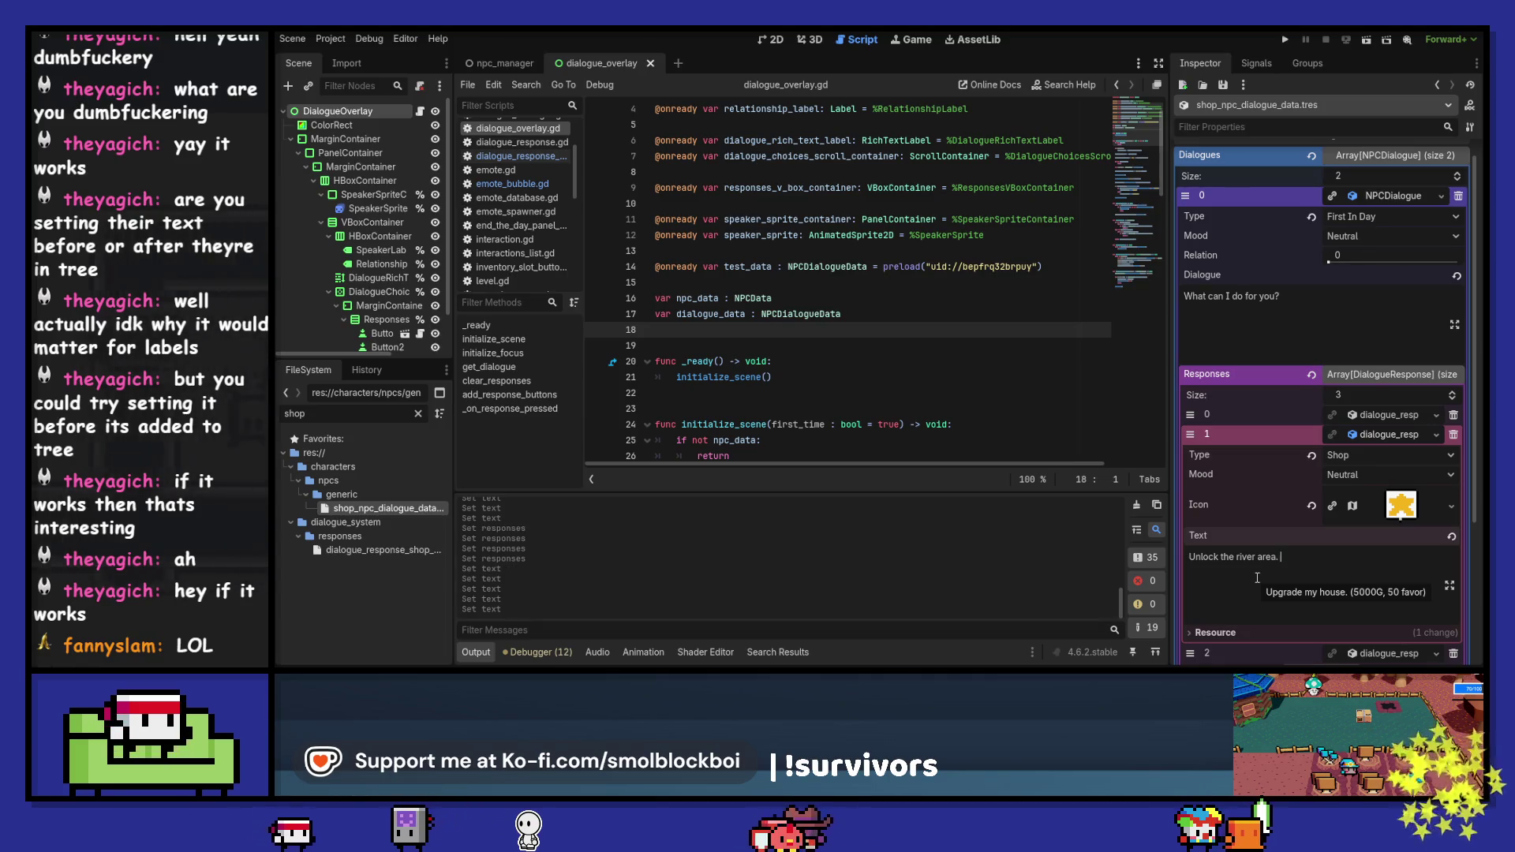
type("(-")
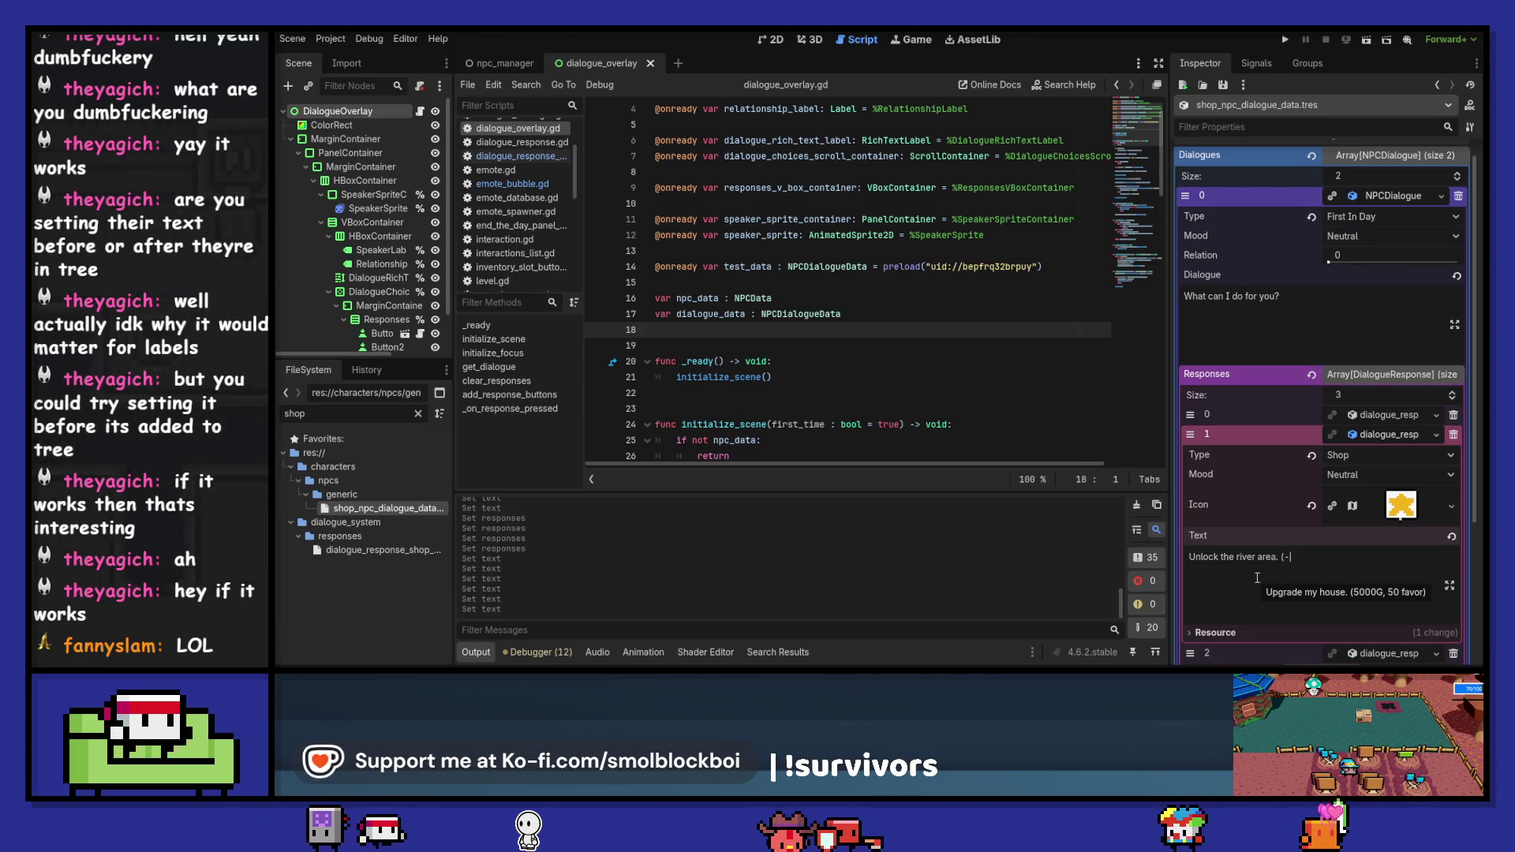
type("1000G")
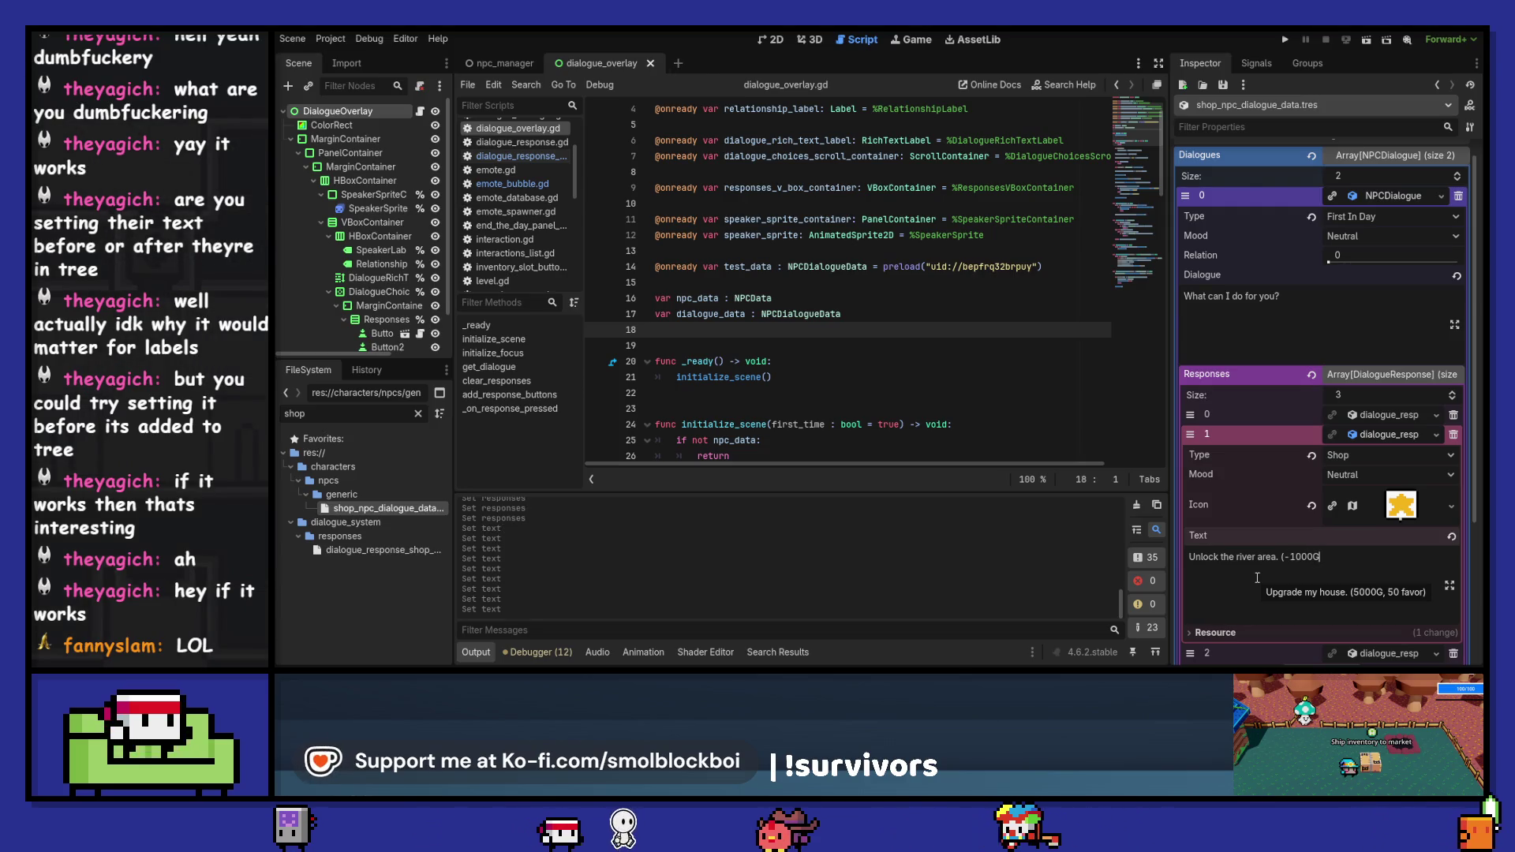
type(", 15 favor")
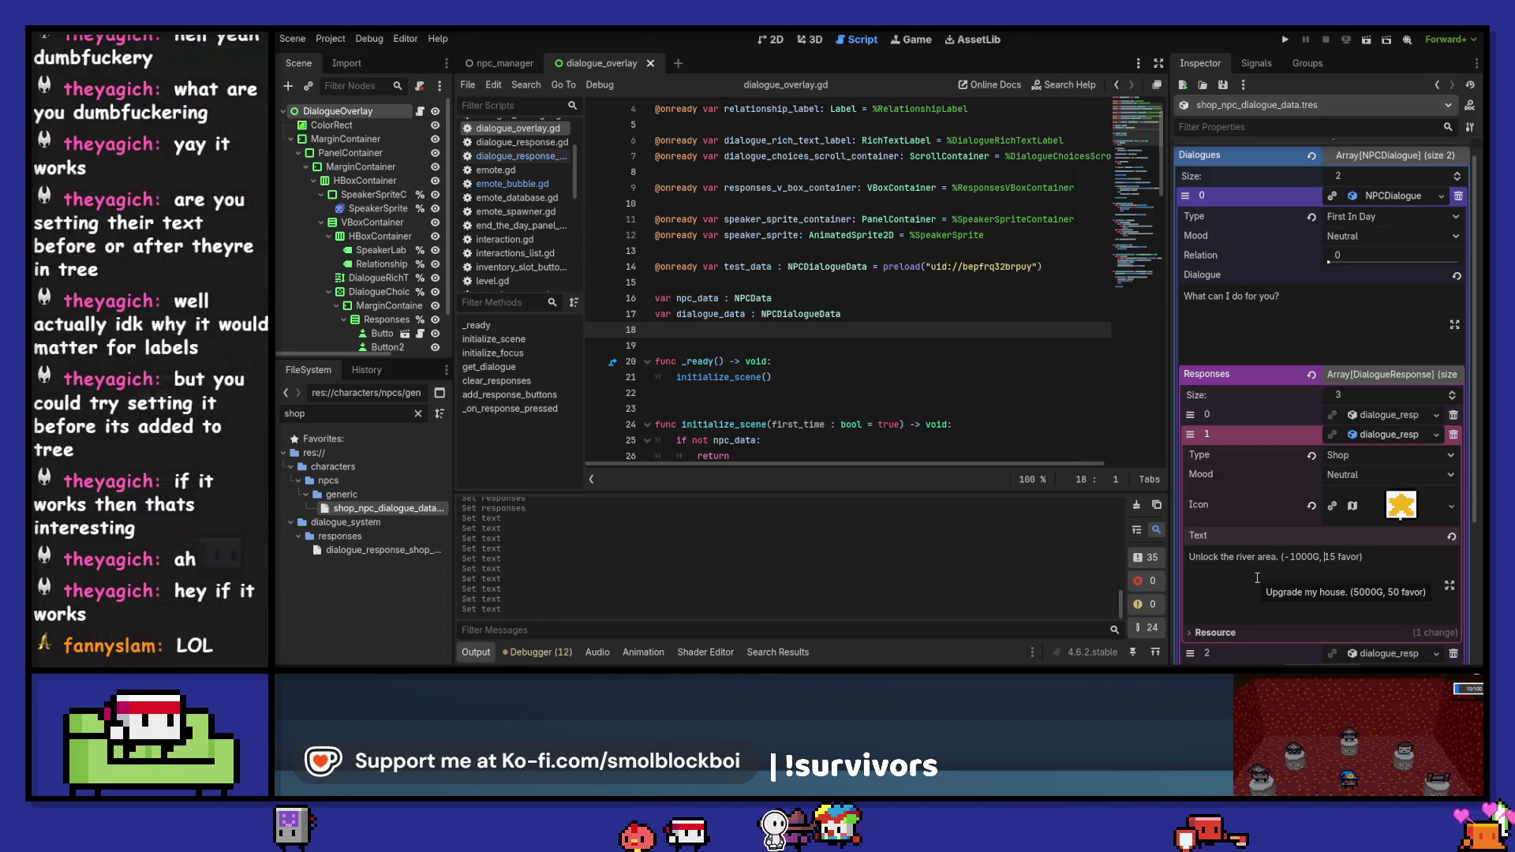
key("BackSpace")
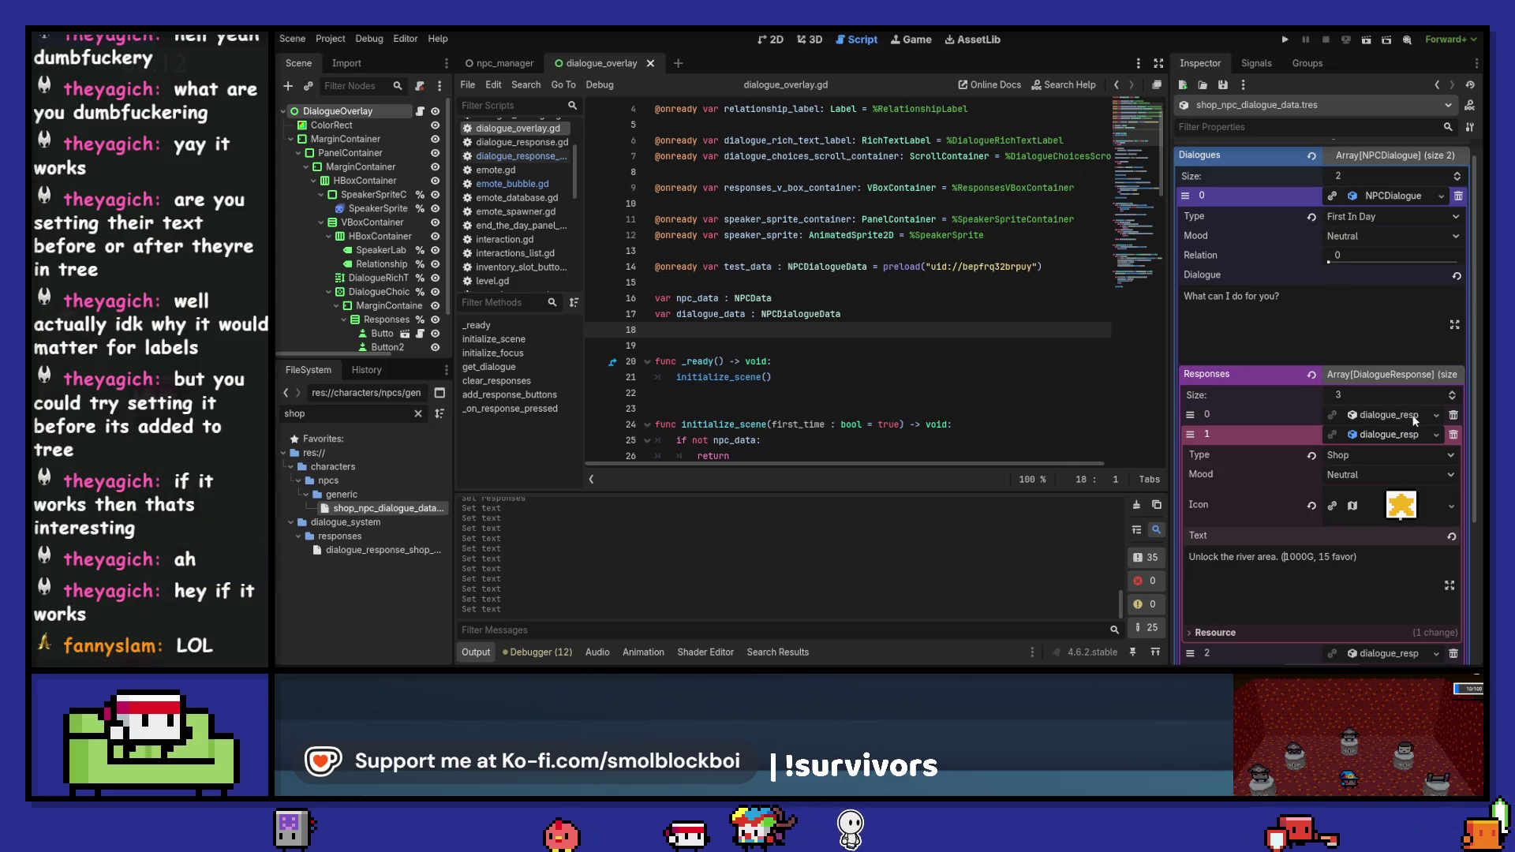
- Expand the first two responses and open the first response's resource options
left_click(1395, 415)
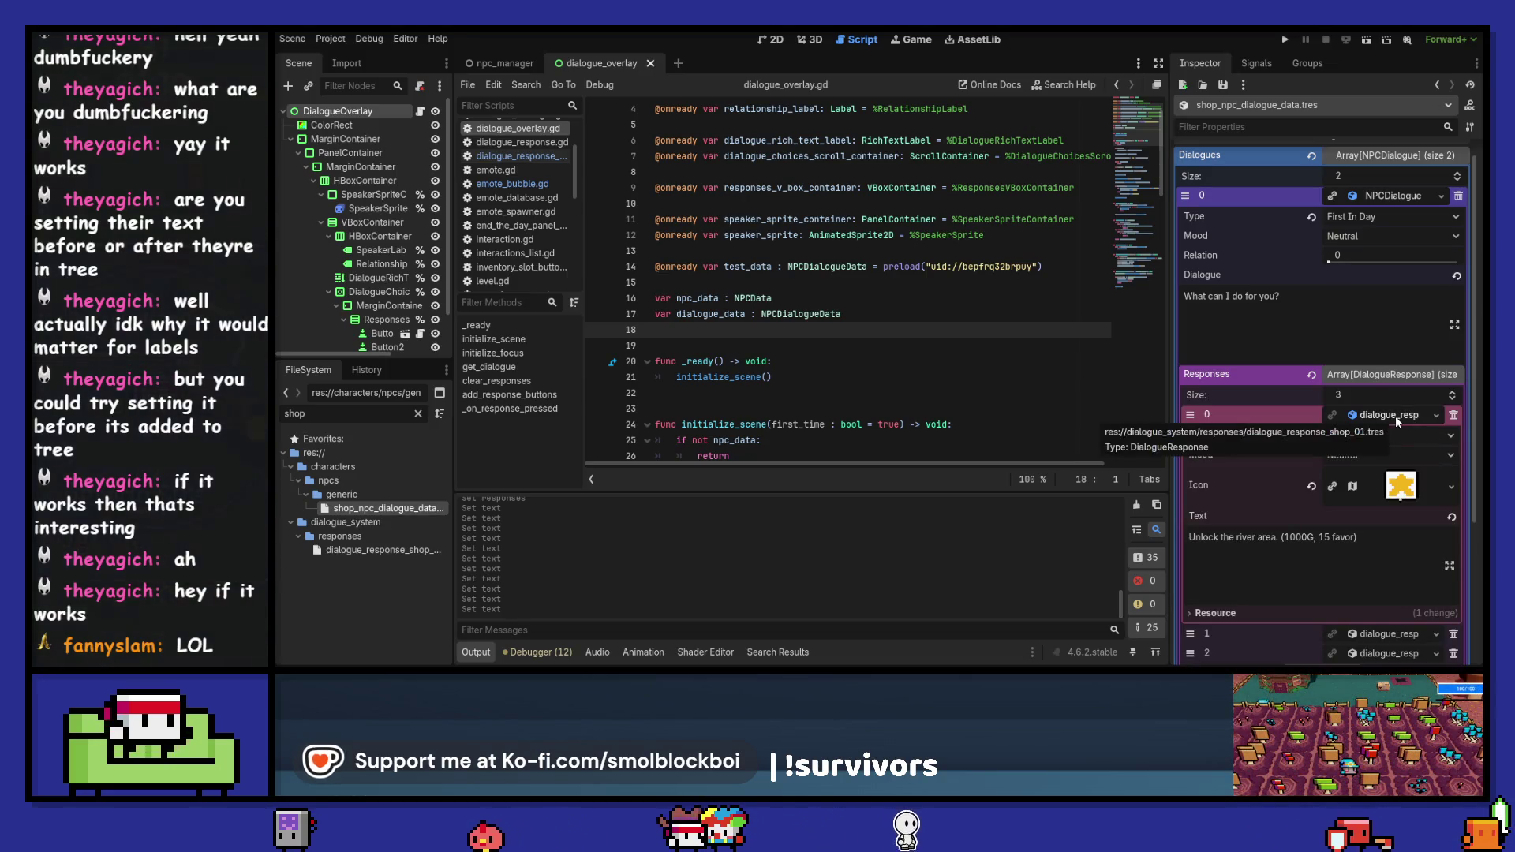
left_click(1395, 418)
left_click(1398, 433)
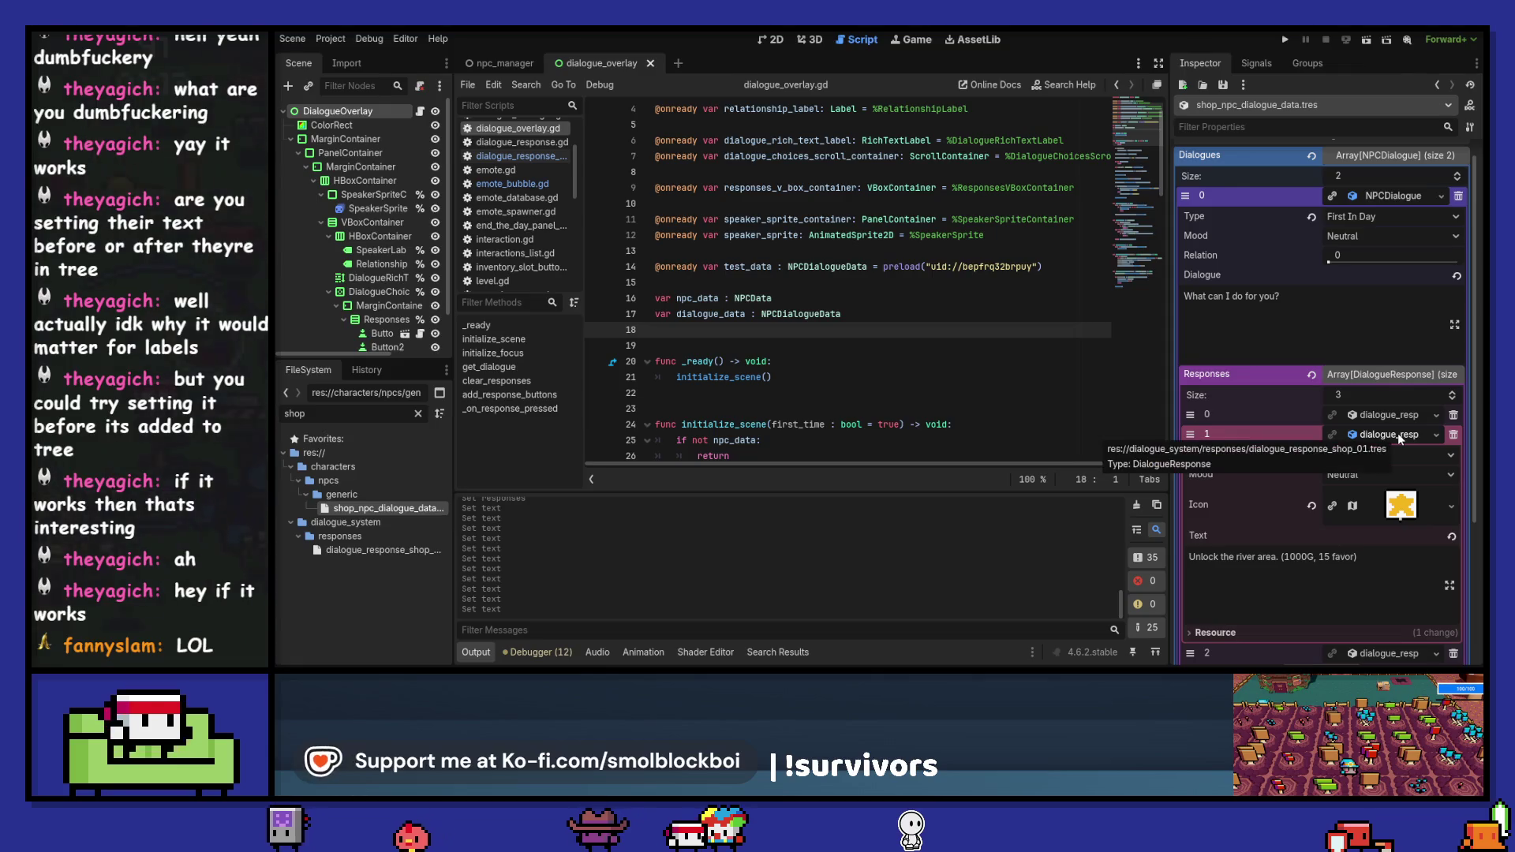
left_click(1398, 433)
left_click(1436, 414)
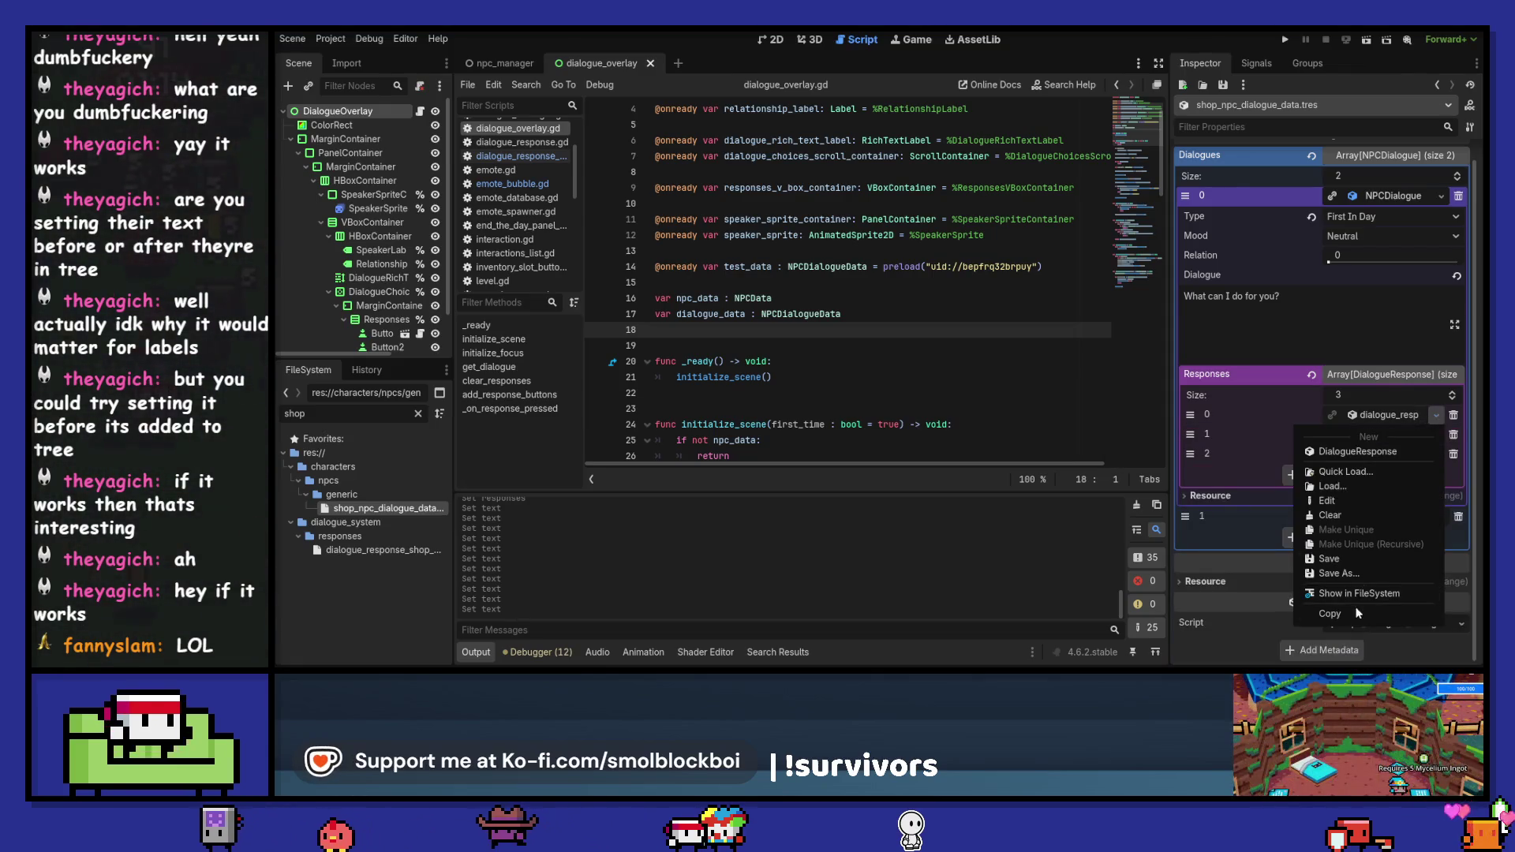
left_click(1261, 426)
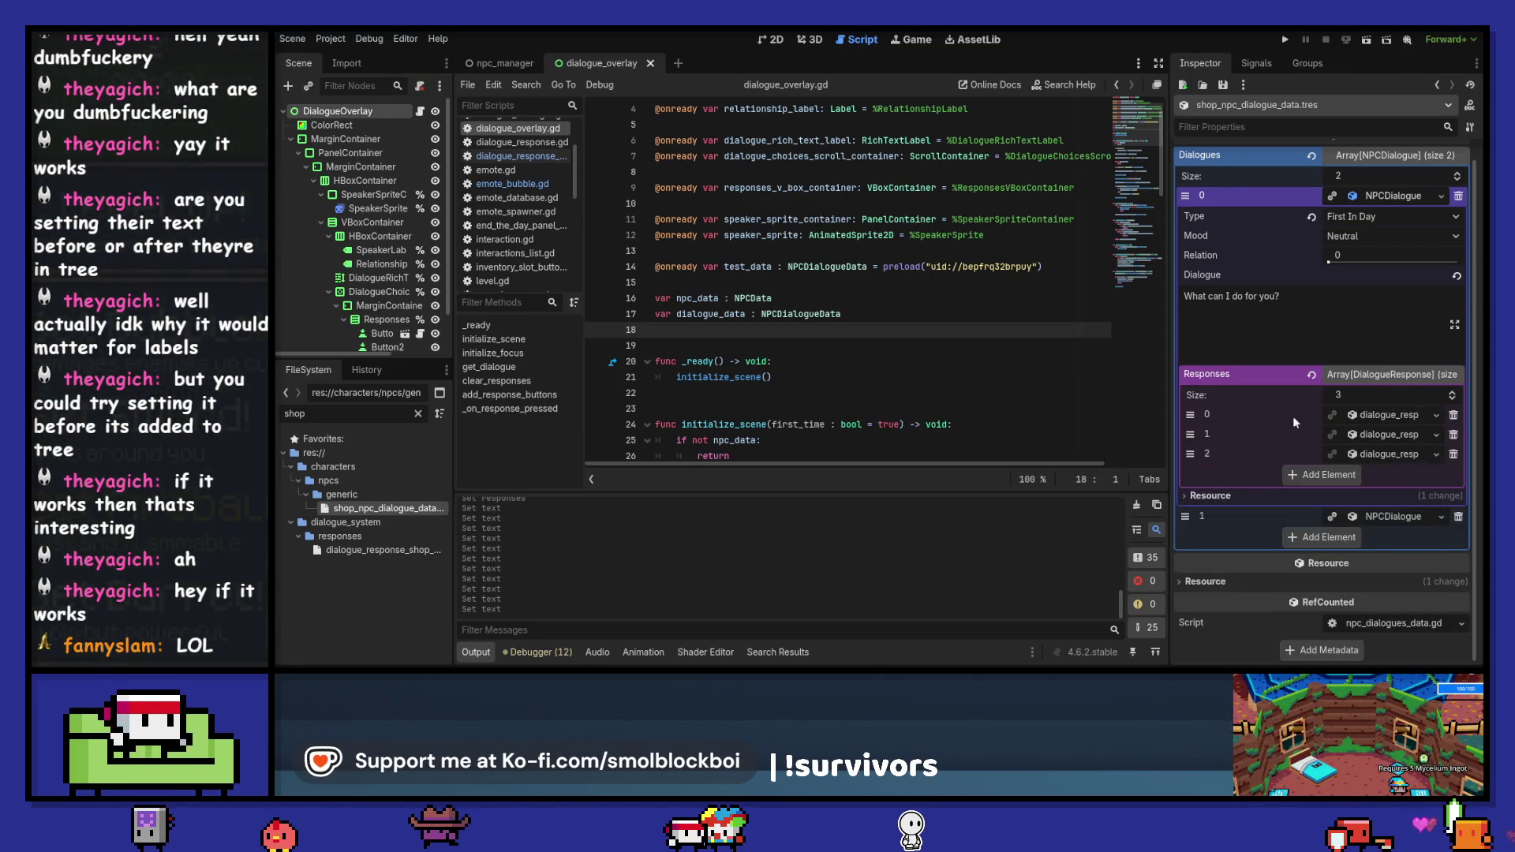
left_click(1438, 414)
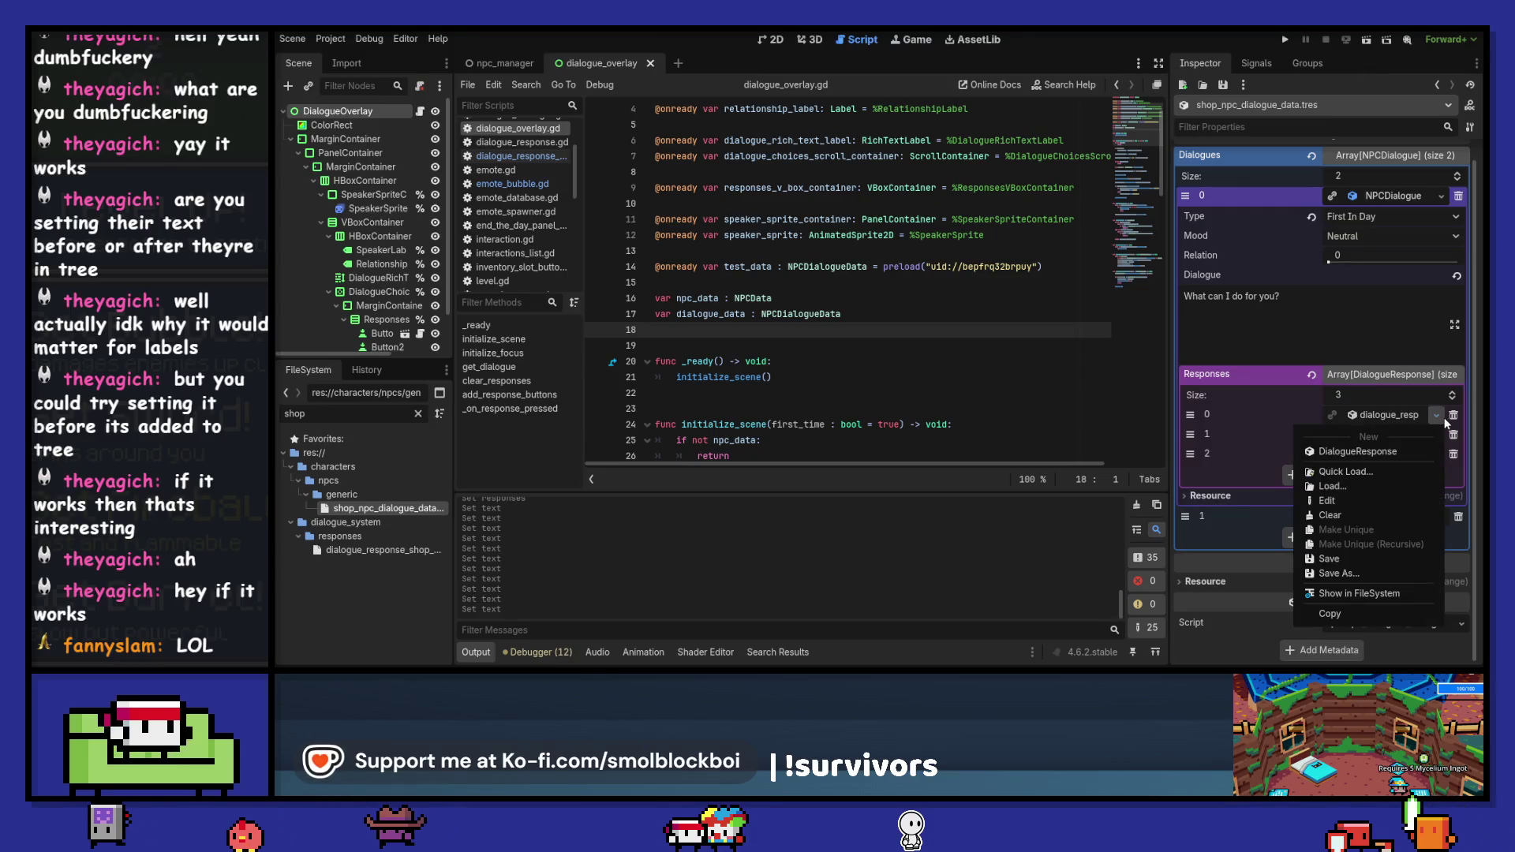
- Inspect the first and second responses' fields, leaving their resource options unchanged
left_click(1398, 414)
left_click(1399, 414)
scroll(1253, 473, "down", 3)
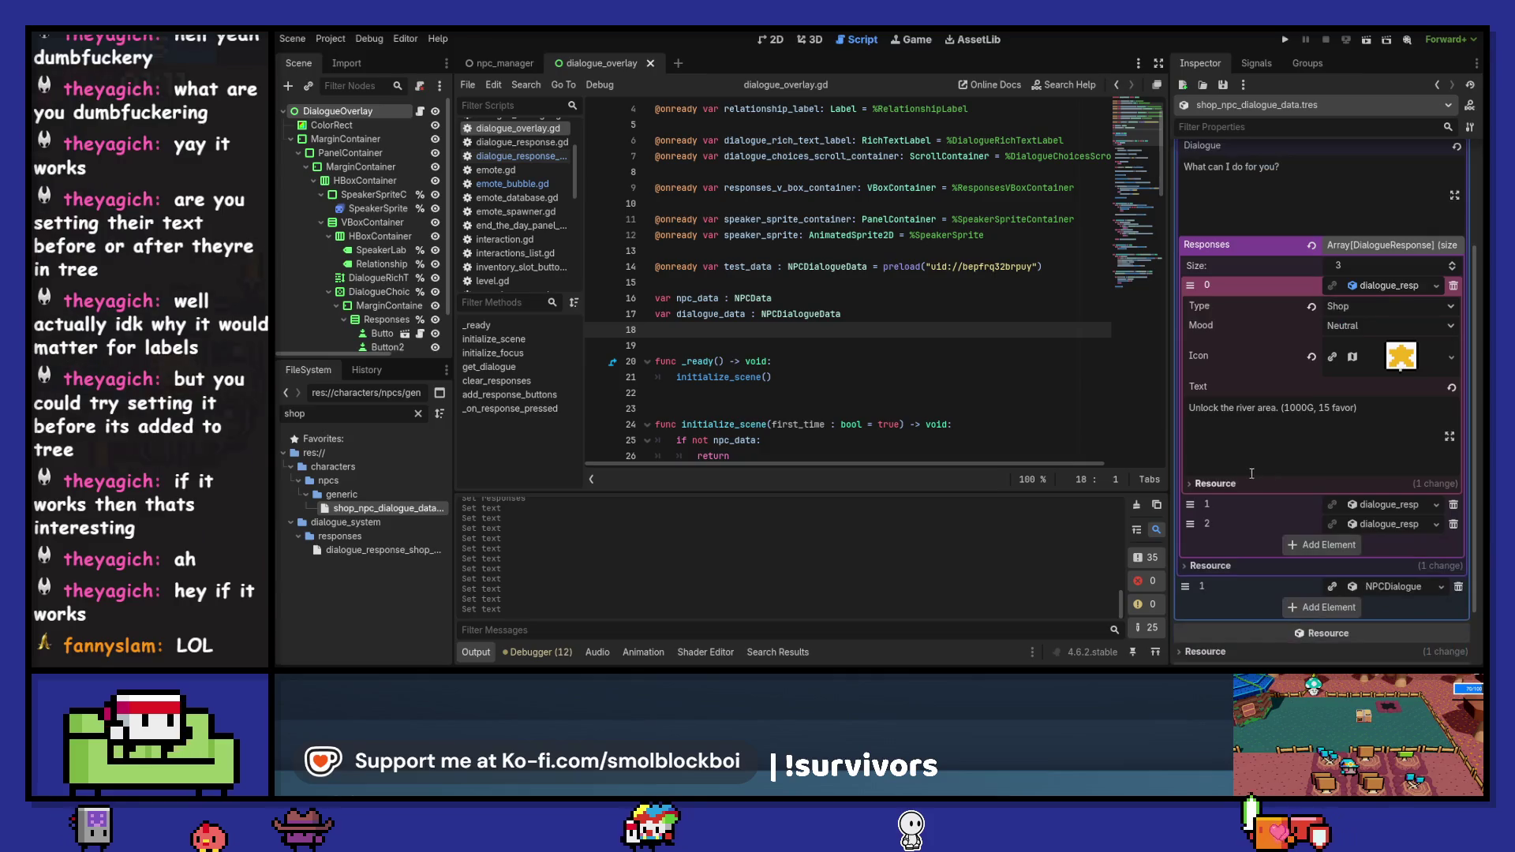
left_click(1381, 505)
scroll(1379, 504, "down", 3)
left_click(1380, 377)
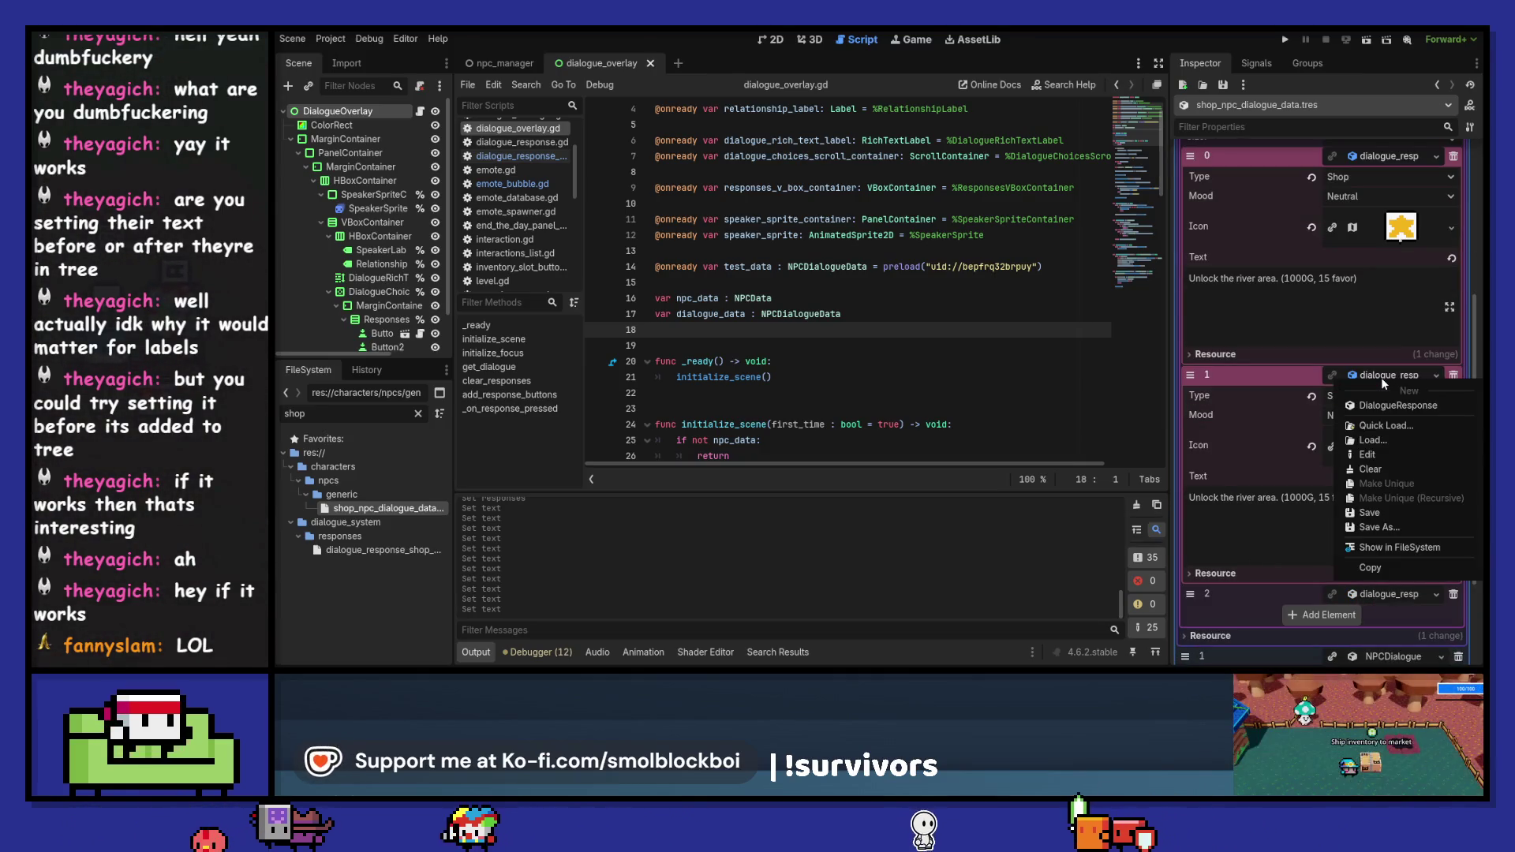
left_click(1284, 363)
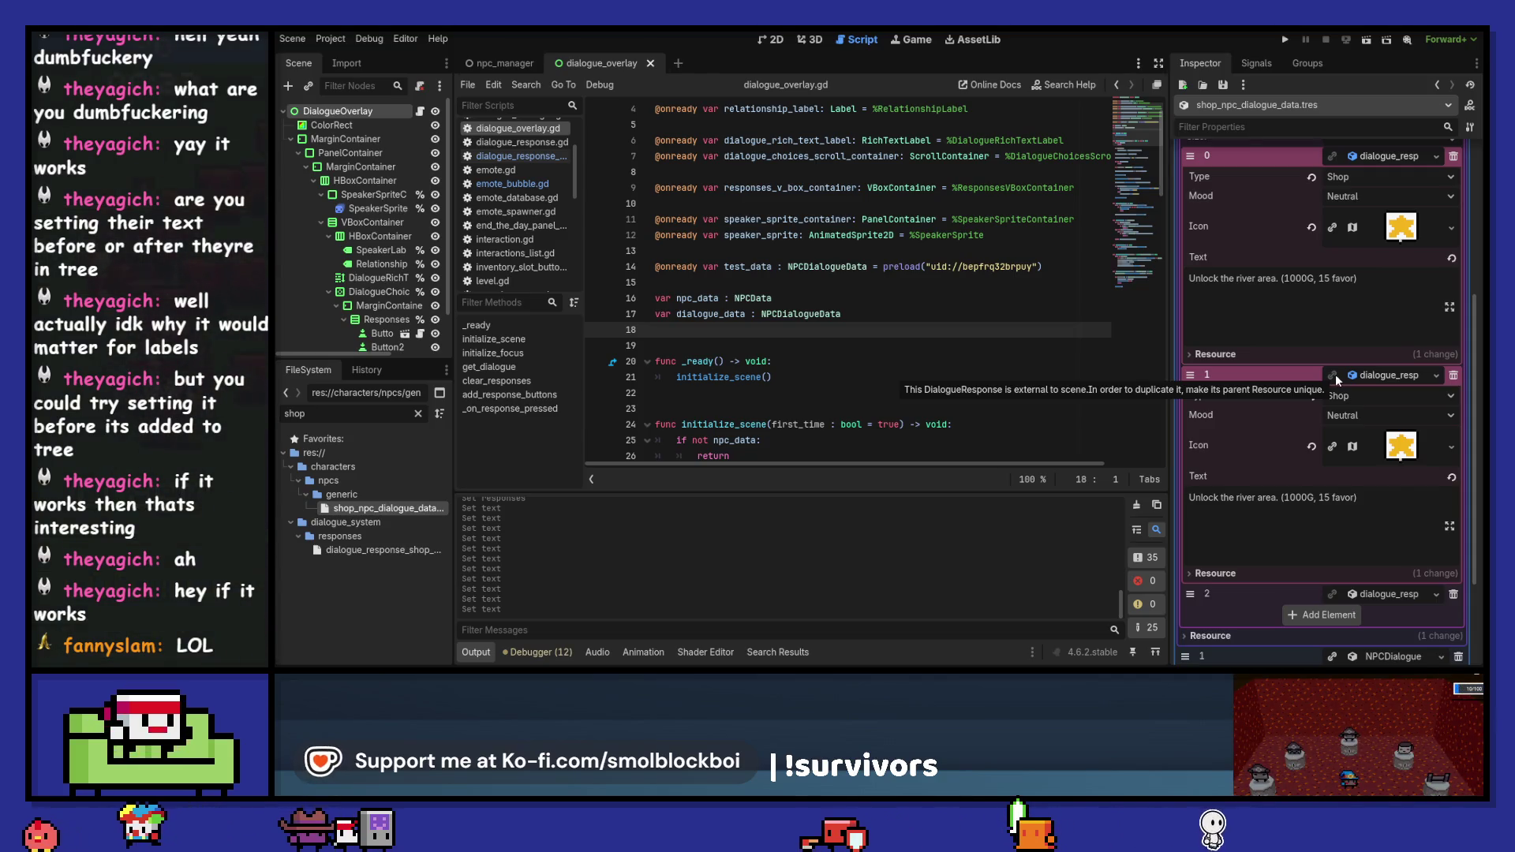
- Delete the duplicate river-unlock response and collapse the Exit response
left_click(1453, 375)
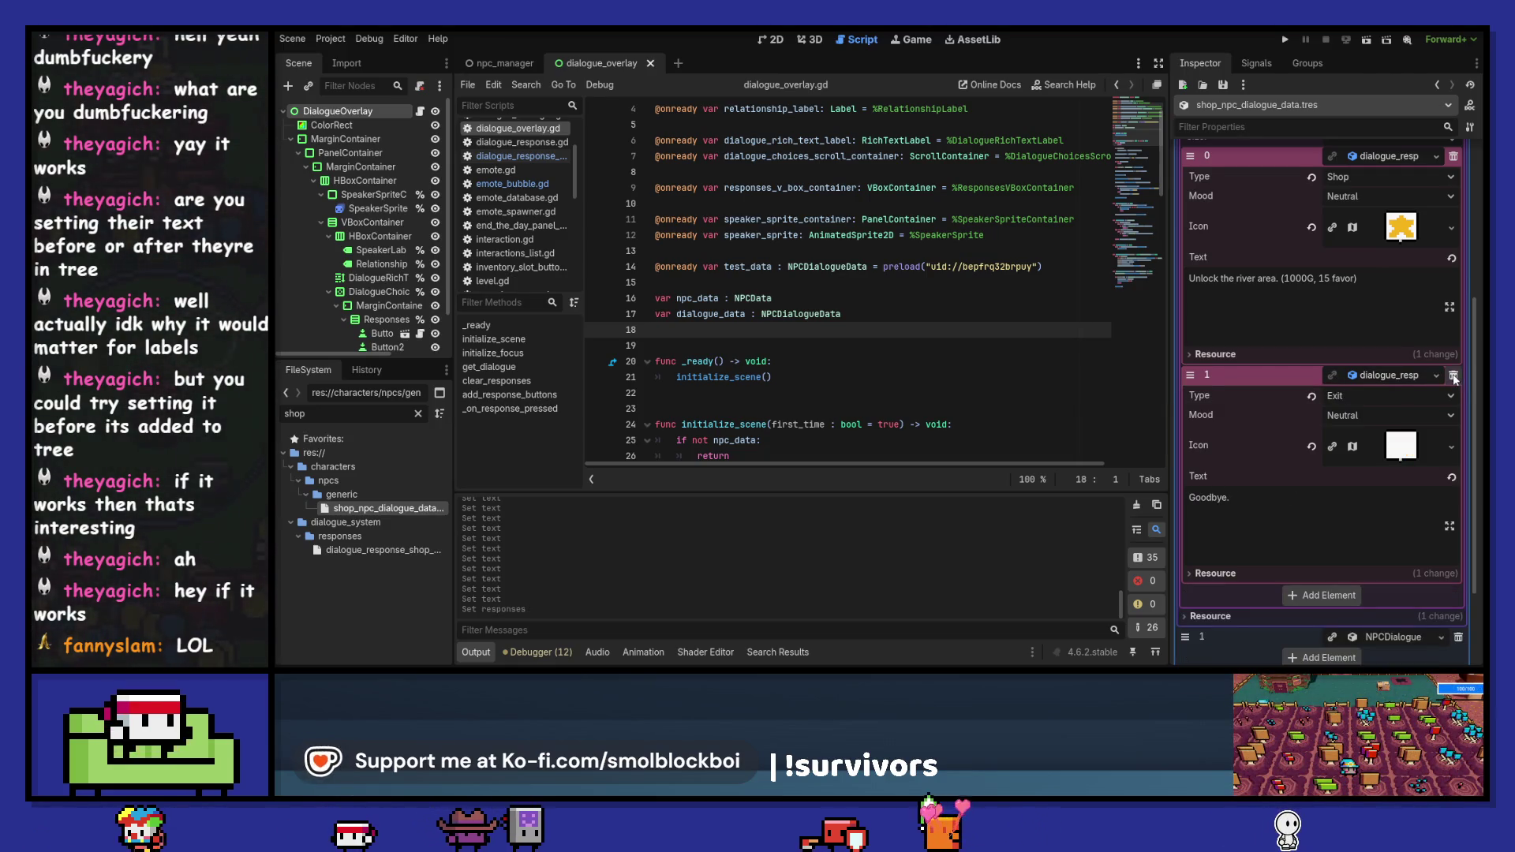
left_click(1389, 374)
left_click(1436, 453)
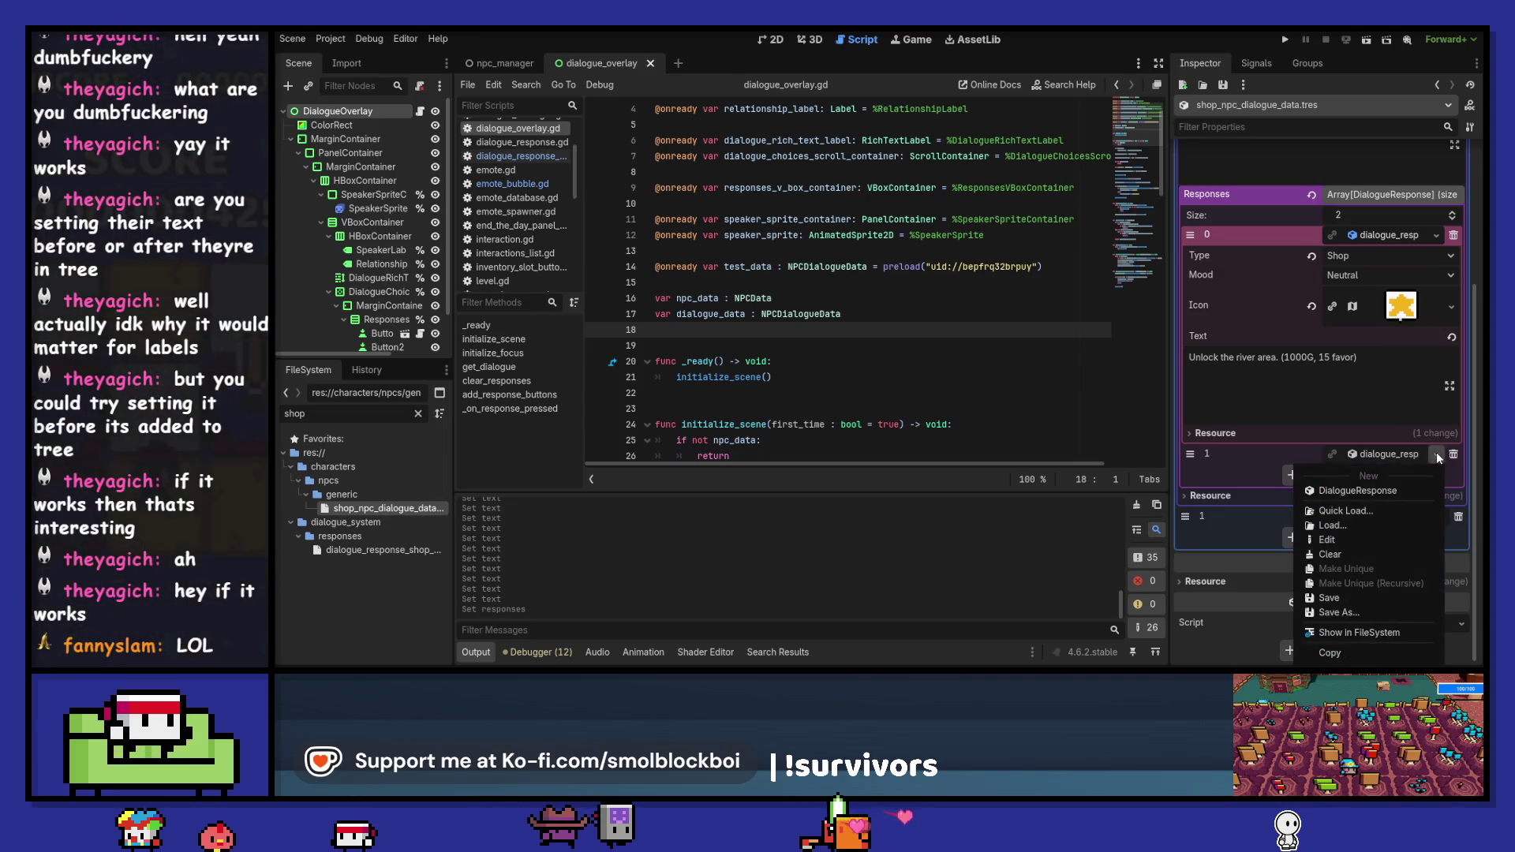
left_click(1252, 453)
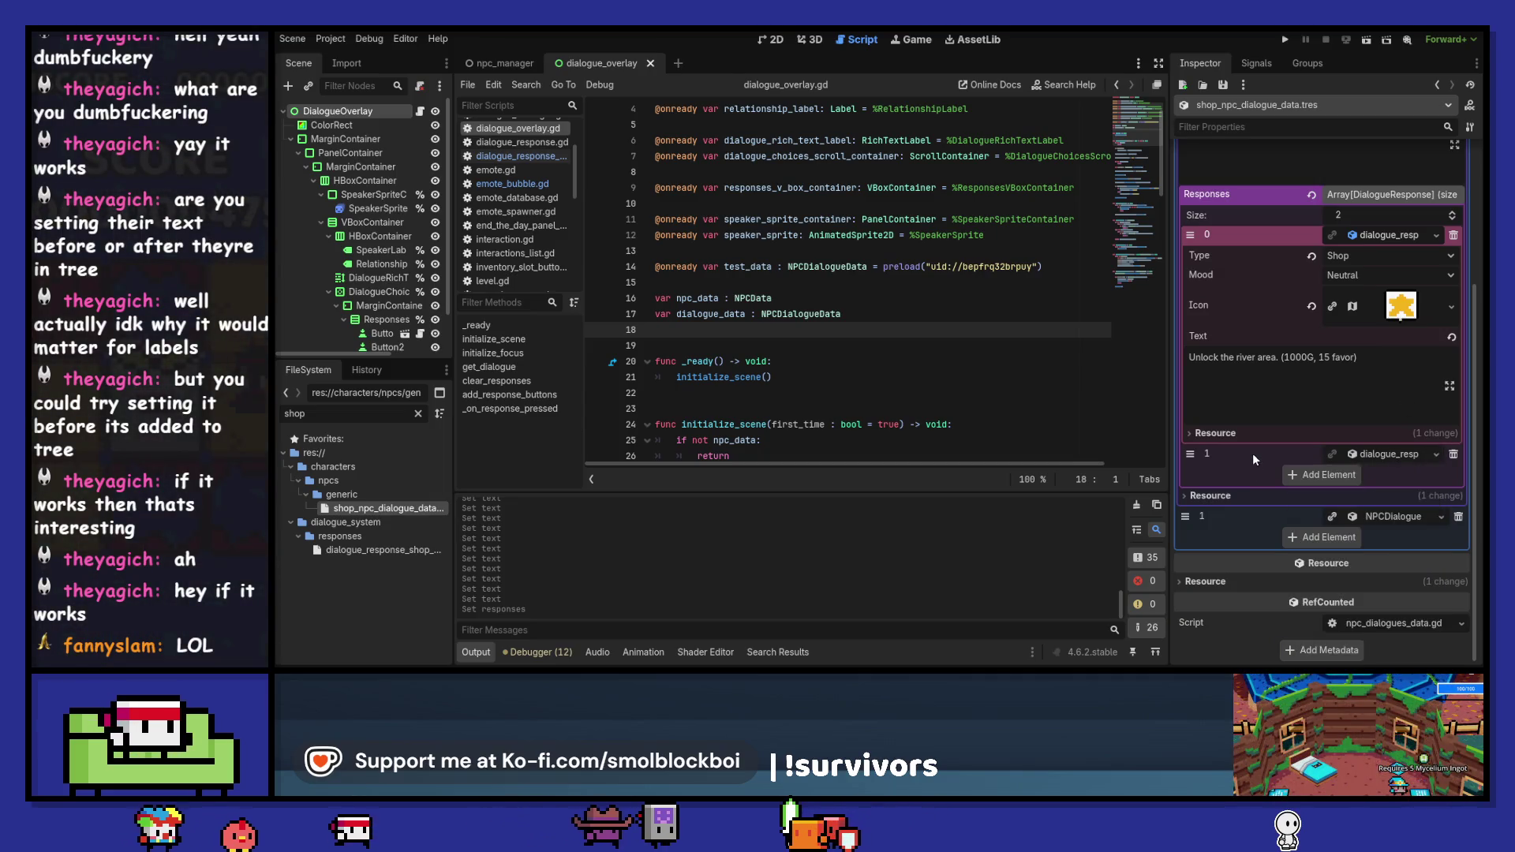
- Add a new Responses element holding a blank New DialogueResponse
left_click(1353, 478)
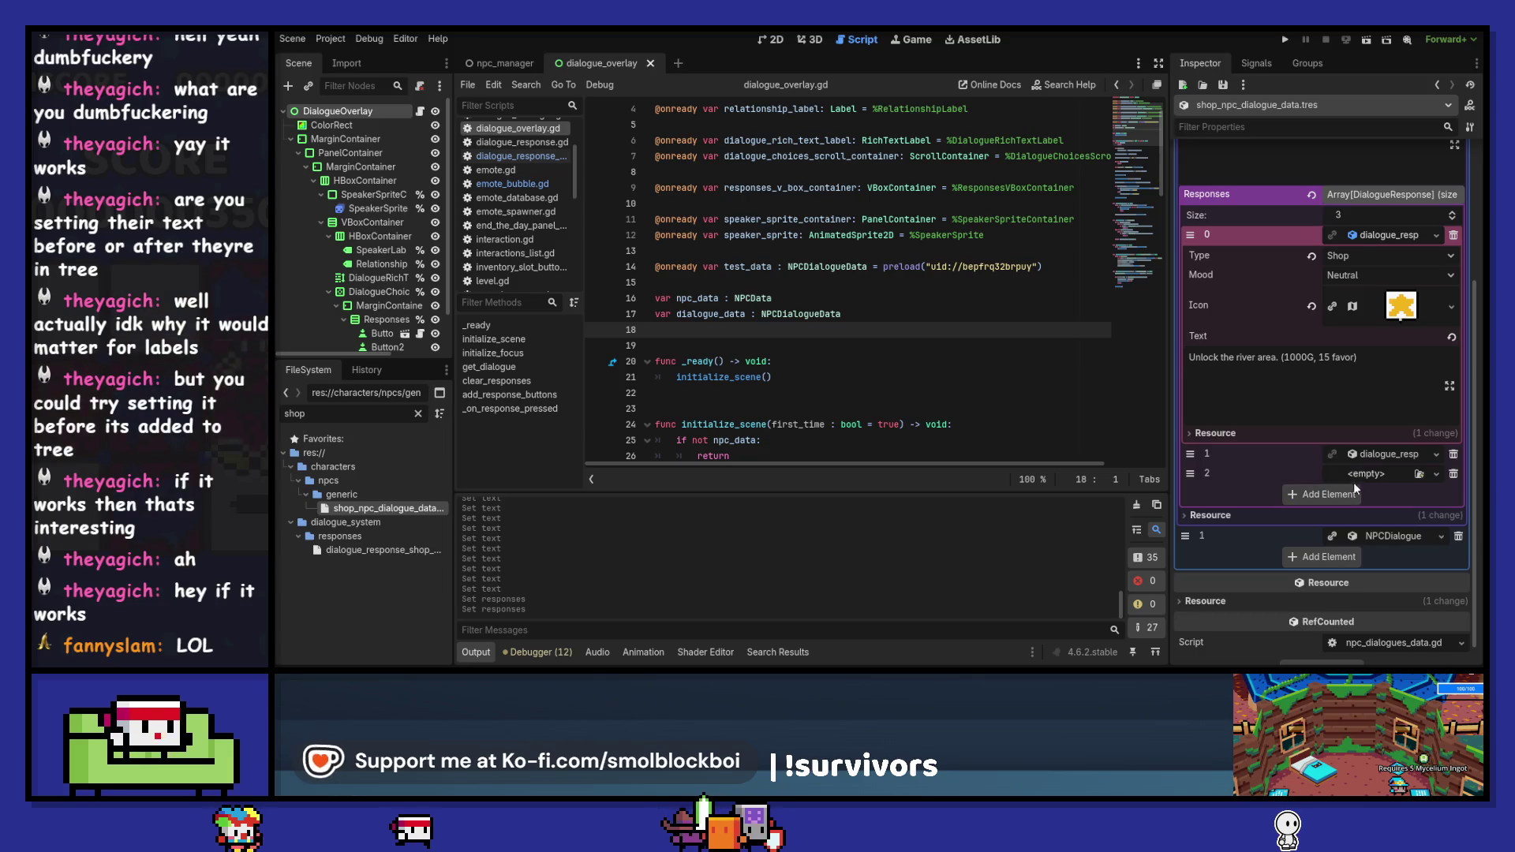
left_click(1436, 473)
left_click(1400, 510)
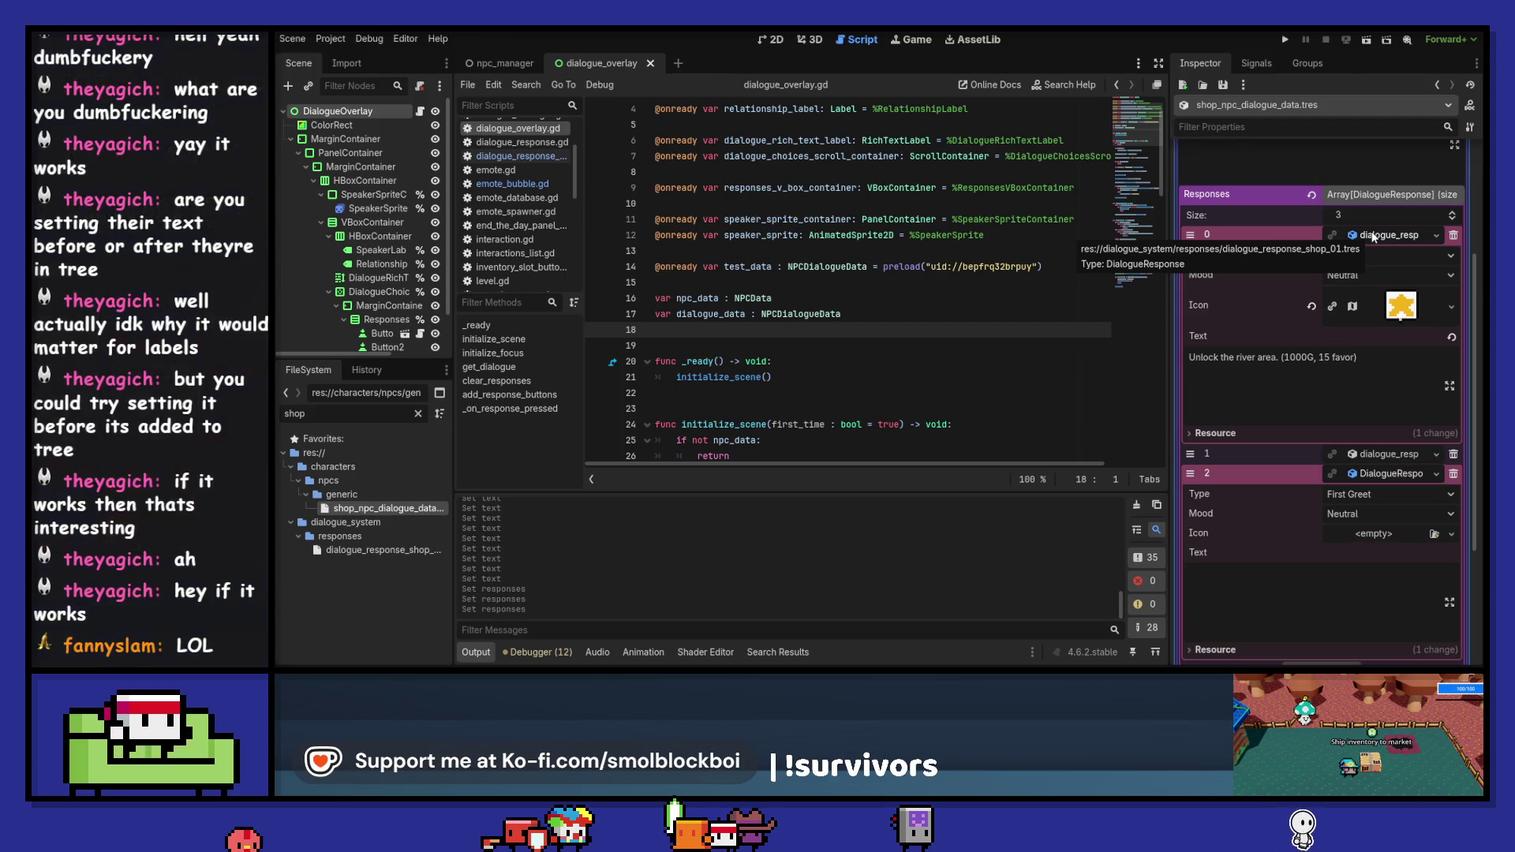
- Undo four edits back to two responses, then redo one step
left_click(1438, 395)
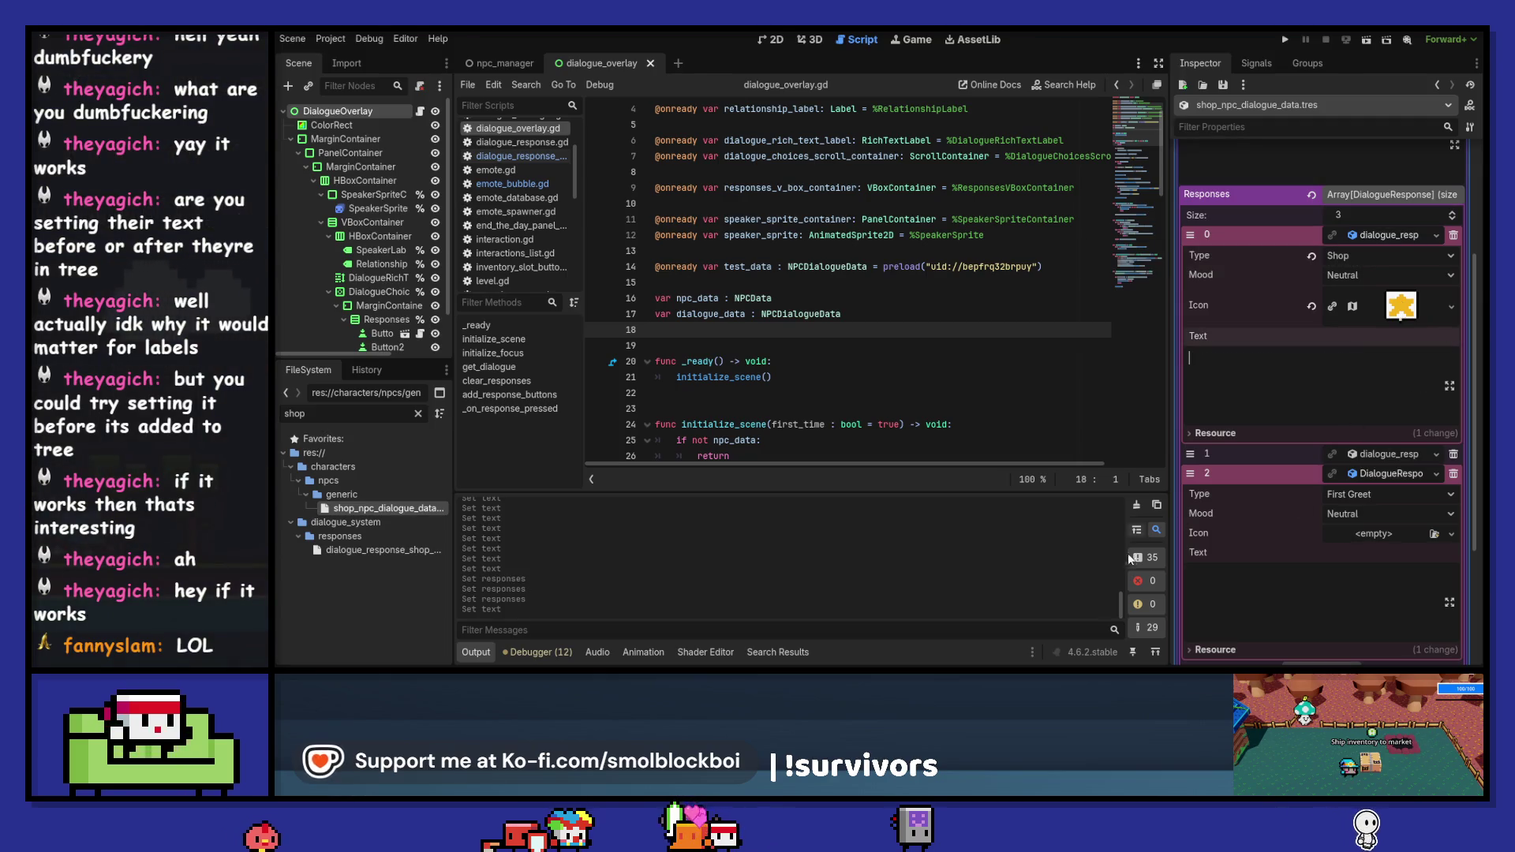
key("ctrl+z")
key("ctrl+z")
key("ctrl+z")
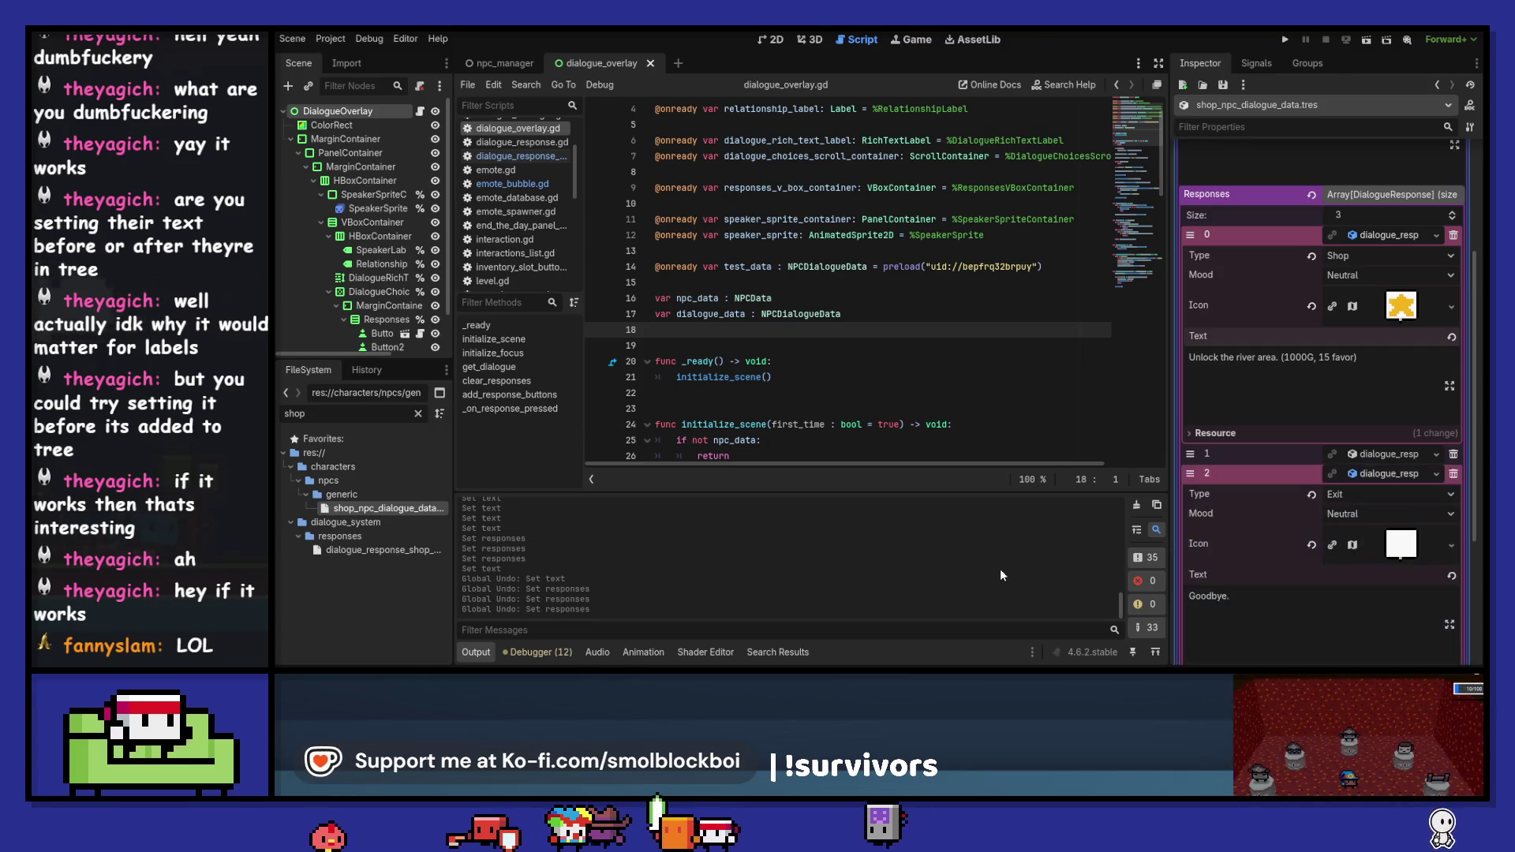
key("ctrl+z")
key("ctrl+z")
key("ctrl+z")
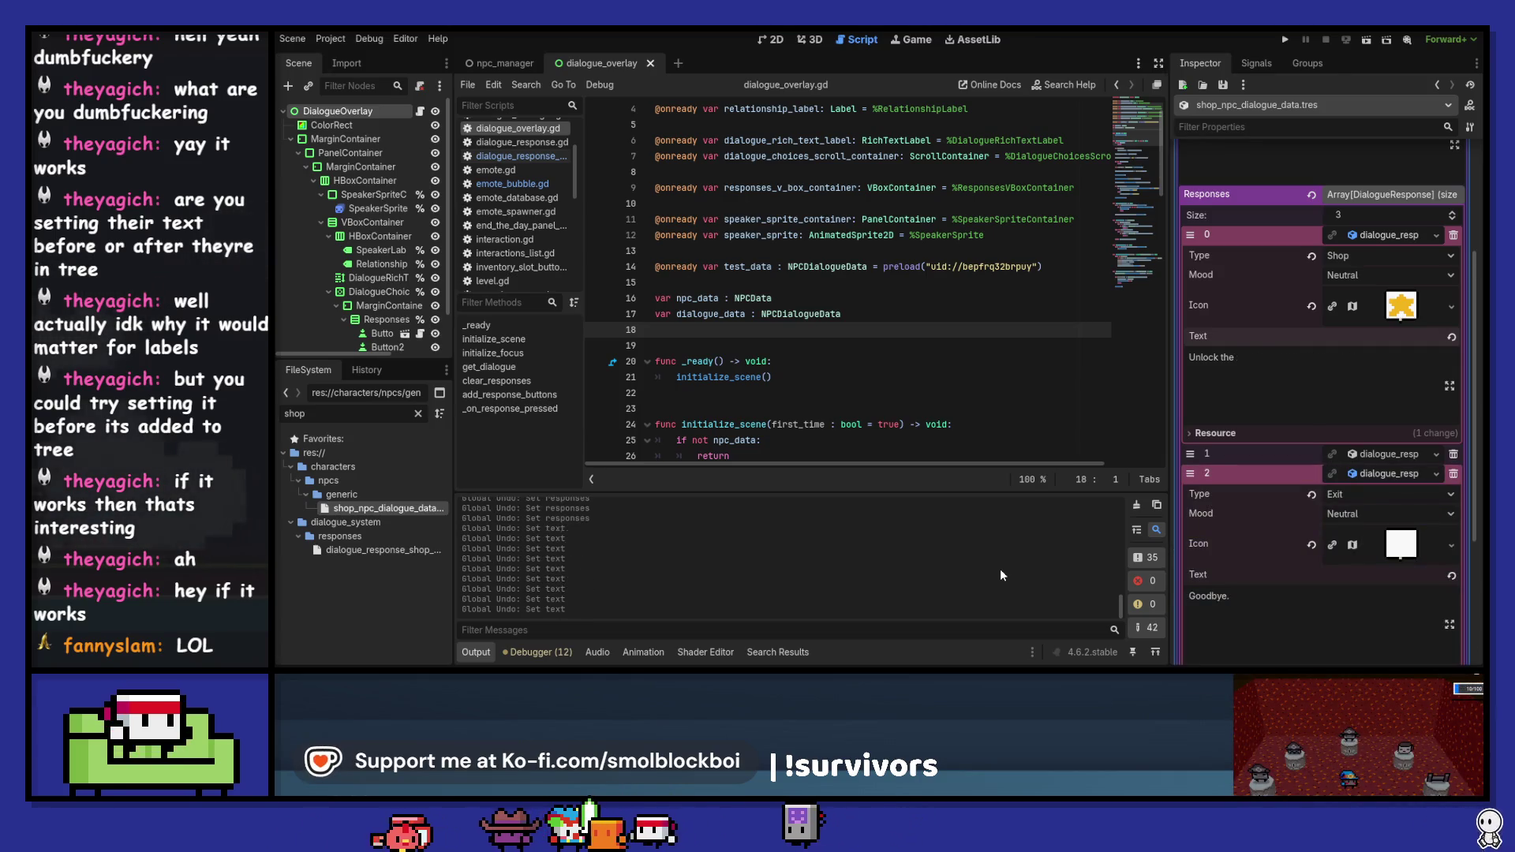
key("ctrl+z")
key("ctrl+z")
key("ctrl+z")
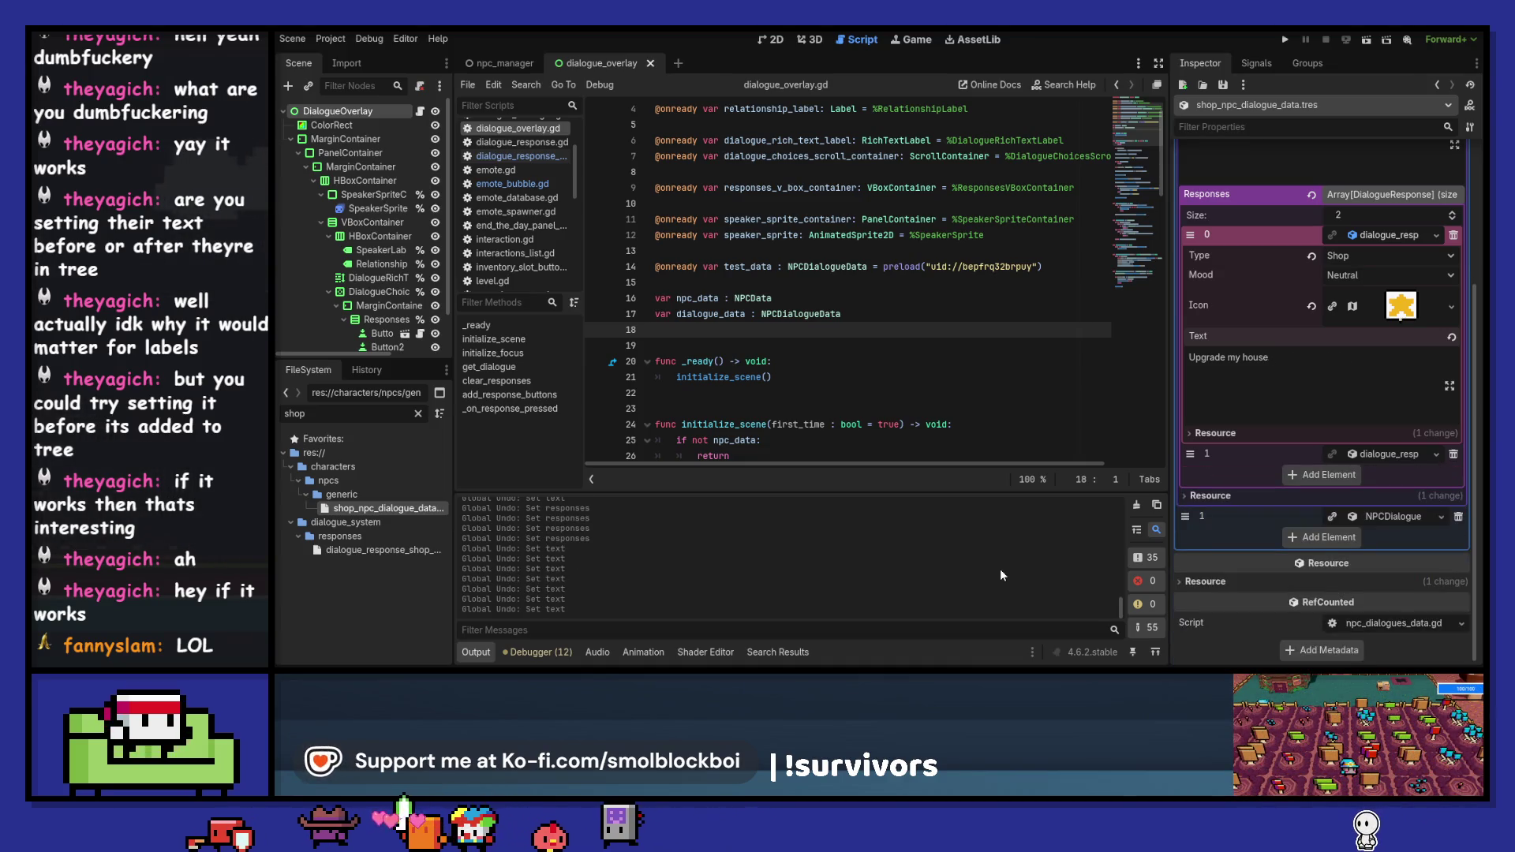
key("ctrl+z")
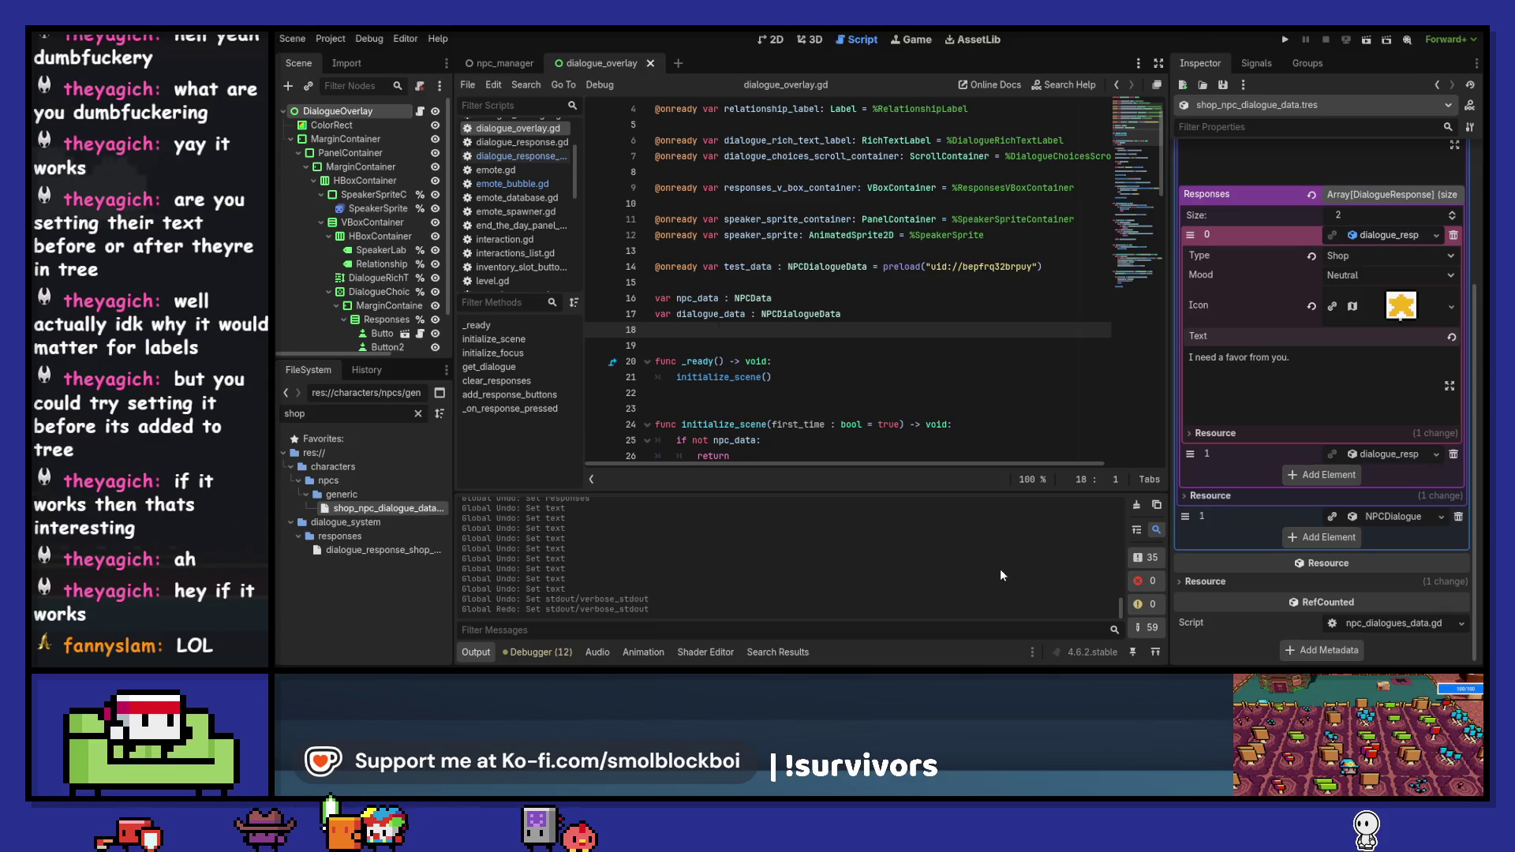
key("ctrl+shift+z")
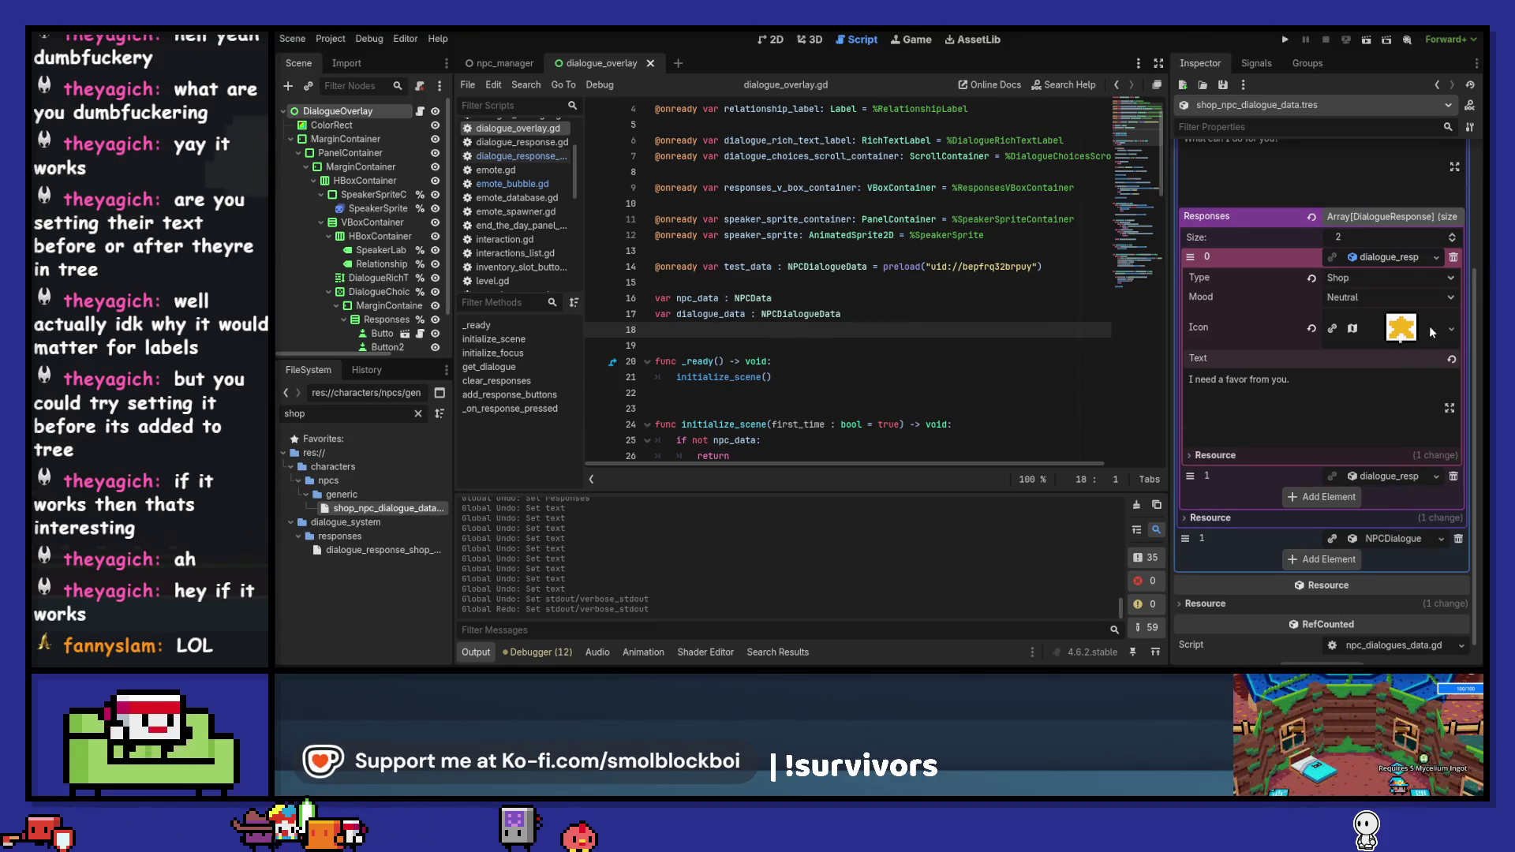
- Add a third response as a New DialogueResponse with Type set to Shop
left_click(1452, 238)
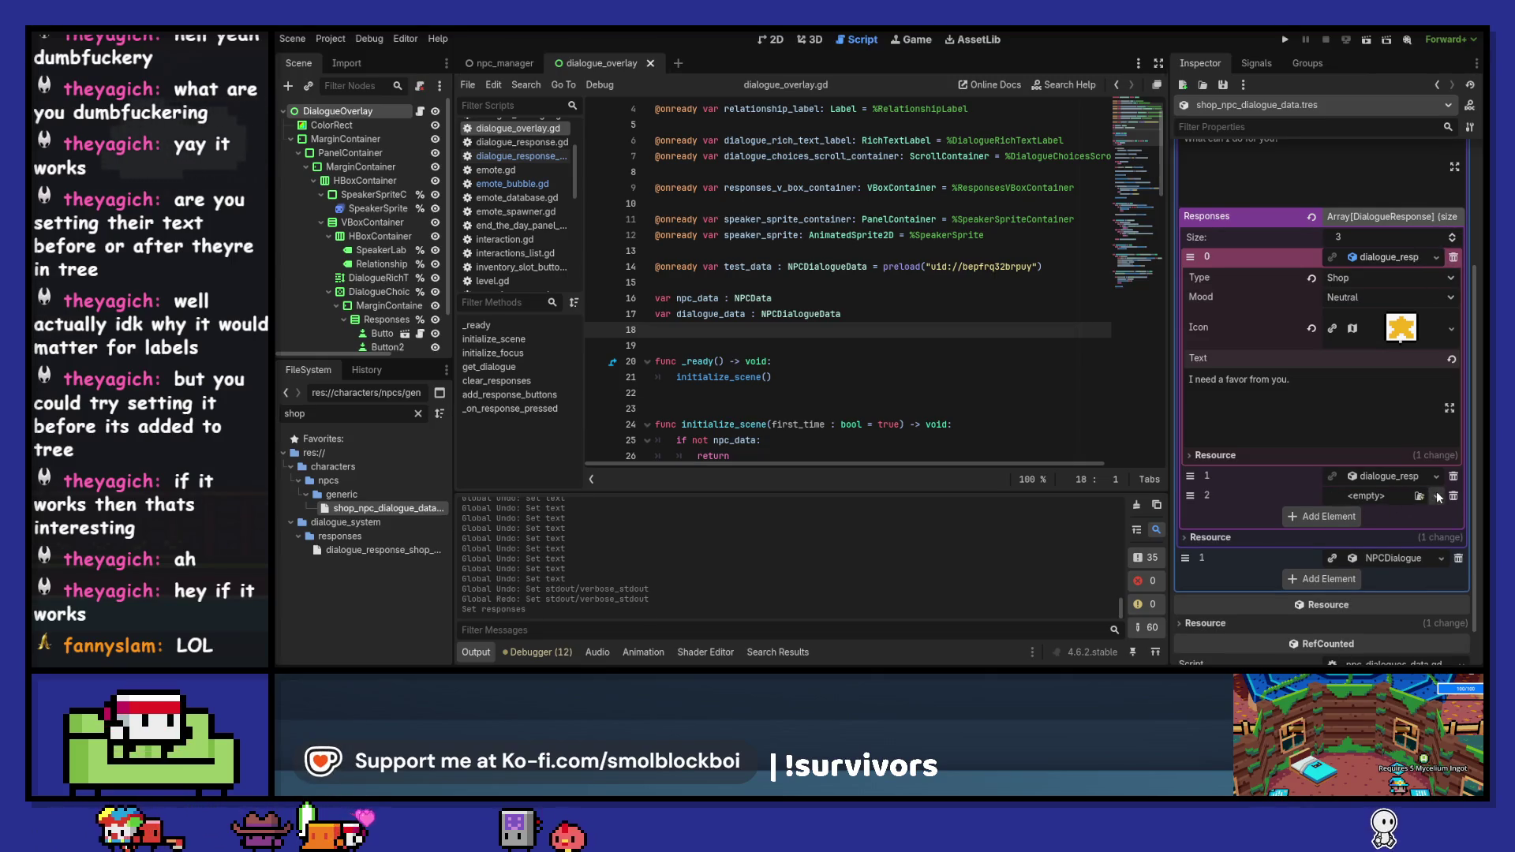
left_click(1436, 495)
left_click(1388, 511)
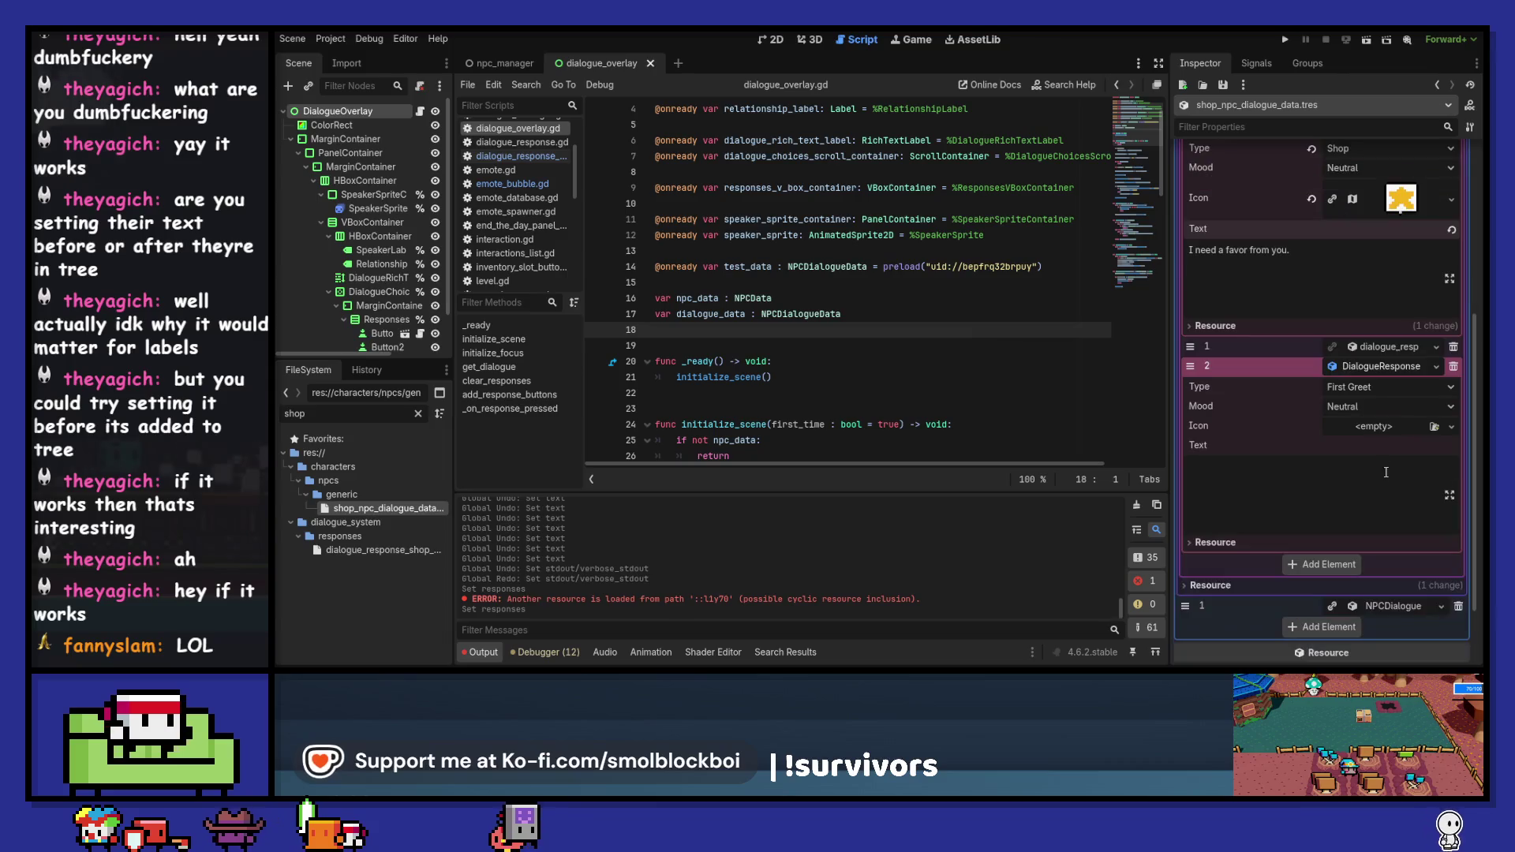
left_click(1386, 388)
left_click(1383, 496)
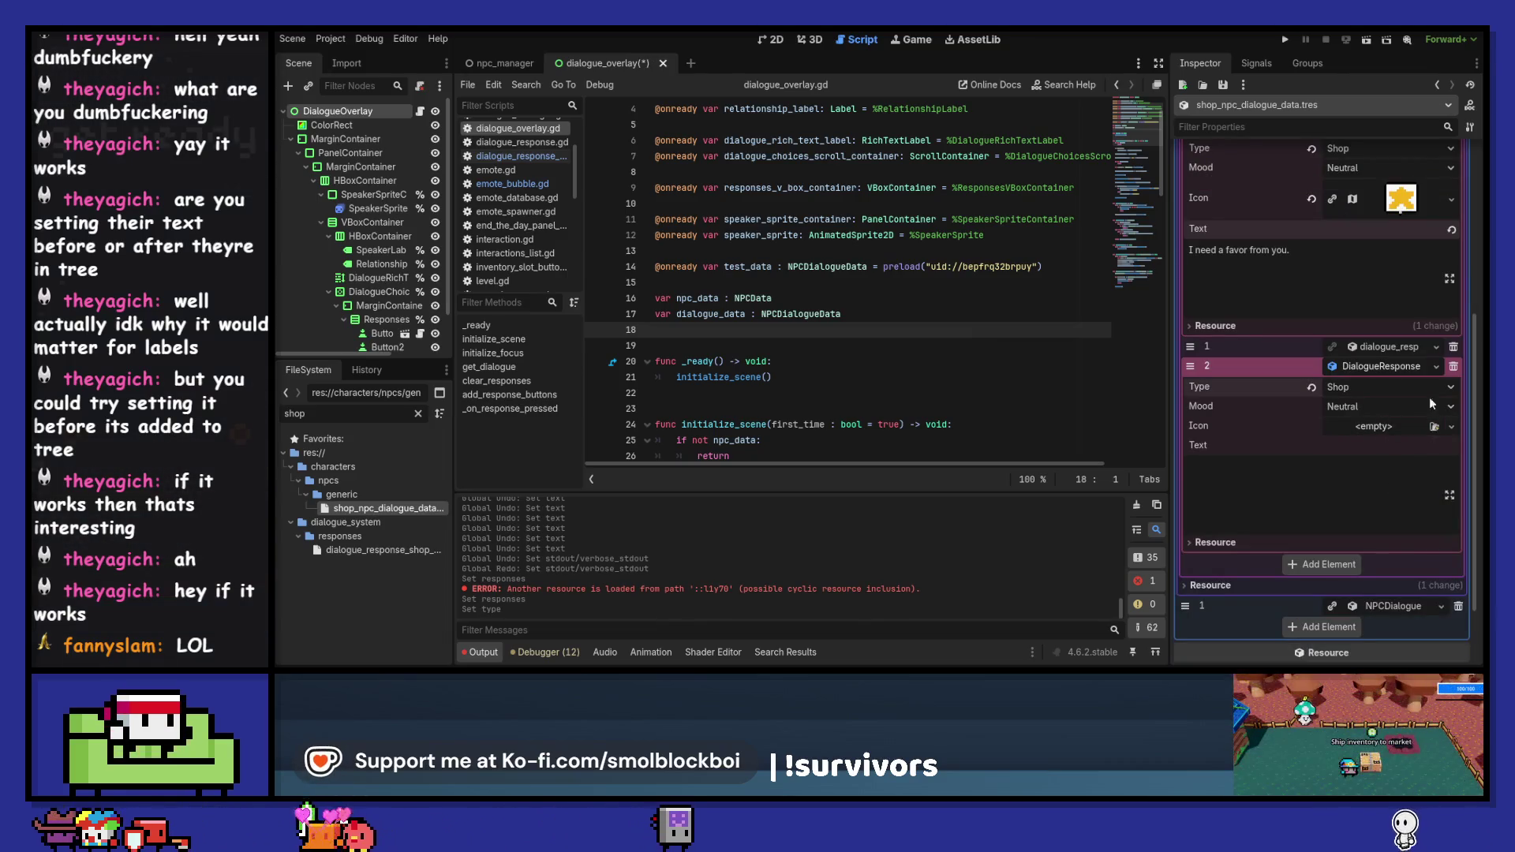
- Give the Shop response's Icon a New AtlasTexture
left_click(1435, 427)
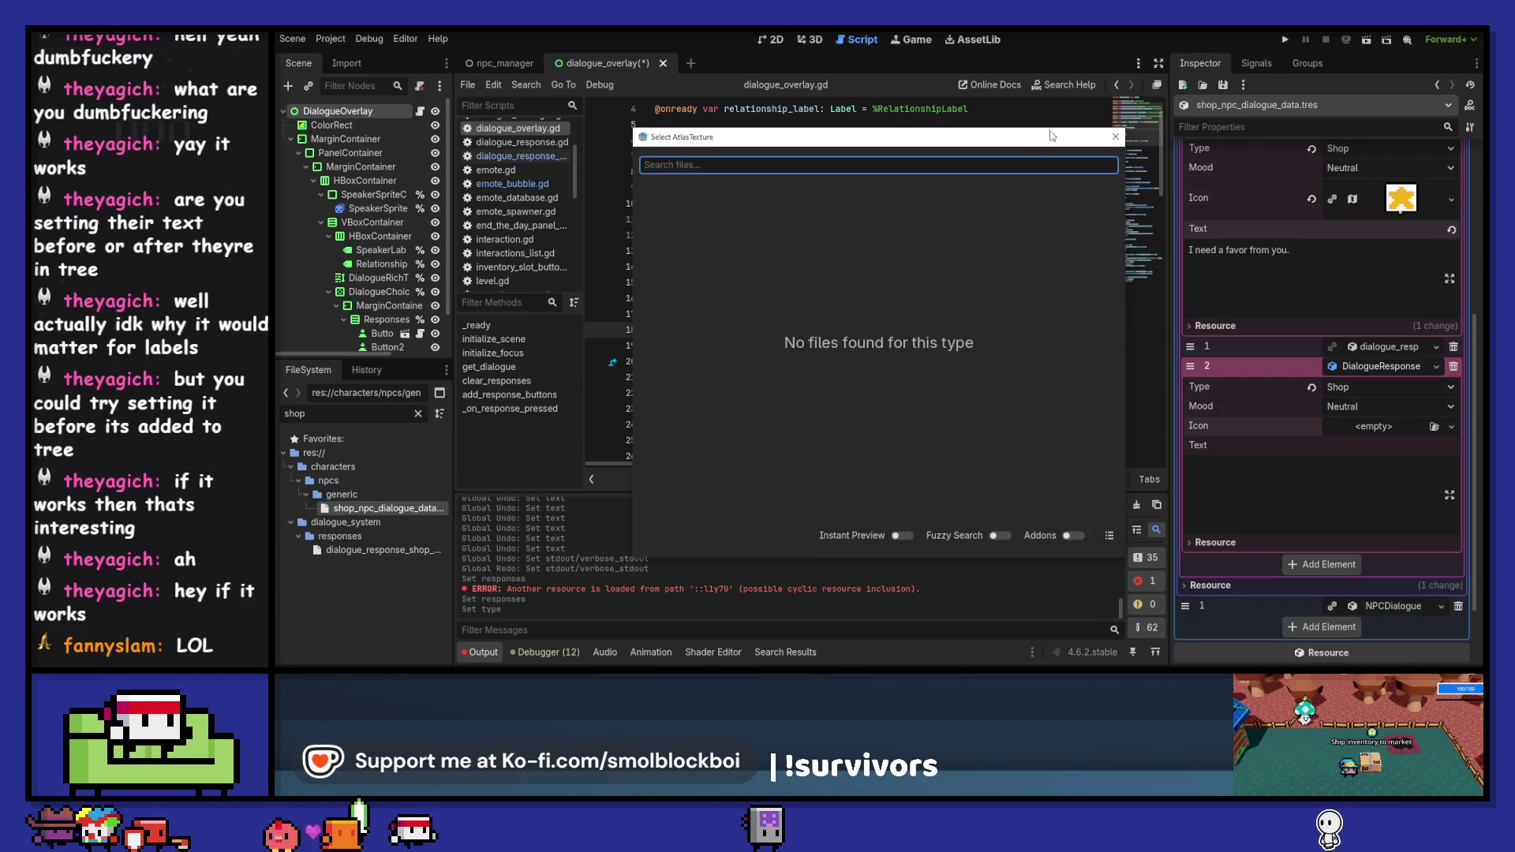
left_click(1116, 138)
left_click(1450, 428)
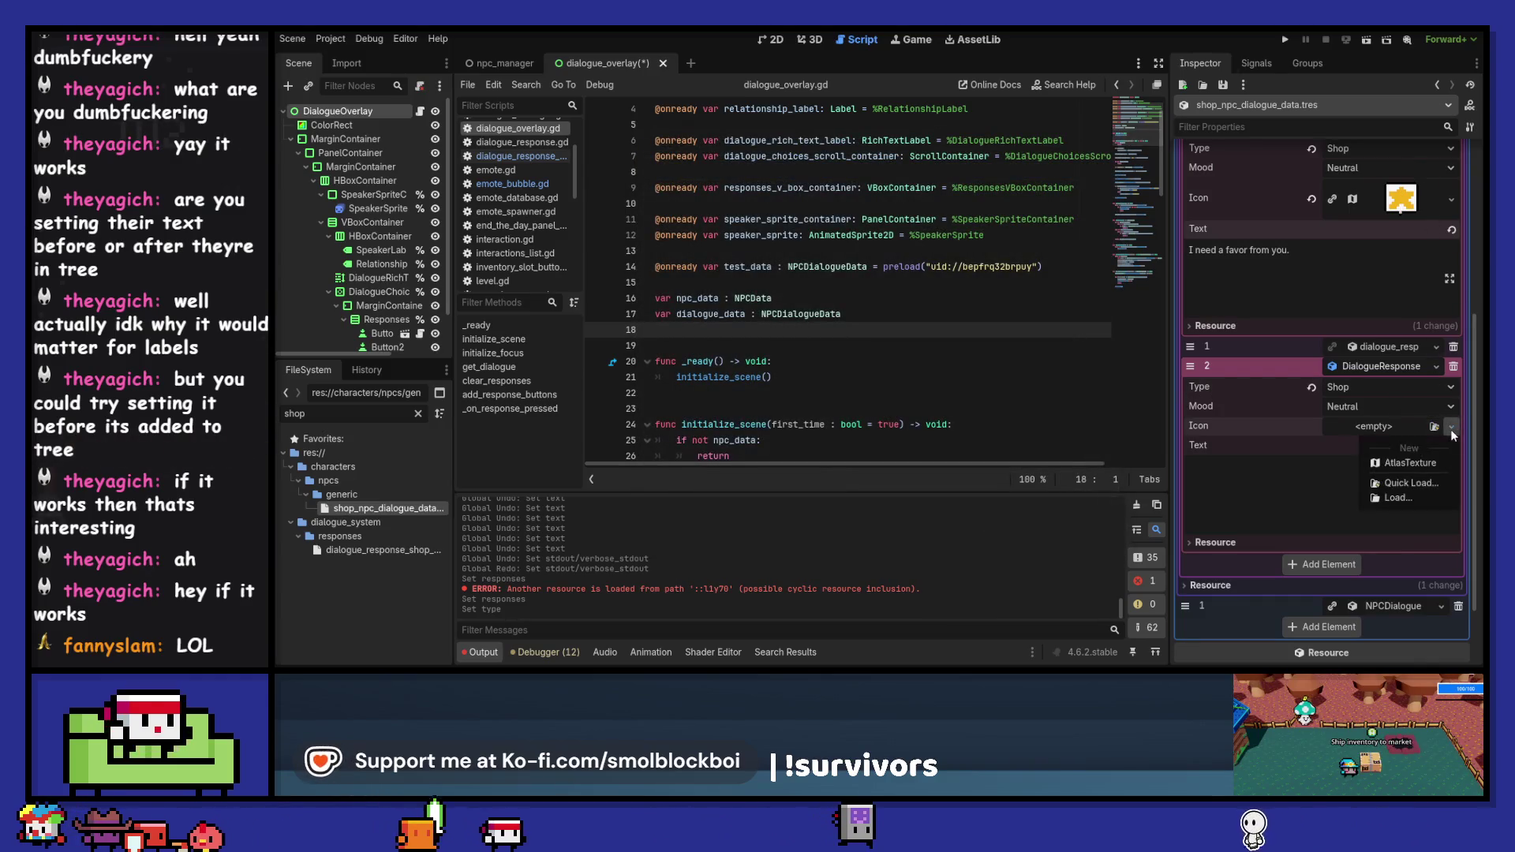
left_click(1419, 465)
scroll(1408, 463, "down", 3)
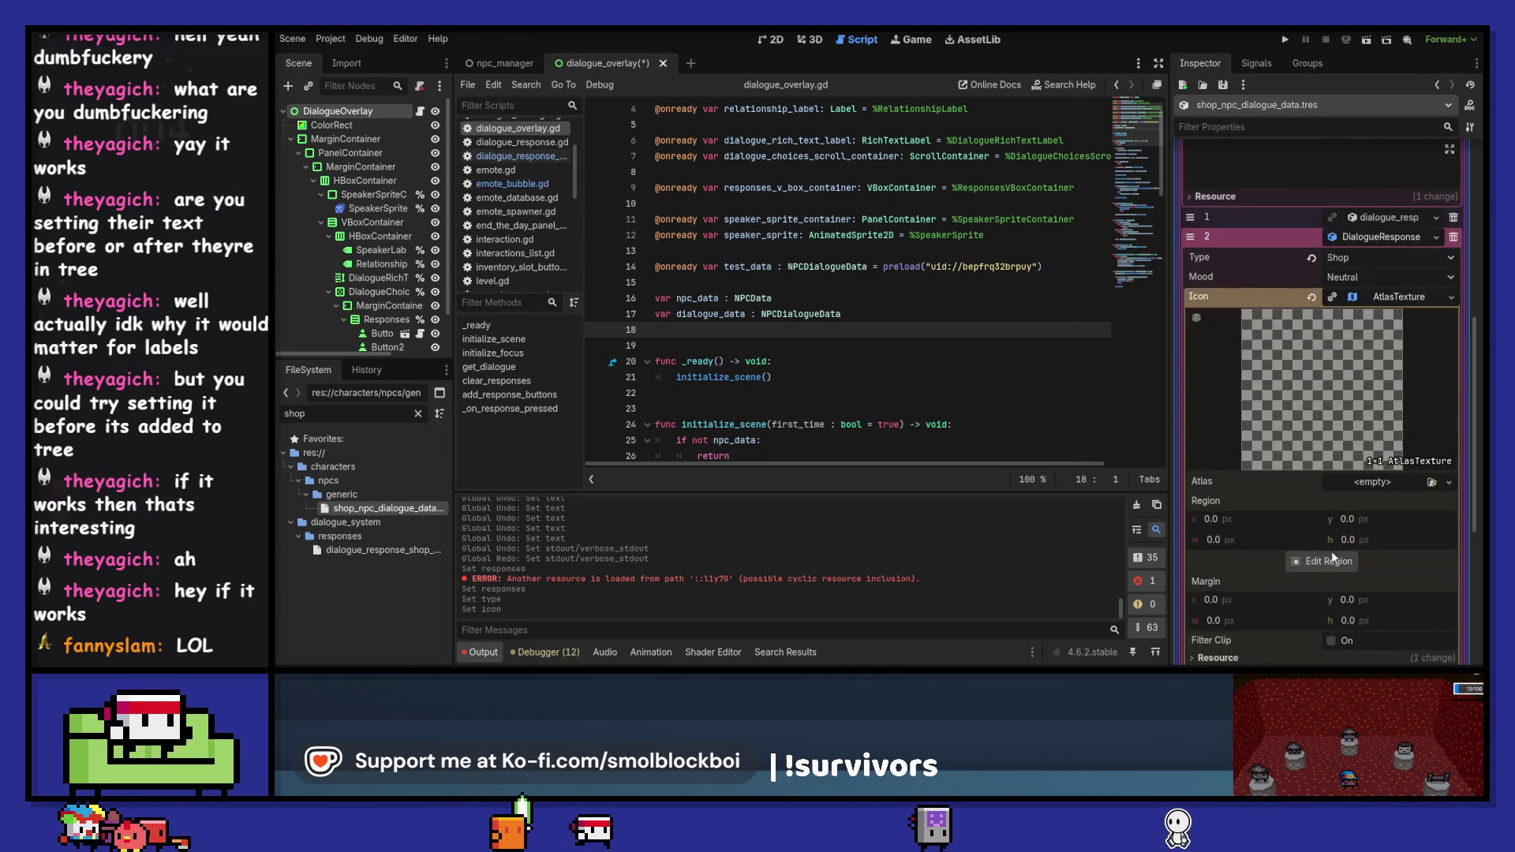
left_click(1329, 561)
left_click(1191, 172)
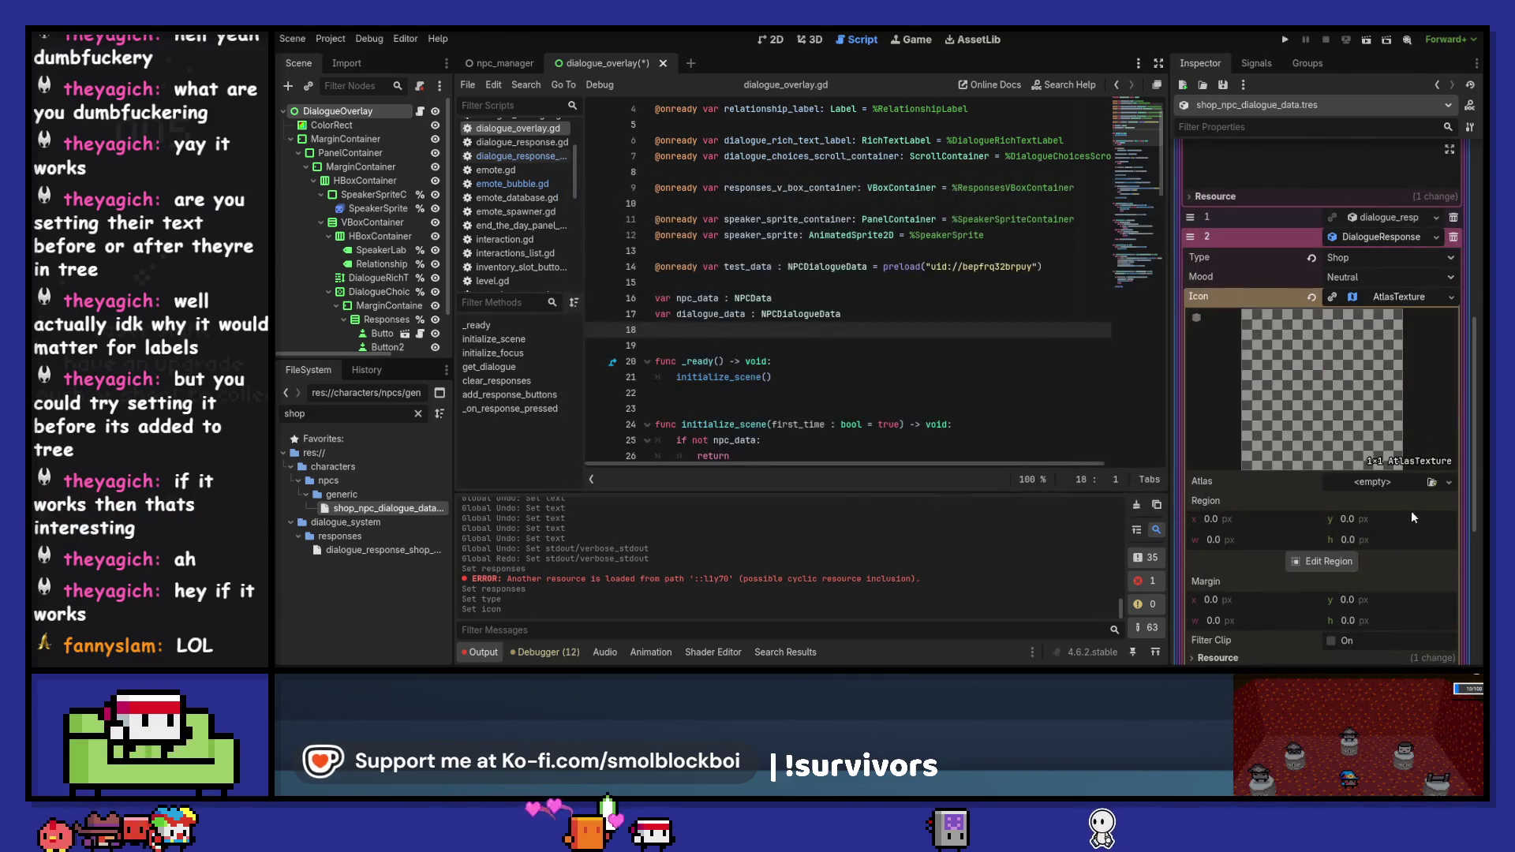
- Use emotes.png as the atlas and crop its region to the star cell
left_click(1431, 482)
key("Return")
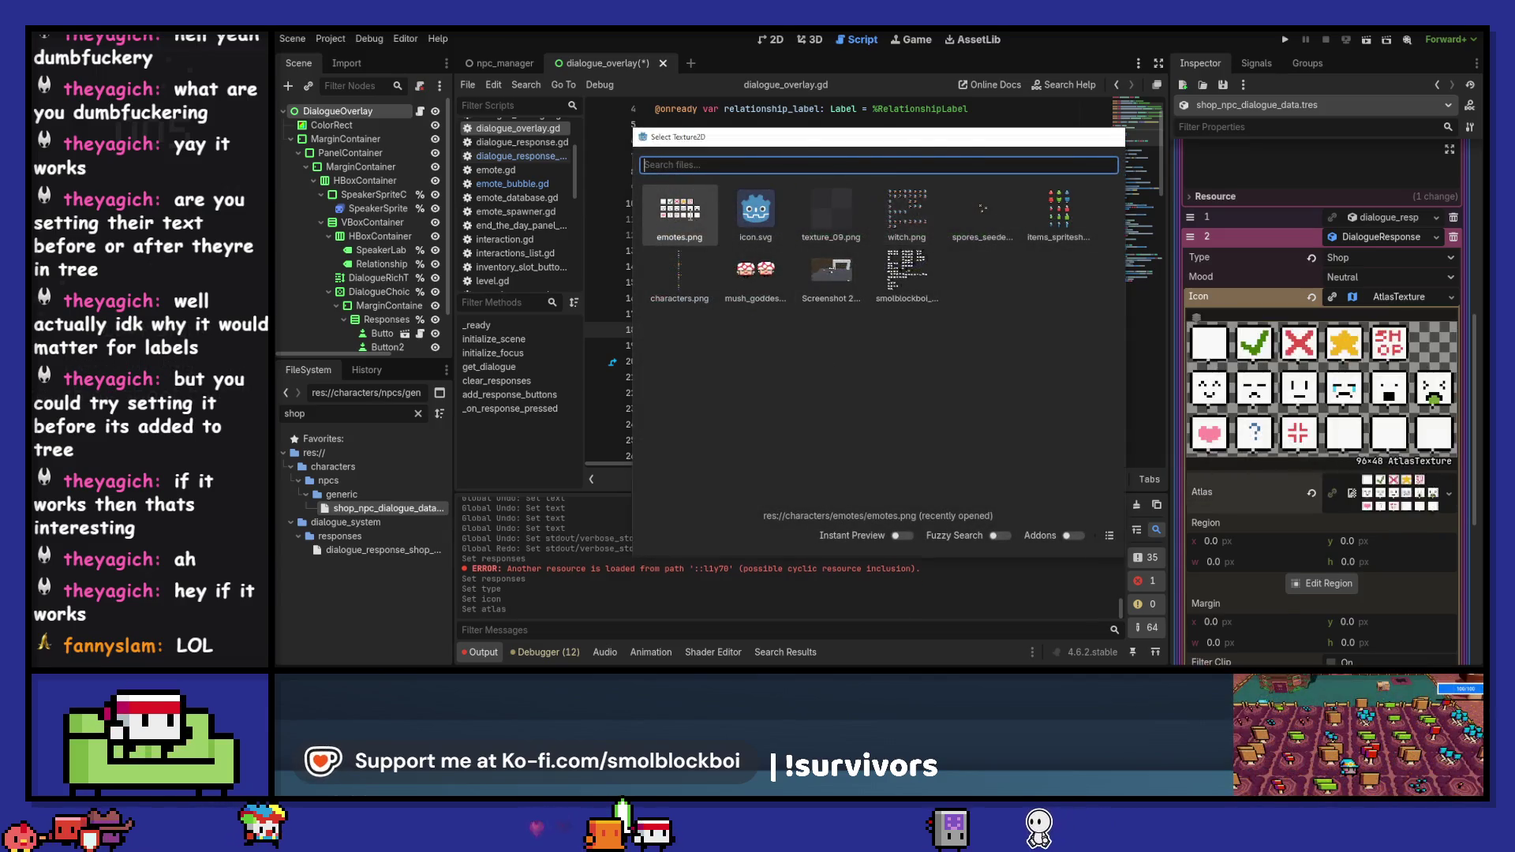
left_click(1345, 581)
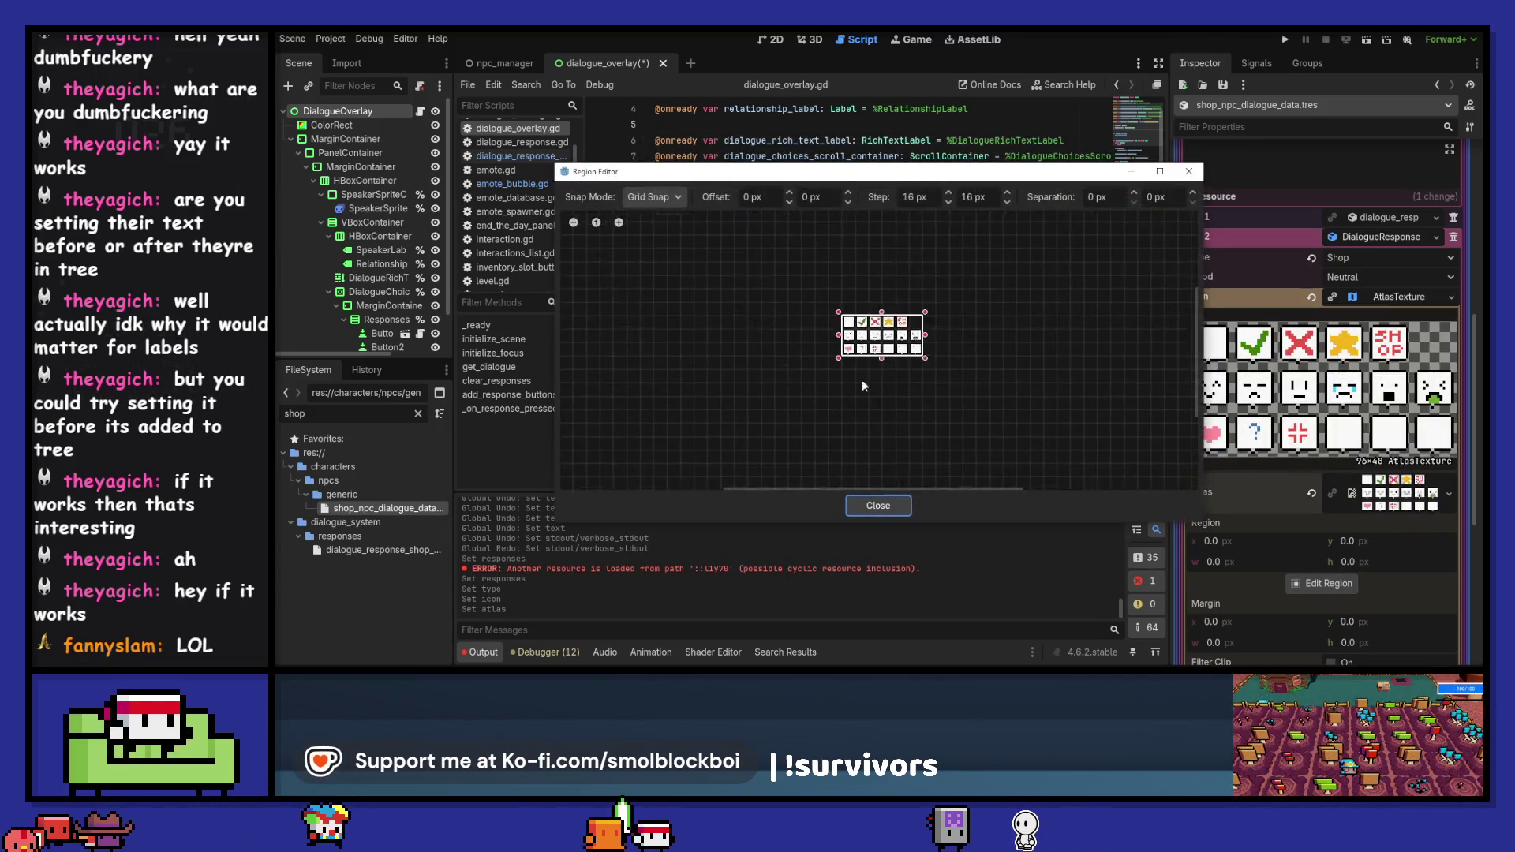
left_click_drag(890, 290, 921, 261)
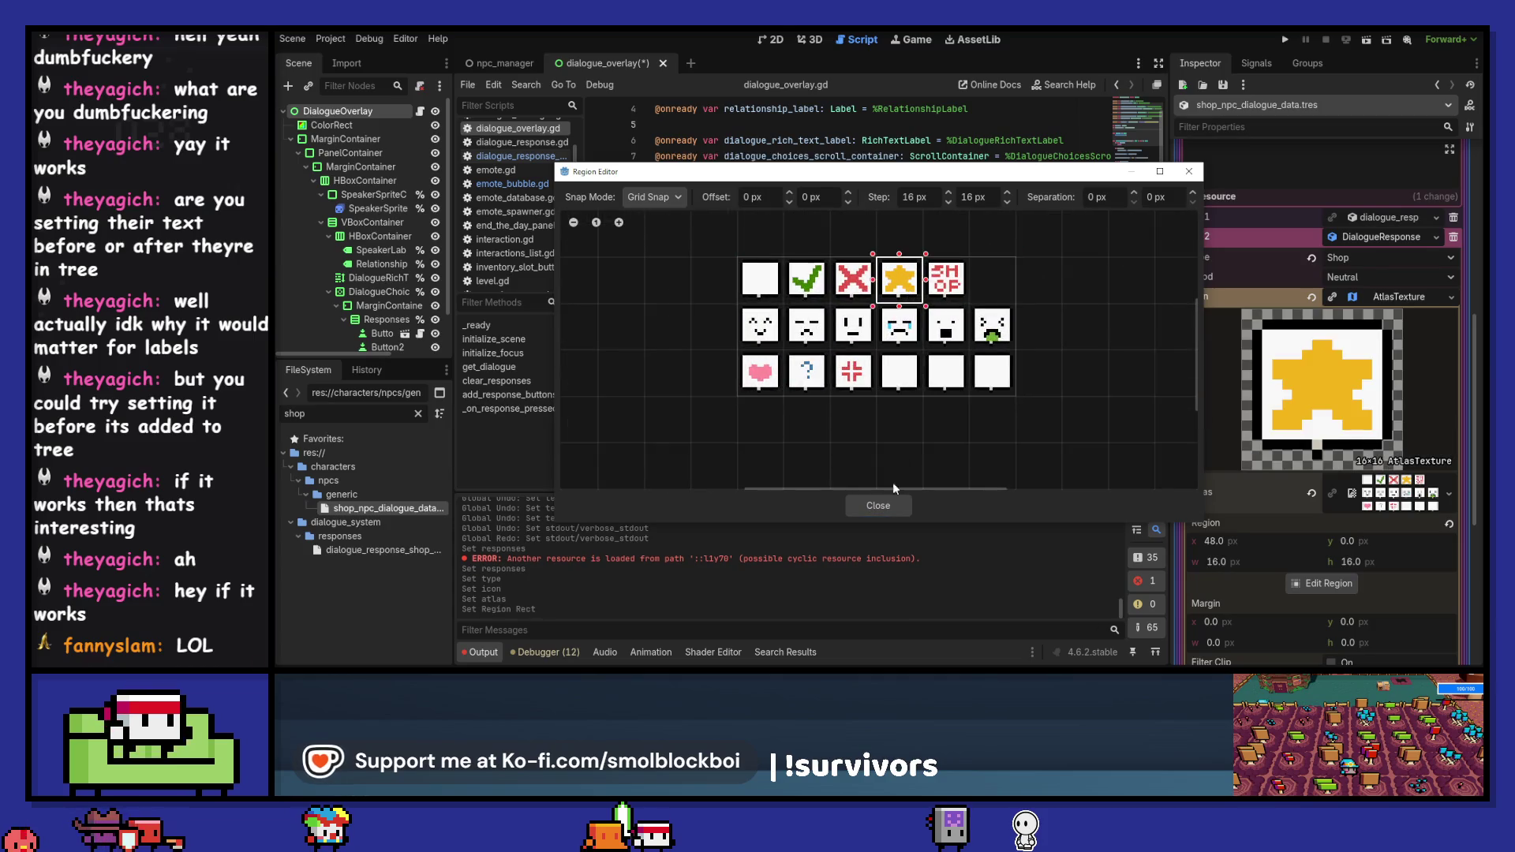
left_click(884, 509)
left_click(1399, 298)
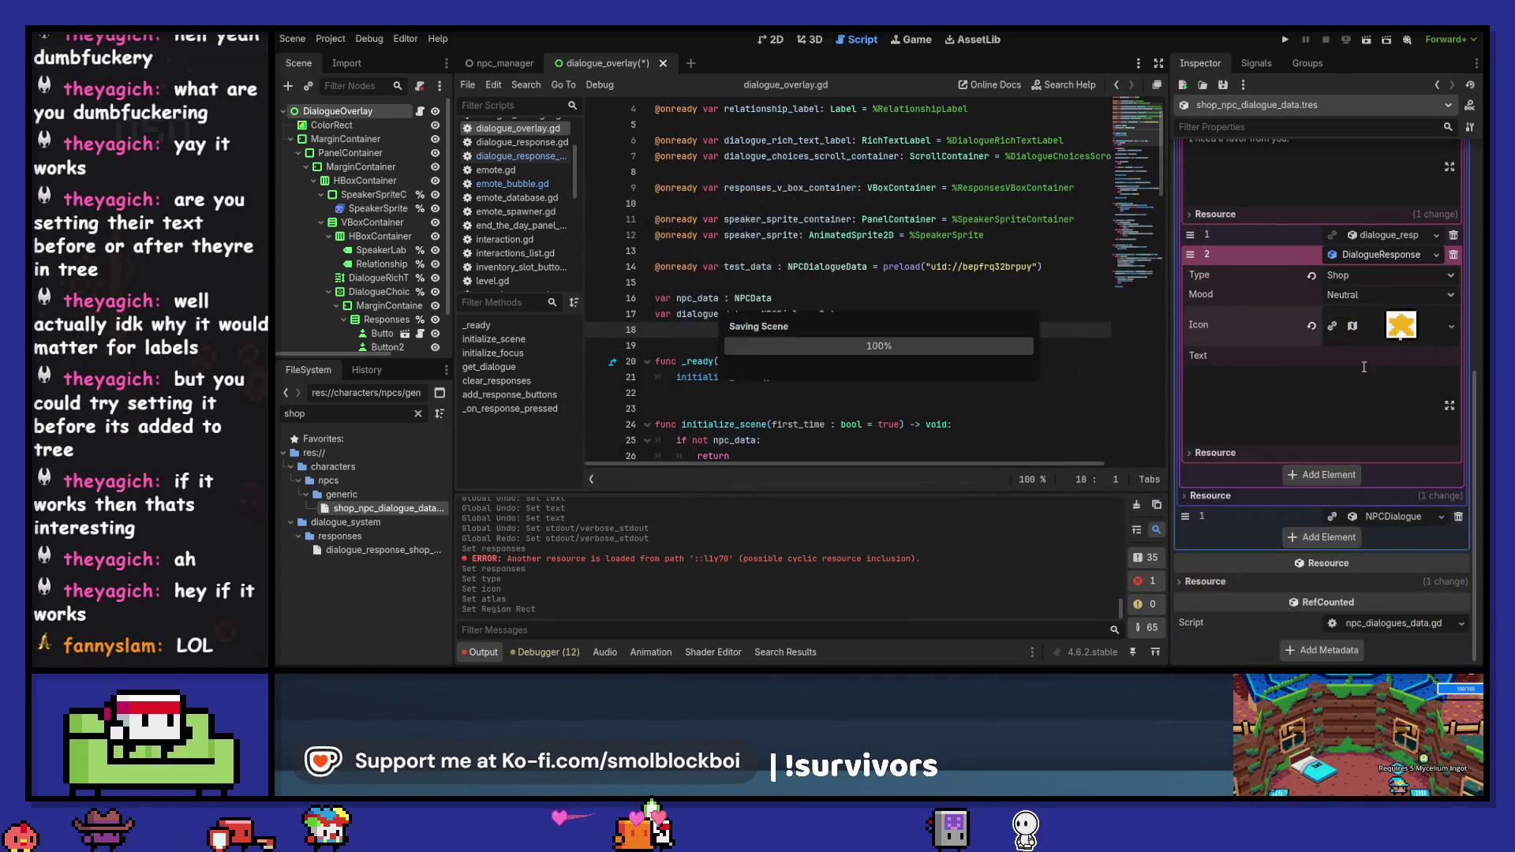
left_click(1300, 431)
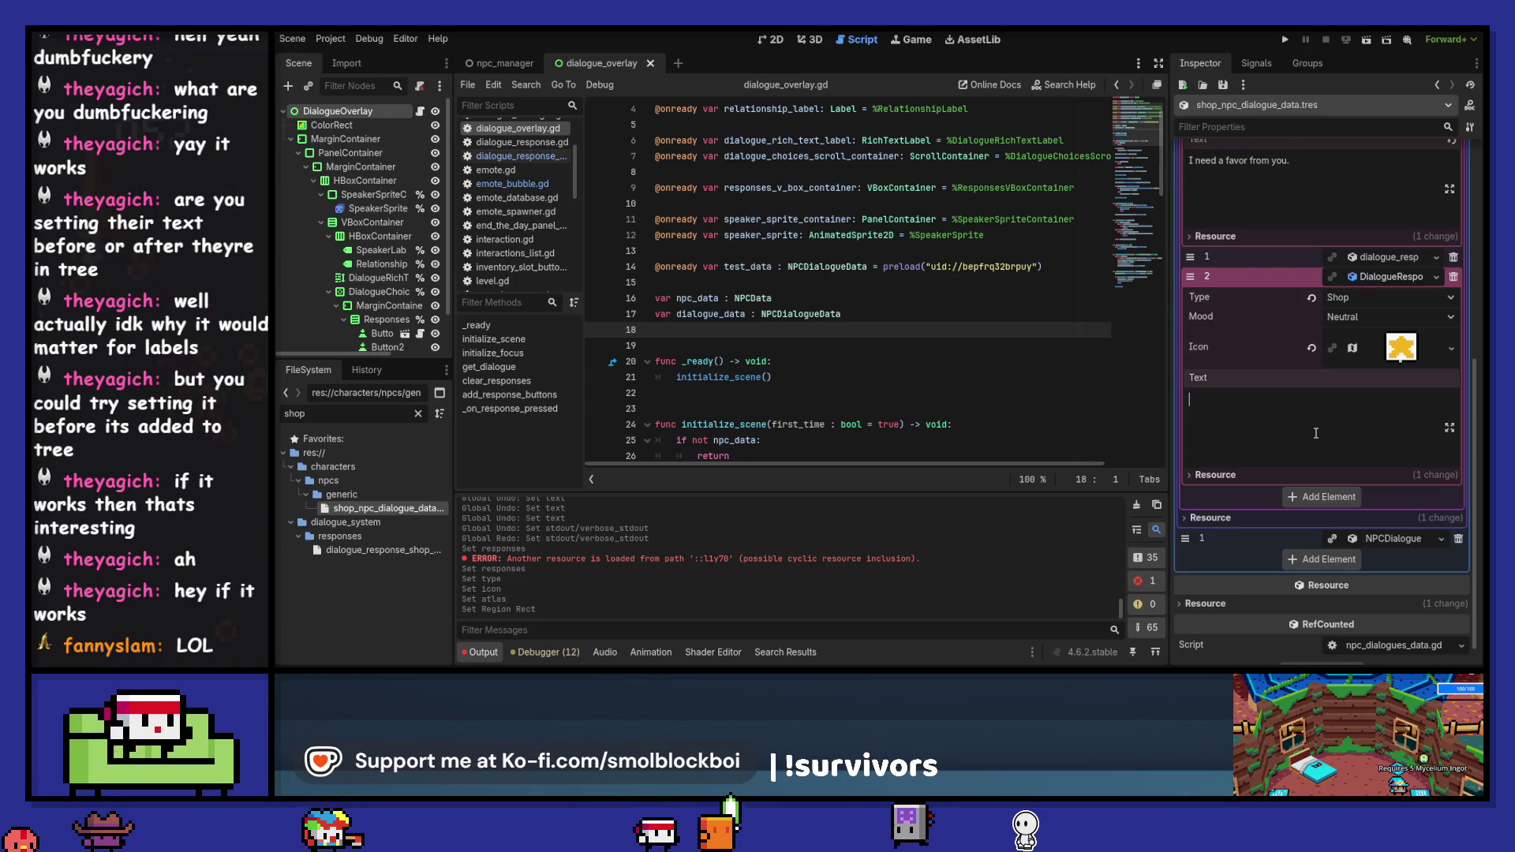
- Replace the star-icon response's Text with "Upgrade my house please. (5000G, 30 favor)" and collapse it
type("Unlock the")
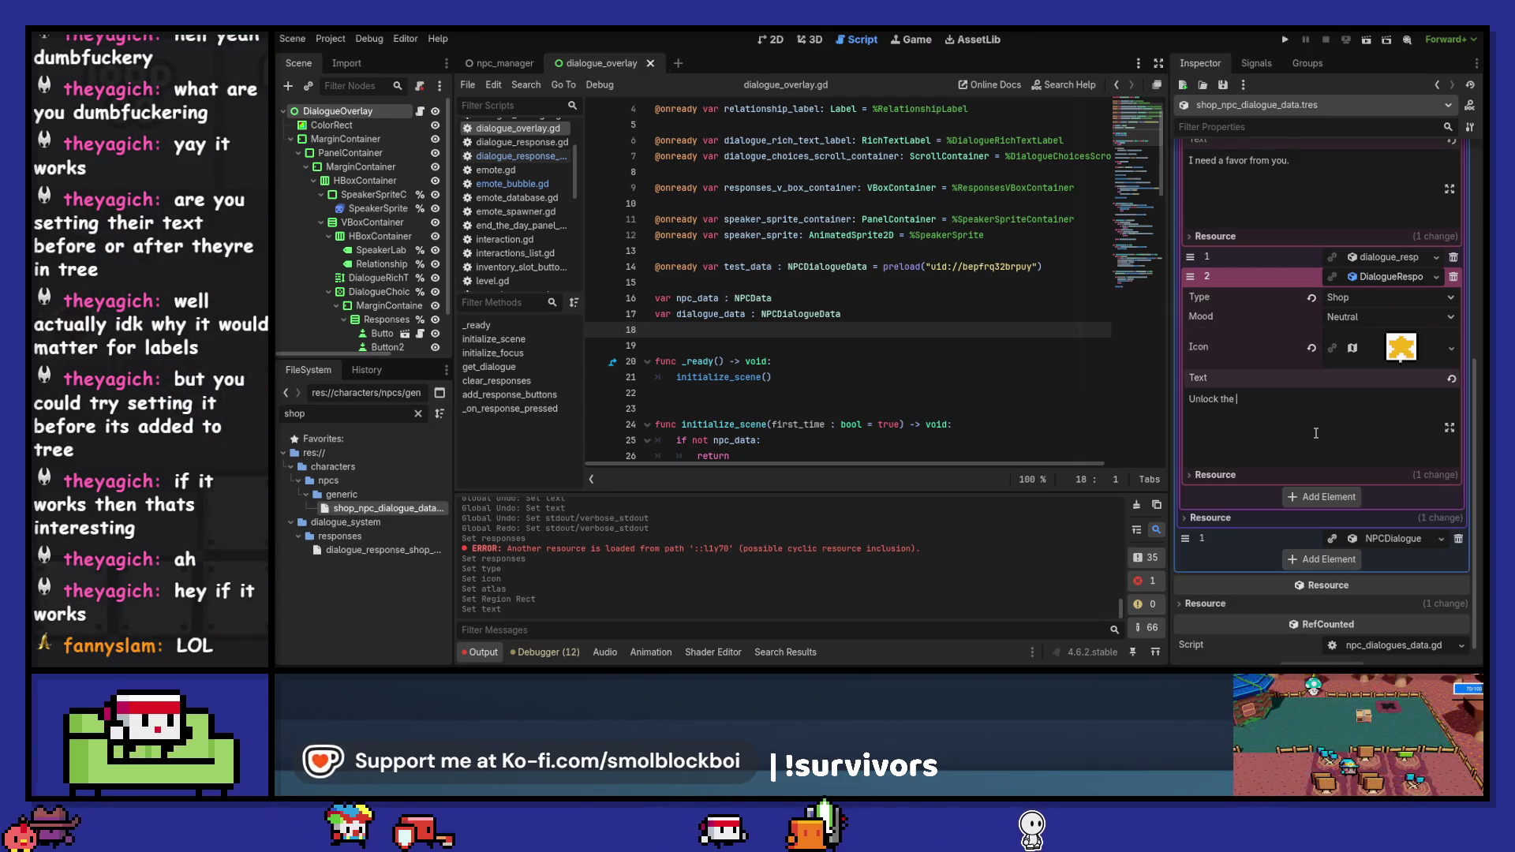
key("ctrl+shift+Left")
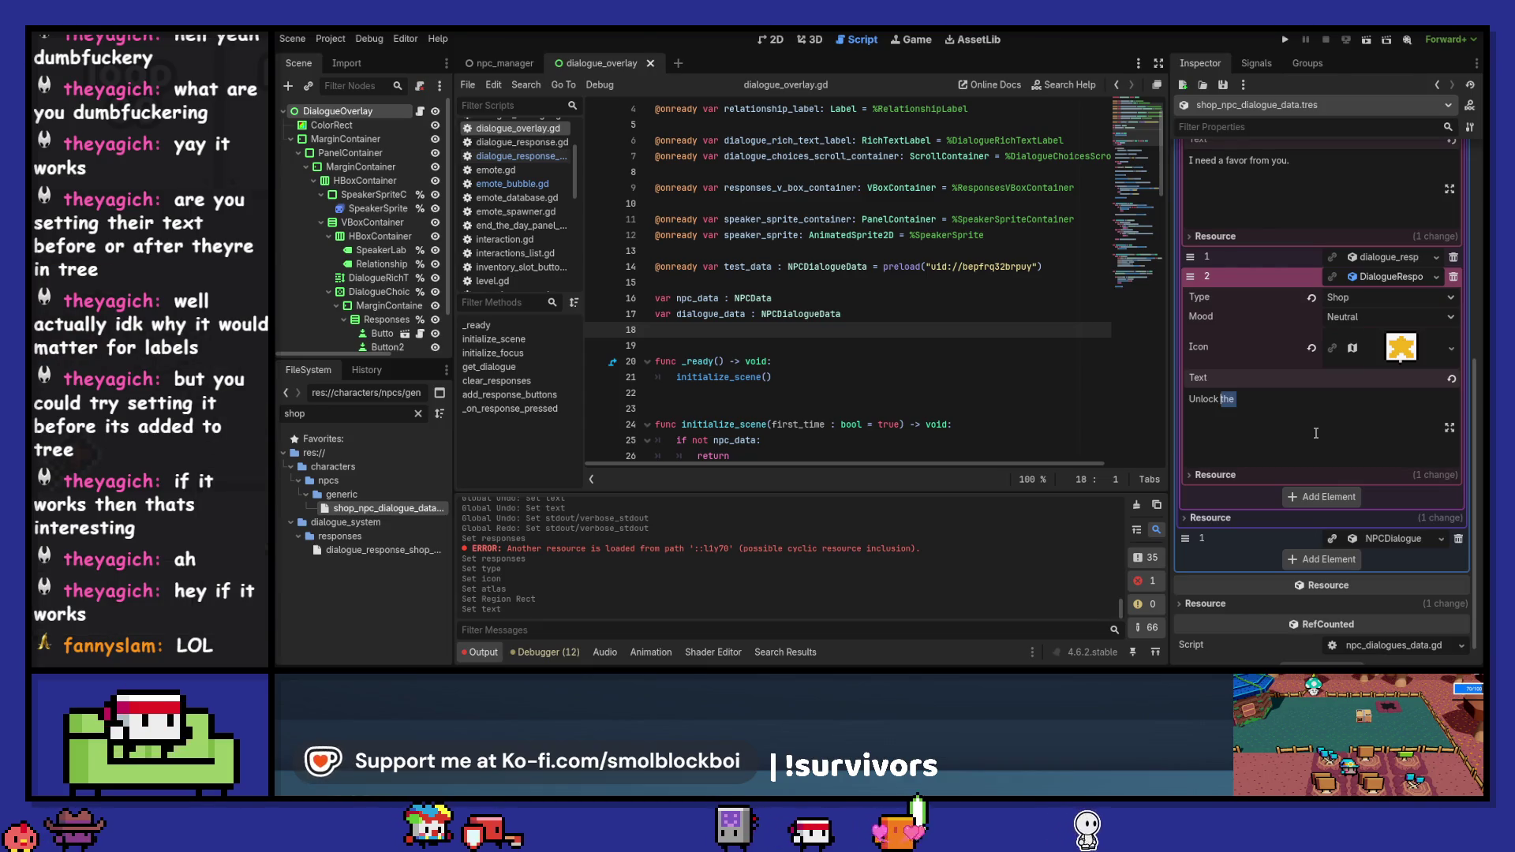
key("ctrl+shift+Left")
type("Upgrade")
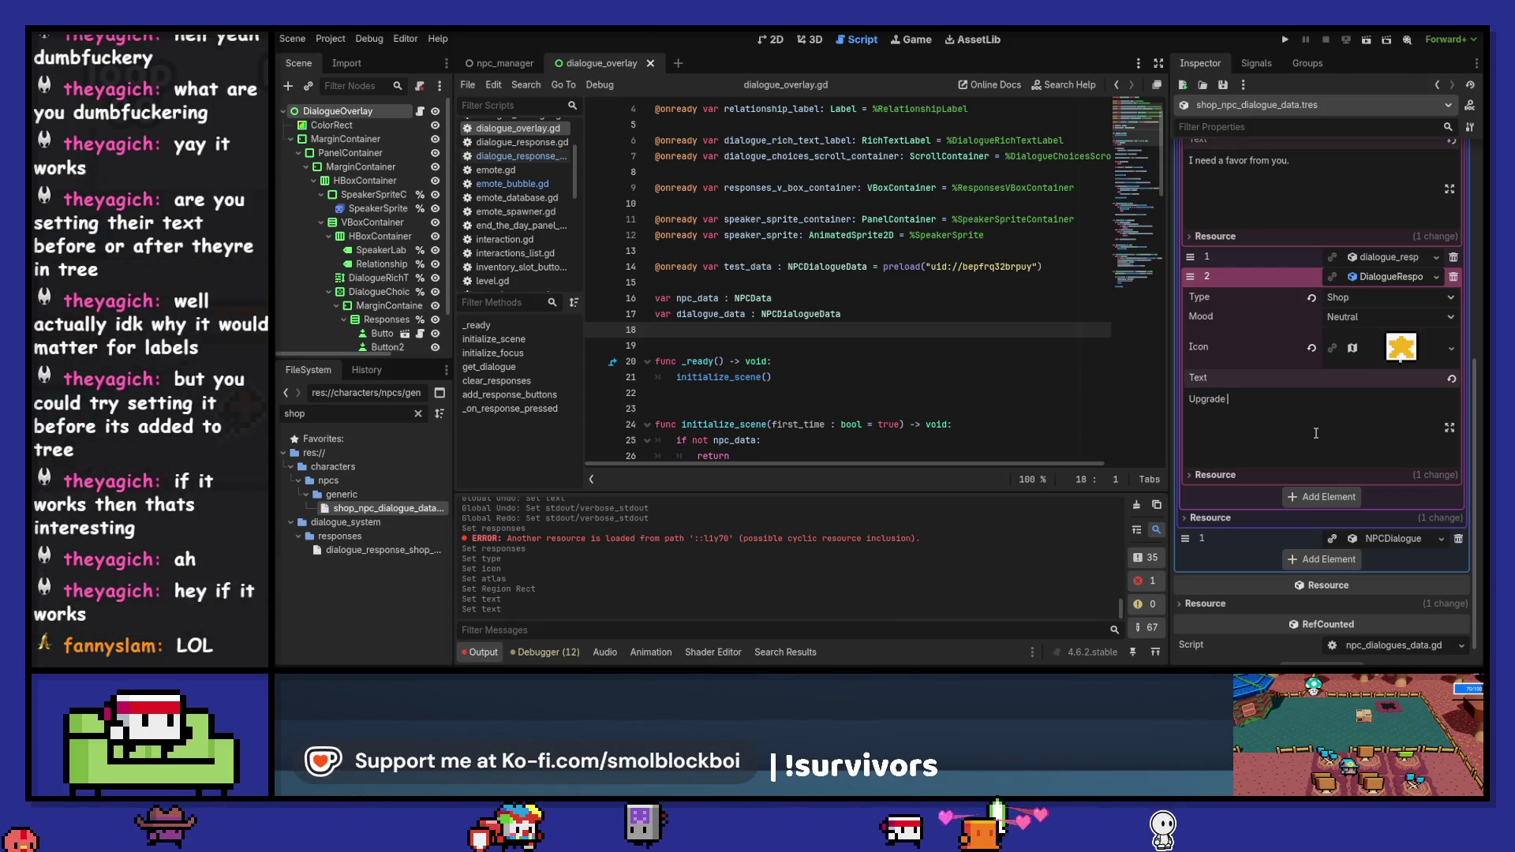
type(" my house please")
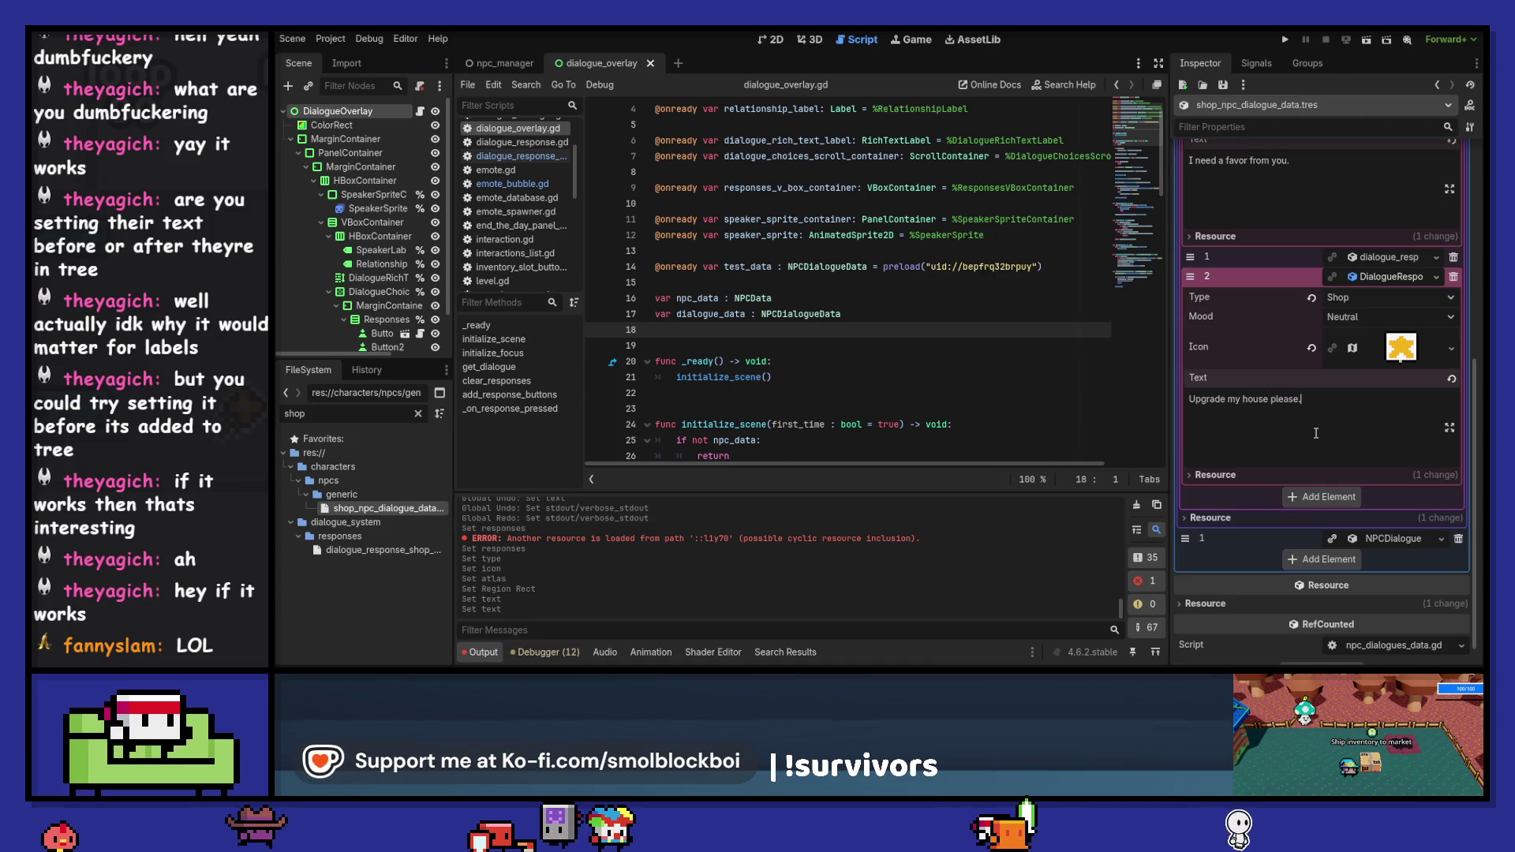
type(". (")
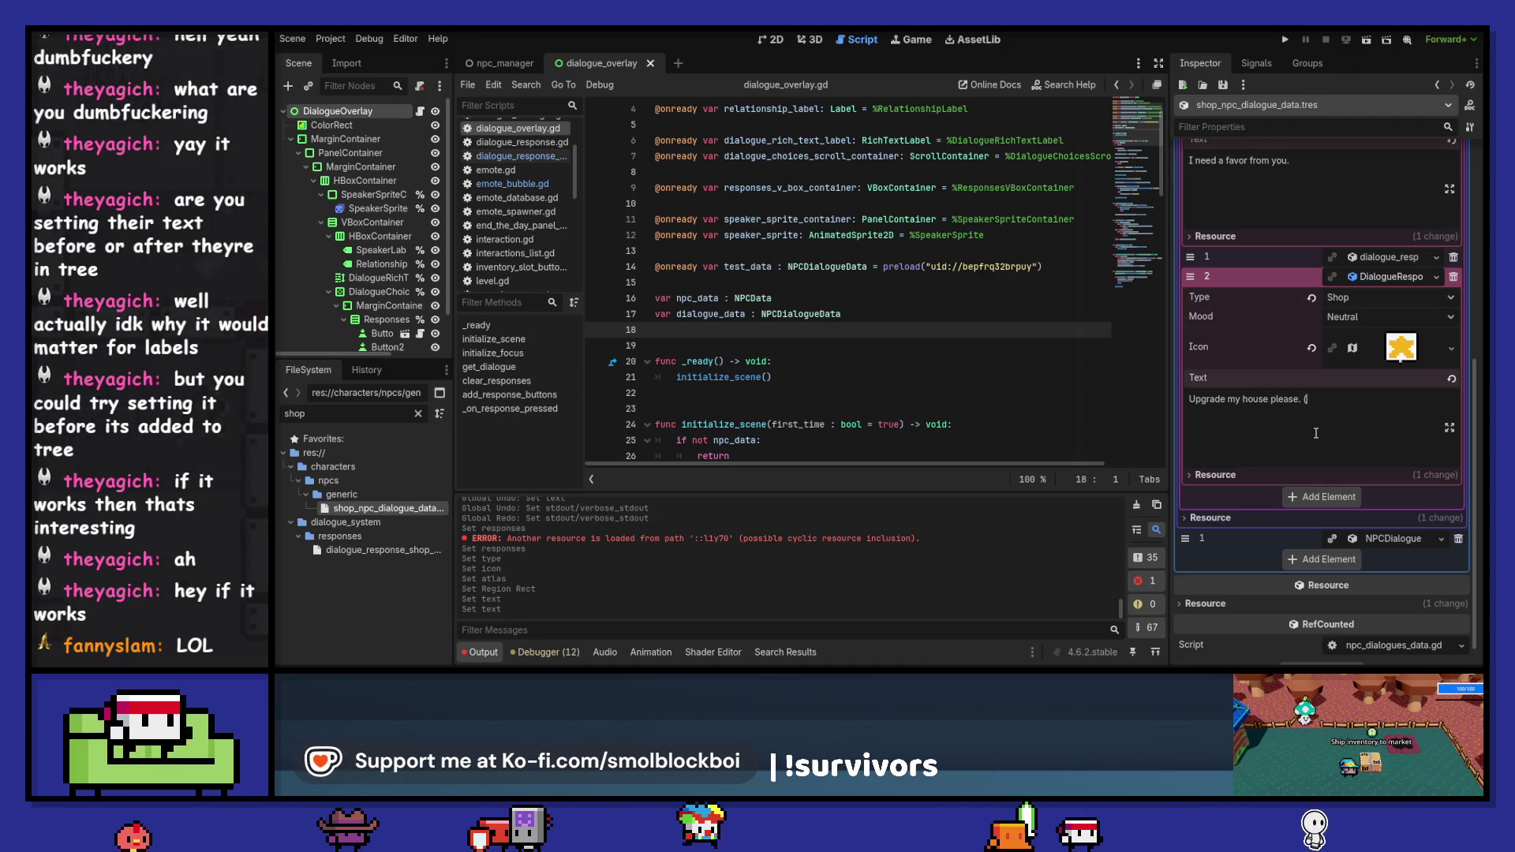
type("5000G")
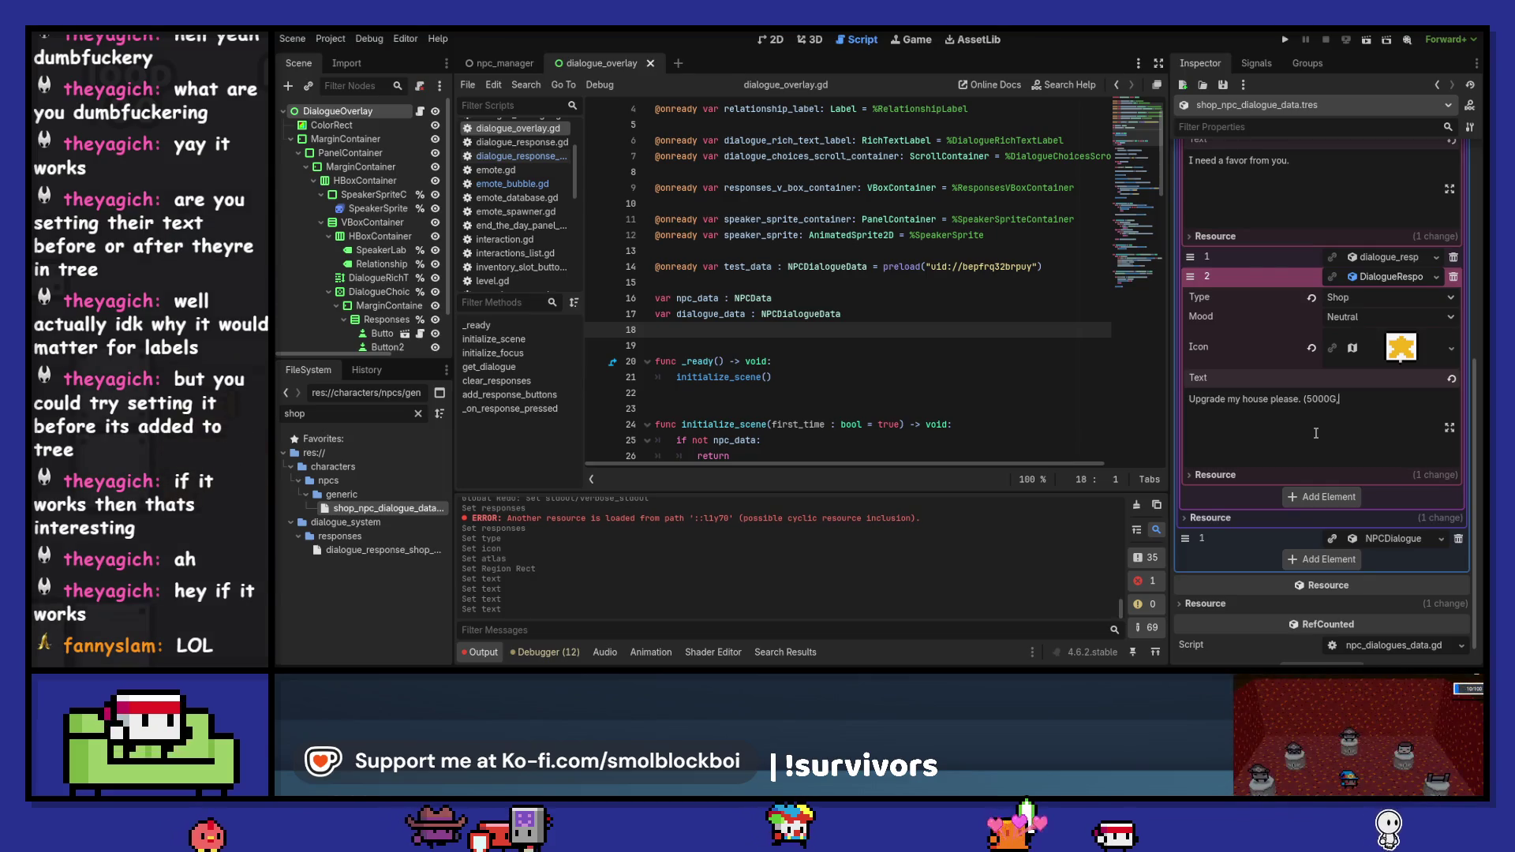
type(", 30 favor")
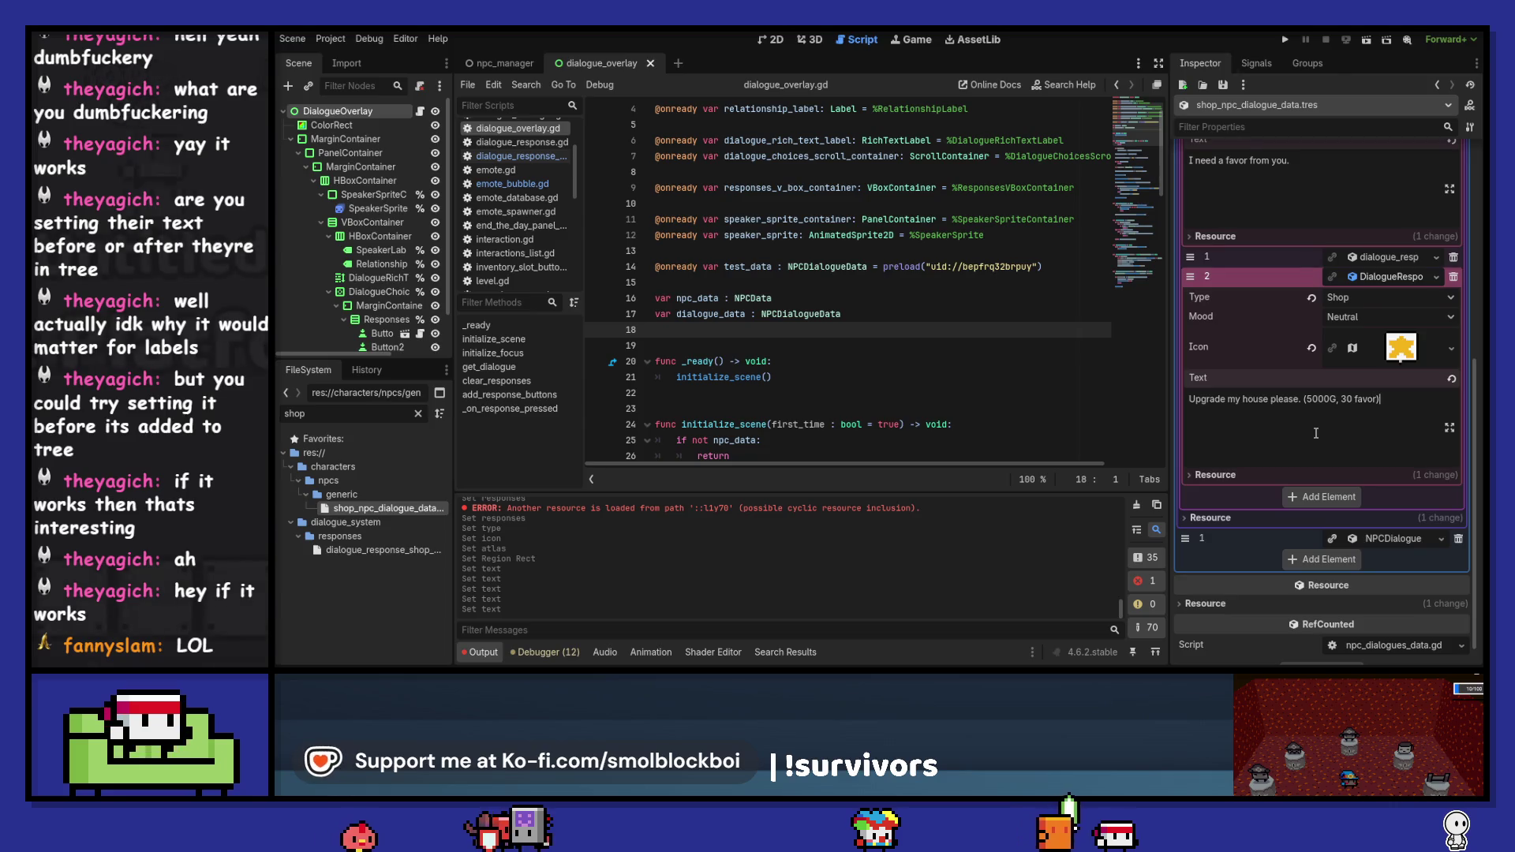
left_click(1402, 278)
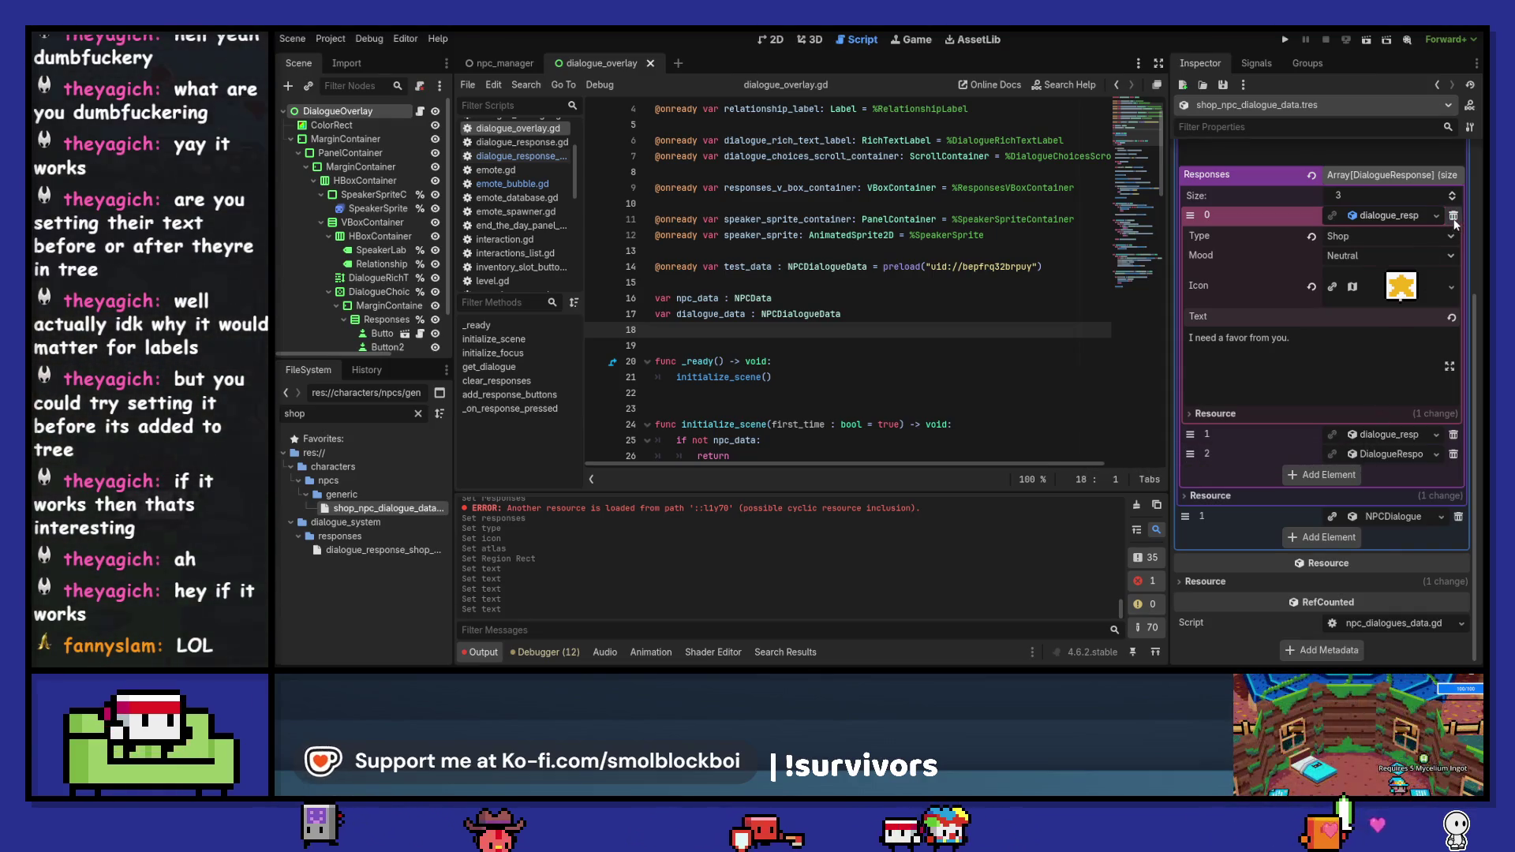
- Delete the old favor response and move the upgrade response to index 0
scroll(1351, 316, "up", 3)
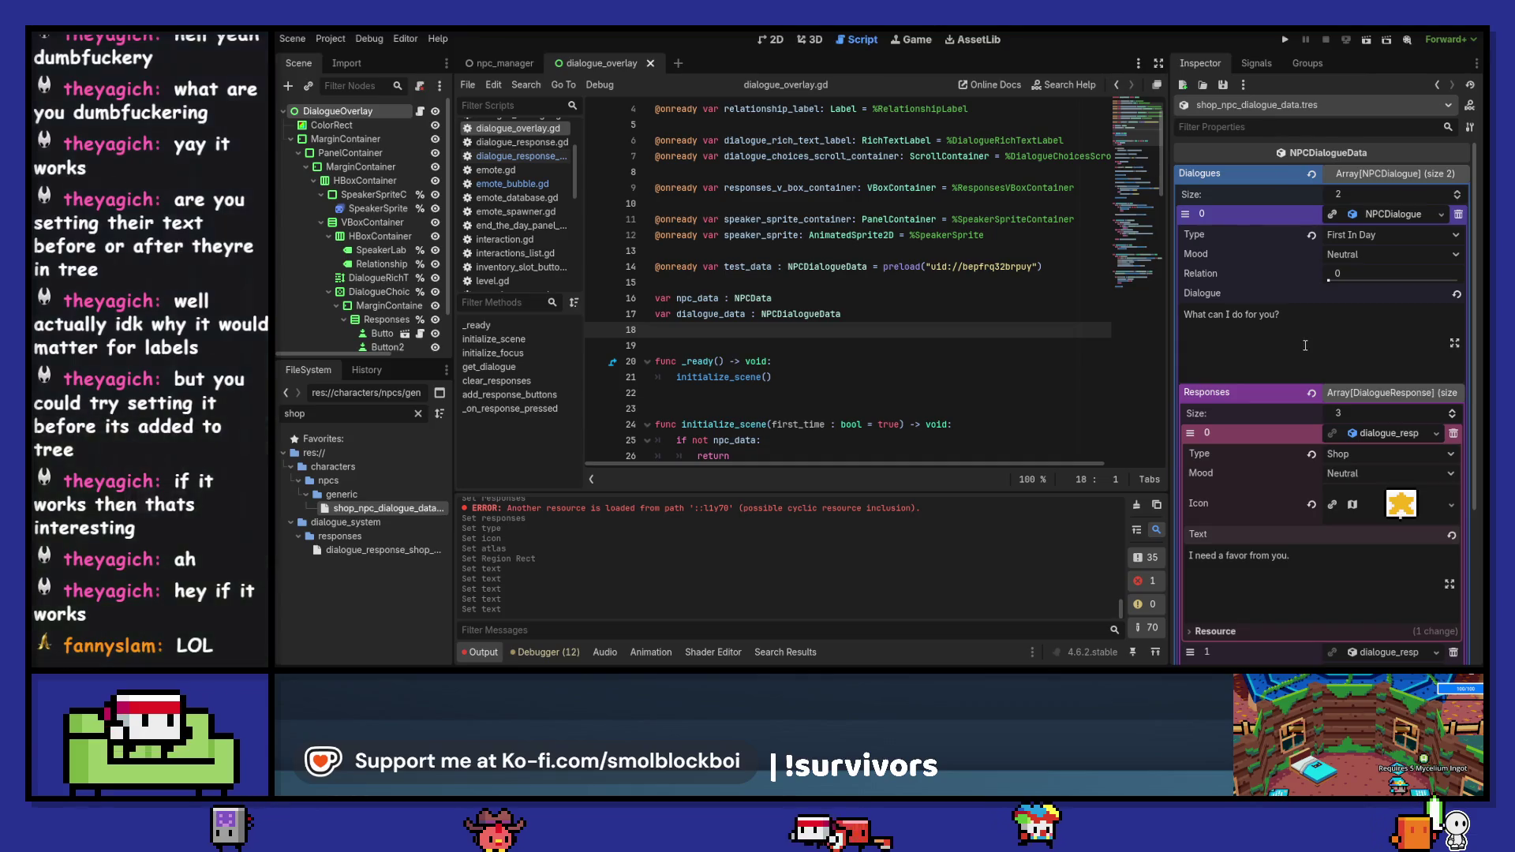
left_click(1453, 434)
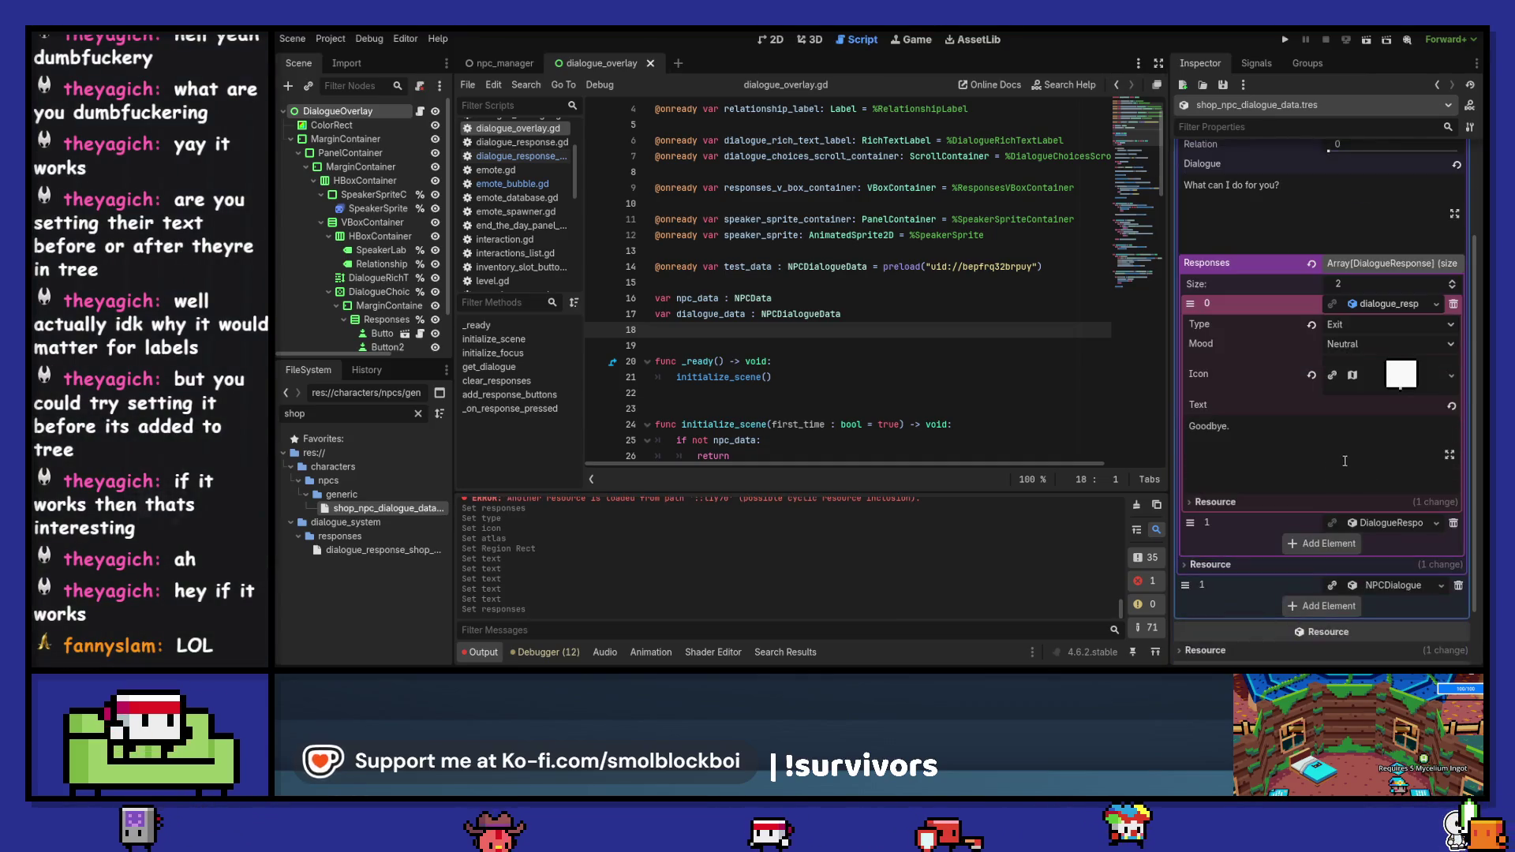
left_click_drag(1189, 522, 1189, 303)
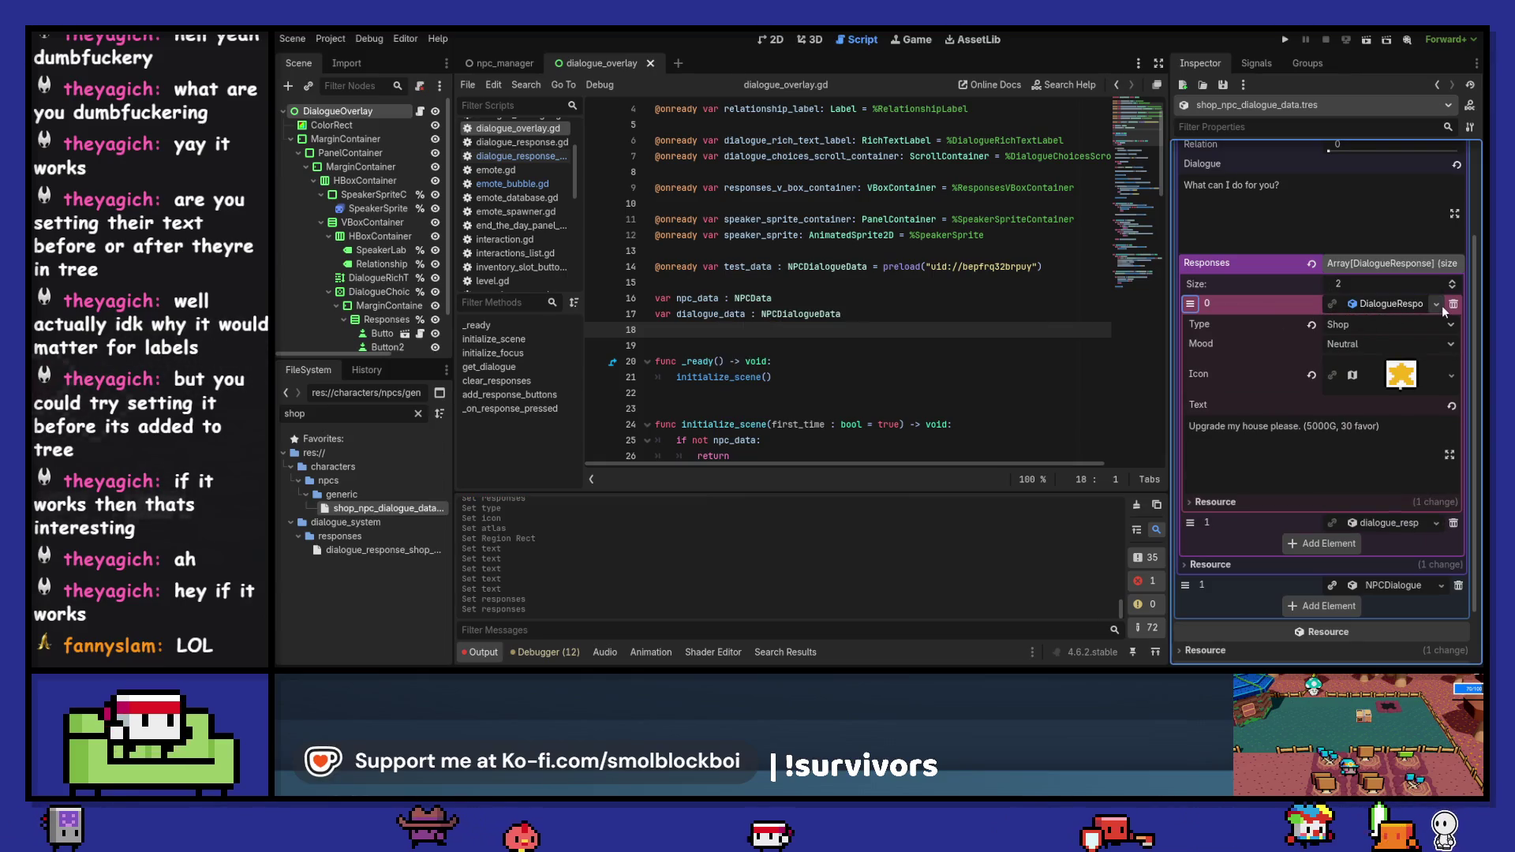
- Add a third Responses element and paste the upgrade response into it
left_click(1452, 280)
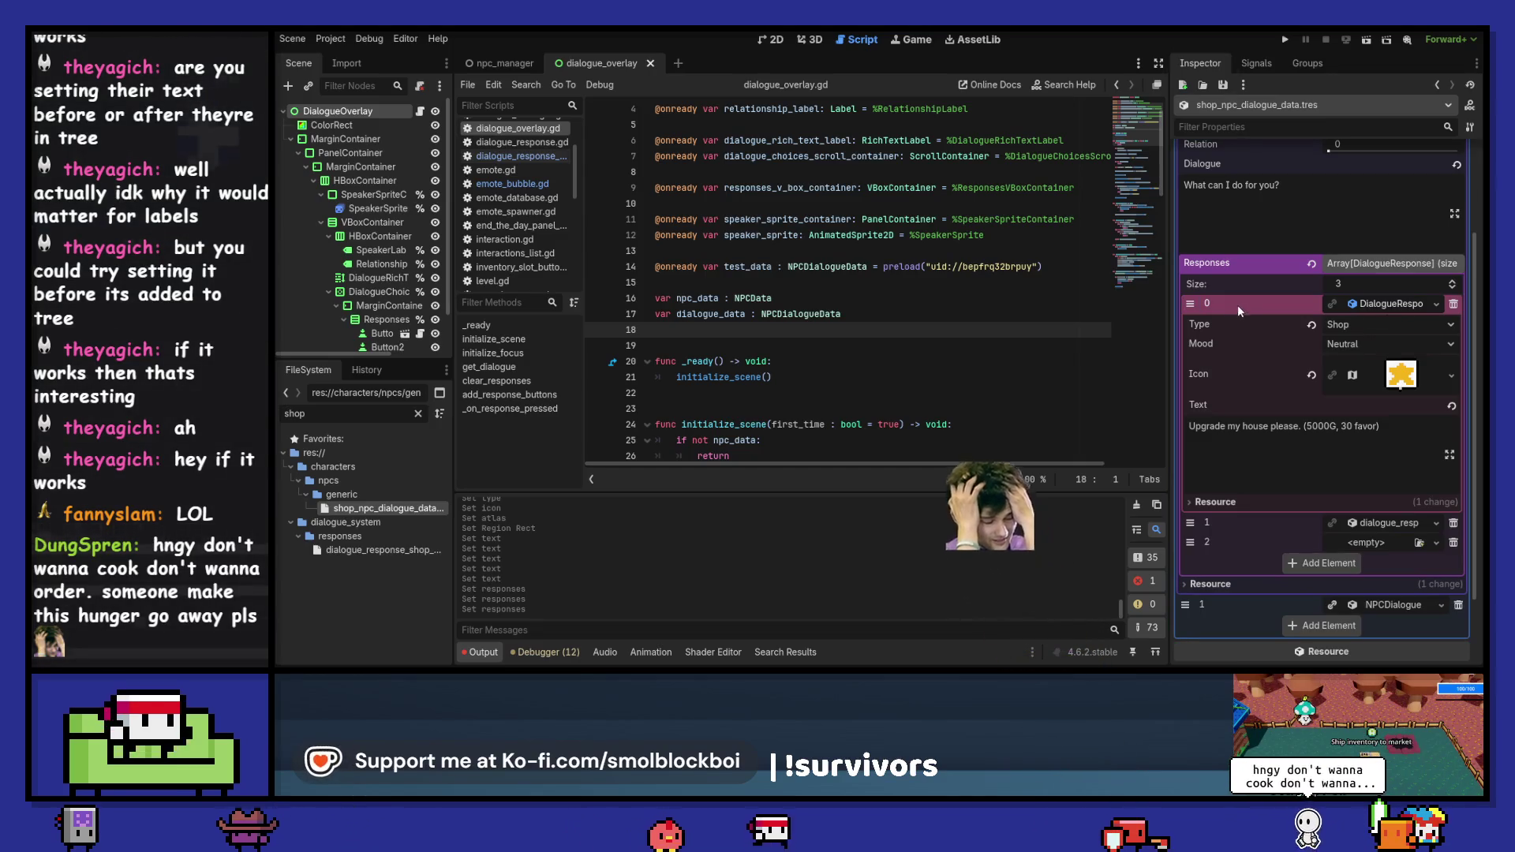
right_click(1230, 543)
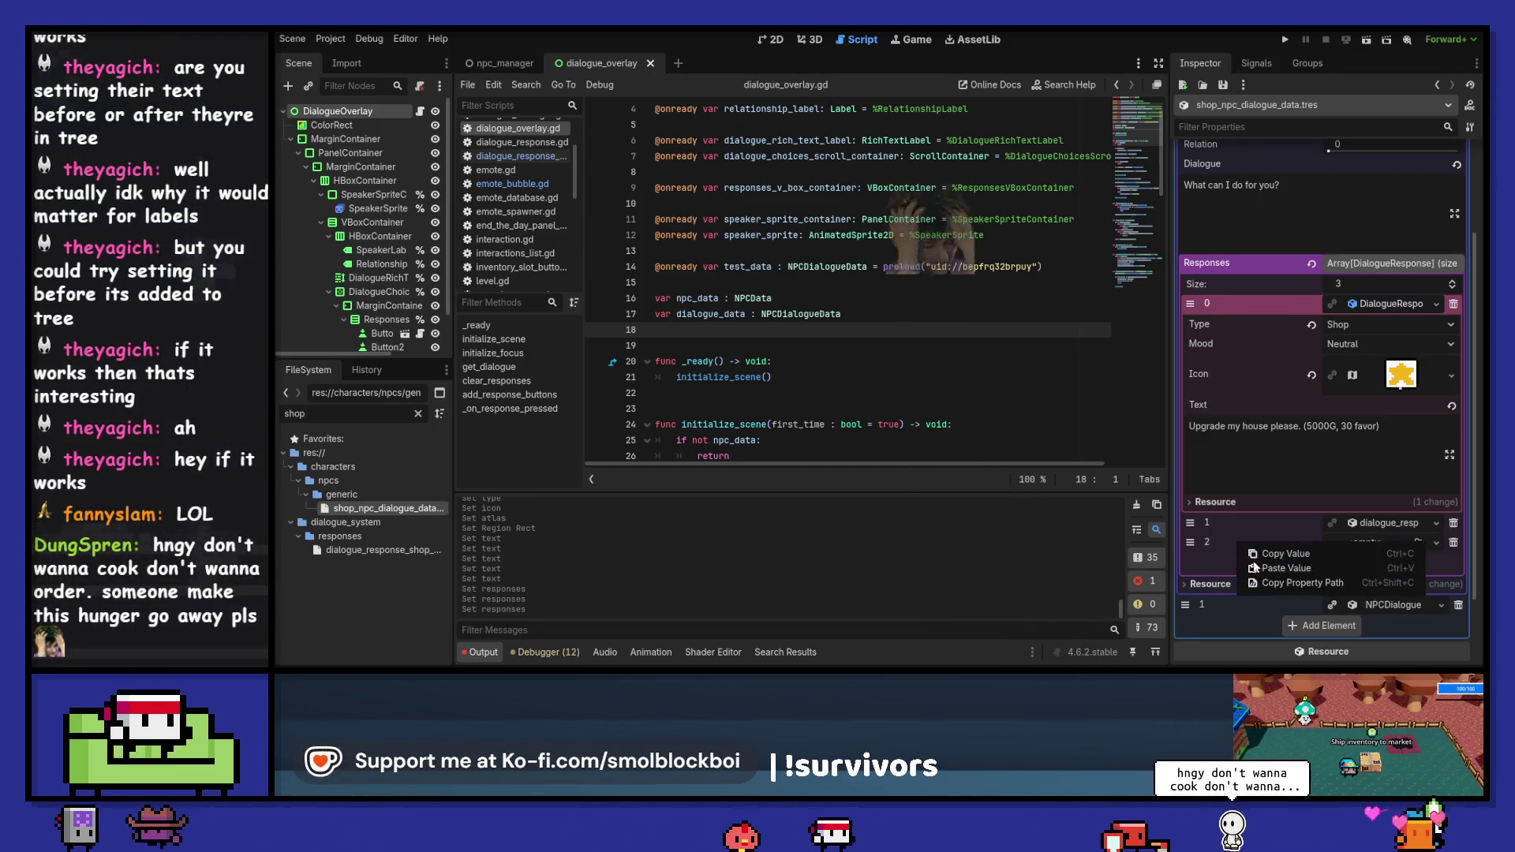
left_click(1262, 570)
left_click(1384, 543)
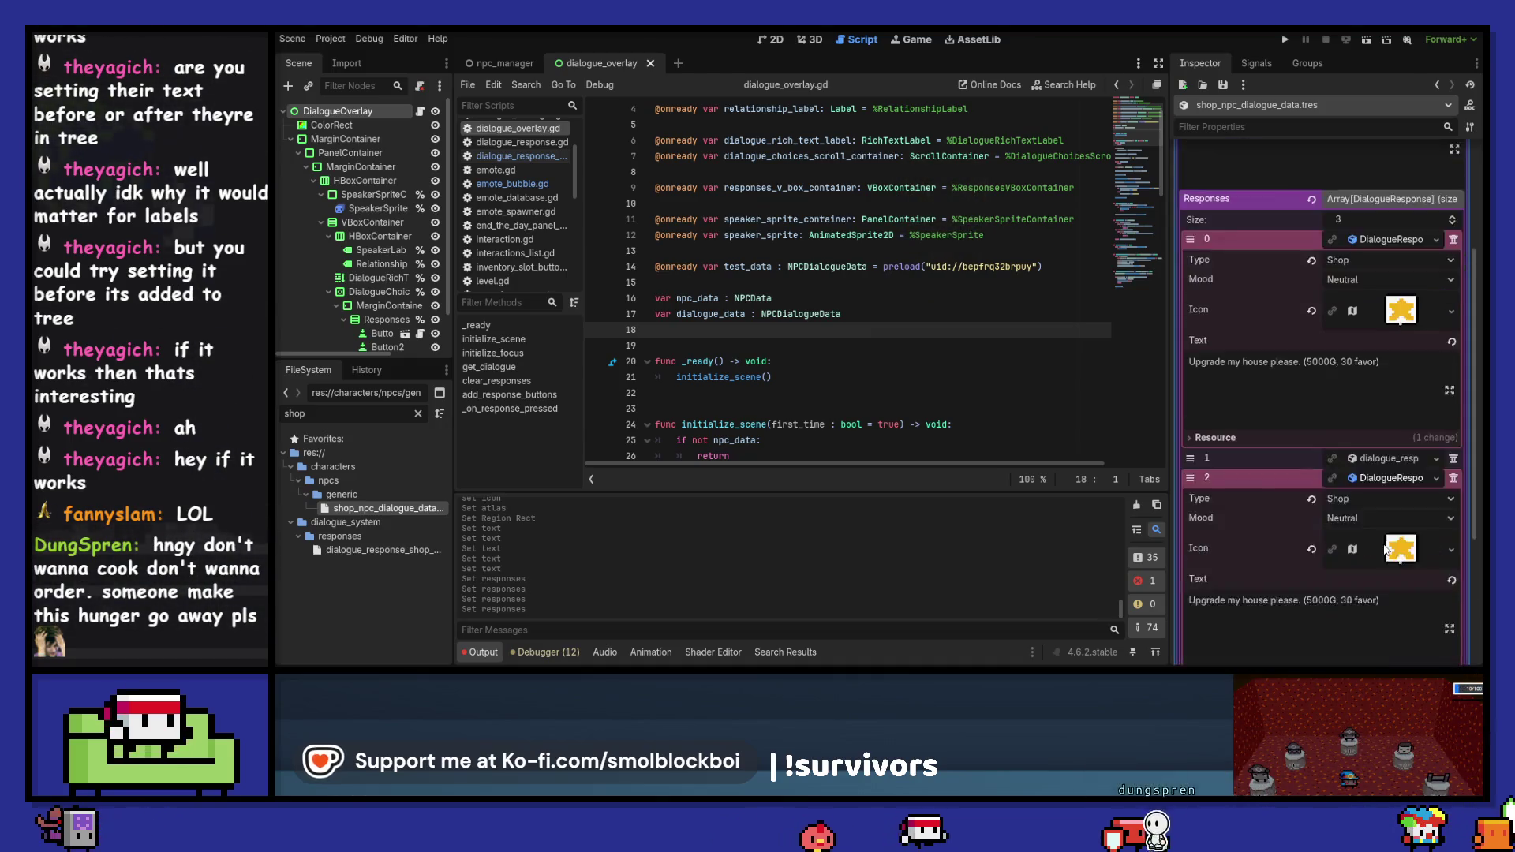
scroll(1396, 537, "down", 2)
left_click(1400, 534)
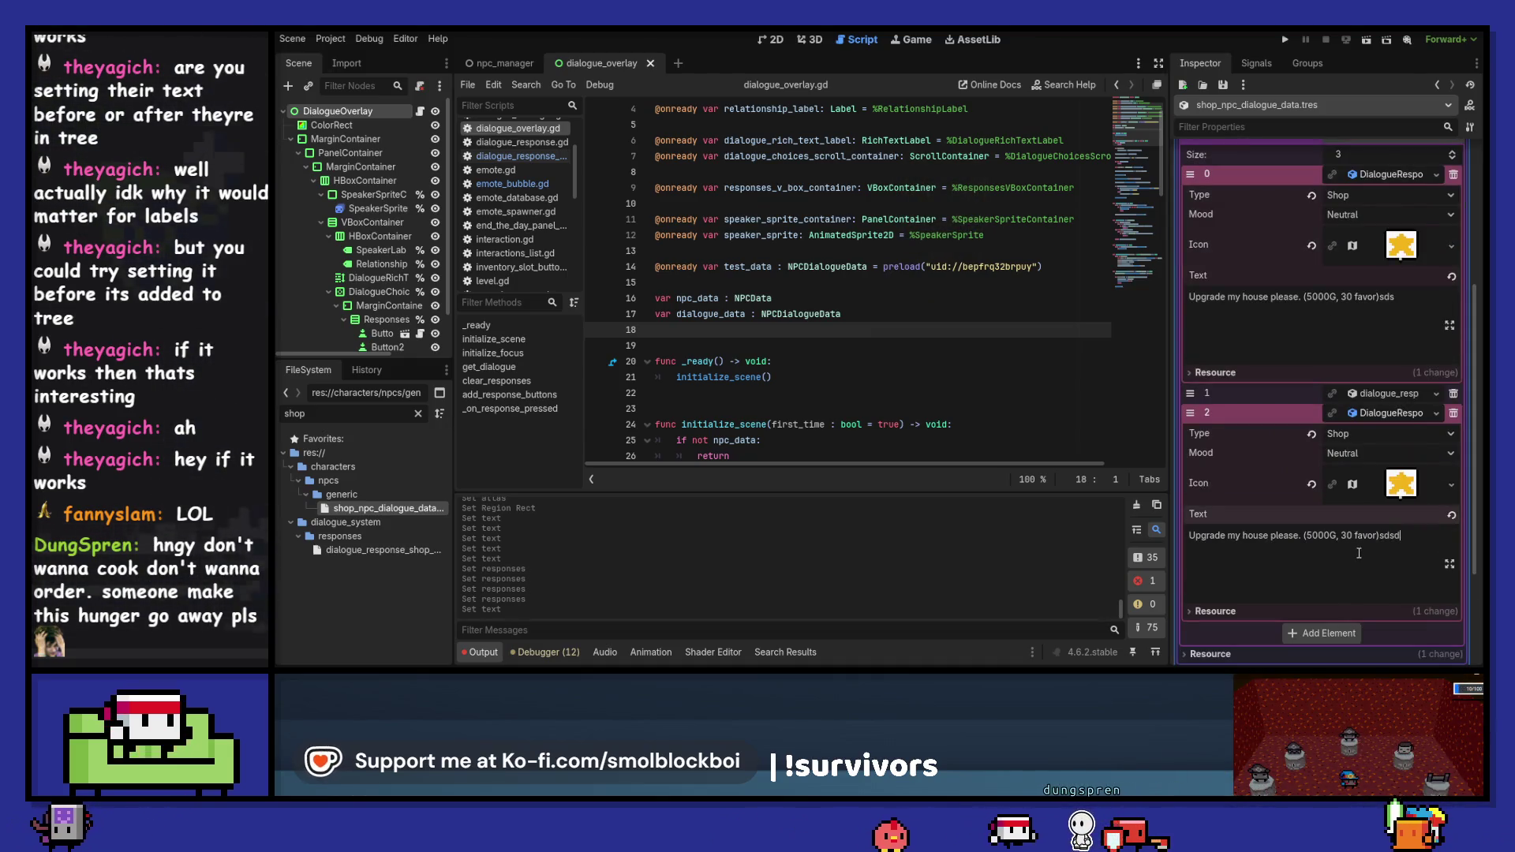
- Delete the pasted copy and add an empty third response slot instead
left_click(1434, 414)
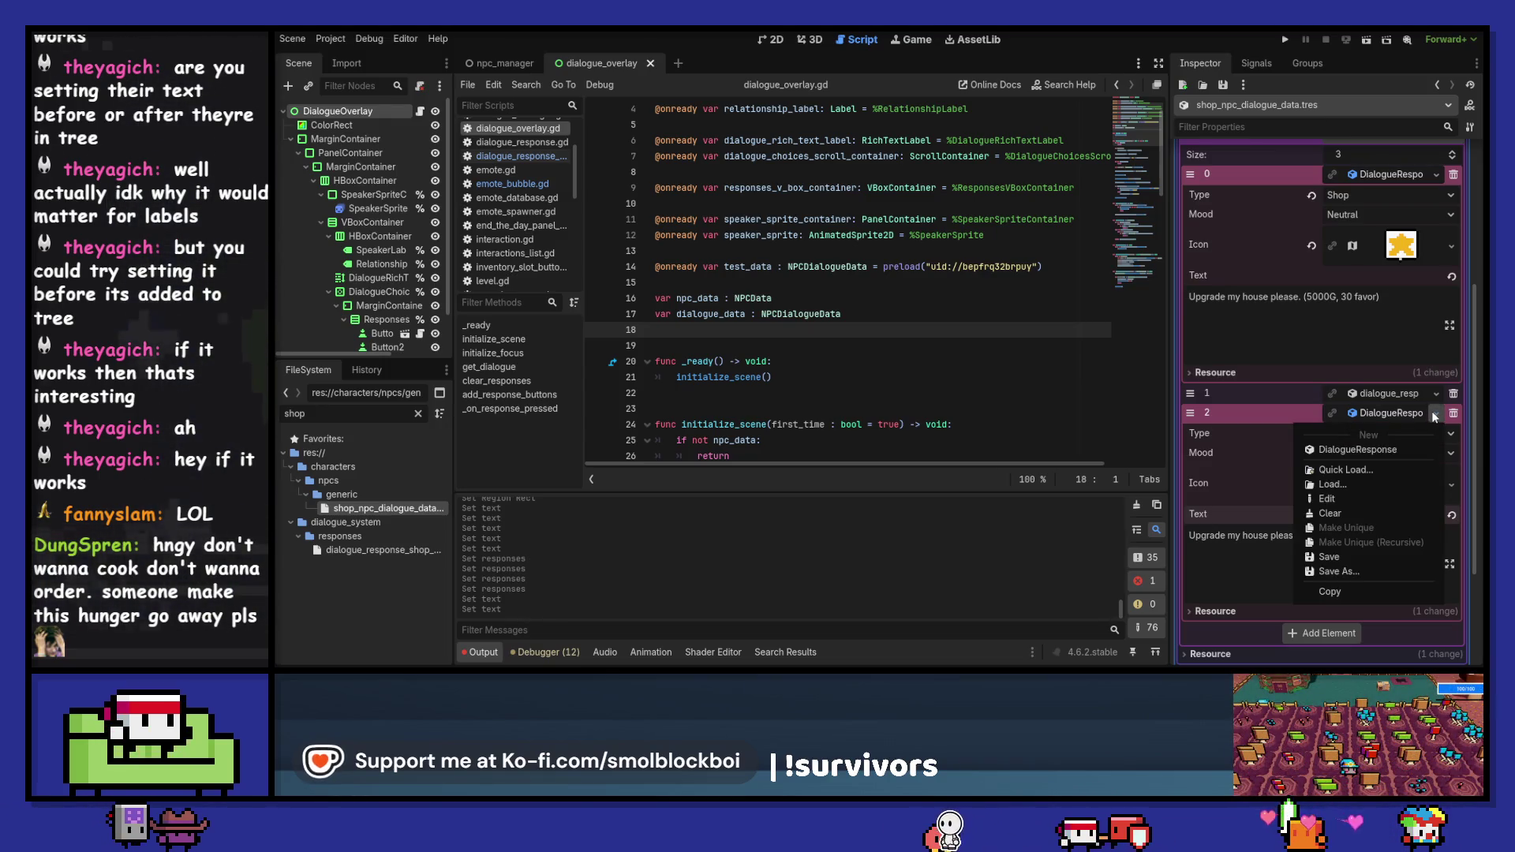
left_click(1245, 415)
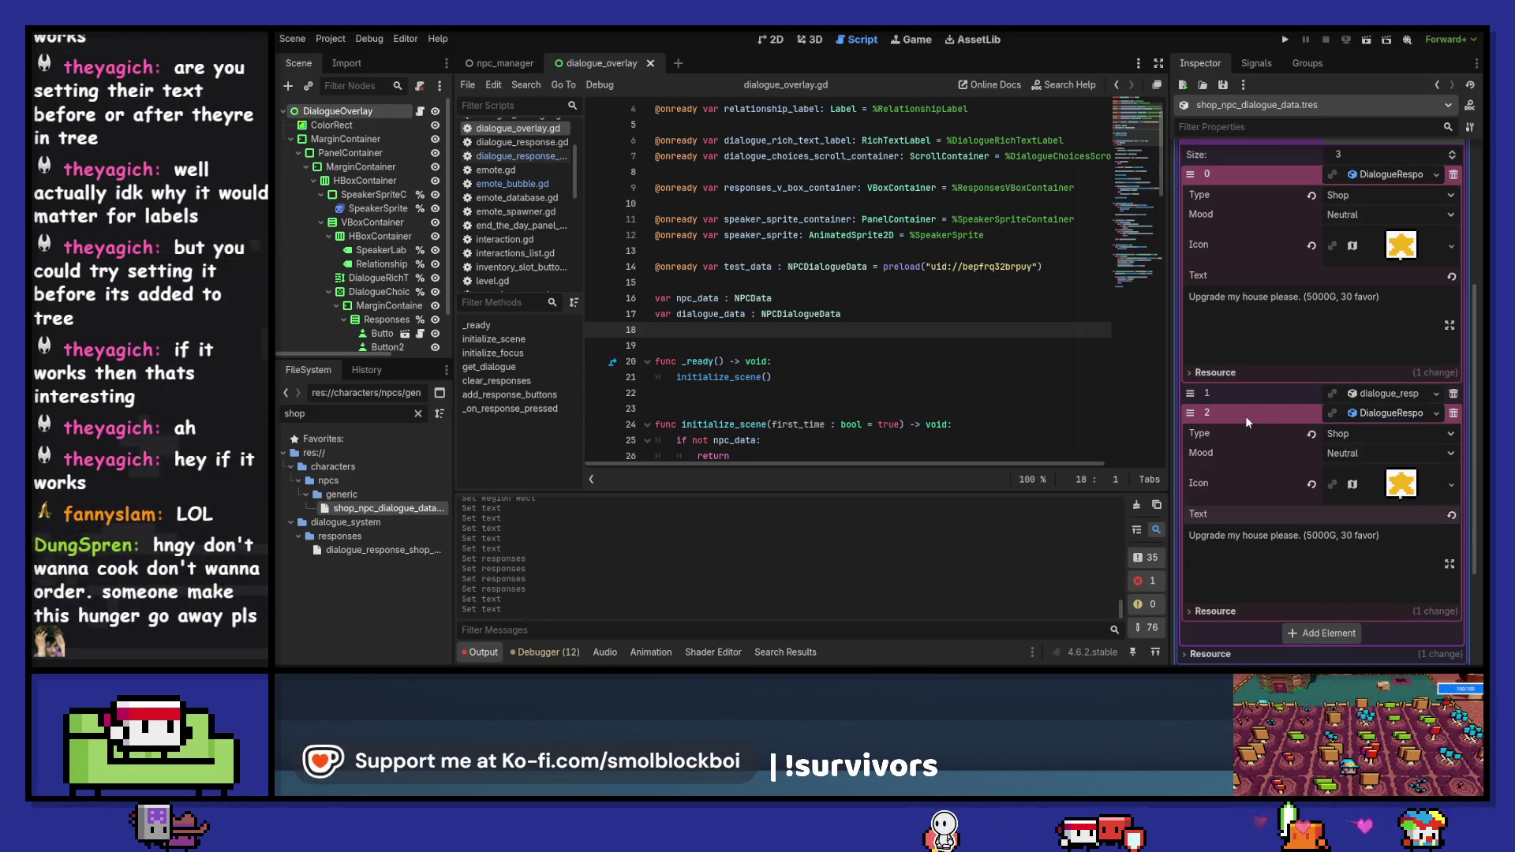
left_click(1453, 414)
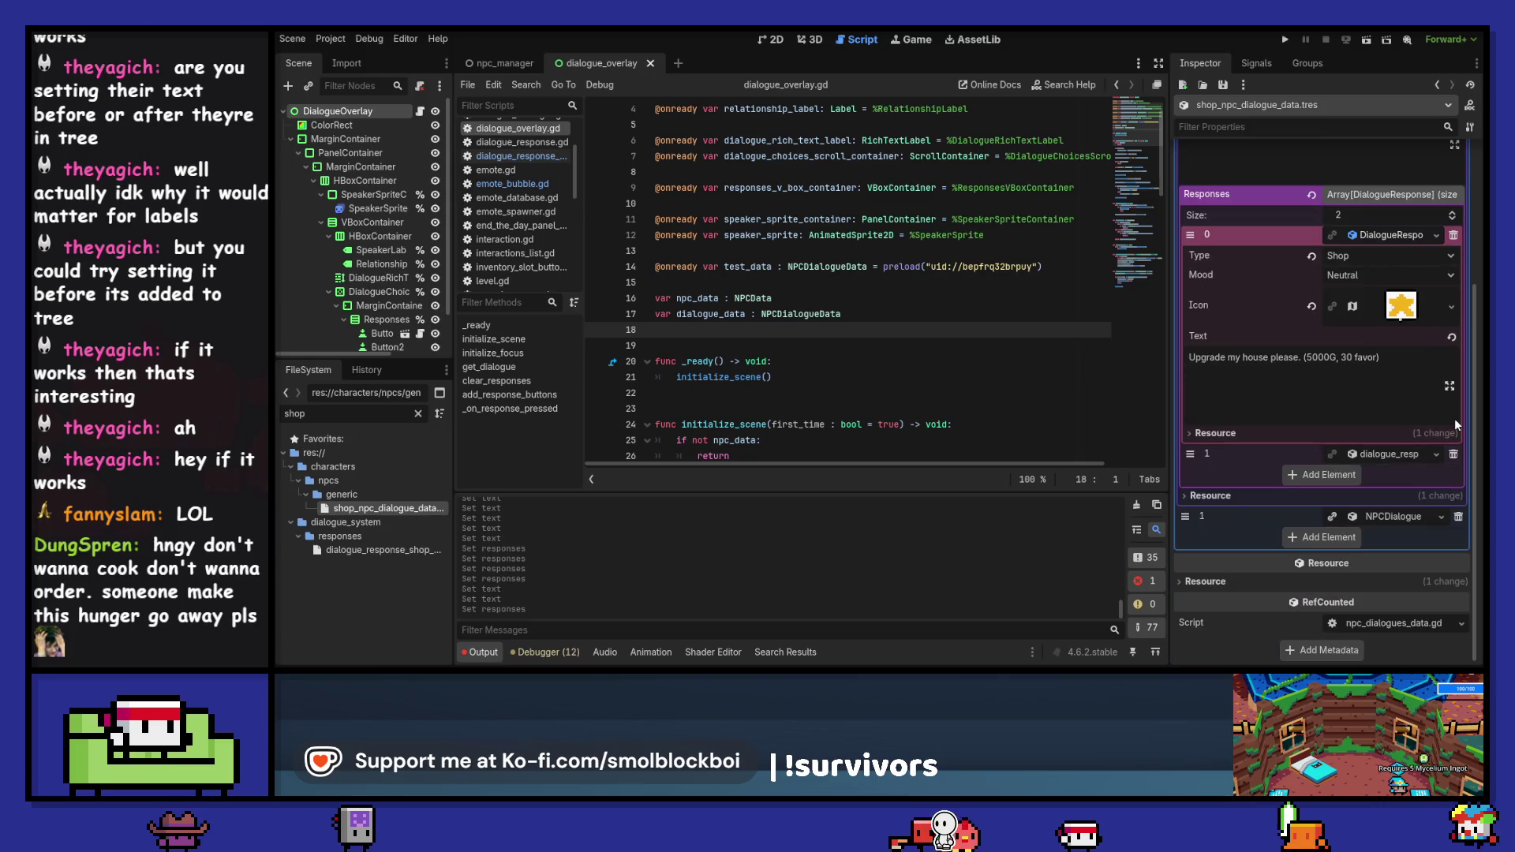
left_click(1452, 212)
left_click(1434, 236)
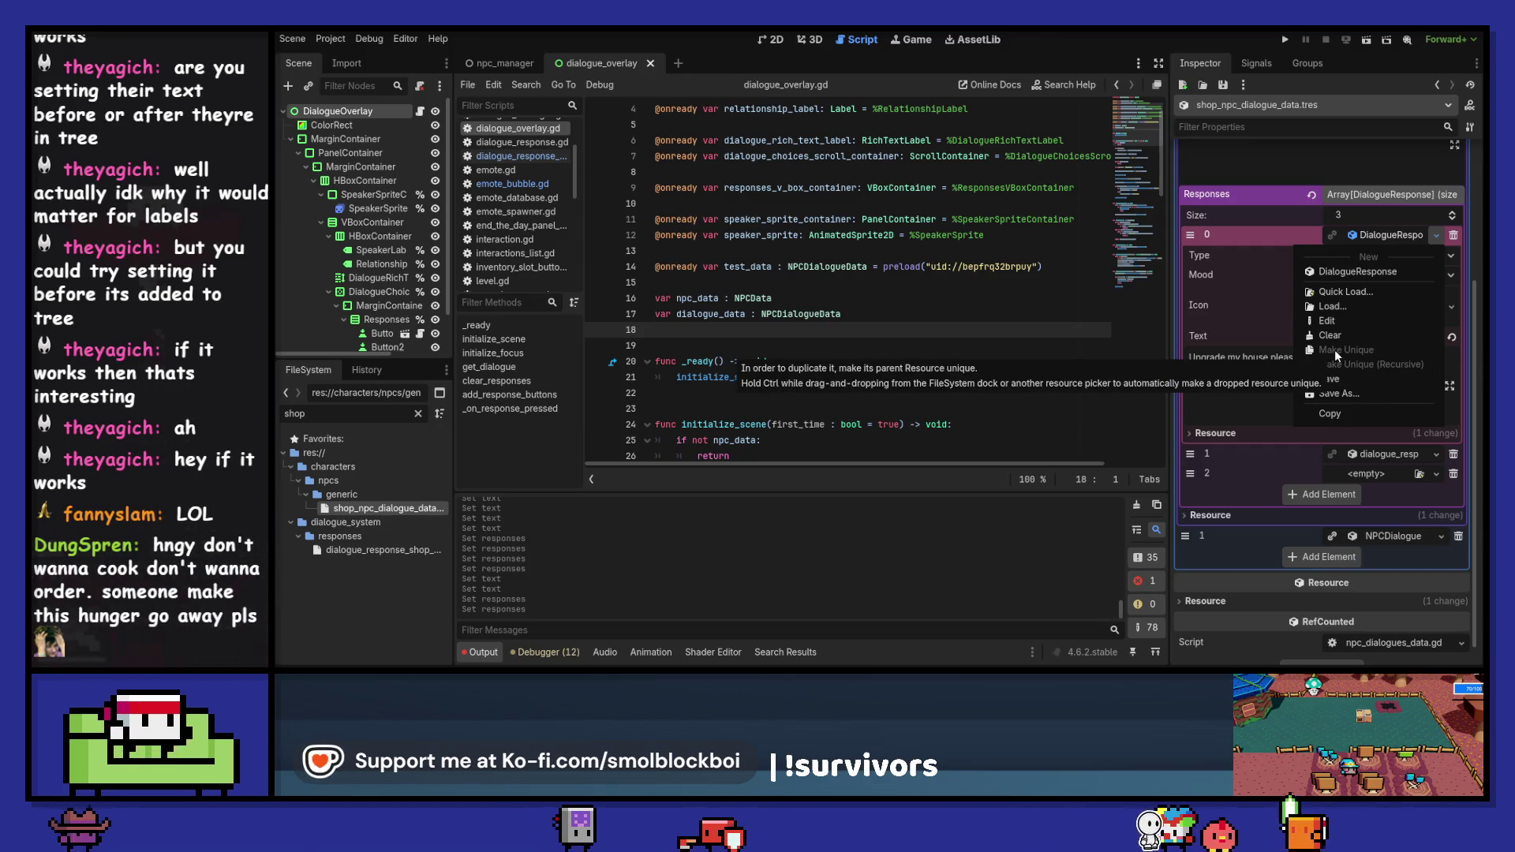
key("Escape")
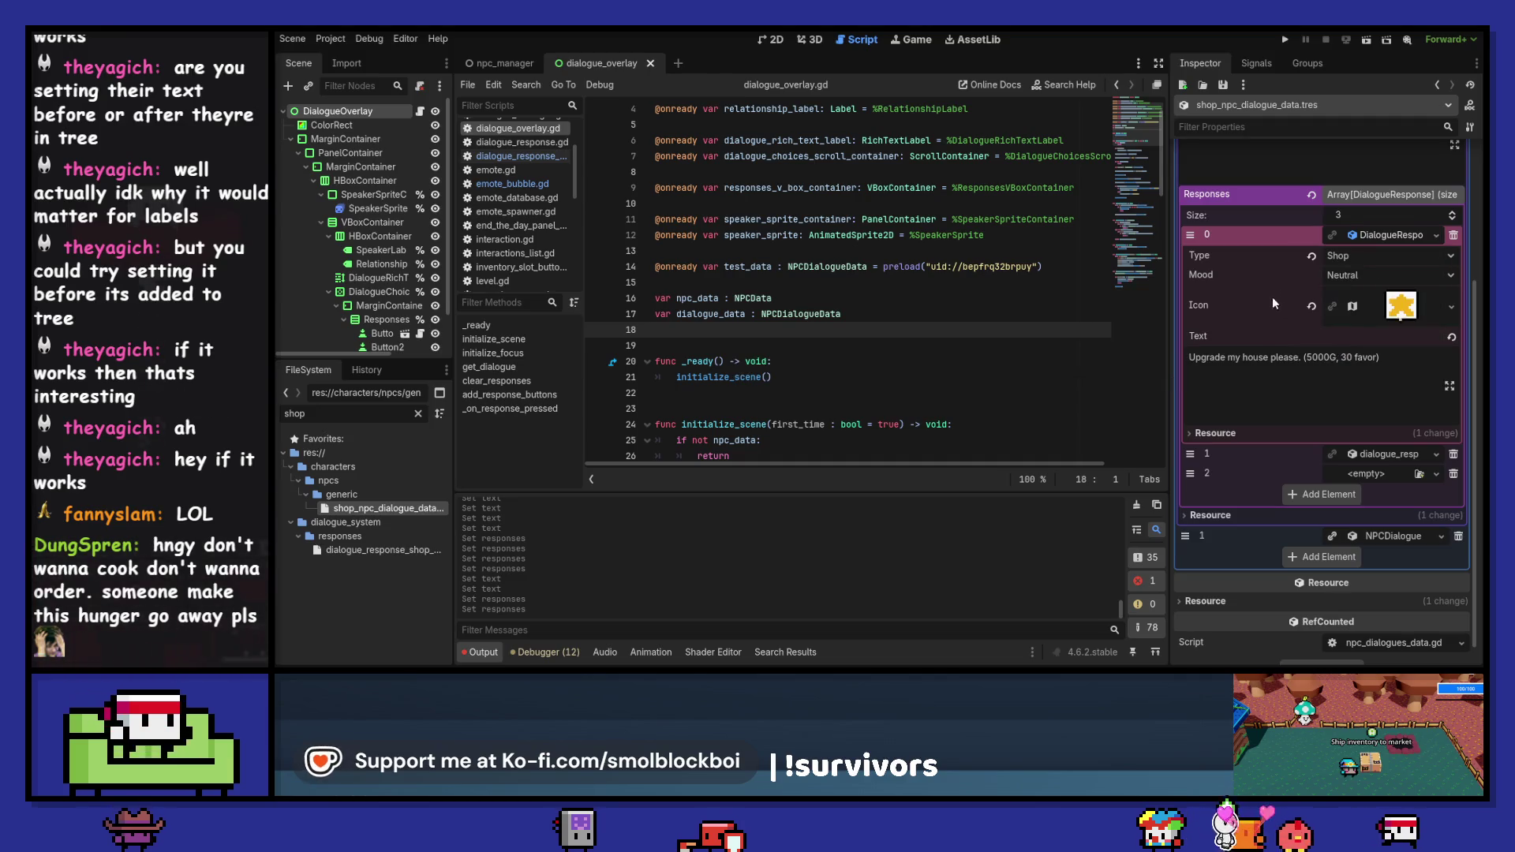
- Make the first NPCDialogue unique and delete Dialogues element 1
scroll(1272, 295, "up", 5)
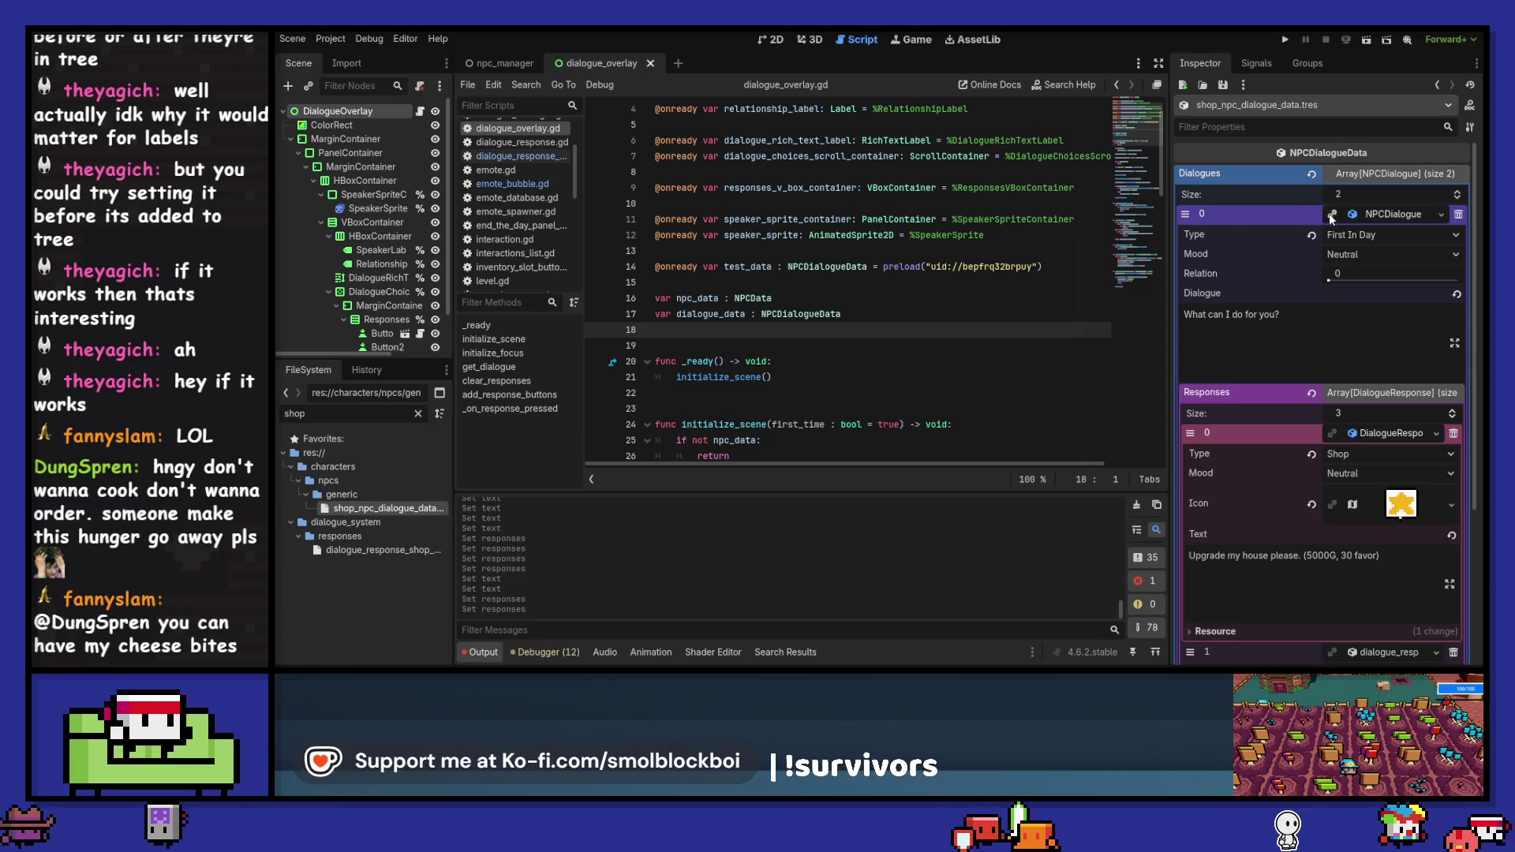
left_click(1332, 214)
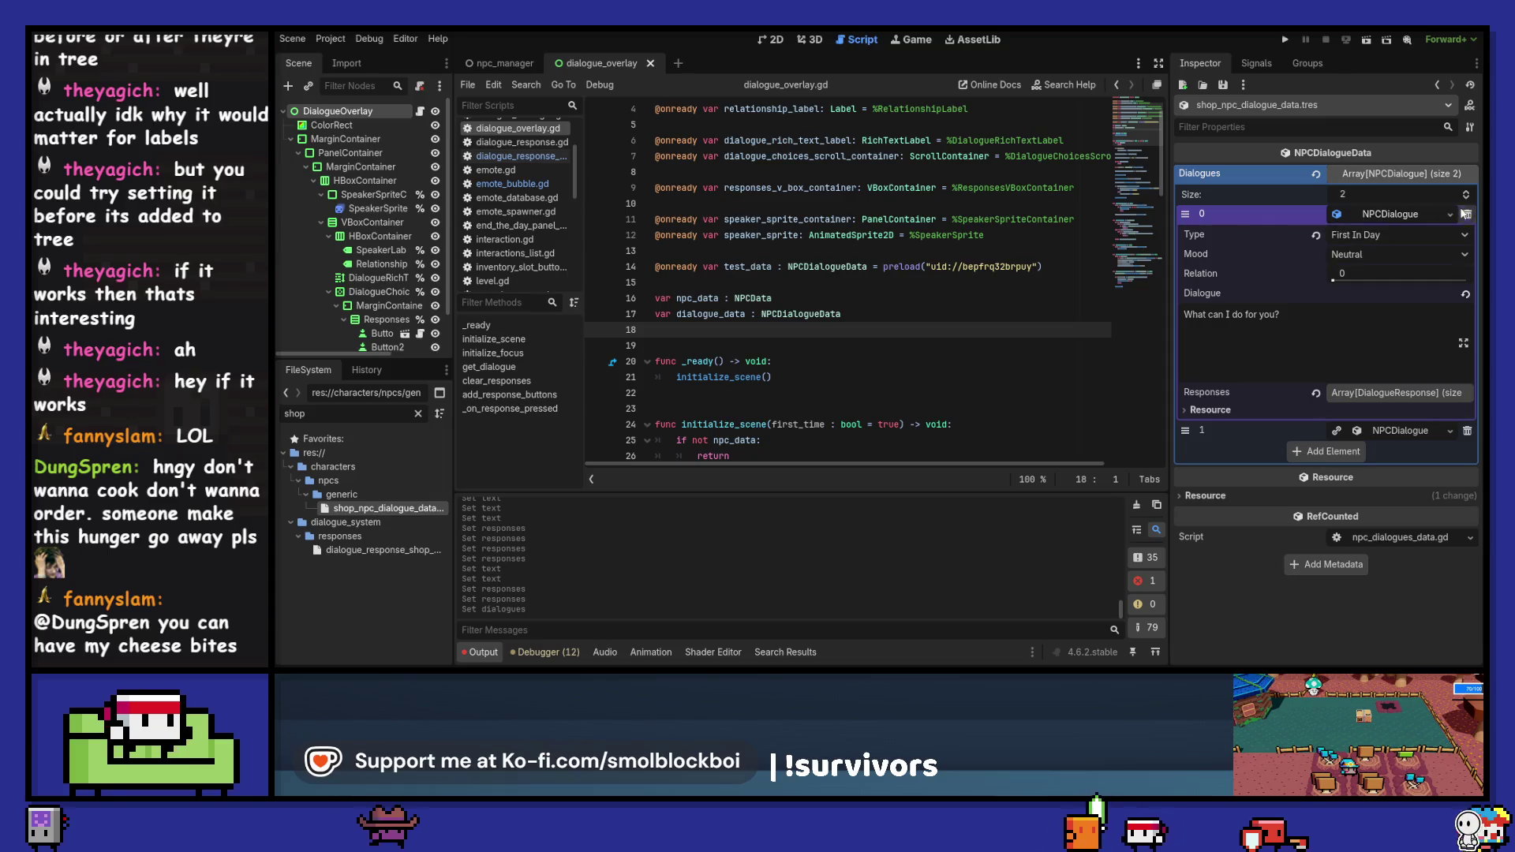
left_click(1441, 217)
left_click(1401, 233)
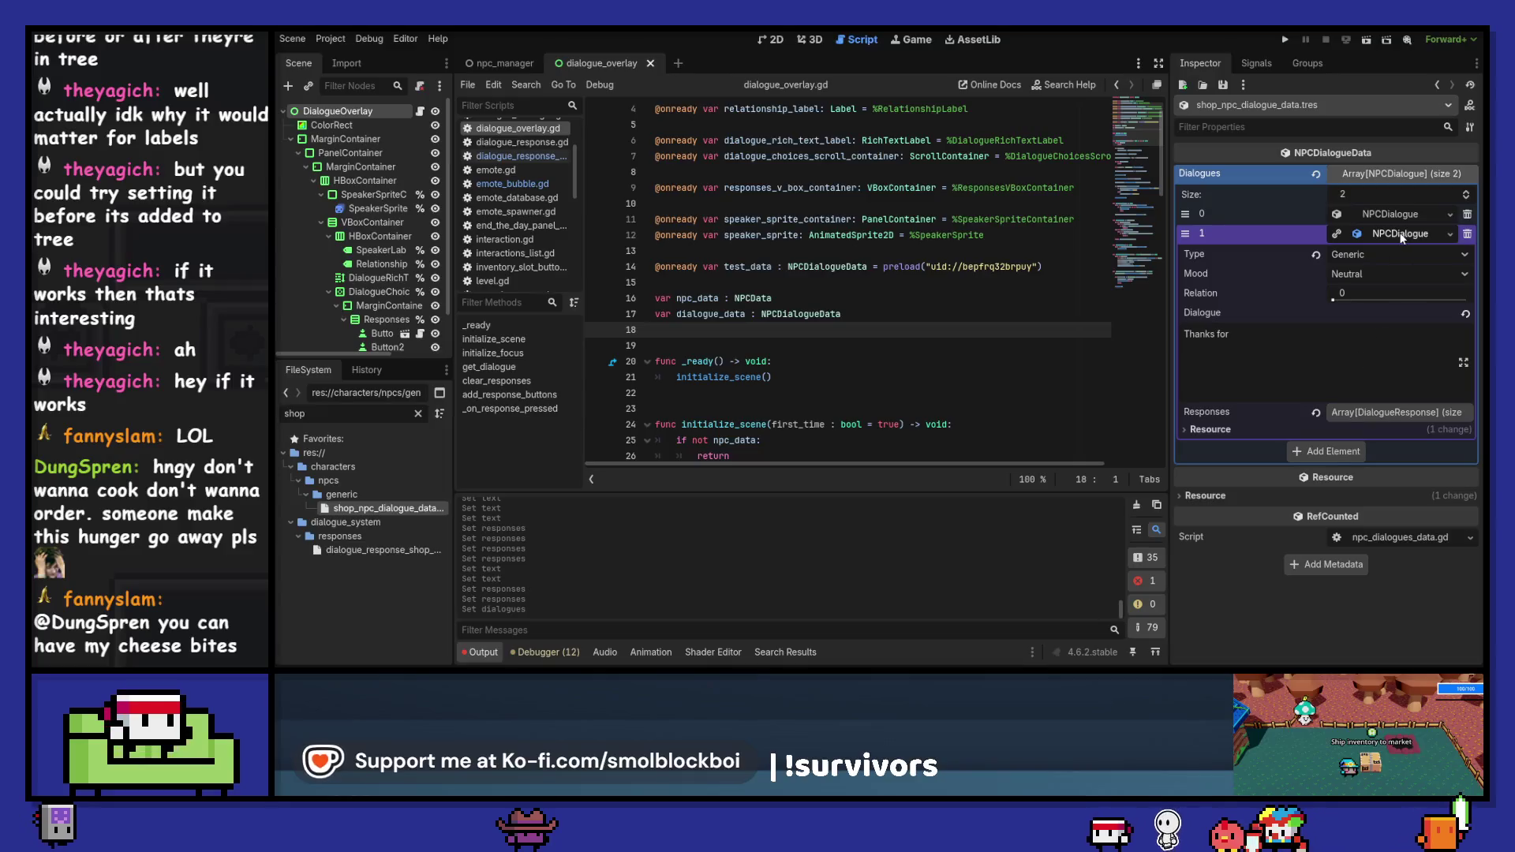
left_click(1402, 214)
left_click(1408, 234)
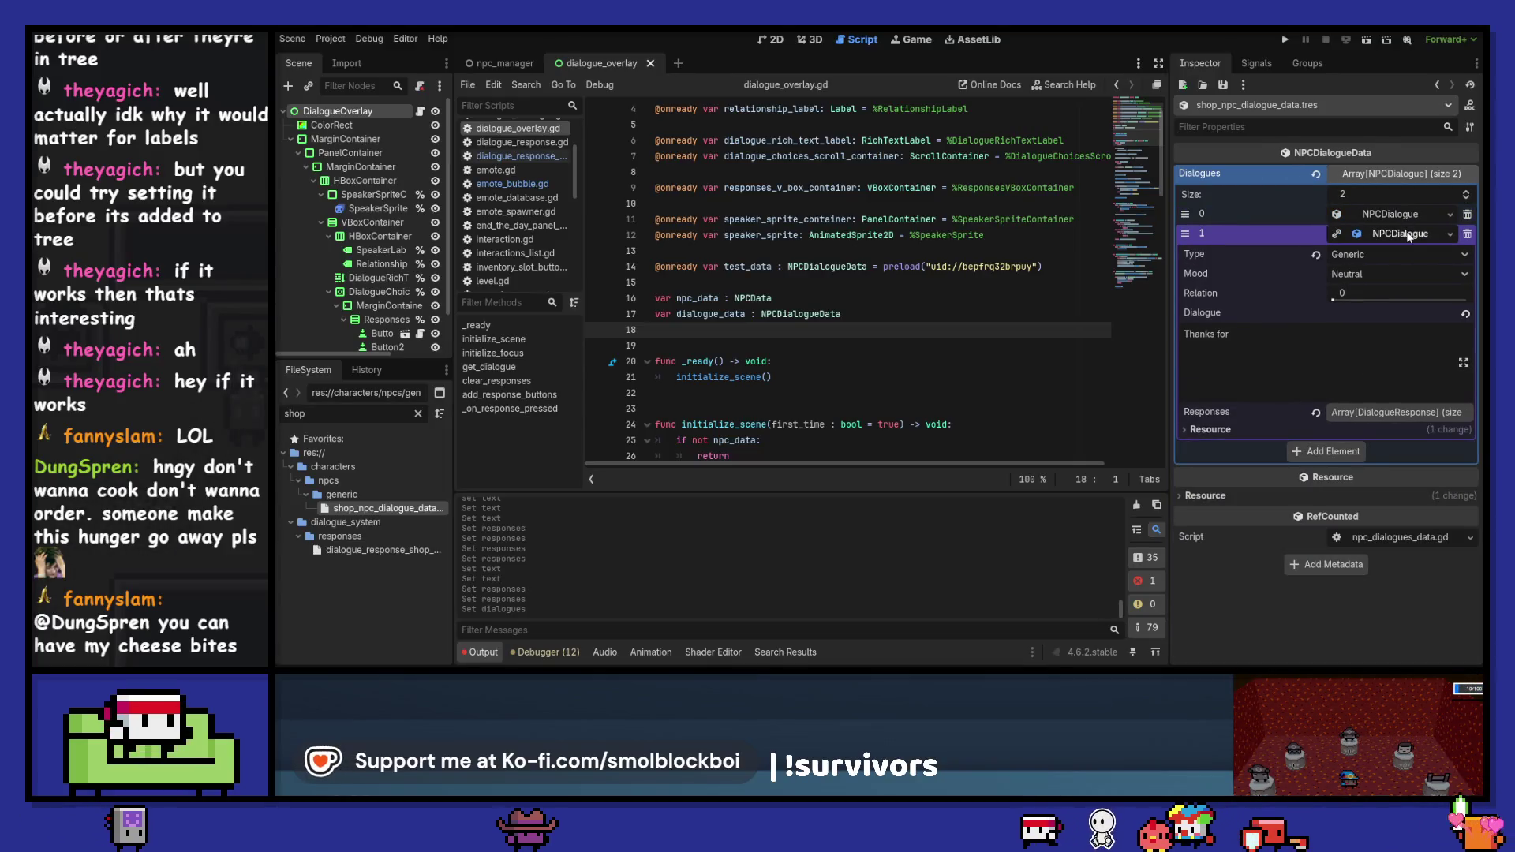
left_click(1468, 235)
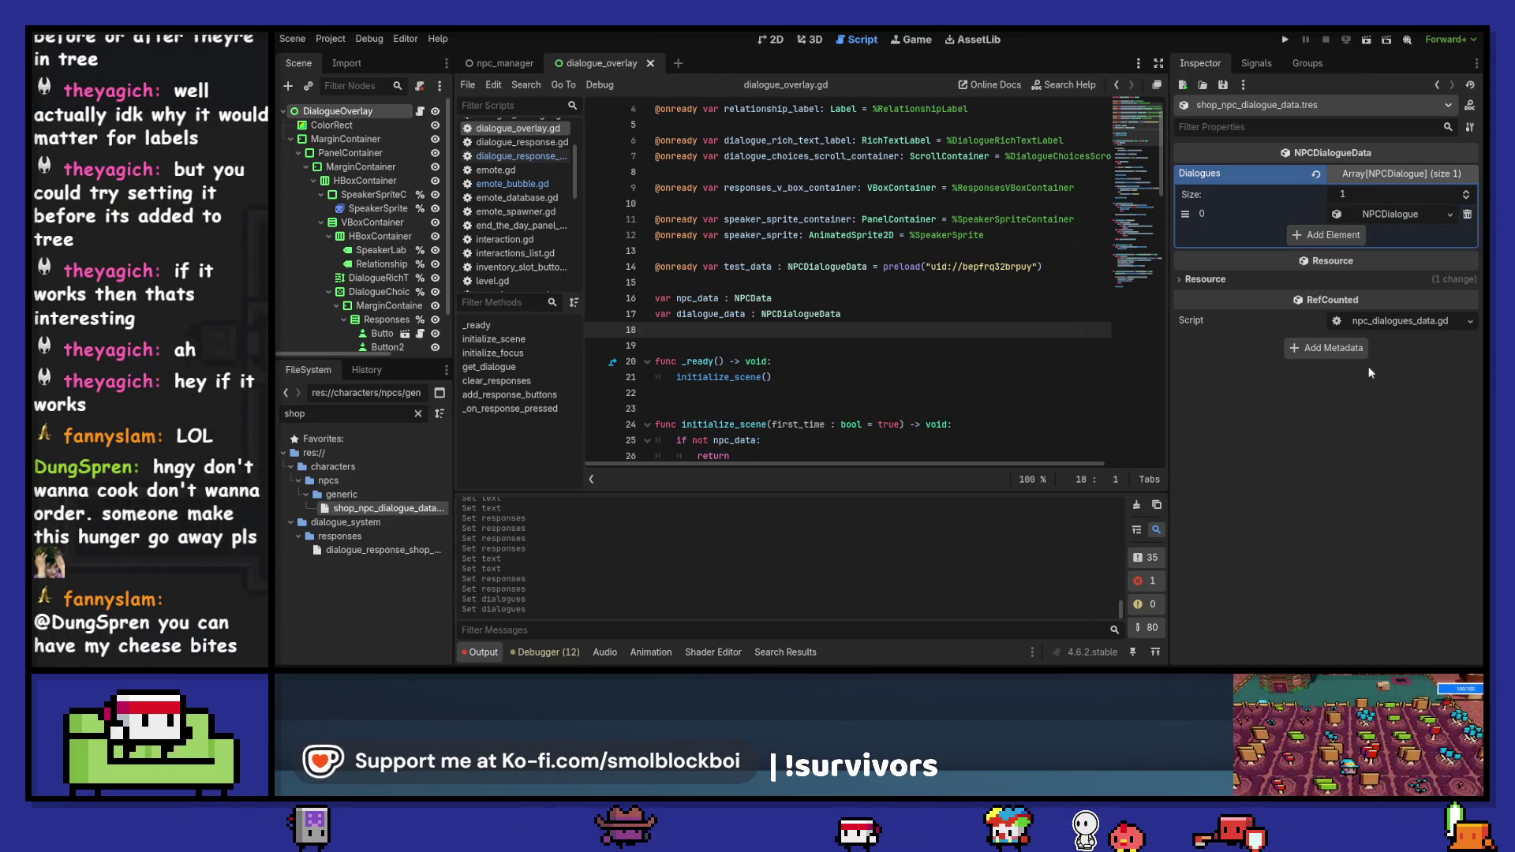
- Remove the empty Responses element 2 from the remaining dialogue and save
left_click(1390, 214)
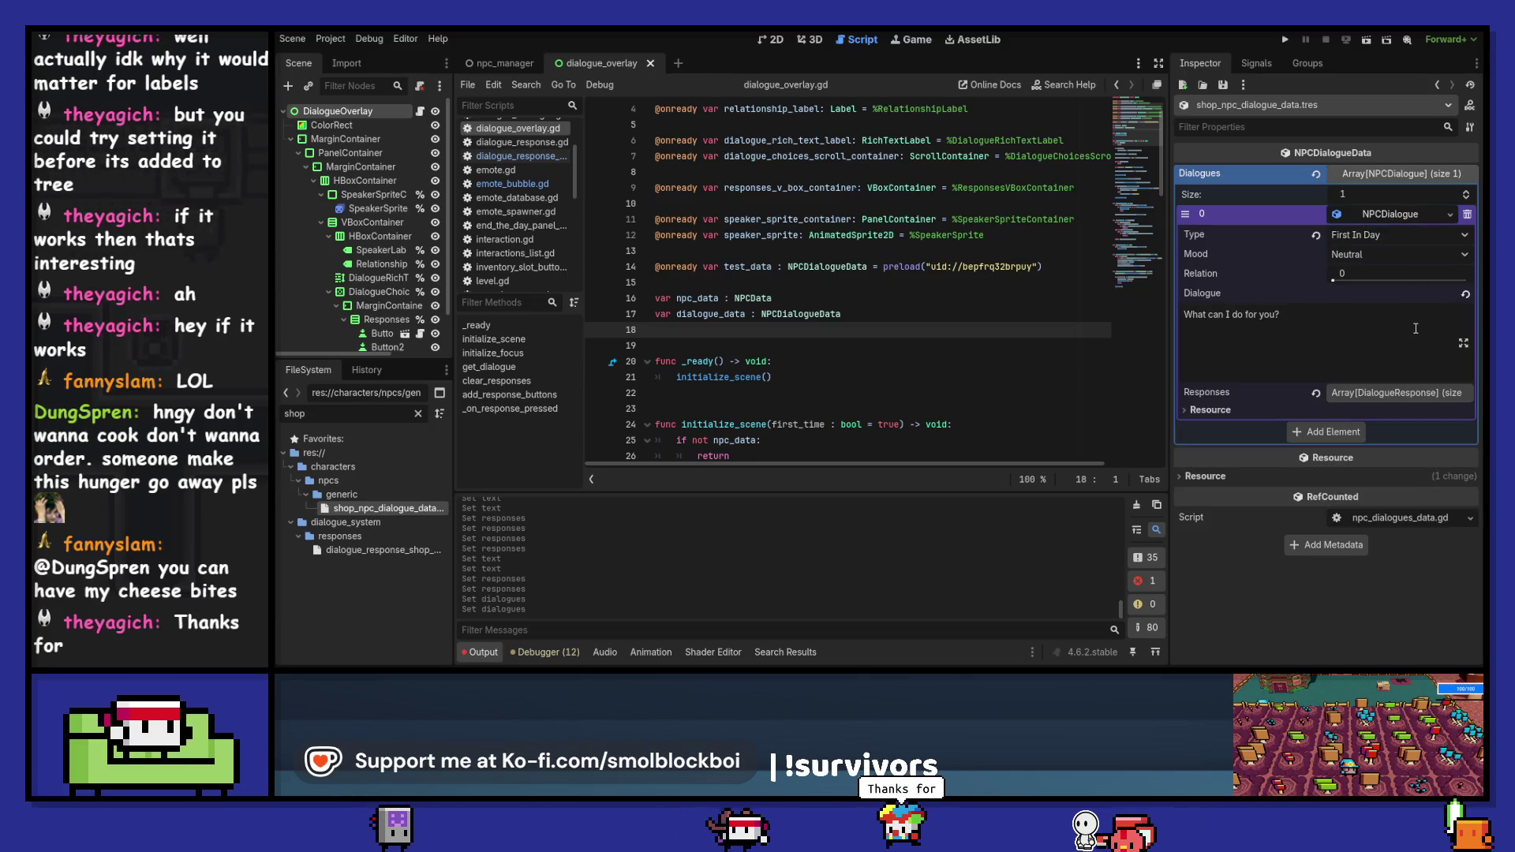
left_click(1409, 395)
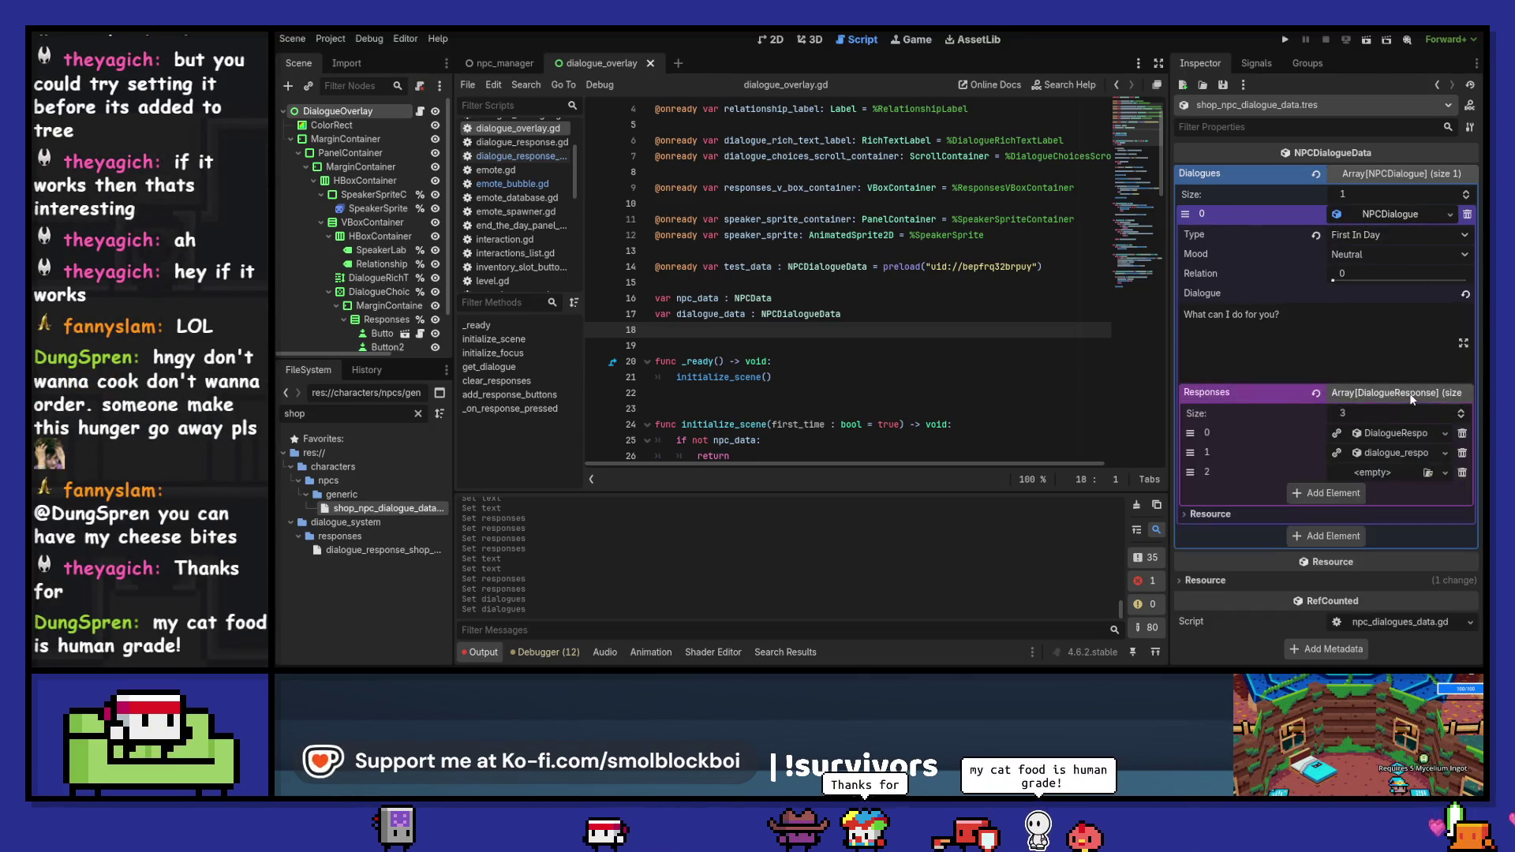
left_click(1462, 472)
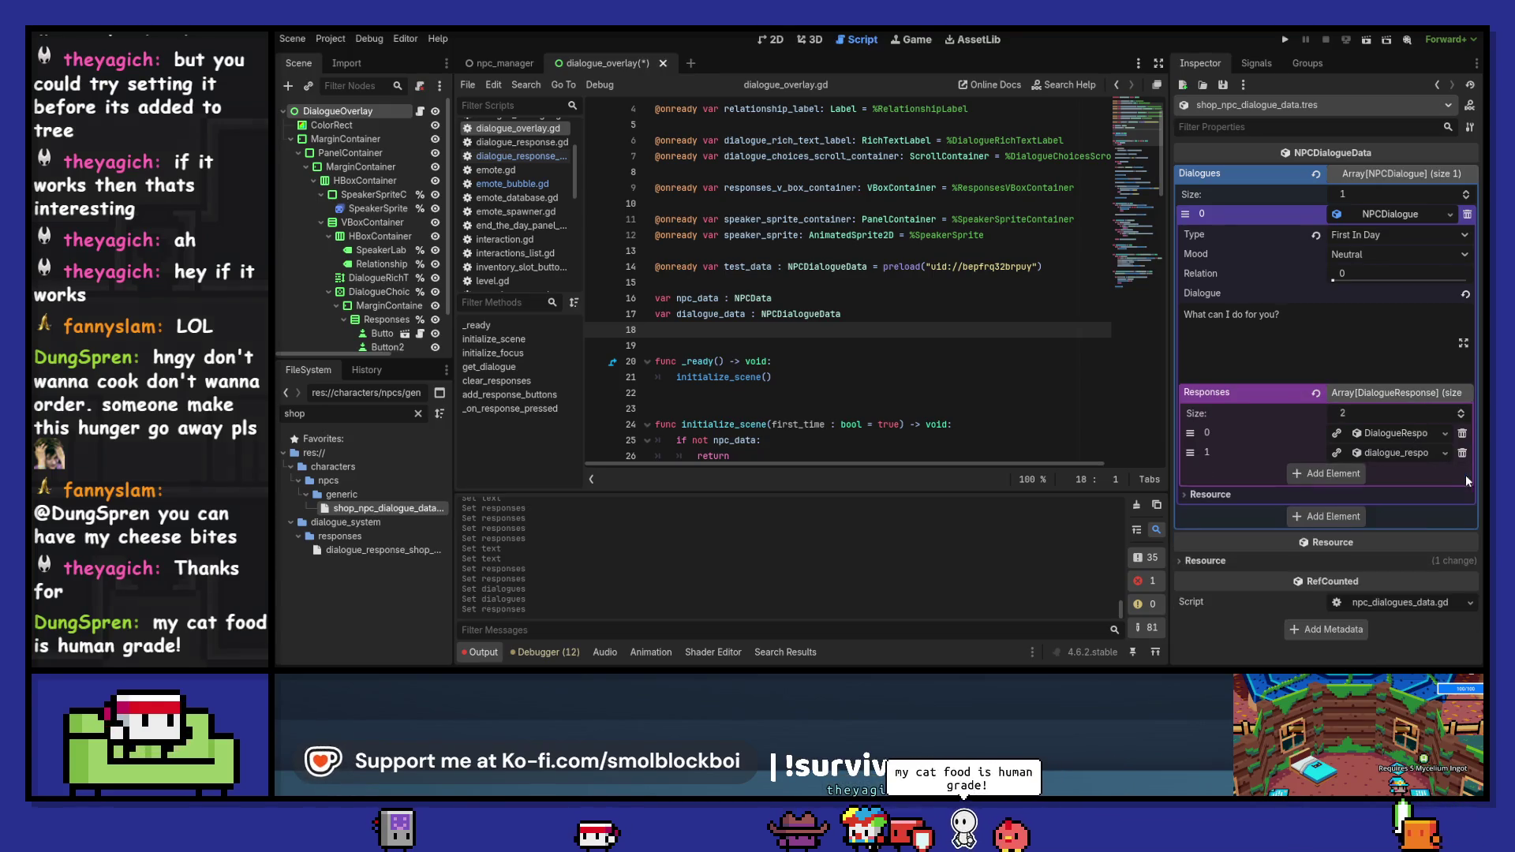
left_click(1396, 433)
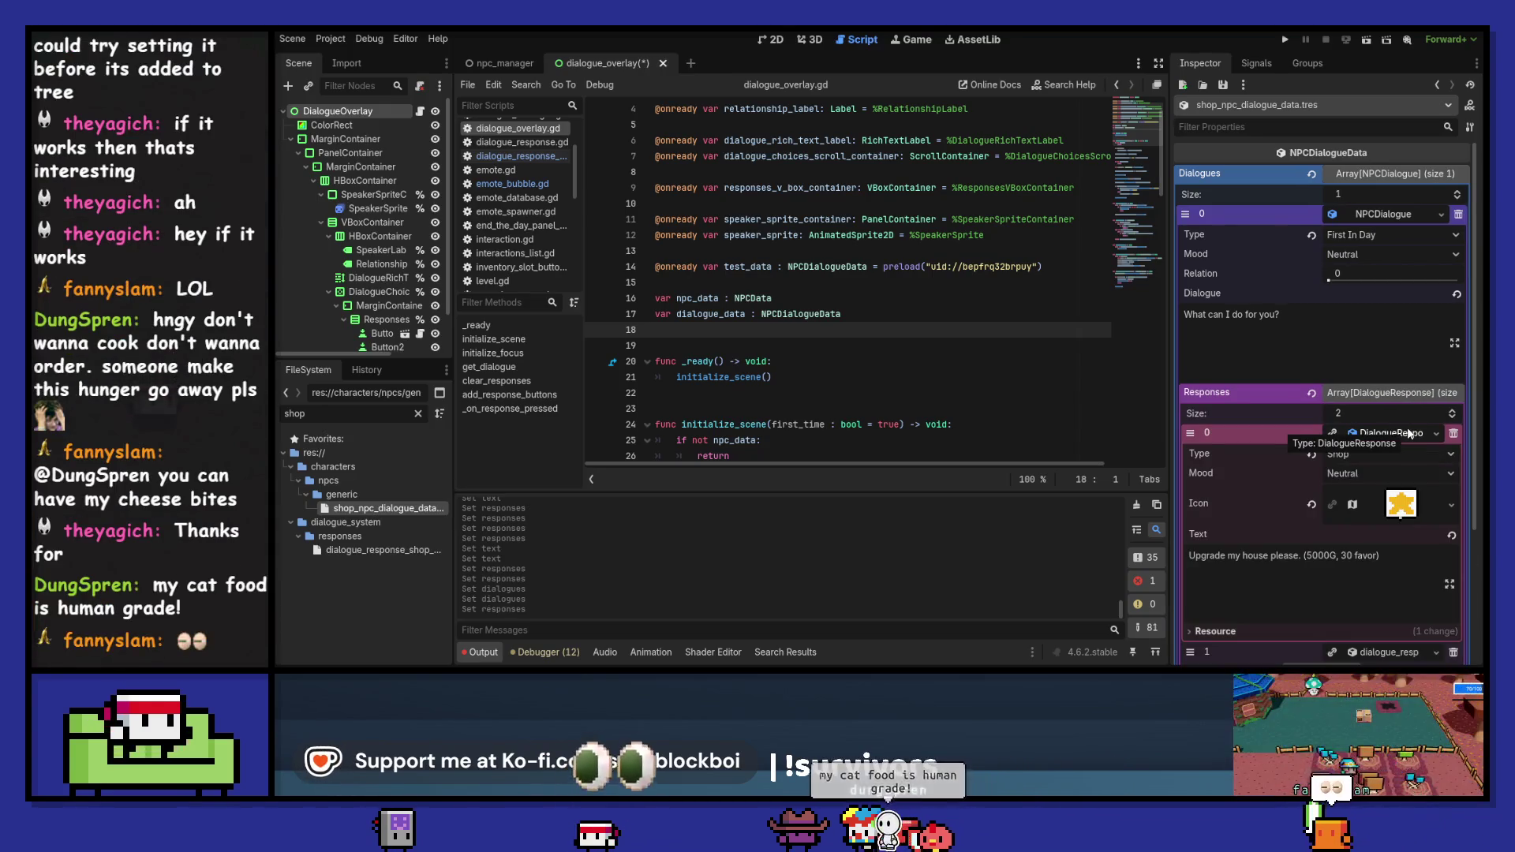
key("ctrl+s")
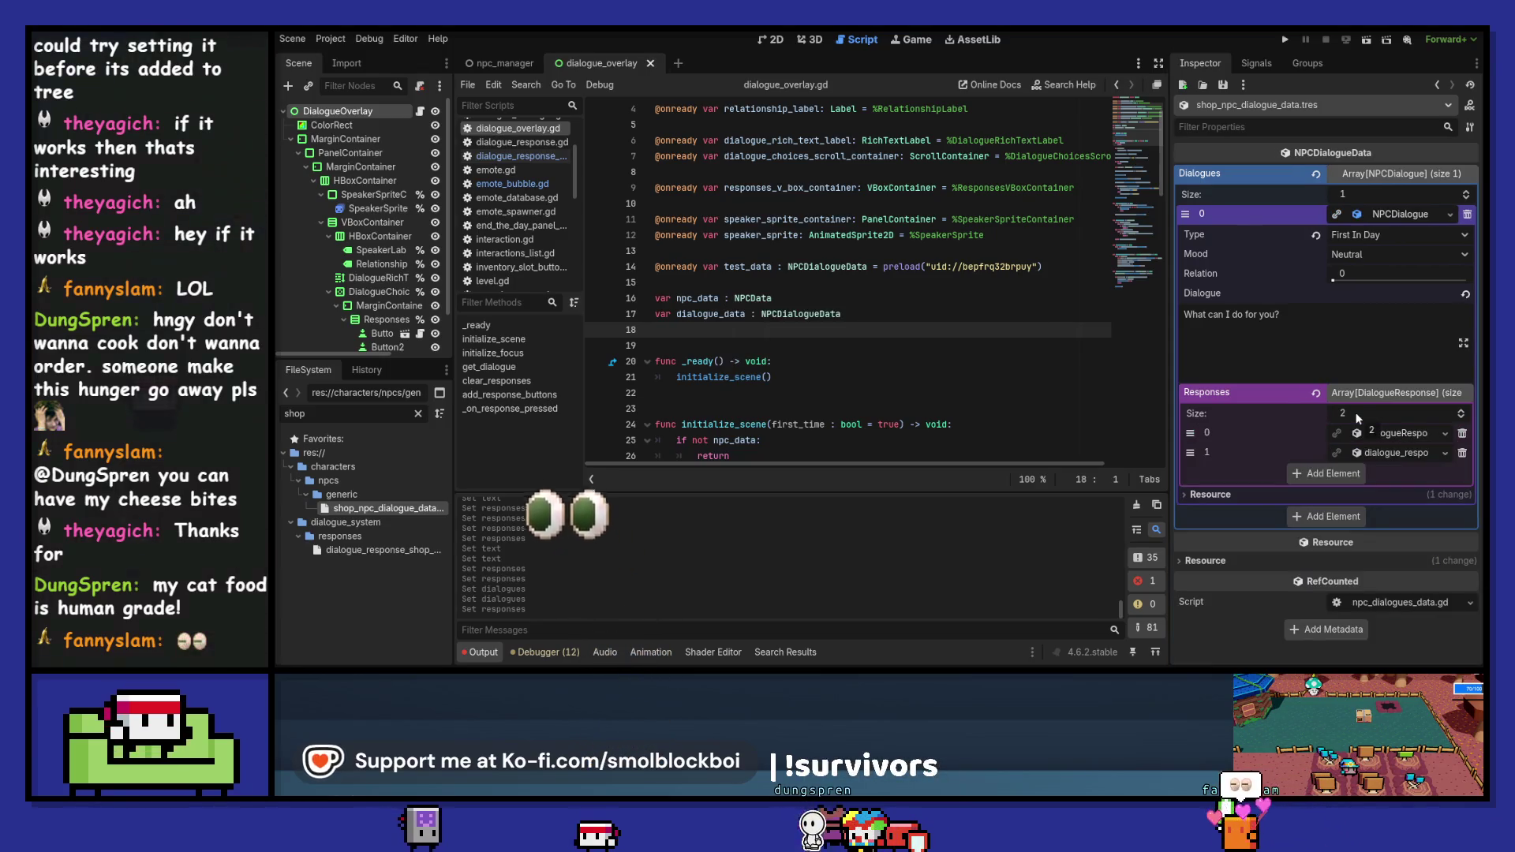
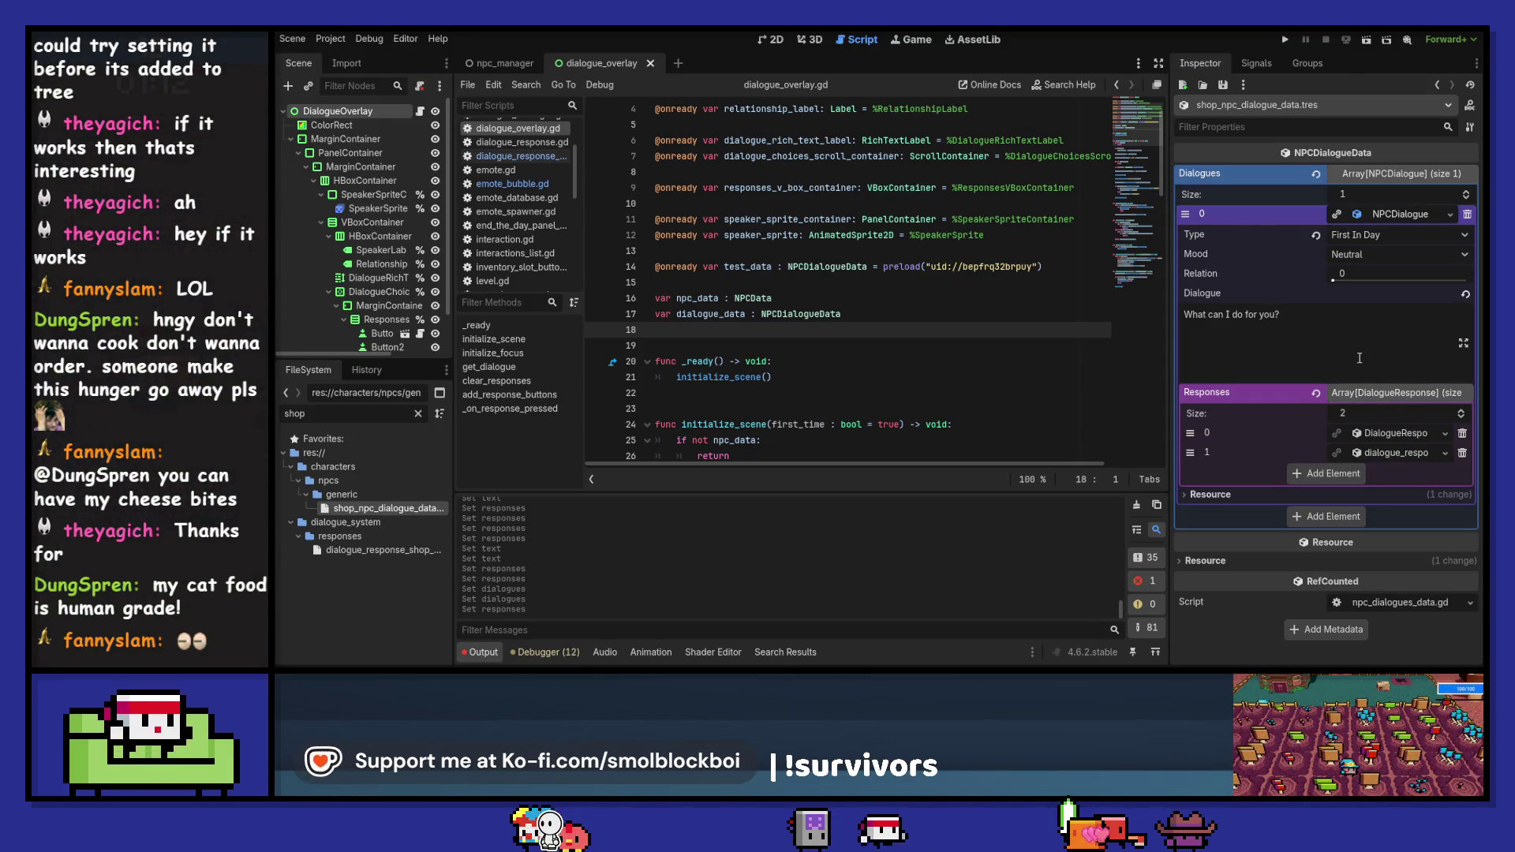
- Inspect the greeting line and its existing responses in the Inspector
left_click(1373, 335)
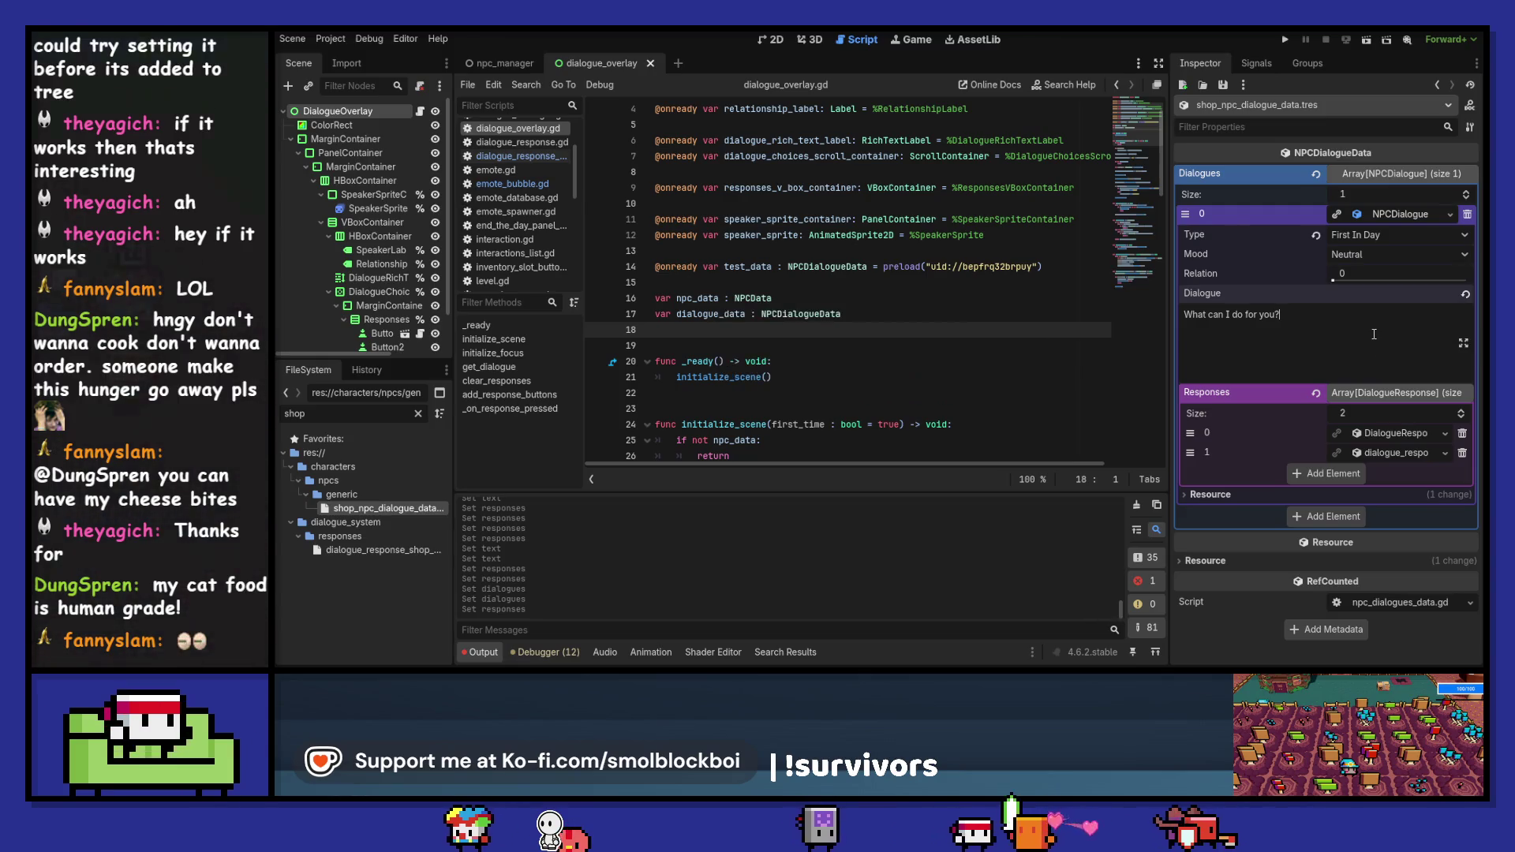
left_click(1401, 434)
left_click(1401, 433)
left_click(1395, 453)
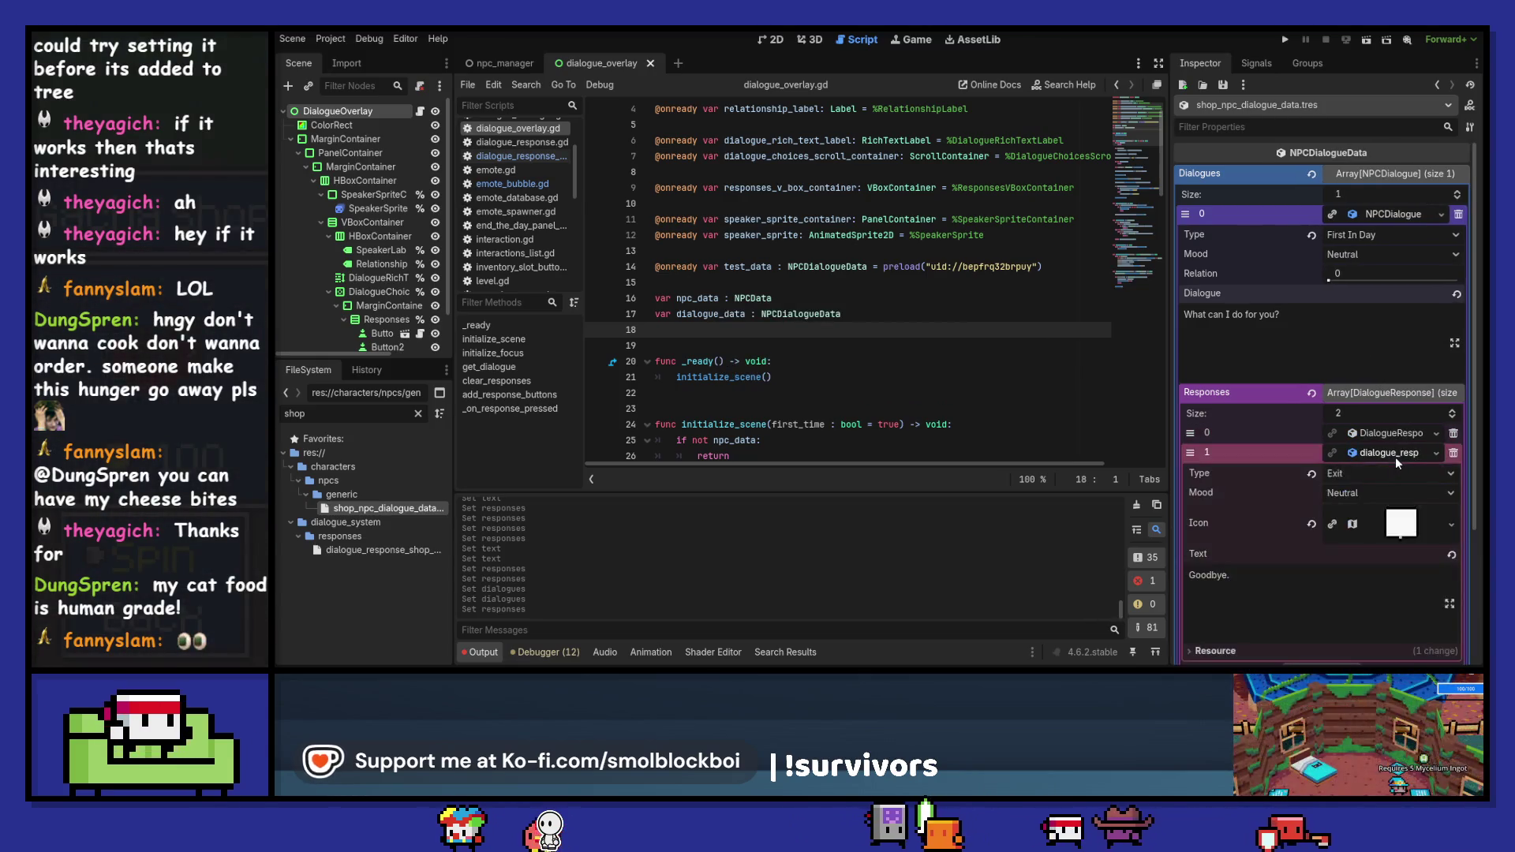
left_click(1390, 430)
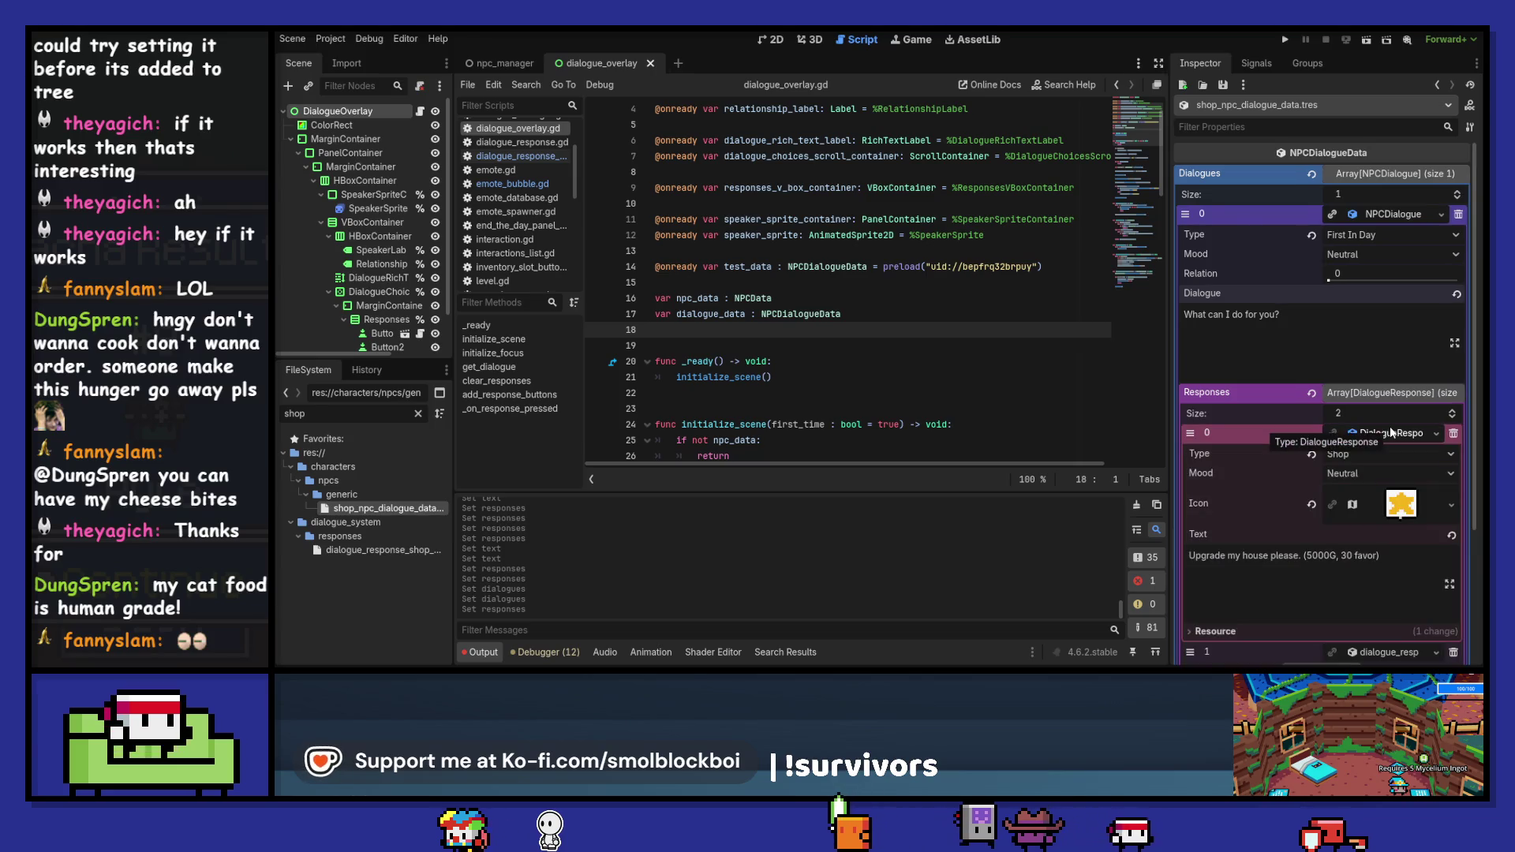
left_click(1389, 430)
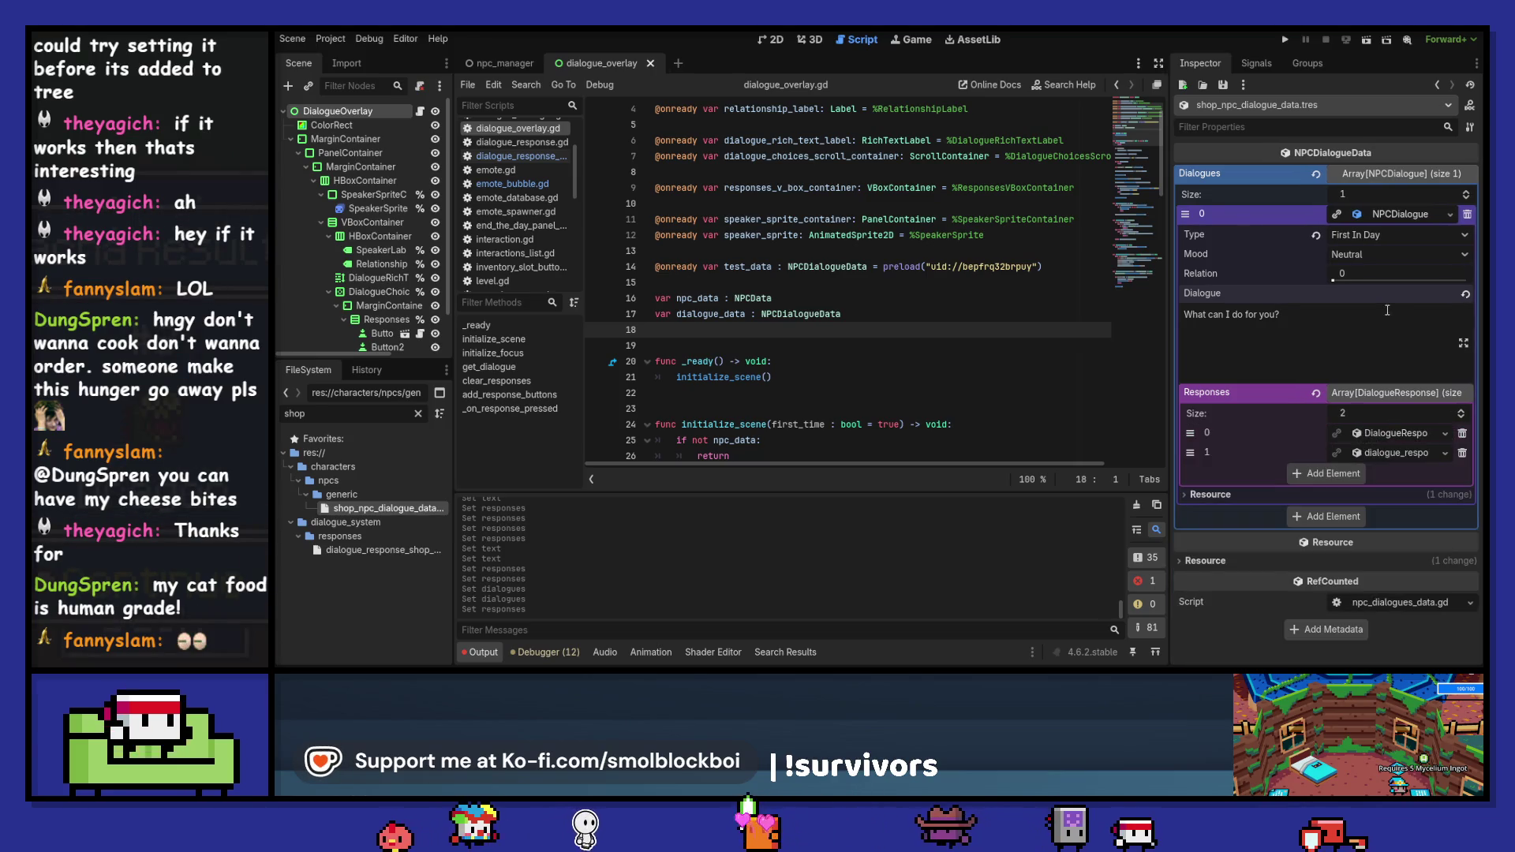
left_click(1385, 335)
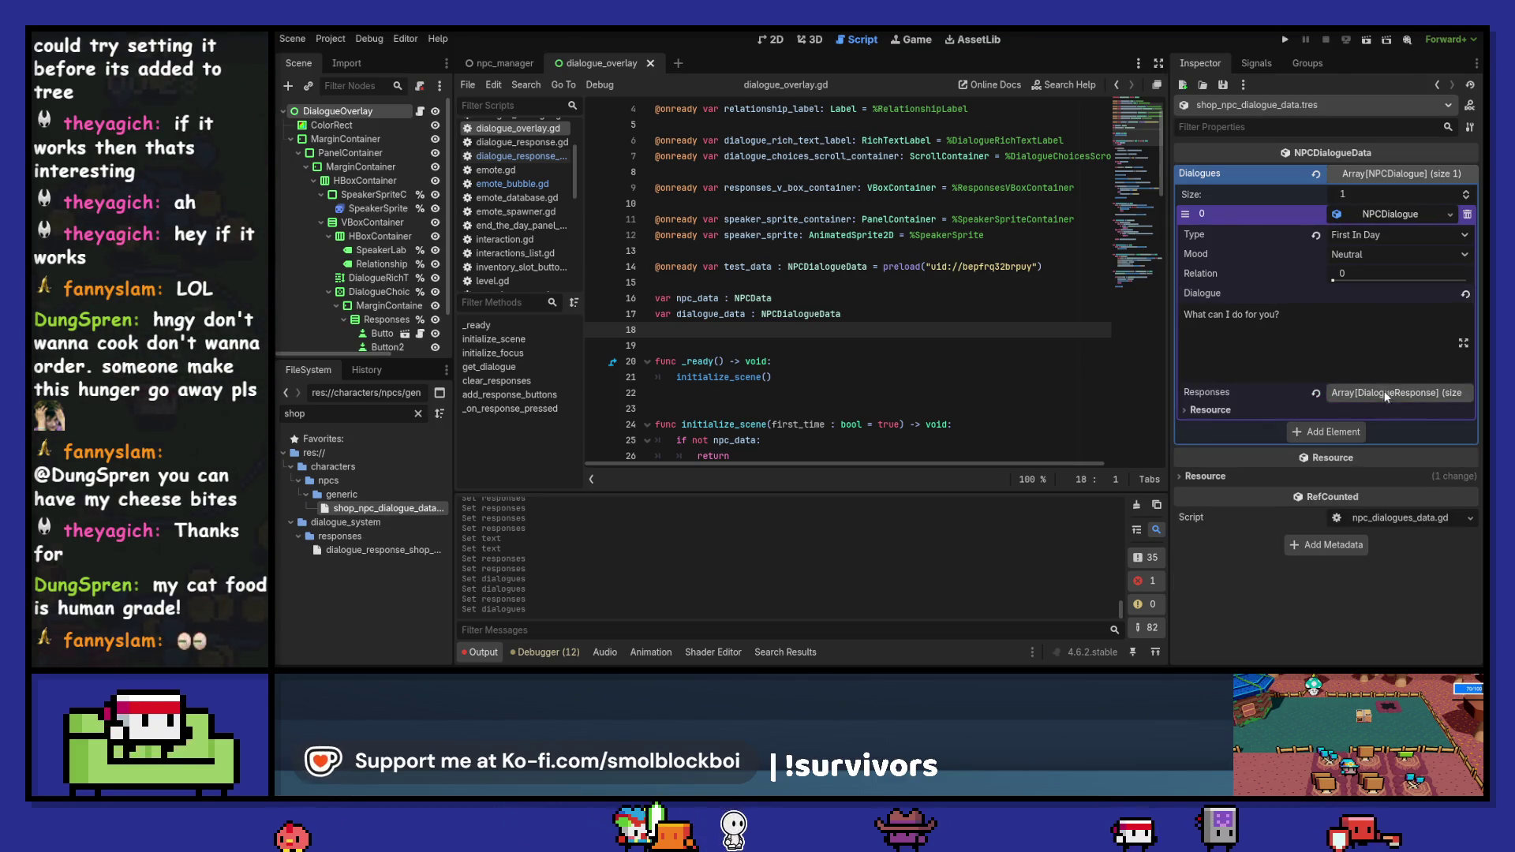
left_click(1402, 433)
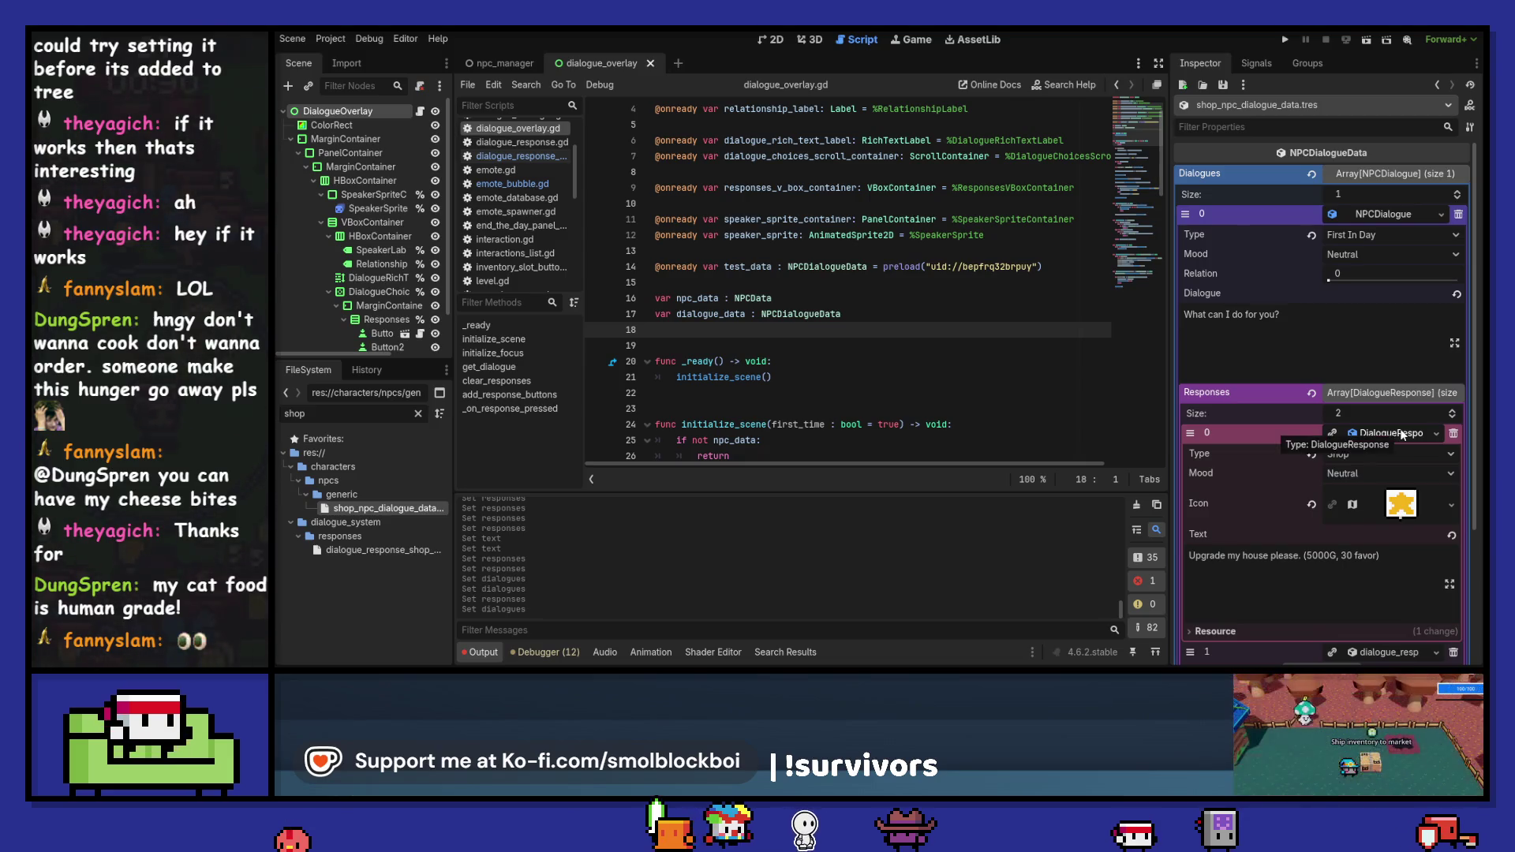
scroll(1400, 426, "down", 1)
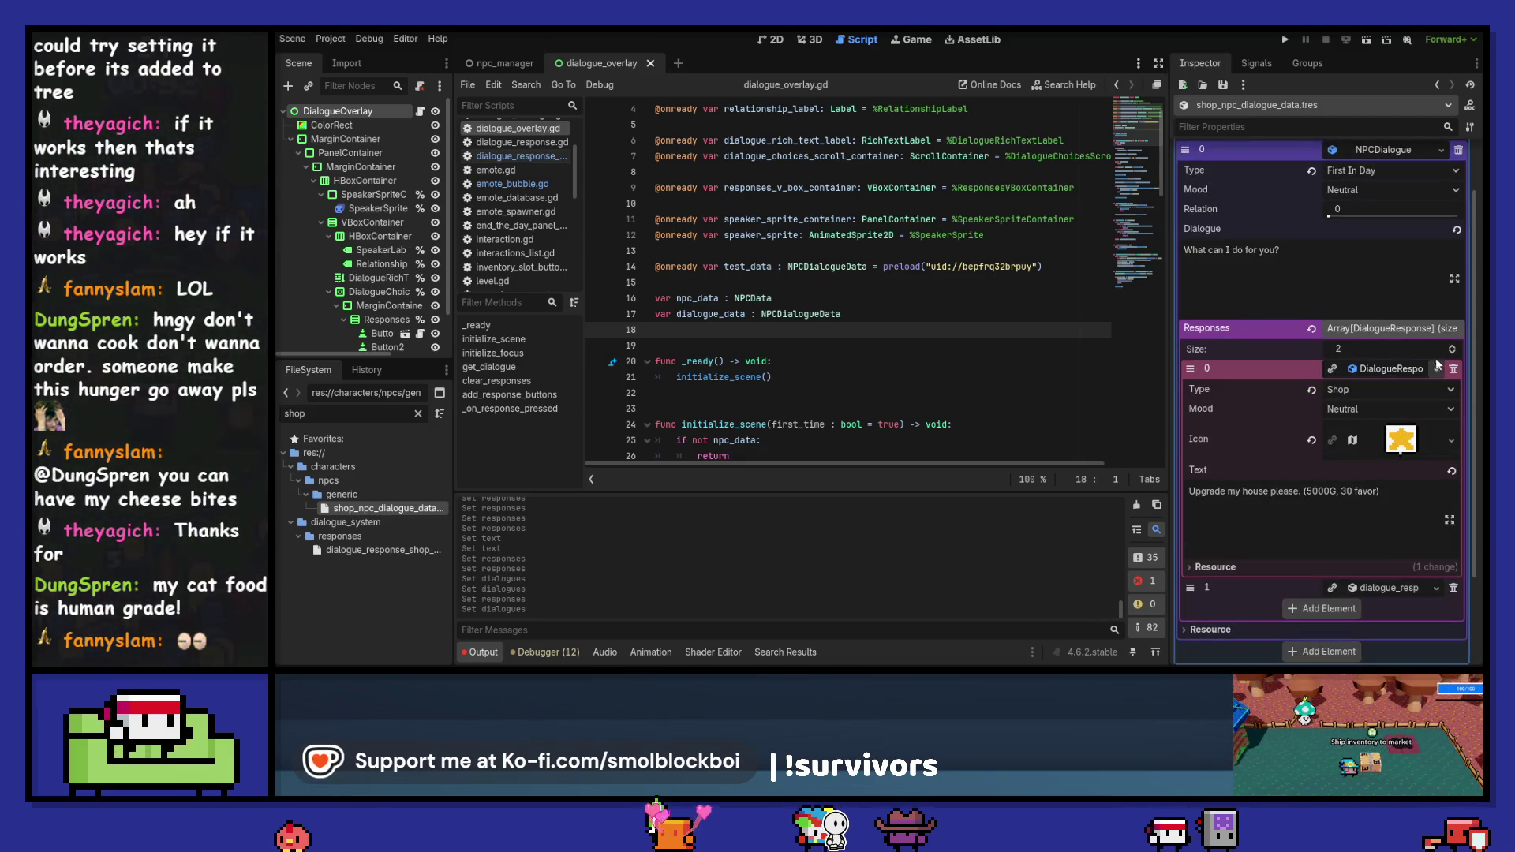
scroll(1438, 369, "up", 1)
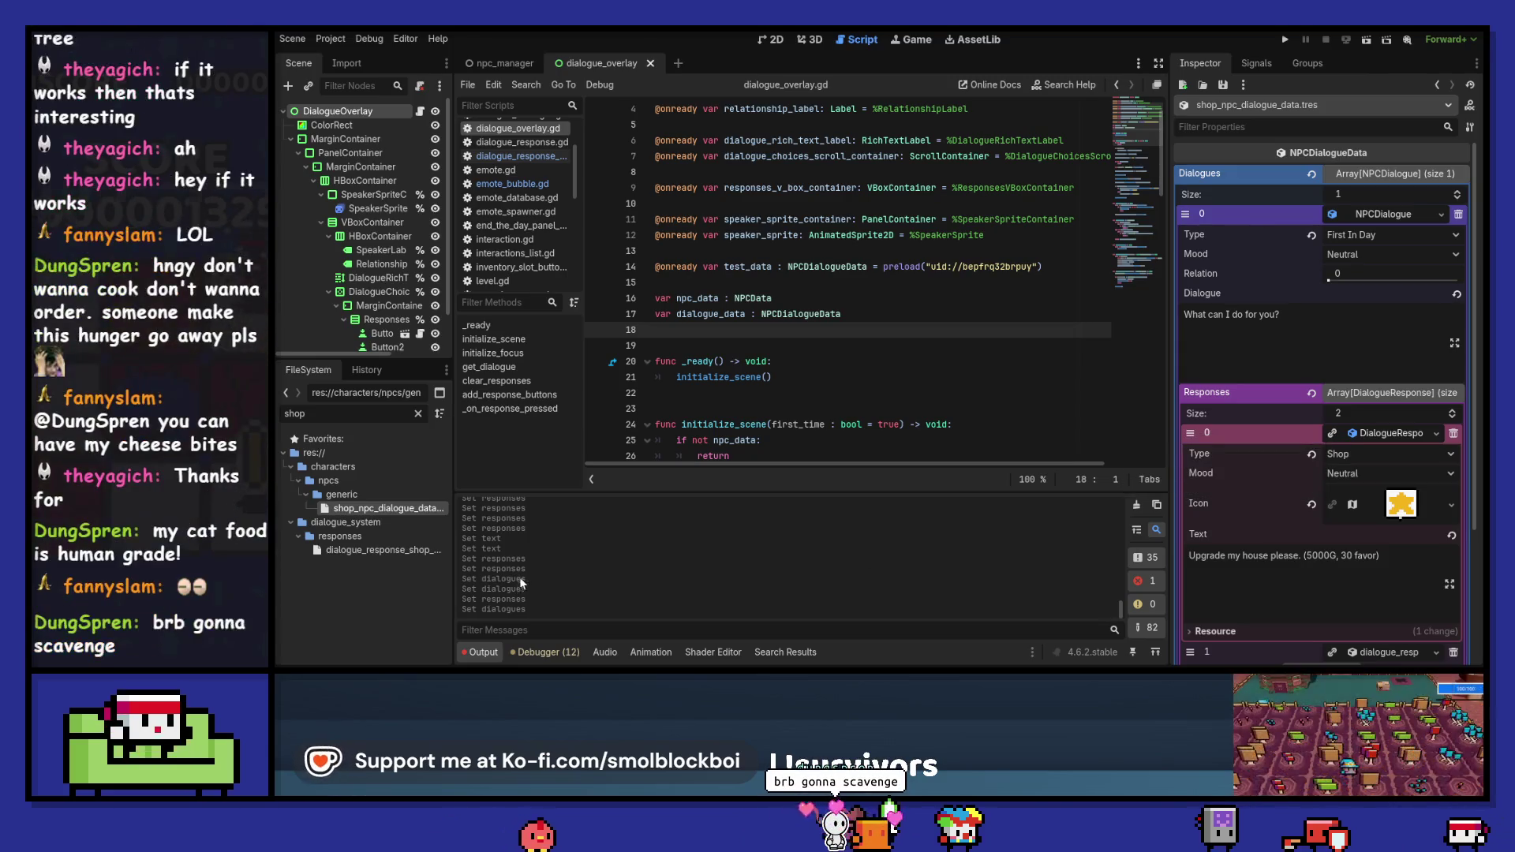
- Reopen the shop NPC dialogue data and expand its first dialogue entry
left_click(371, 493)
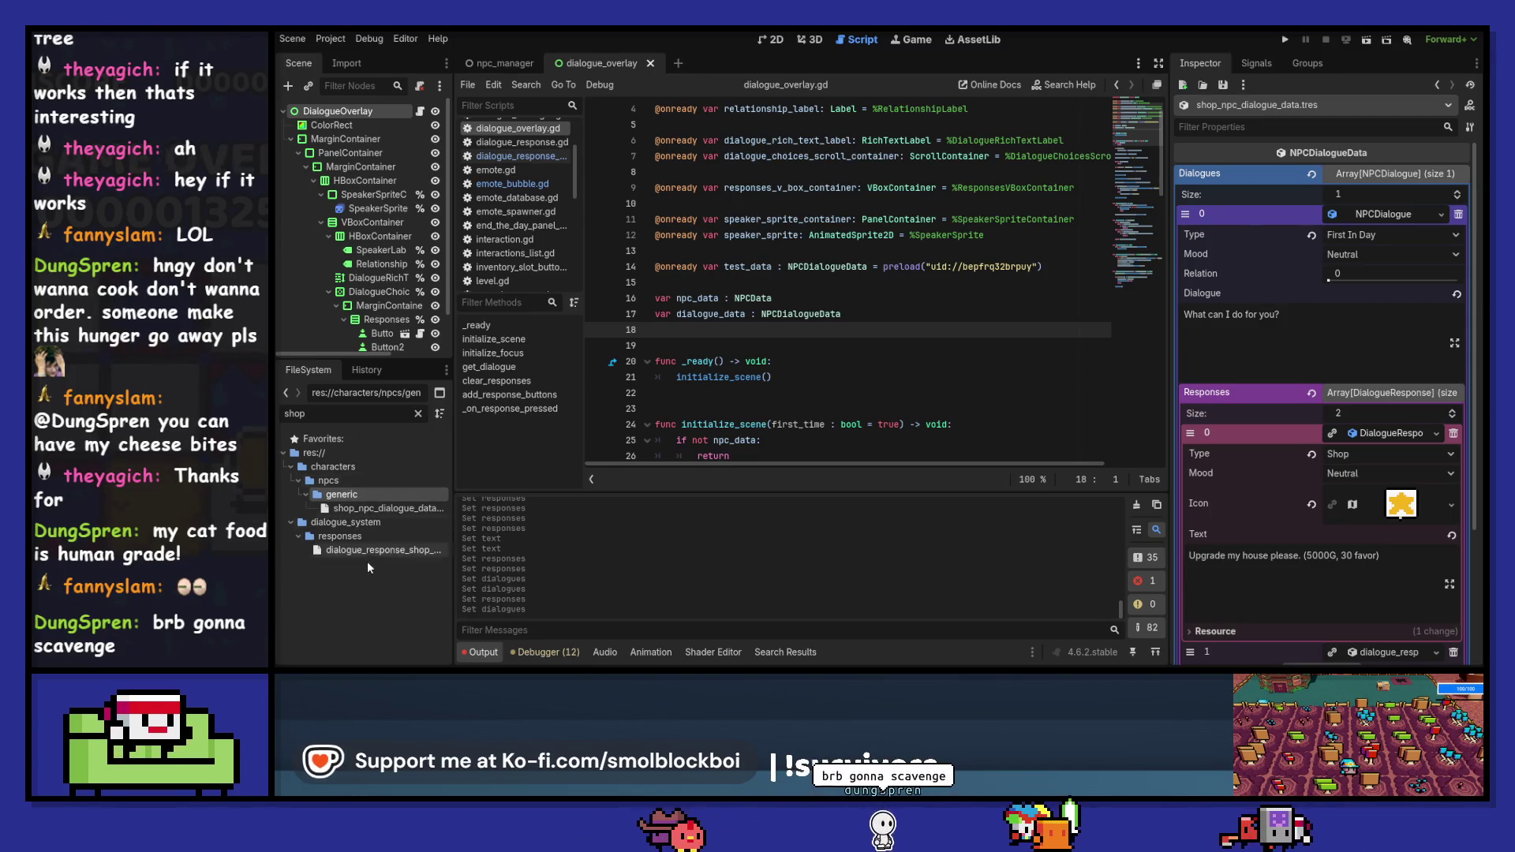
left_click(371, 553)
left_click(377, 508)
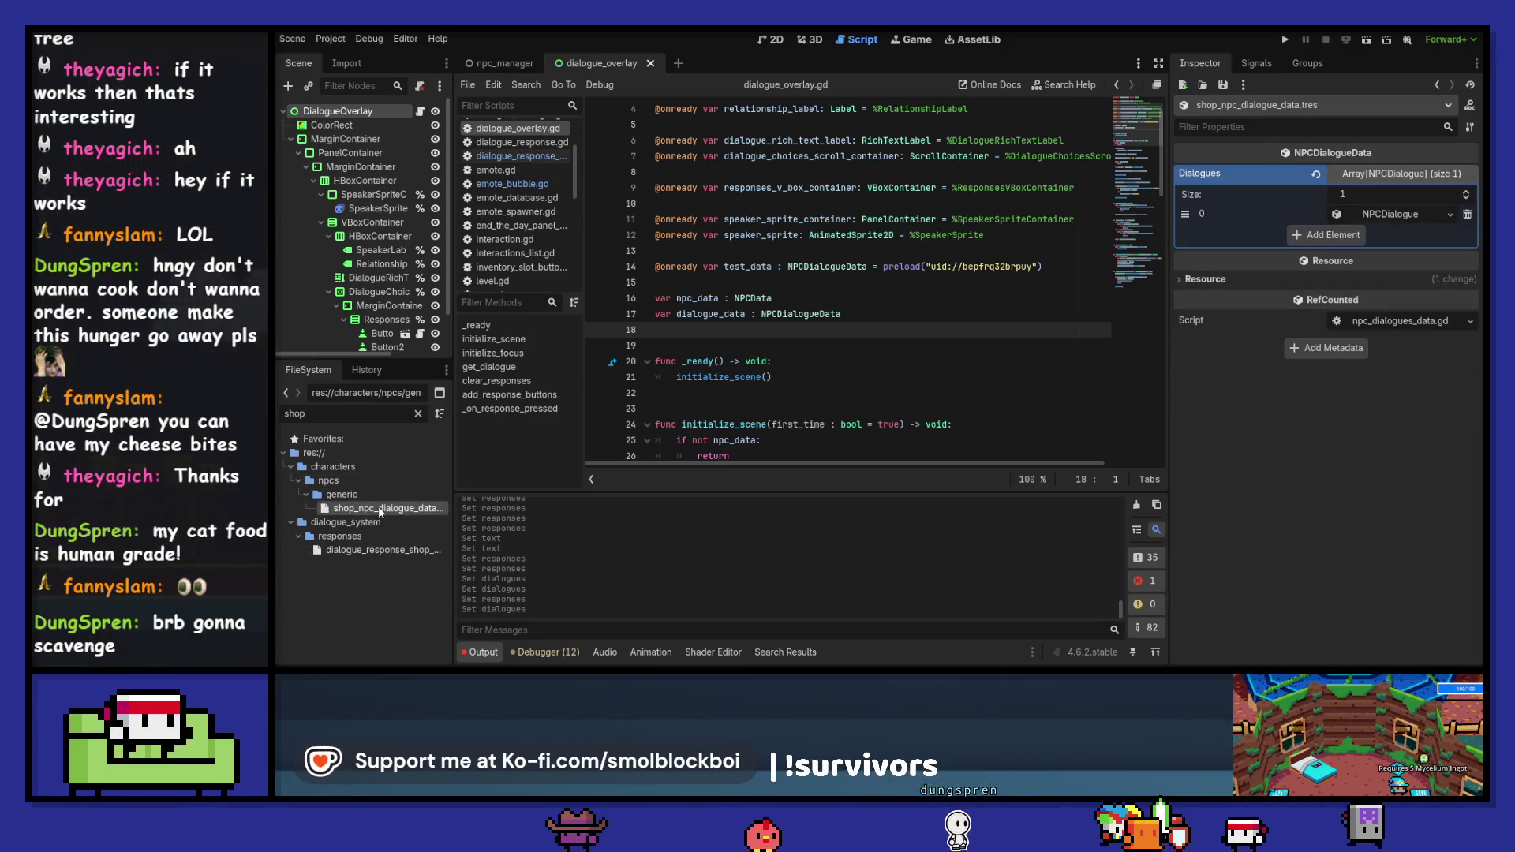
left_click(1366, 214)
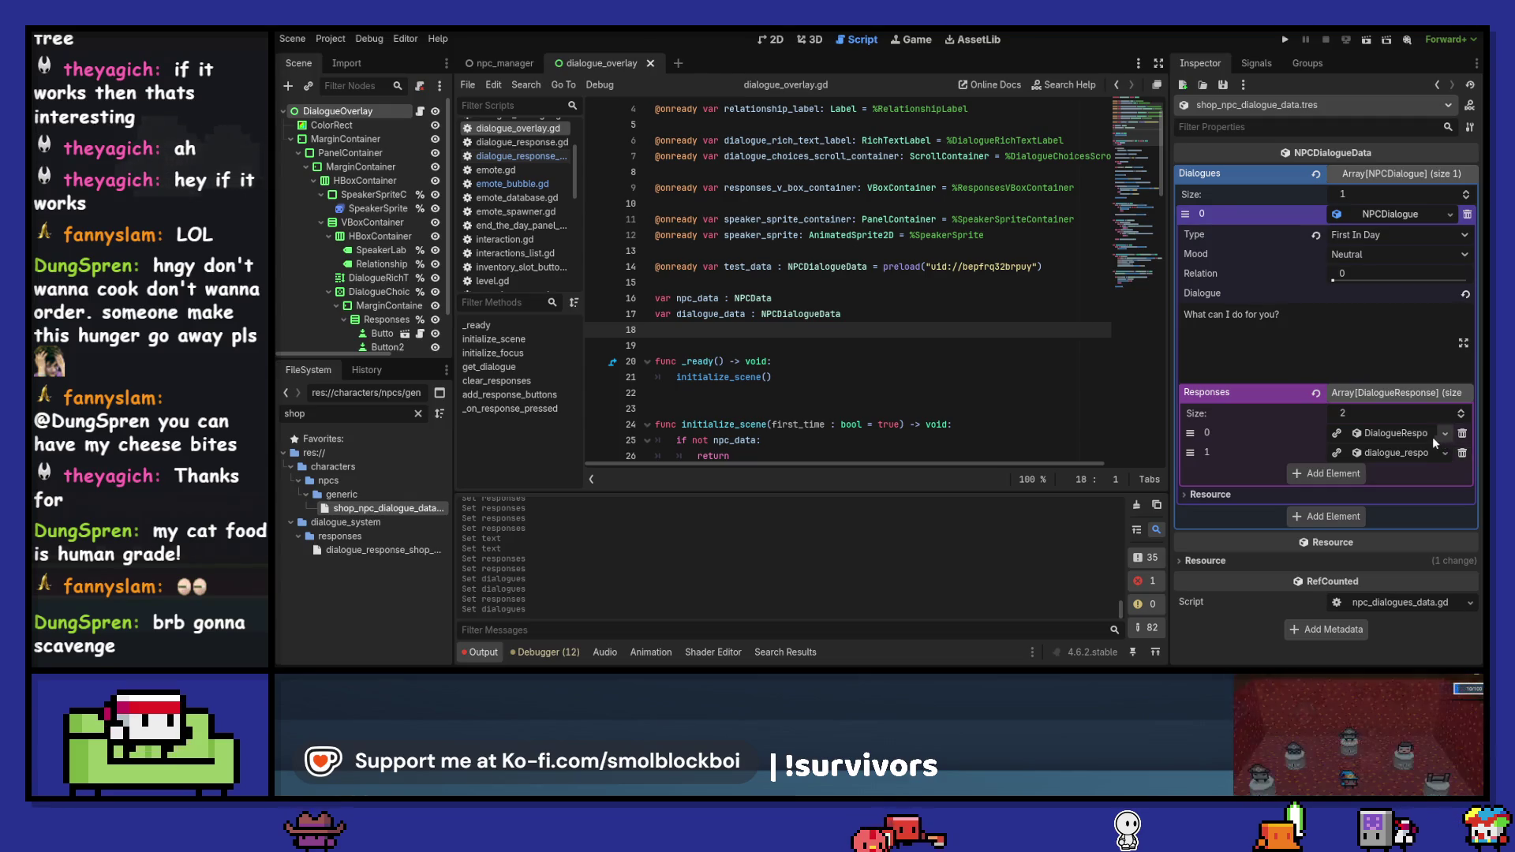
left_click(1376, 434)
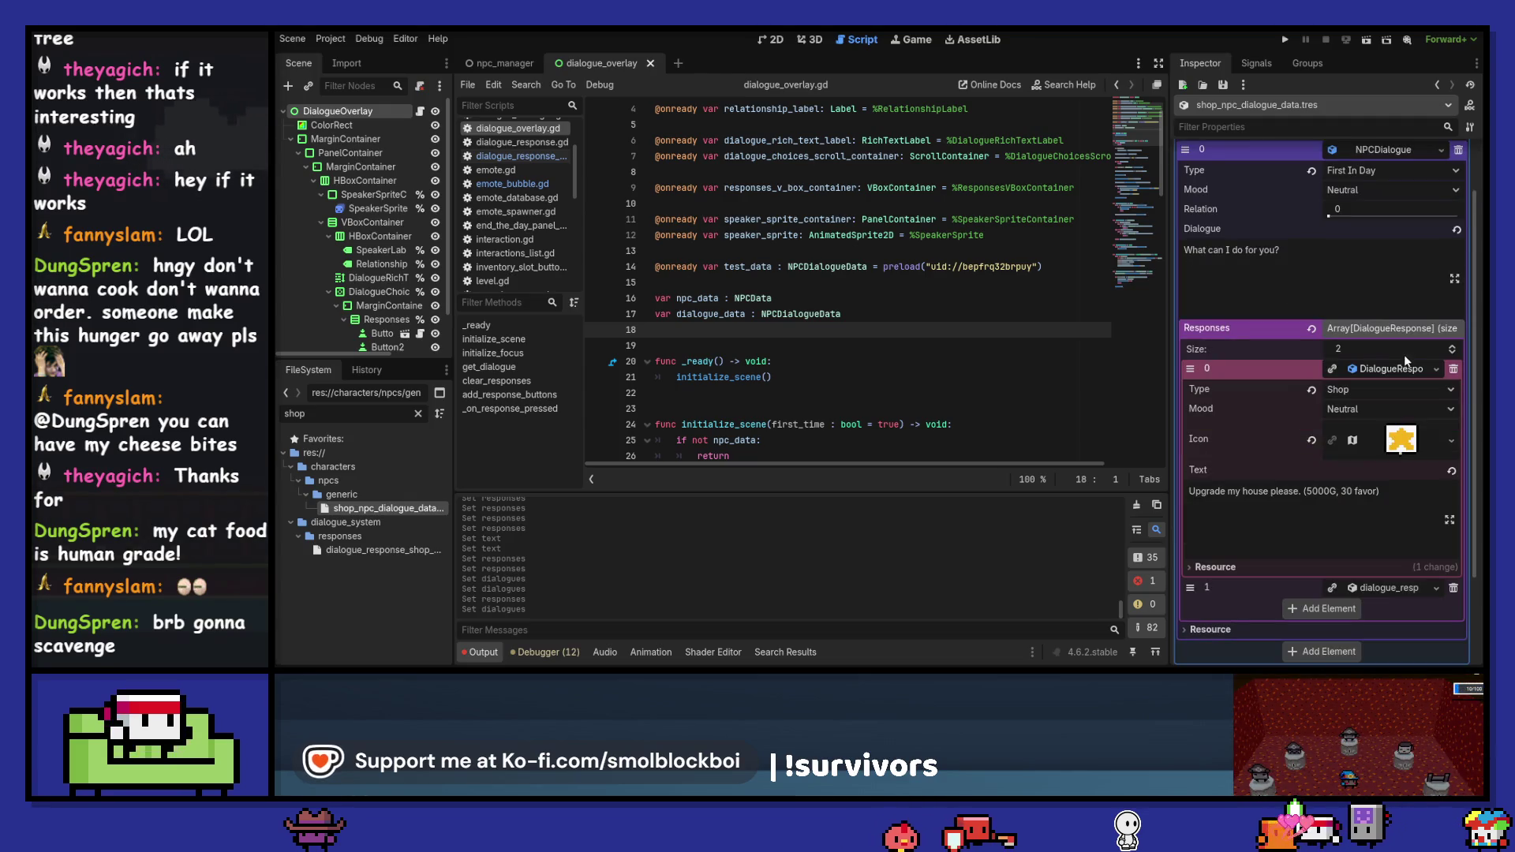
left_click(1395, 366)
- Add a third response slot holding a new DialogueResponse of type Shop
left_click(1333, 473)
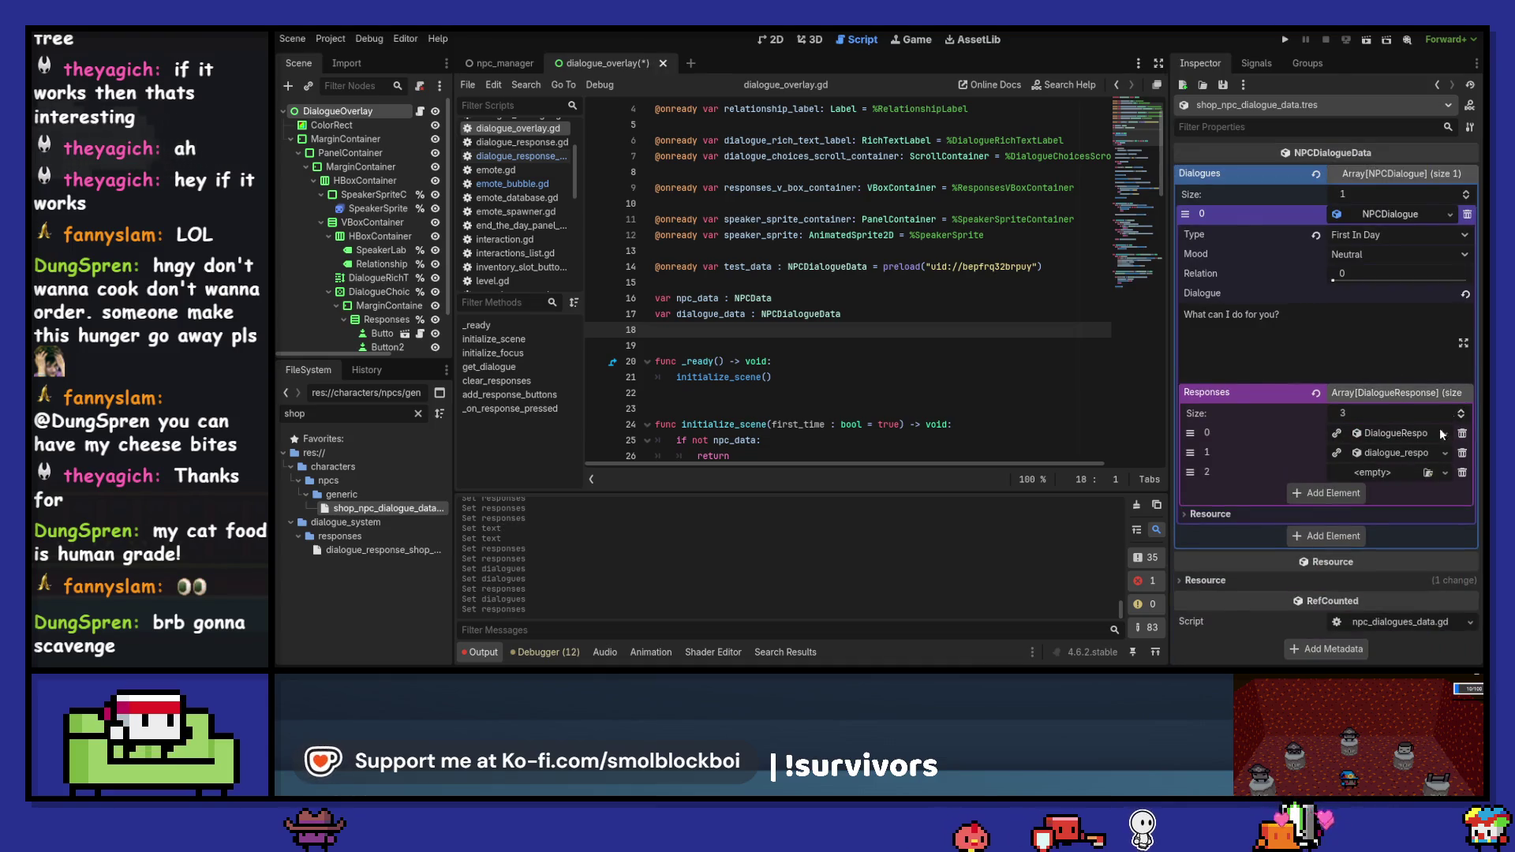
left_click(1447, 473)
left_click(1422, 509)
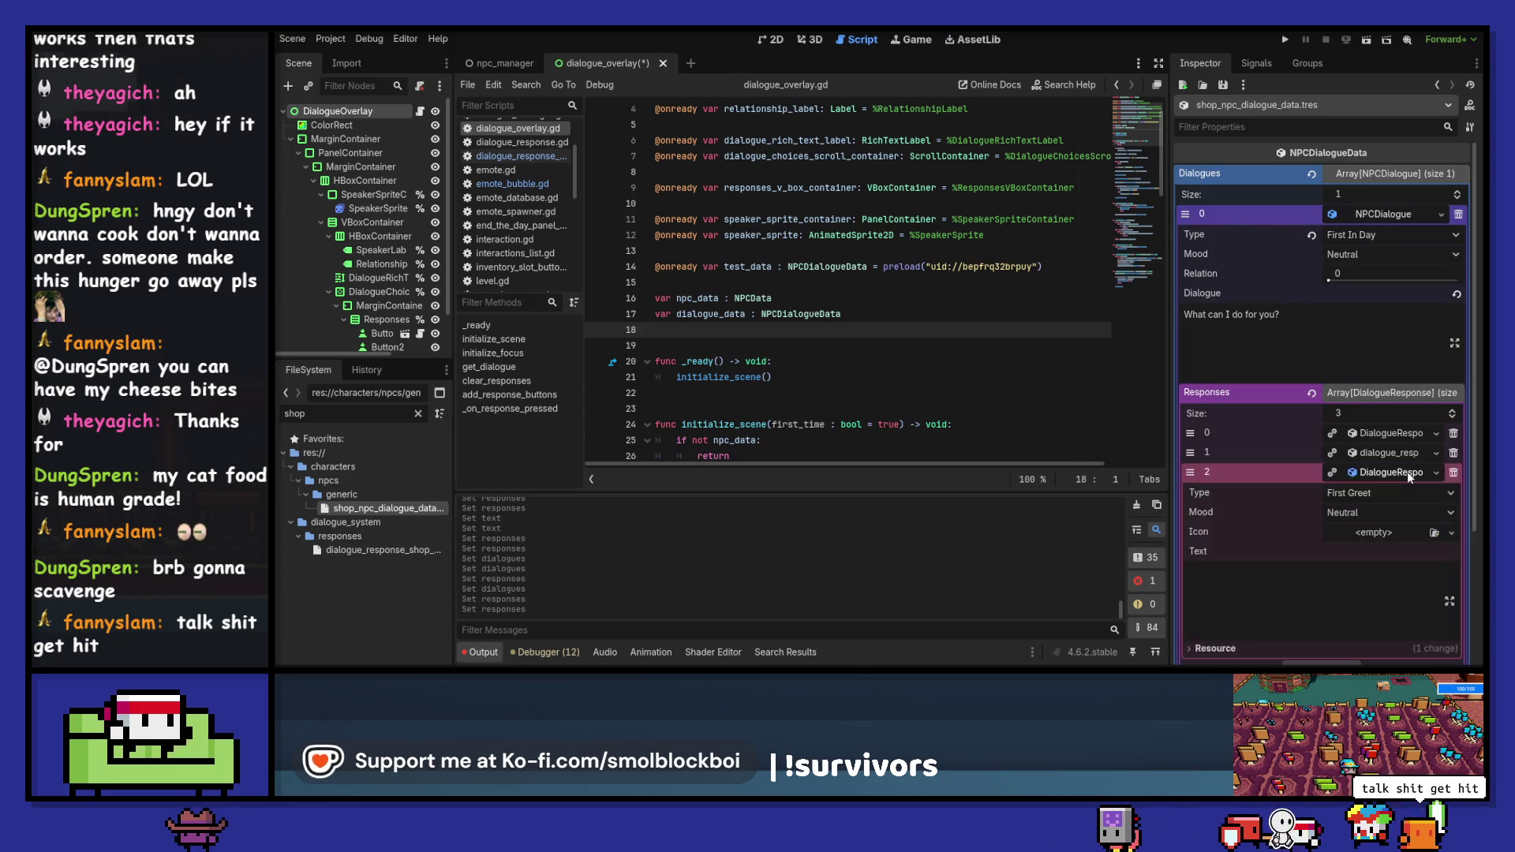
left_click(1387, 362)
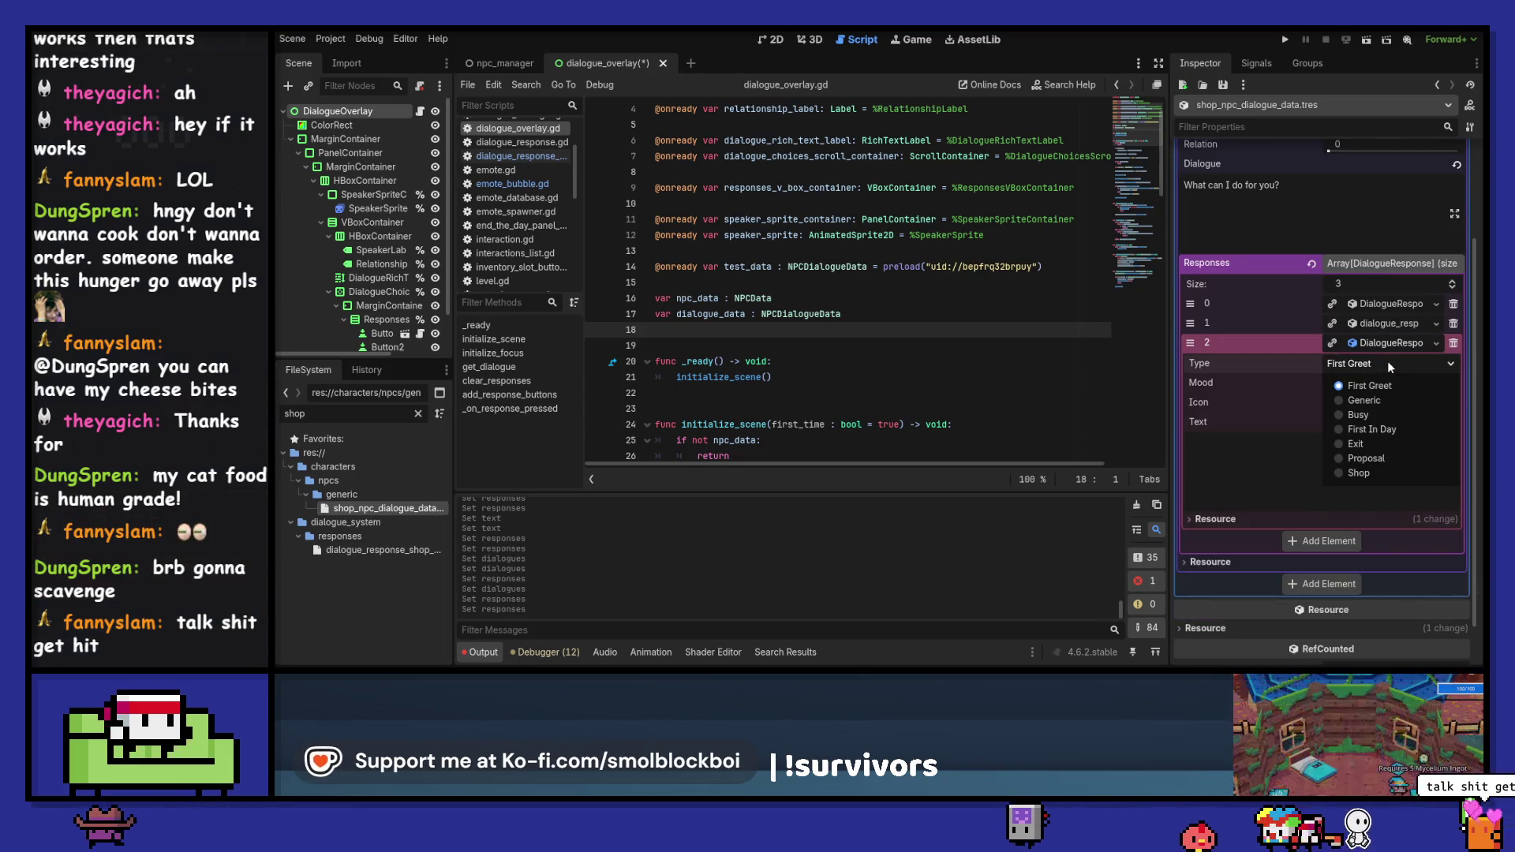
left_click(1358, 473)
- Copy the first Shop response's value into slot 2 and move it to second place
left_click(1385, 324)
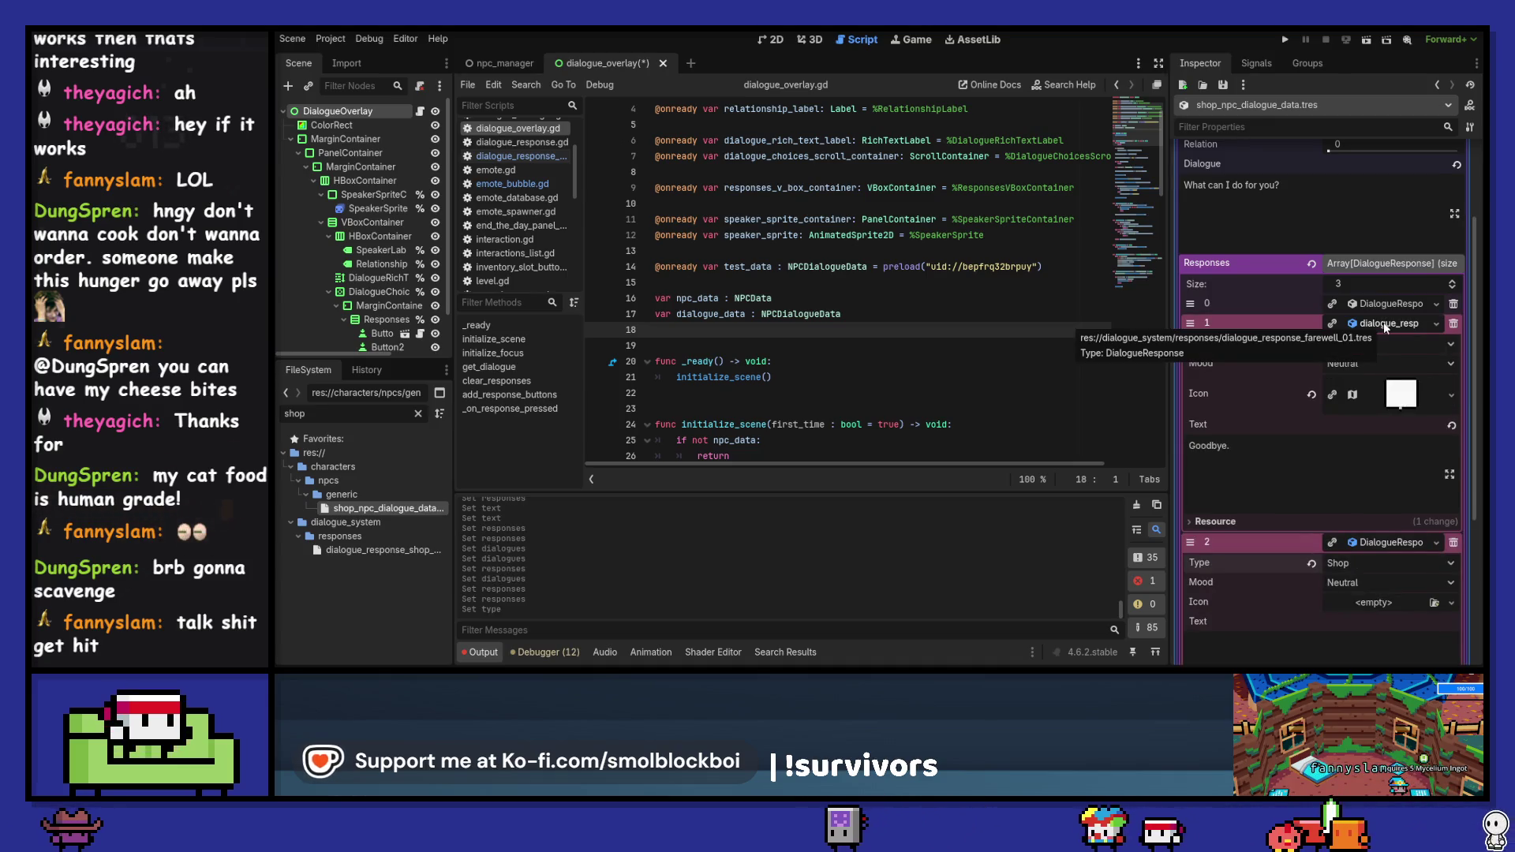
left_click(1384, 324)
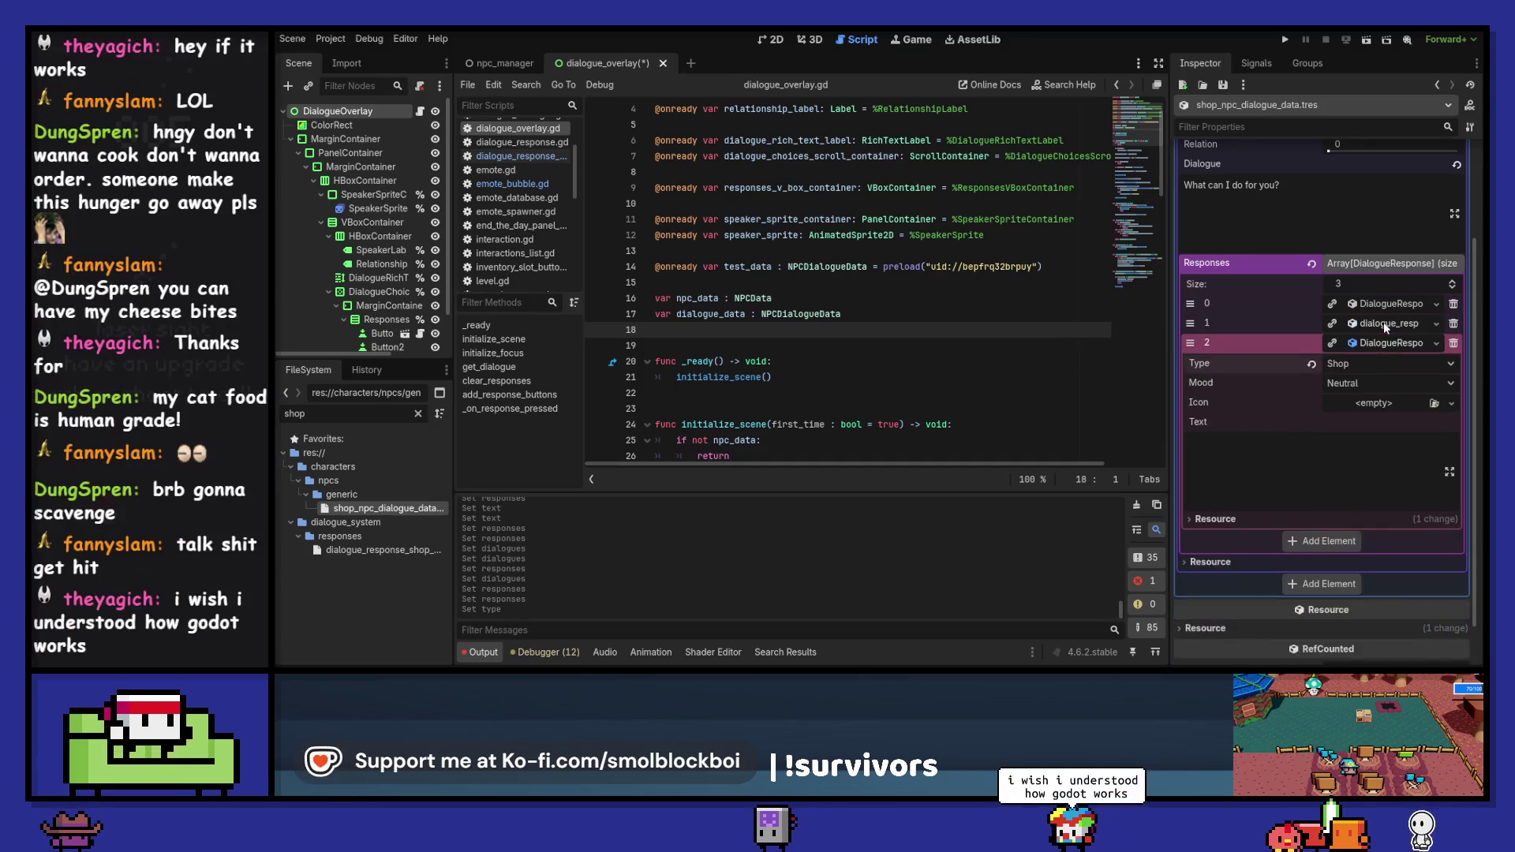
left_click(1385, 305)
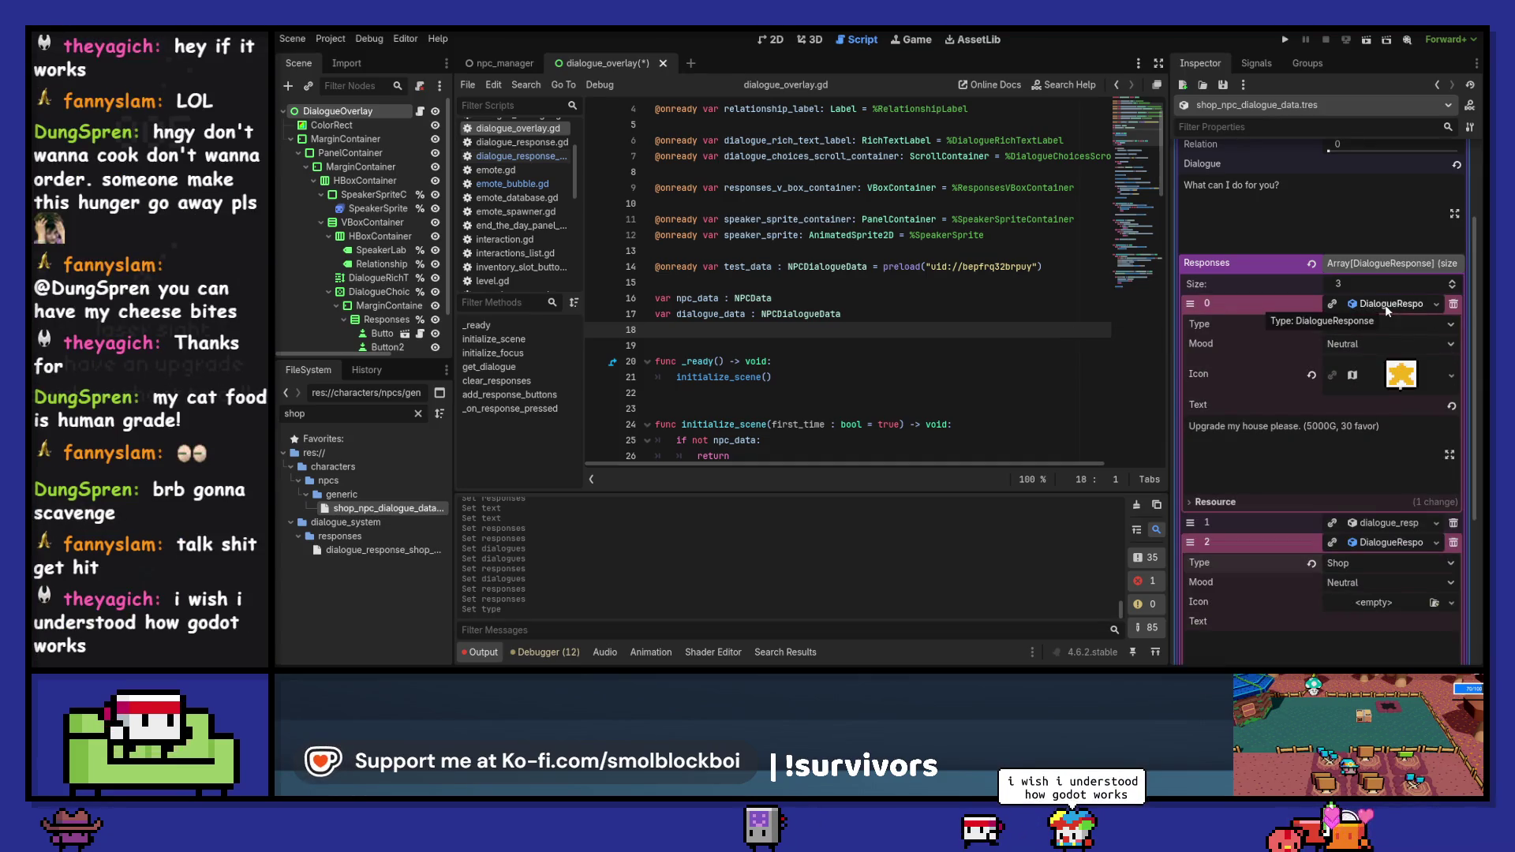
left_click(1384, 304)
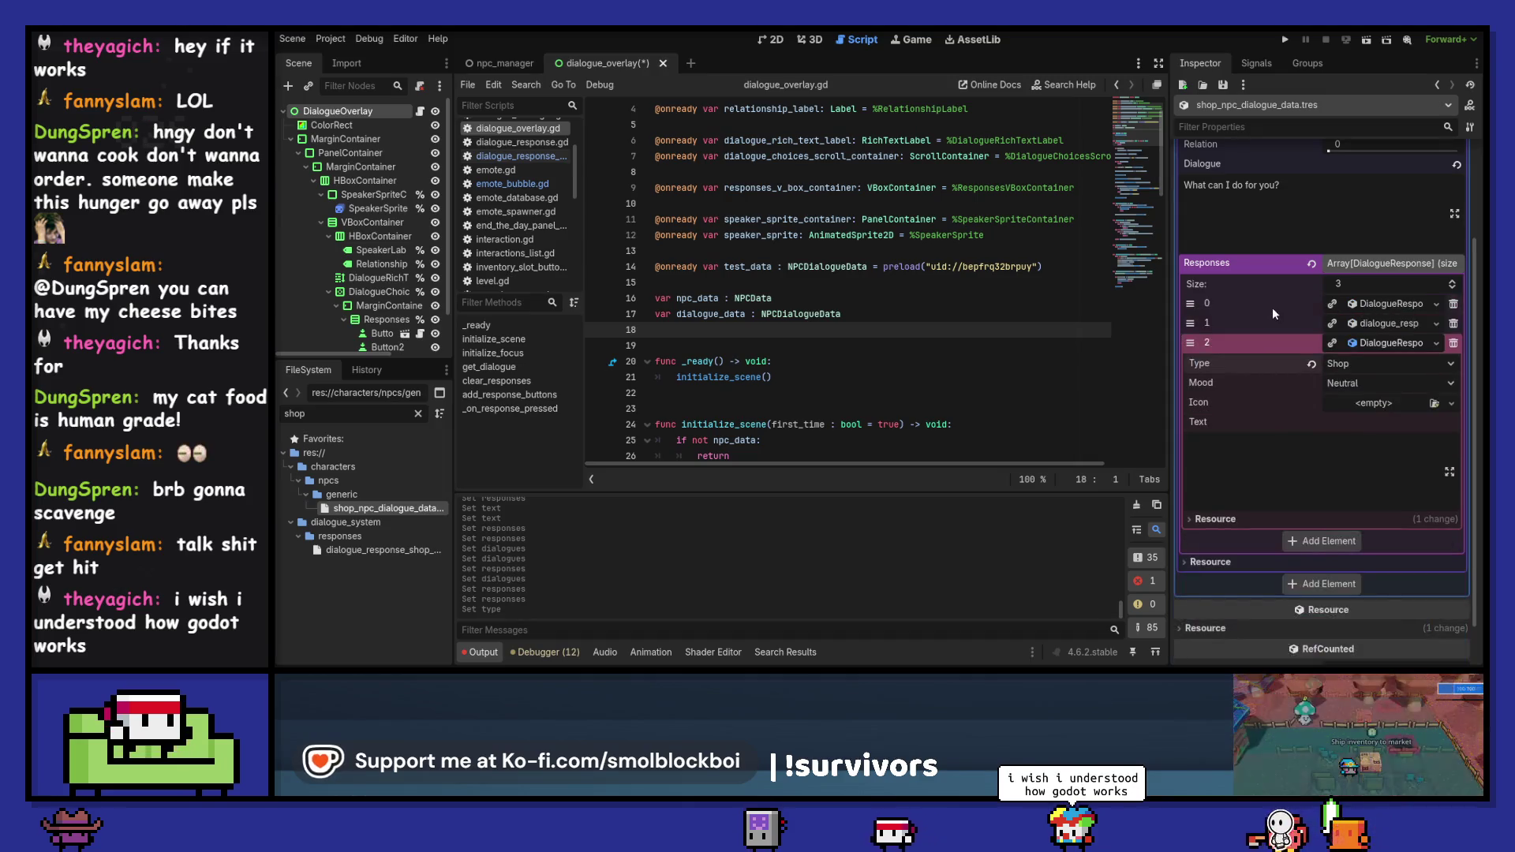
right_click(1285, 304)
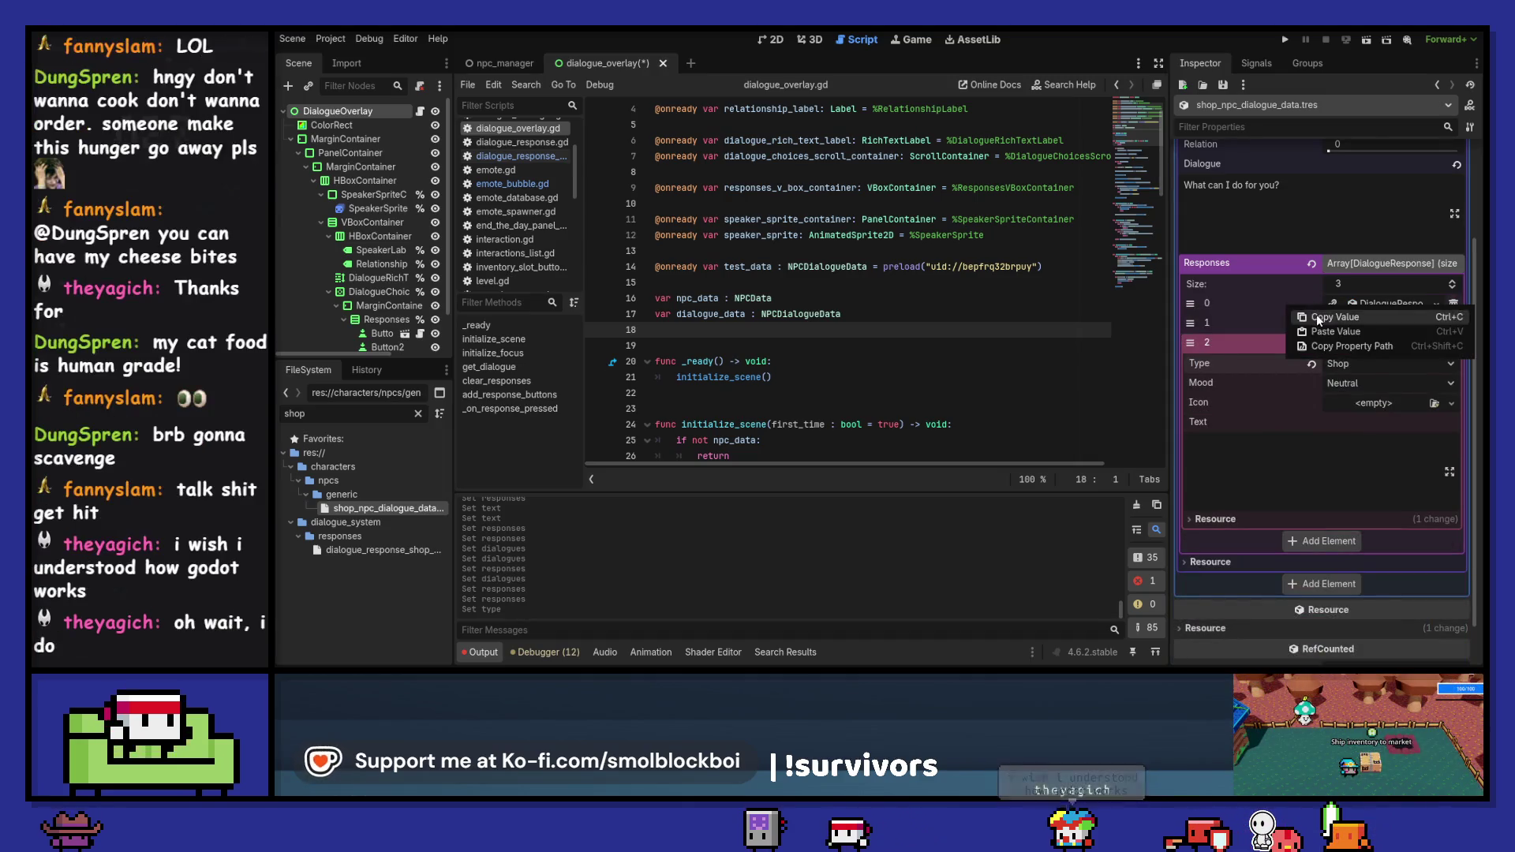
left_click(1257, 339)
right_click(1257, 339)
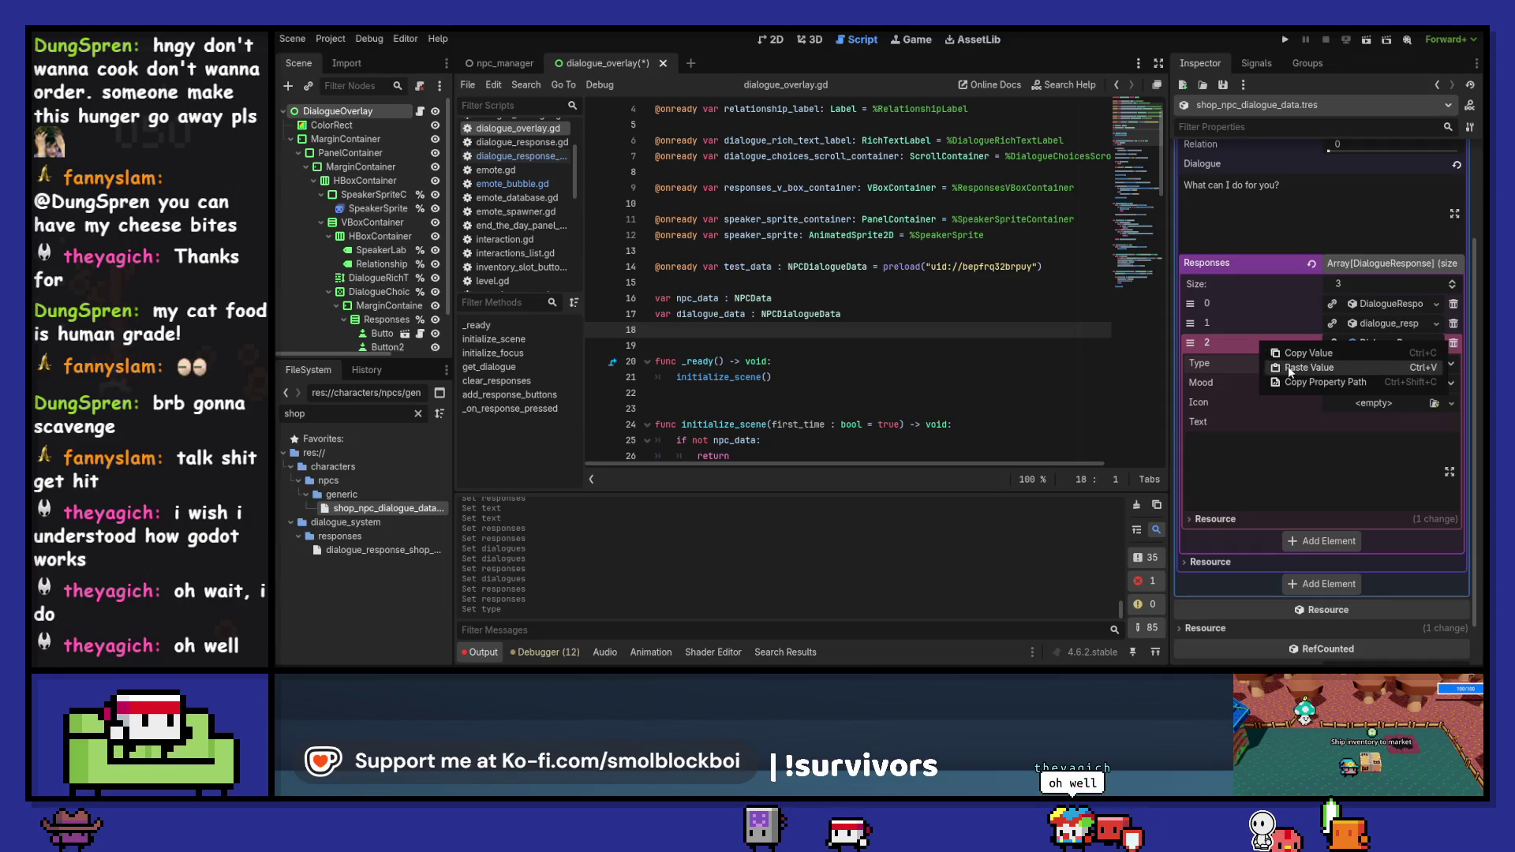
left_click(1287, 366)
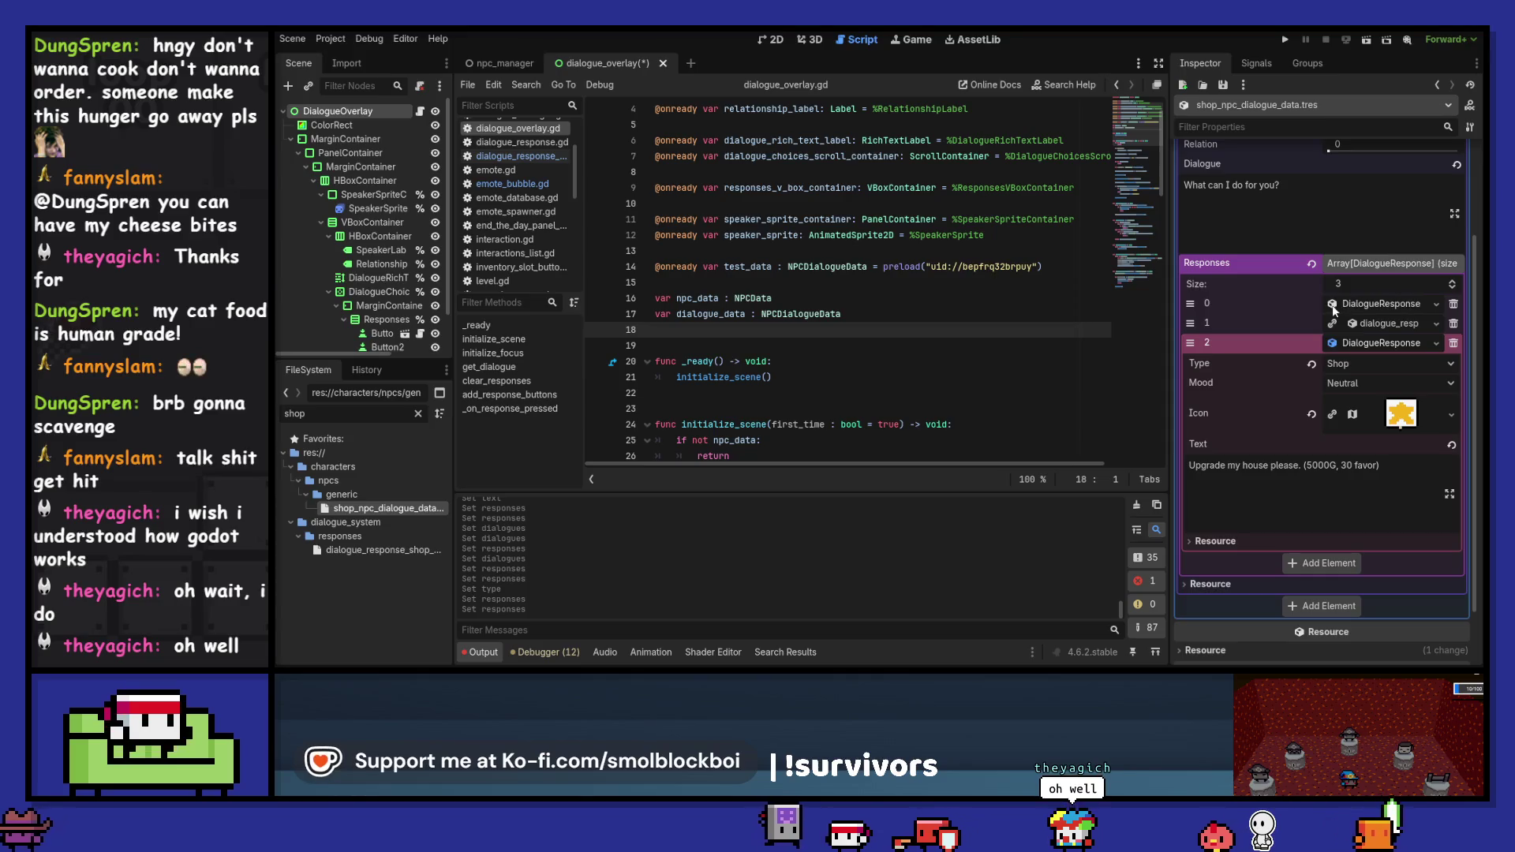
left_click_drag(1186, 345, 1190, 323)
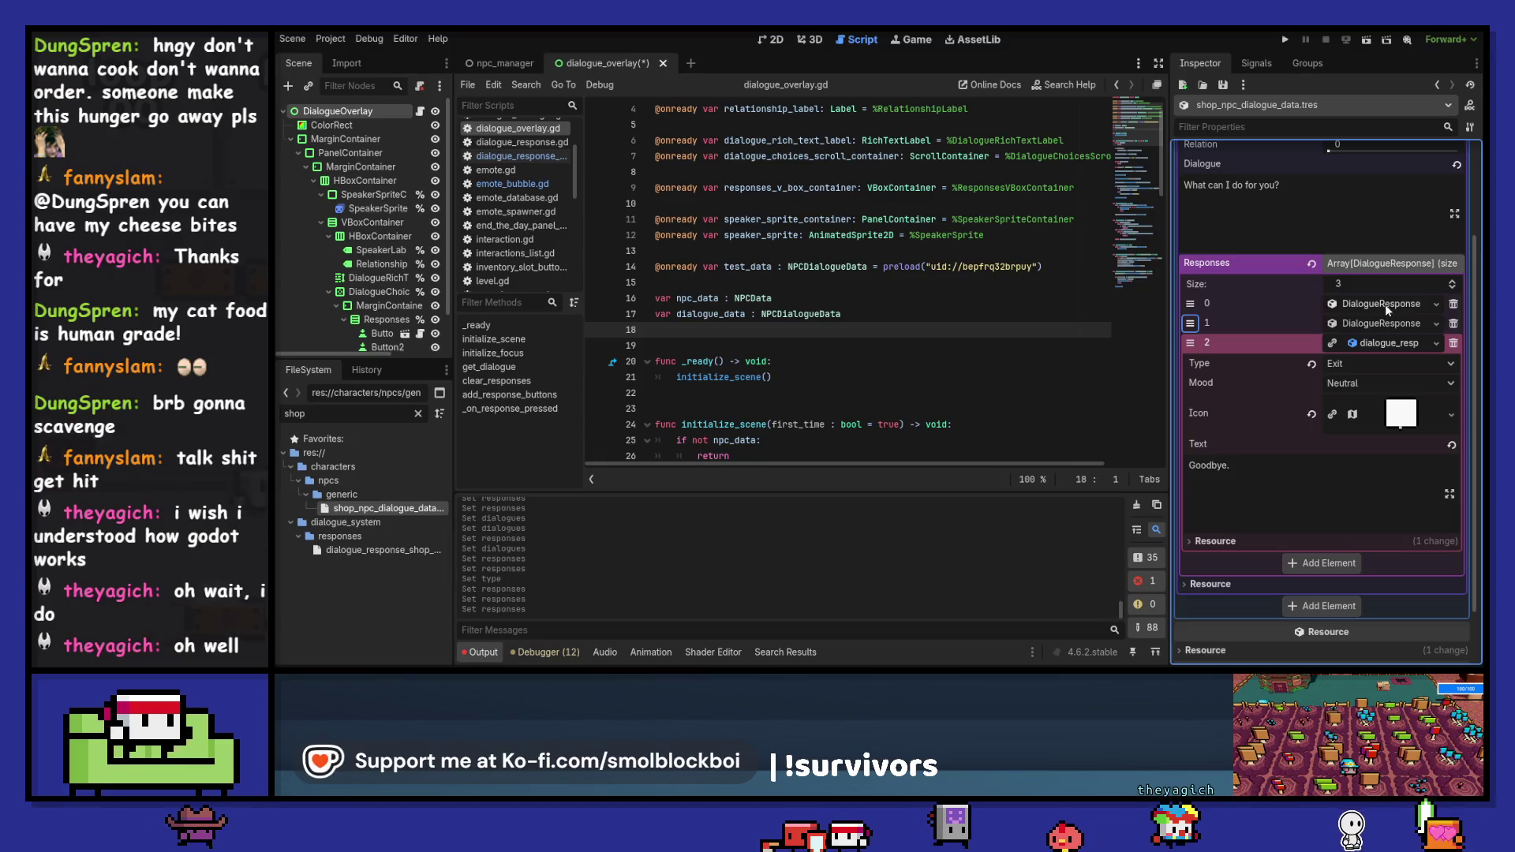
left_click(1382, 324)
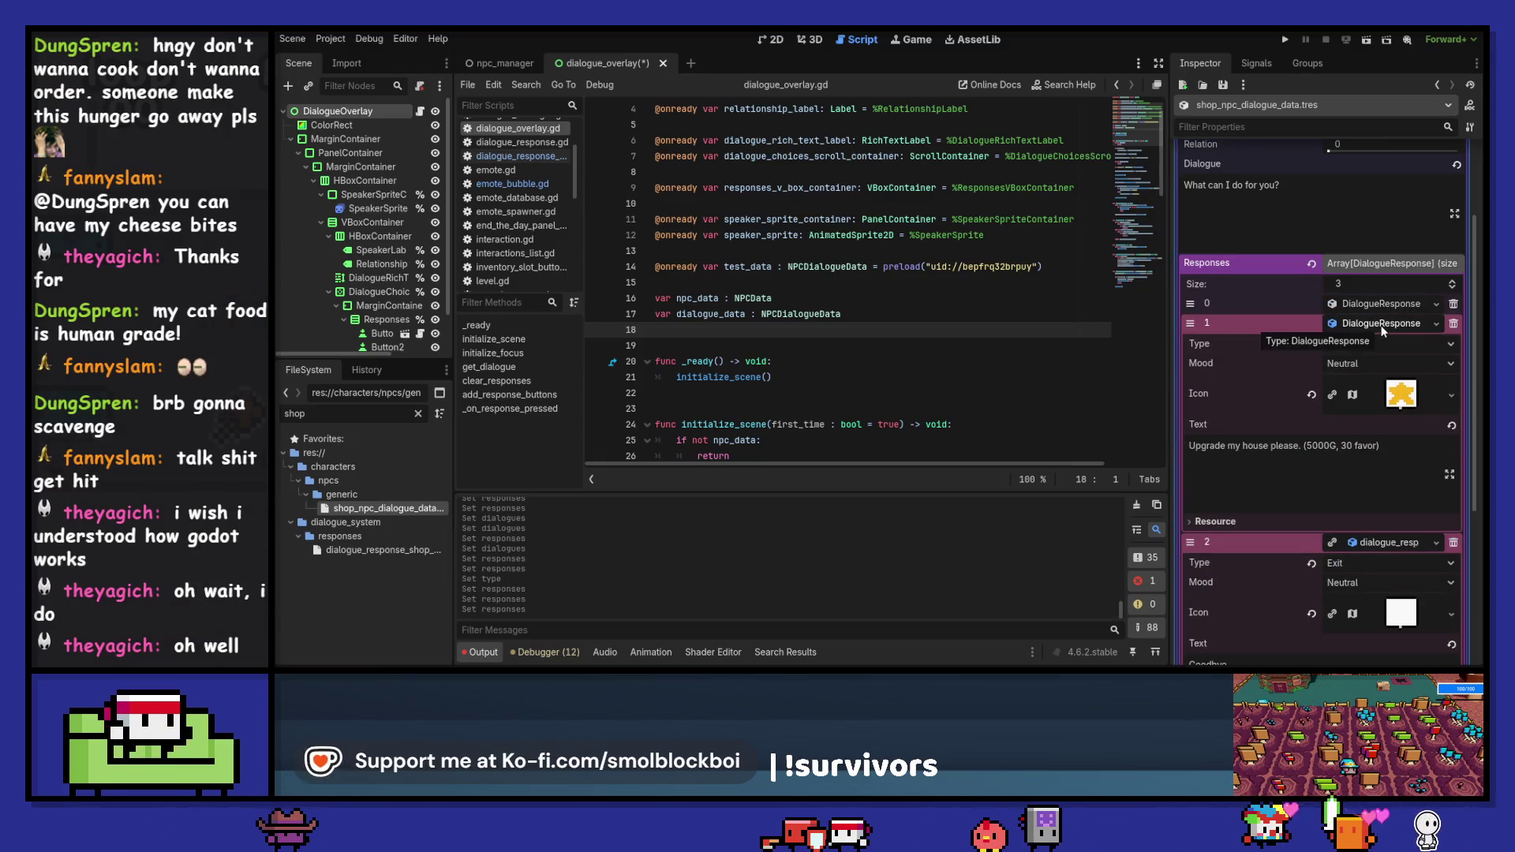
left_click(1297, 446)
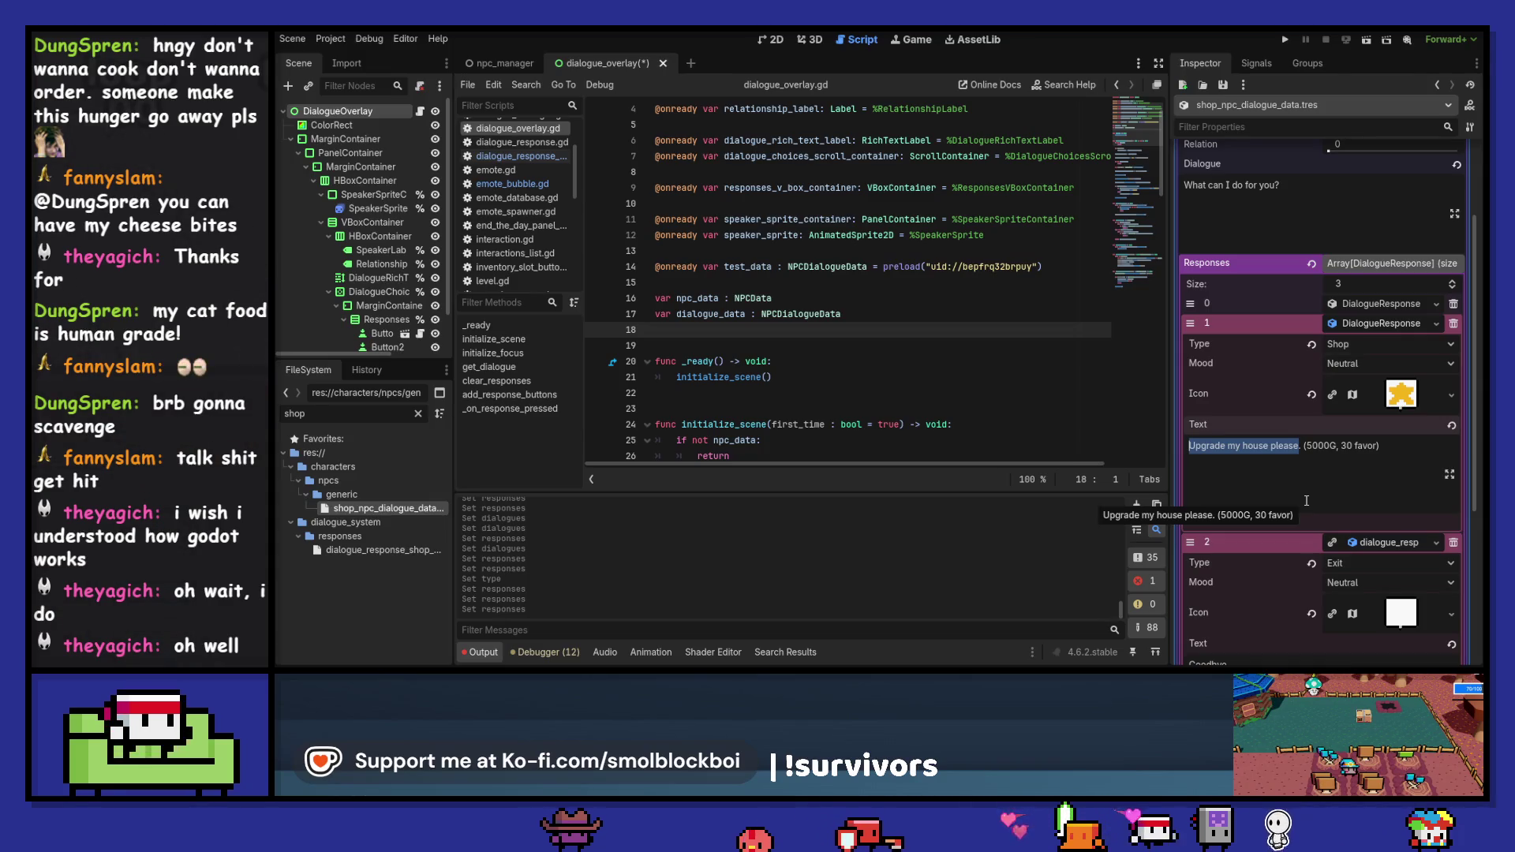
- Rewrite the second response as 'Unlock the forest area. (2000G, 20 favor)' and save
type("B")
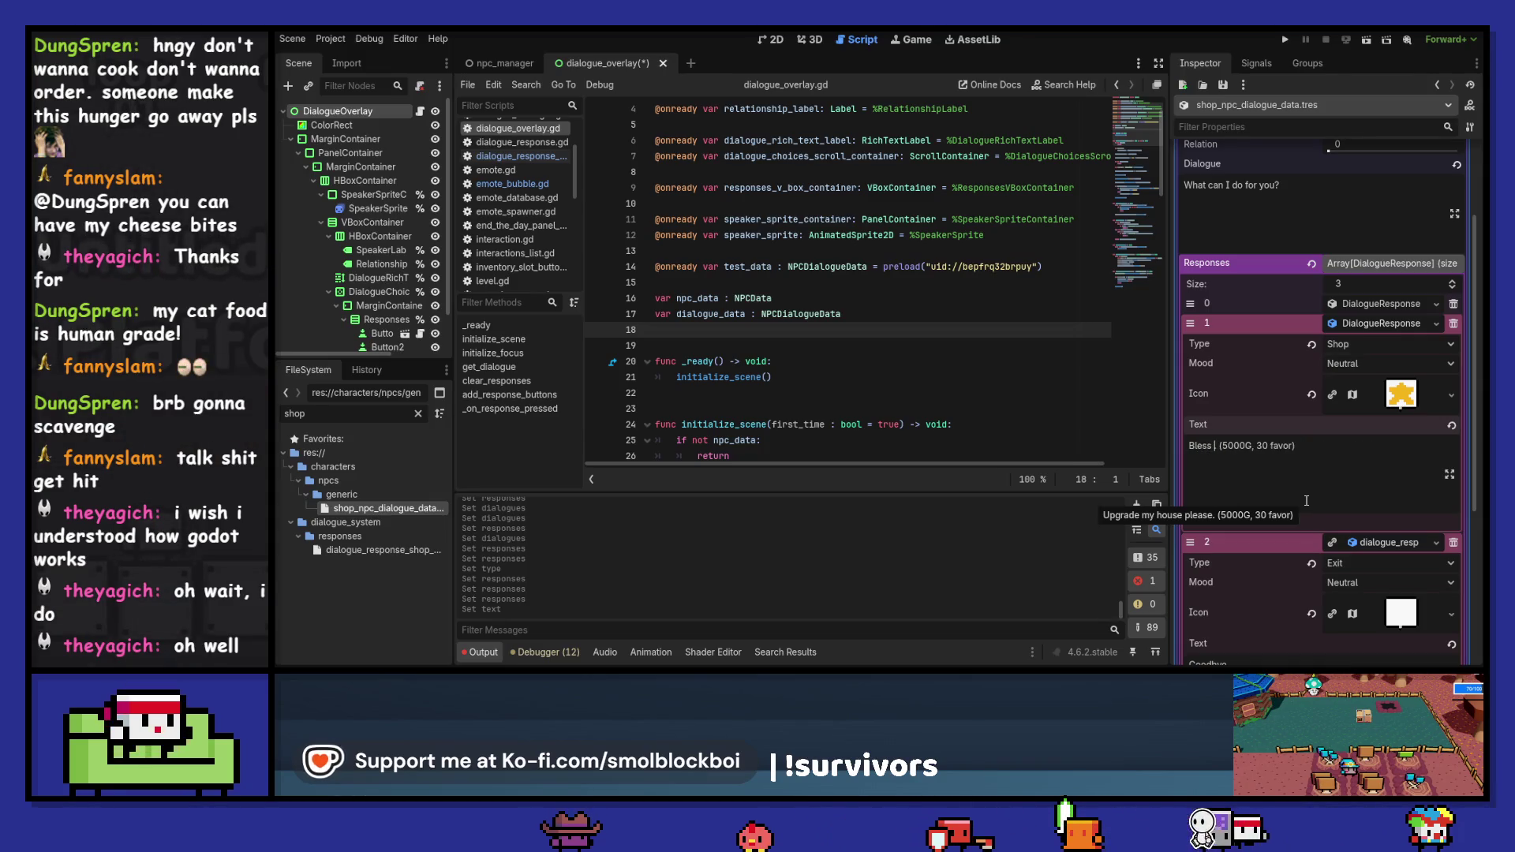
type("y.")
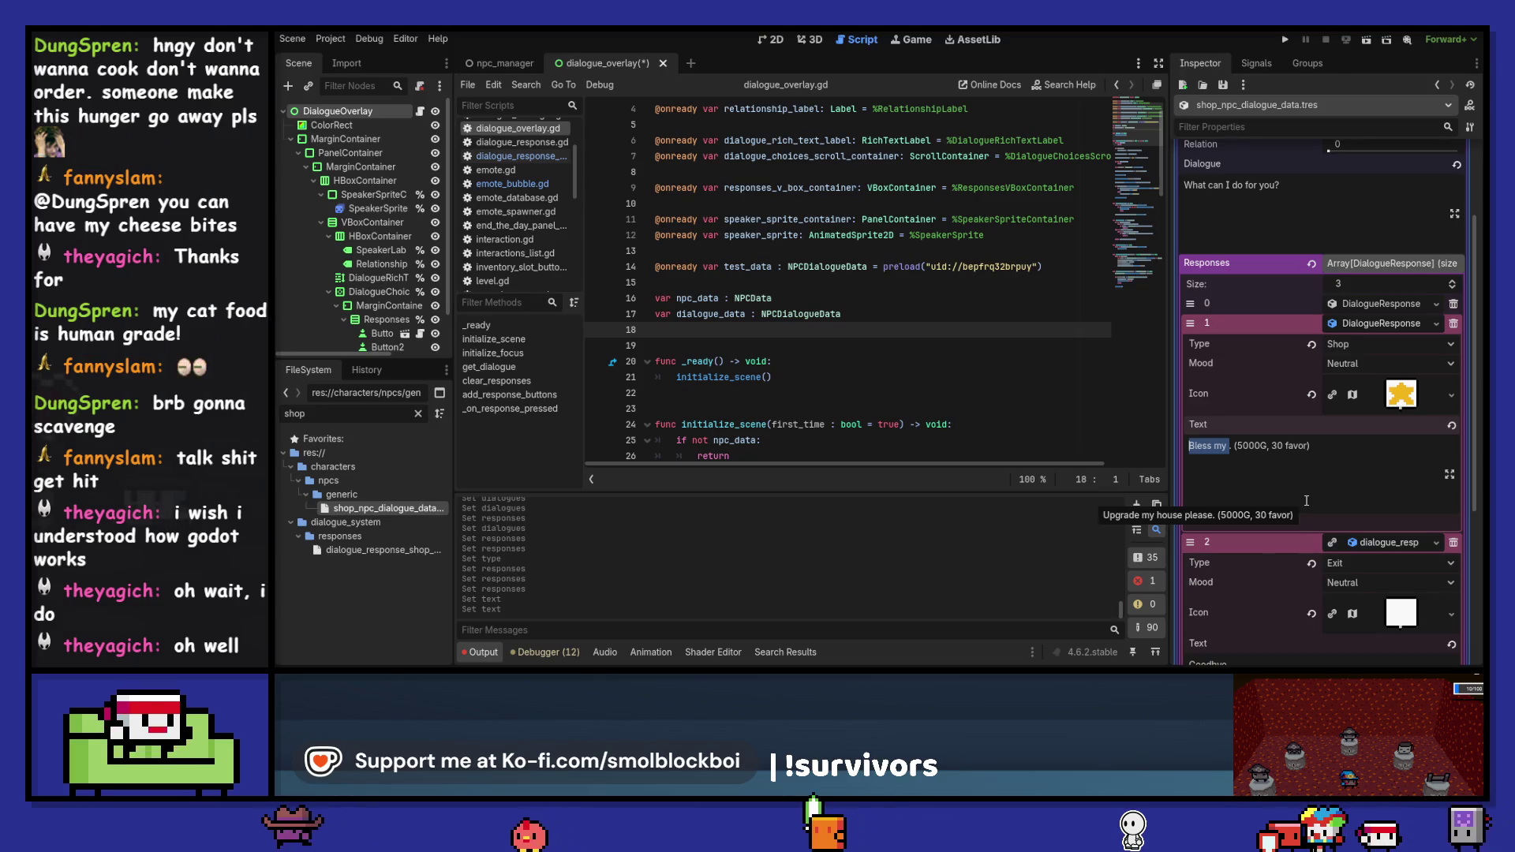
type("Unlock")
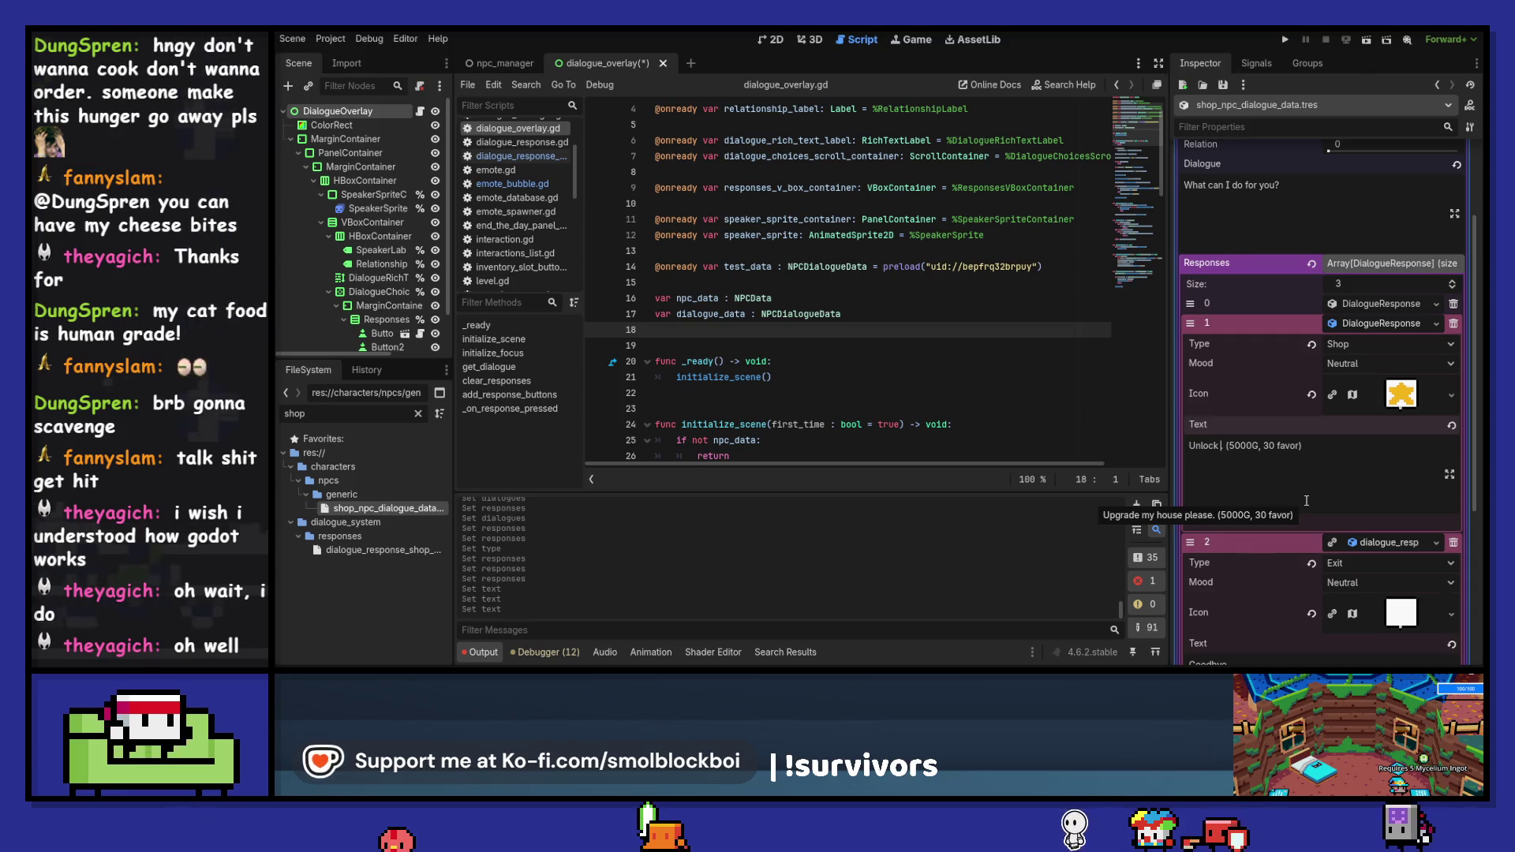
type("the")
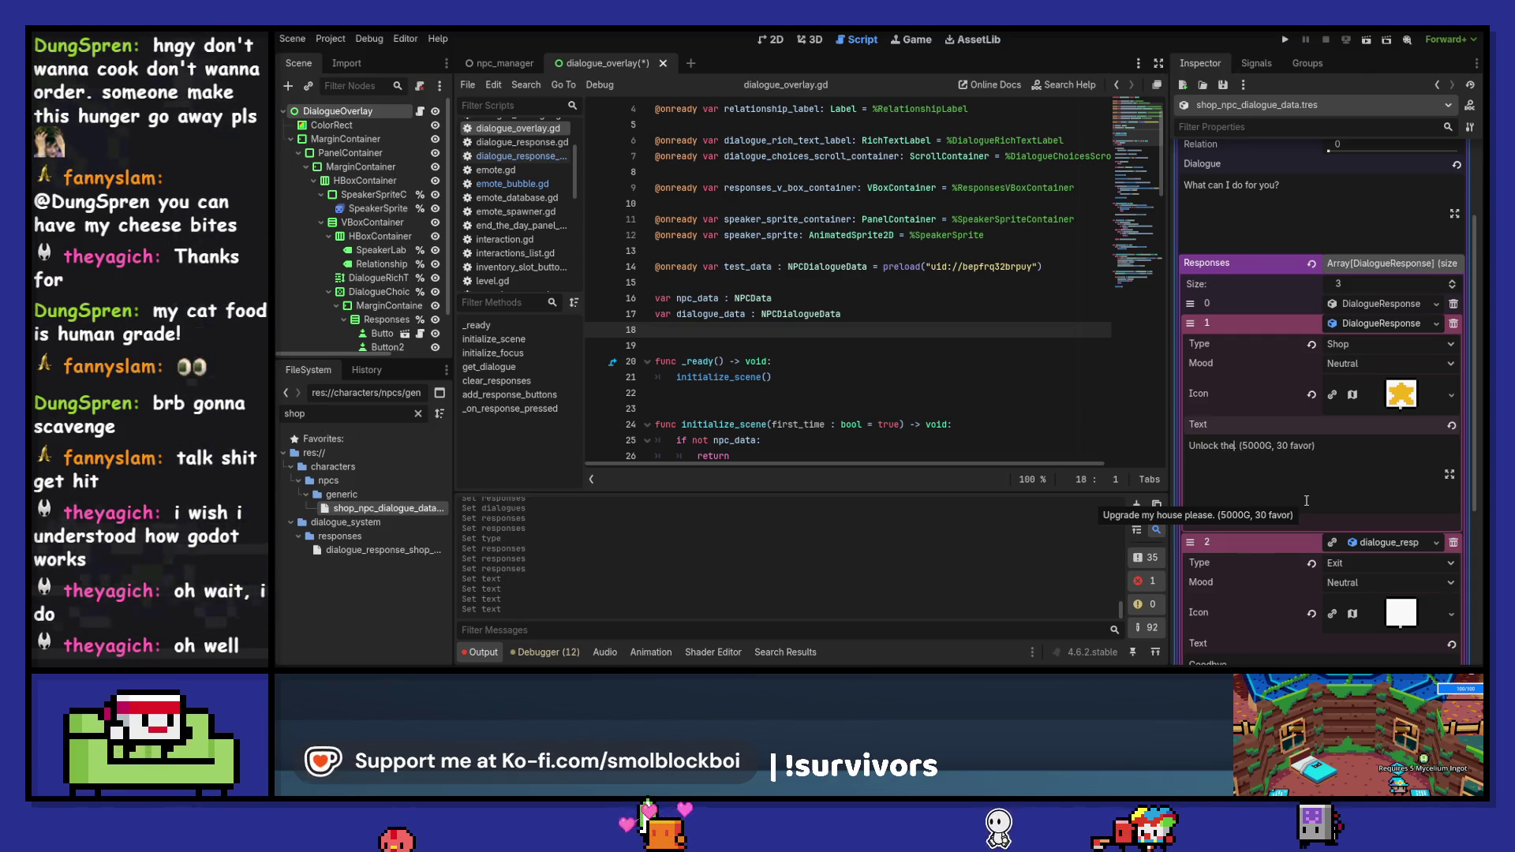
key("ctrl+shift+Left")
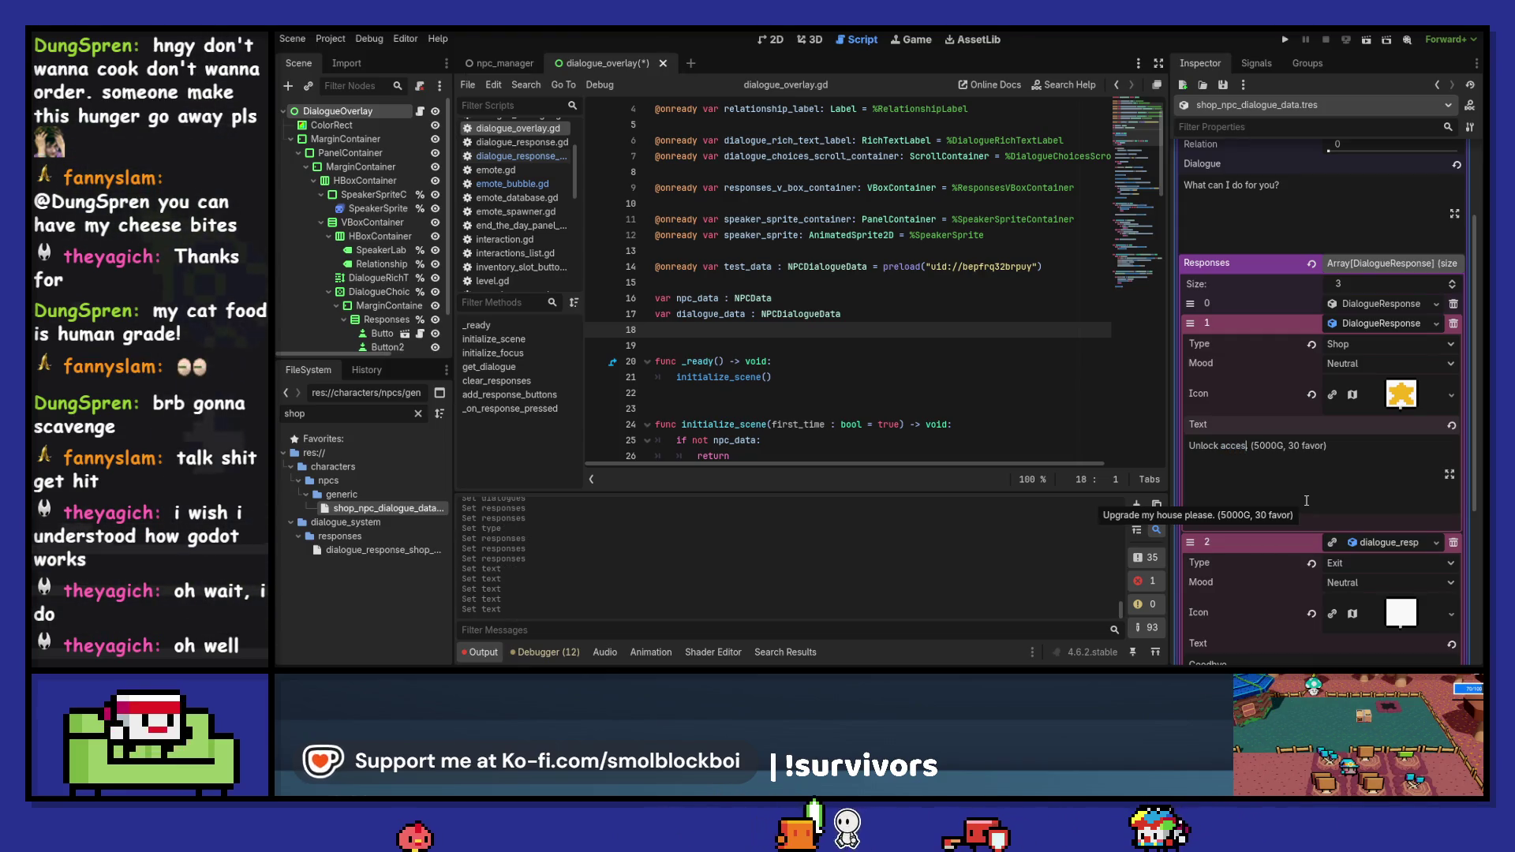
key("Right")
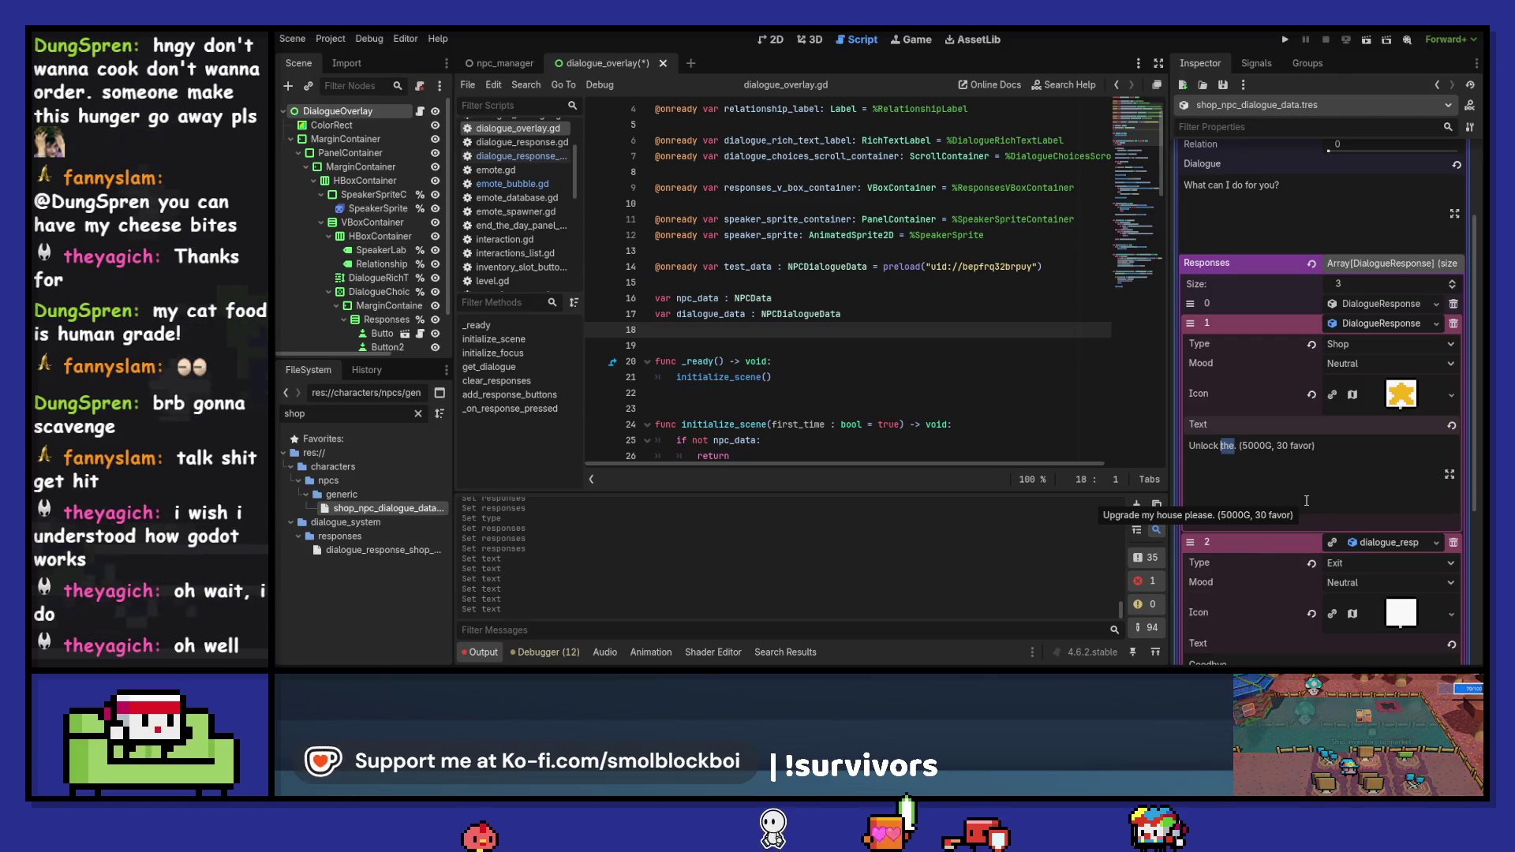
type("forest area")
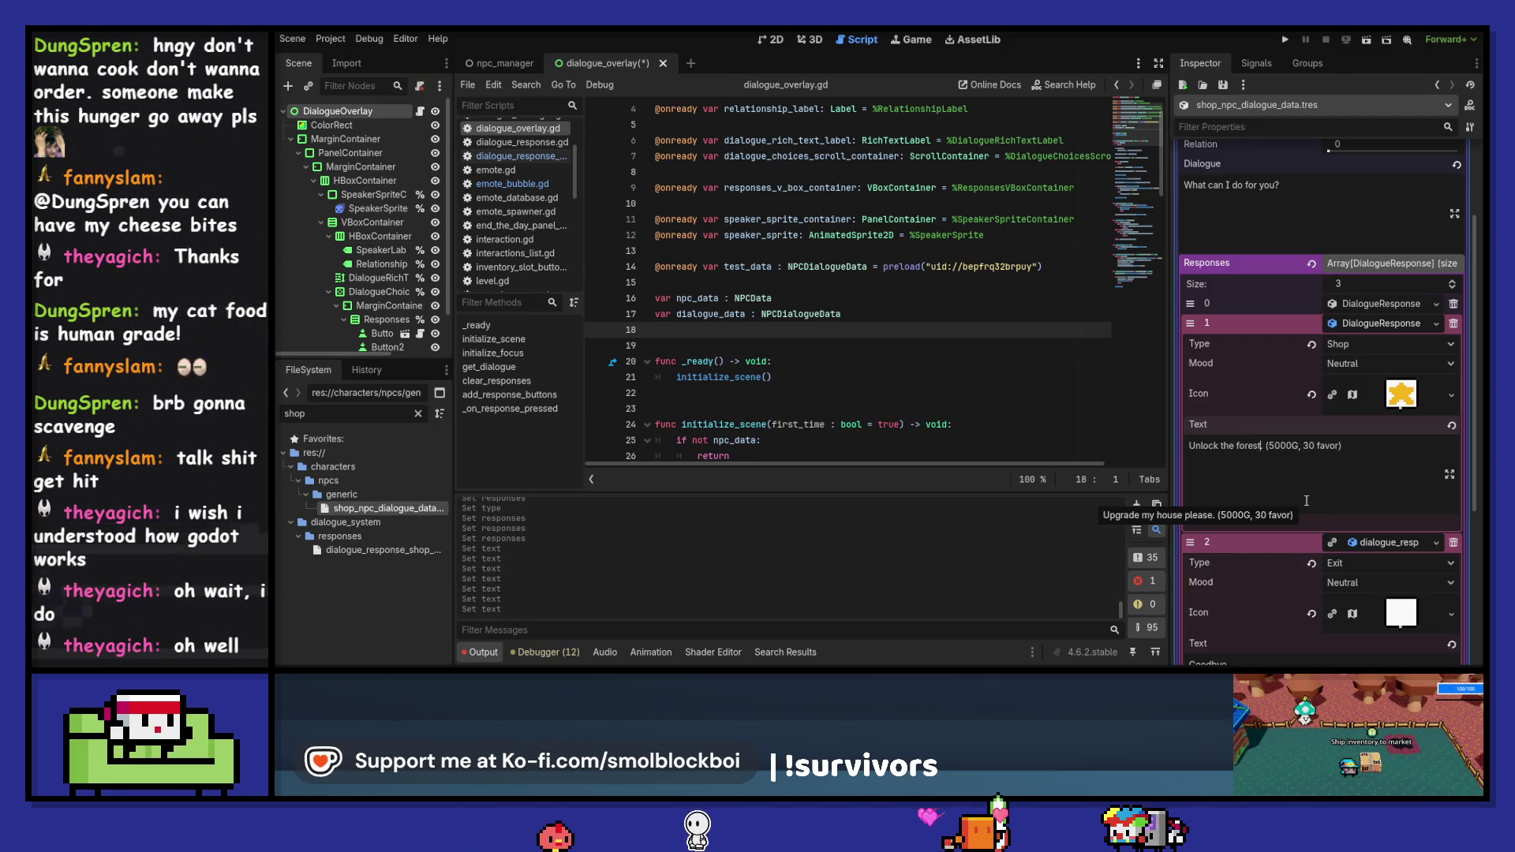
type(".")
key("Right")
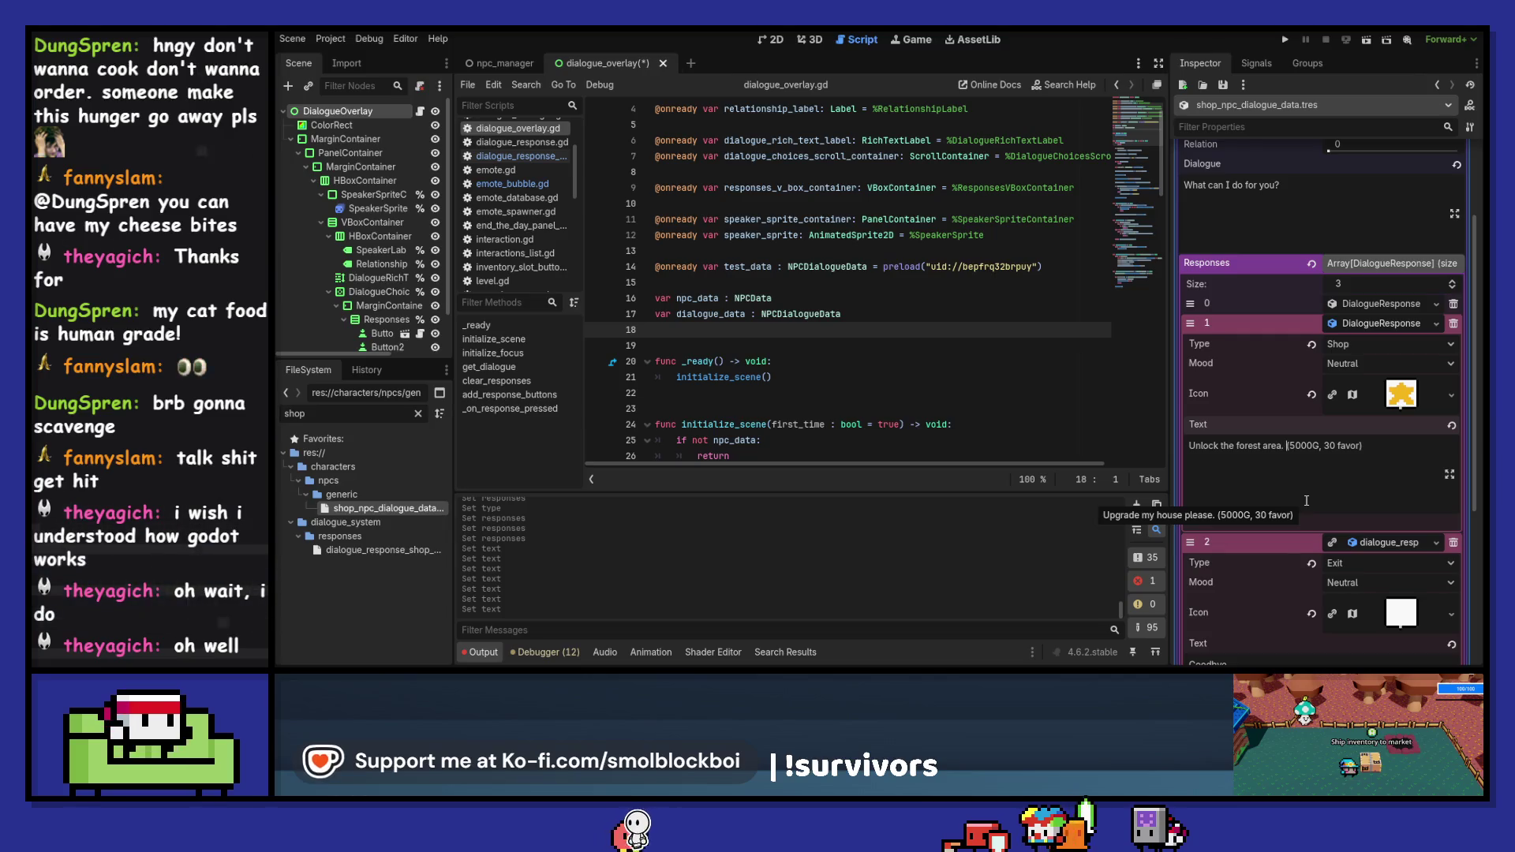
type("2")
key("Right")
key("Right")
key("Right")
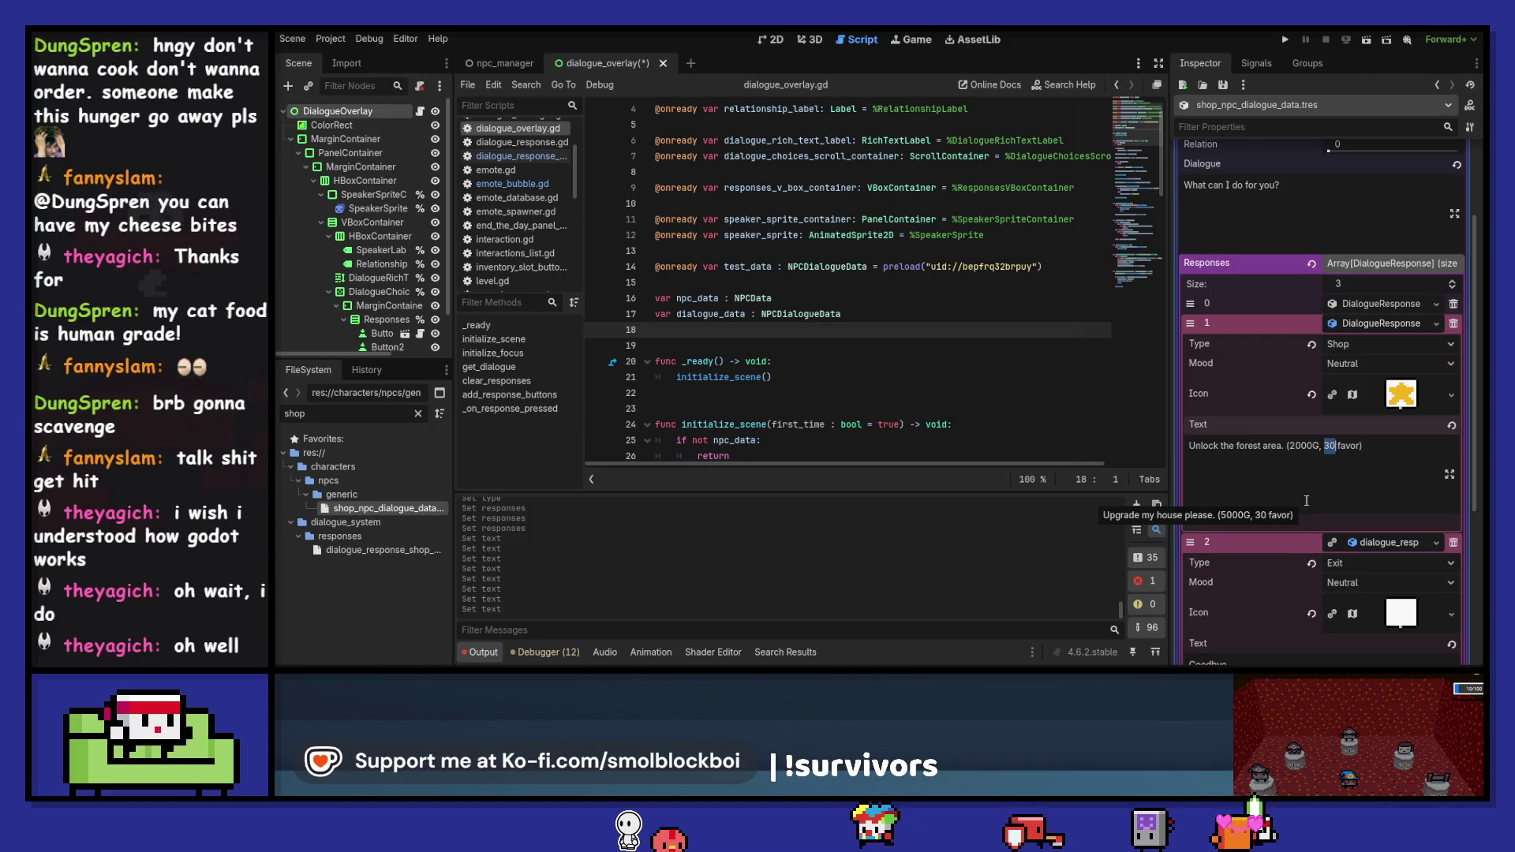
key("ctrl+s")
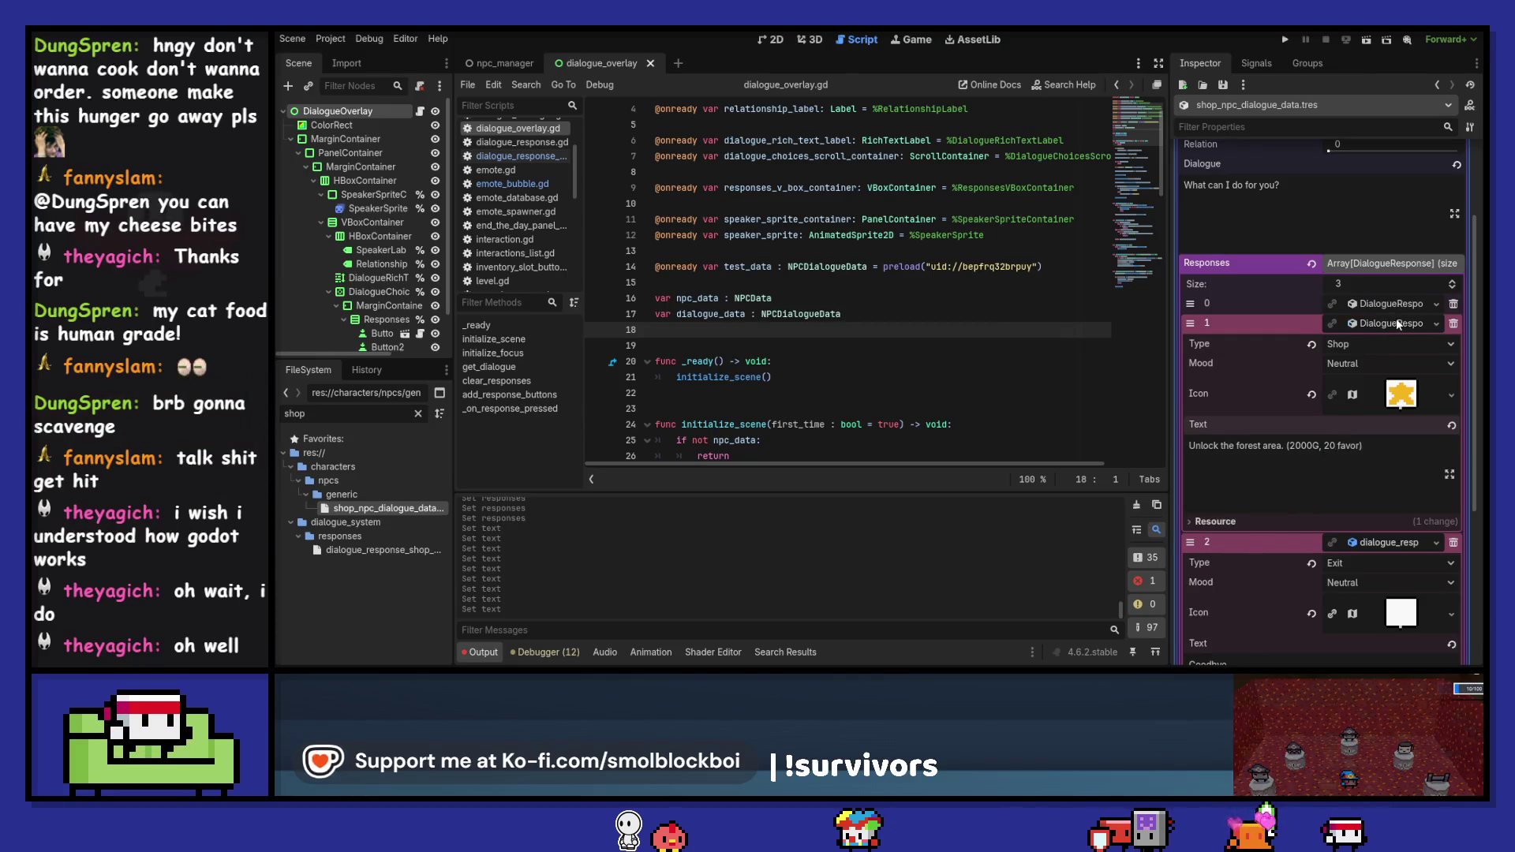
left_click(1395, 319)
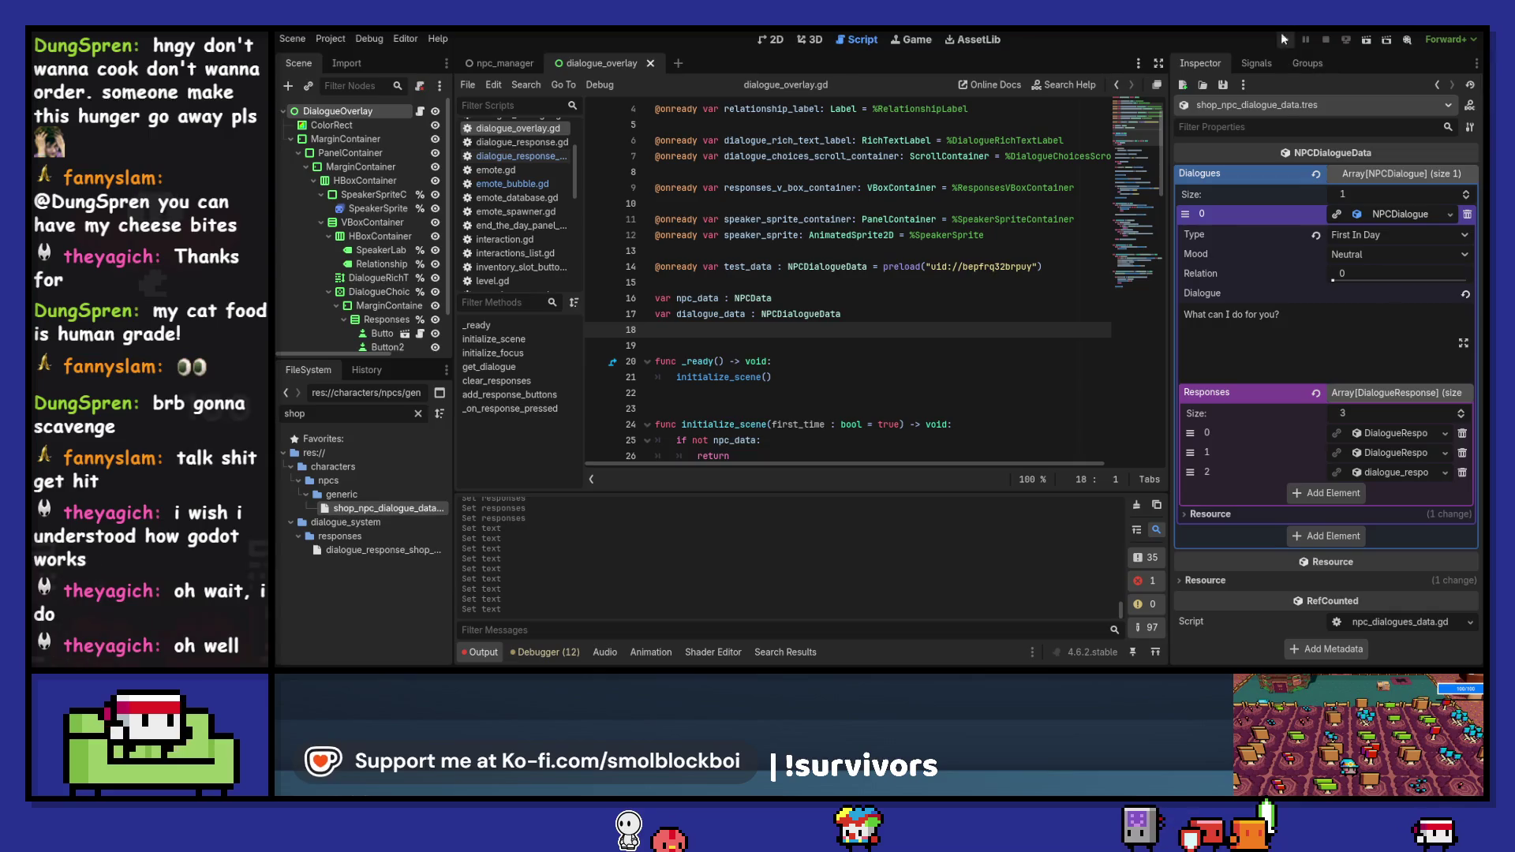
- Run the game in mushroom_farm_level and view Smol's shop options
left_click(1286, 41)
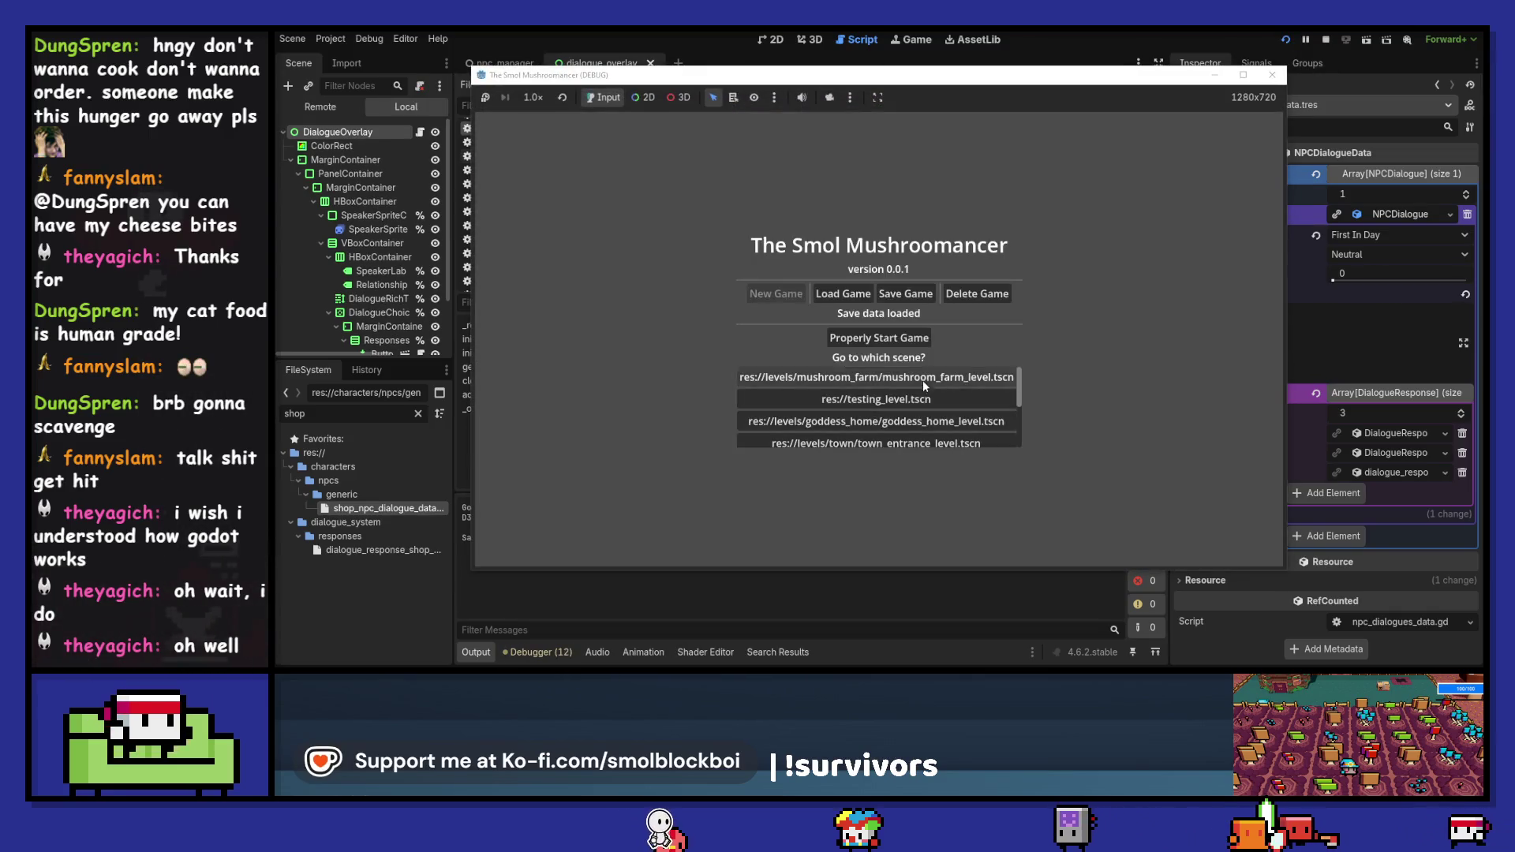
left_click(922, 380)
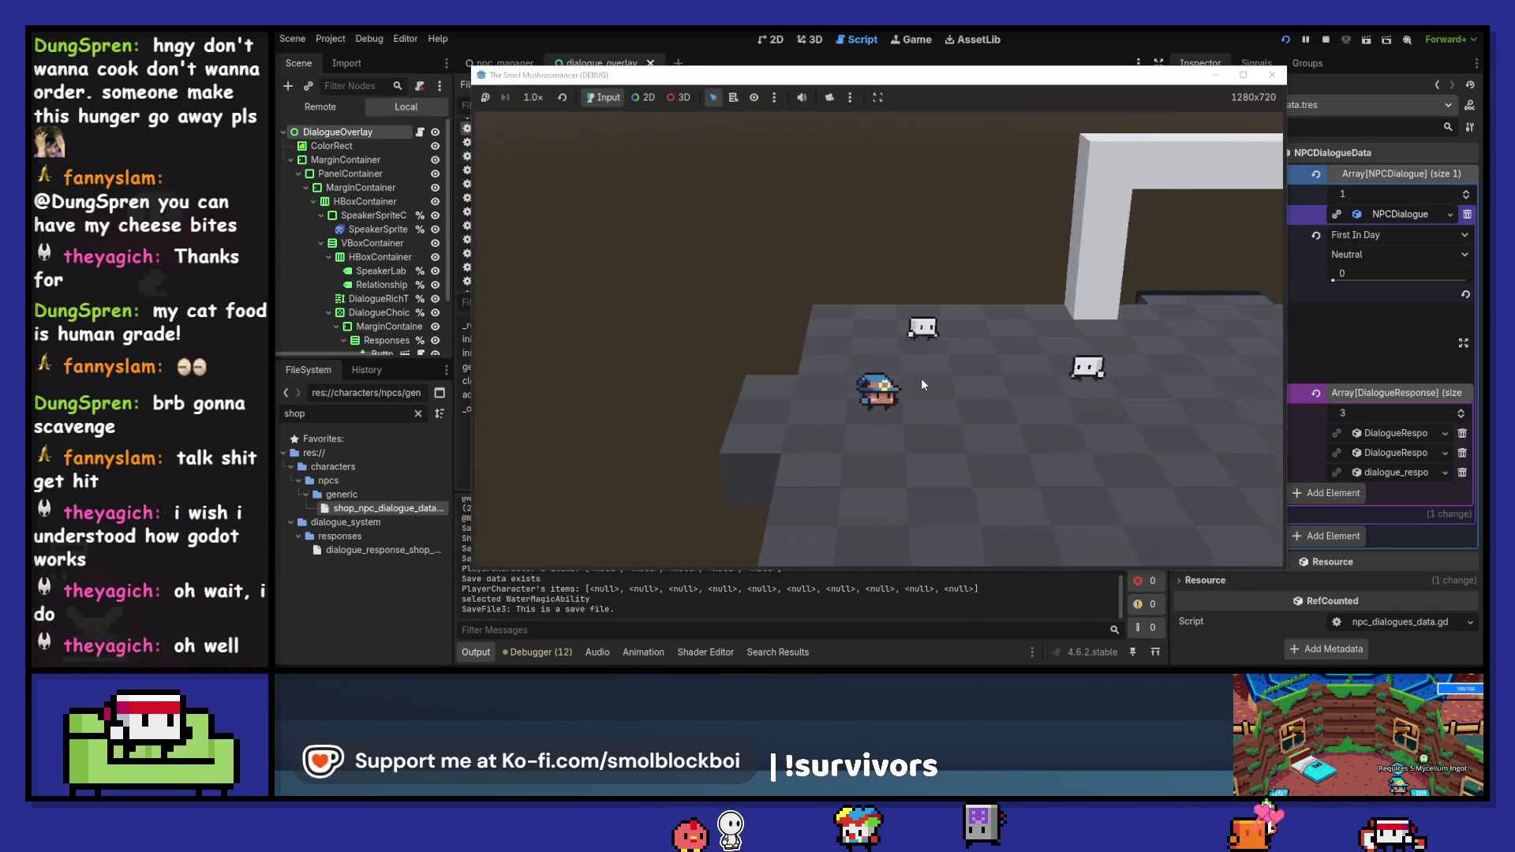
left_click(924, 323)
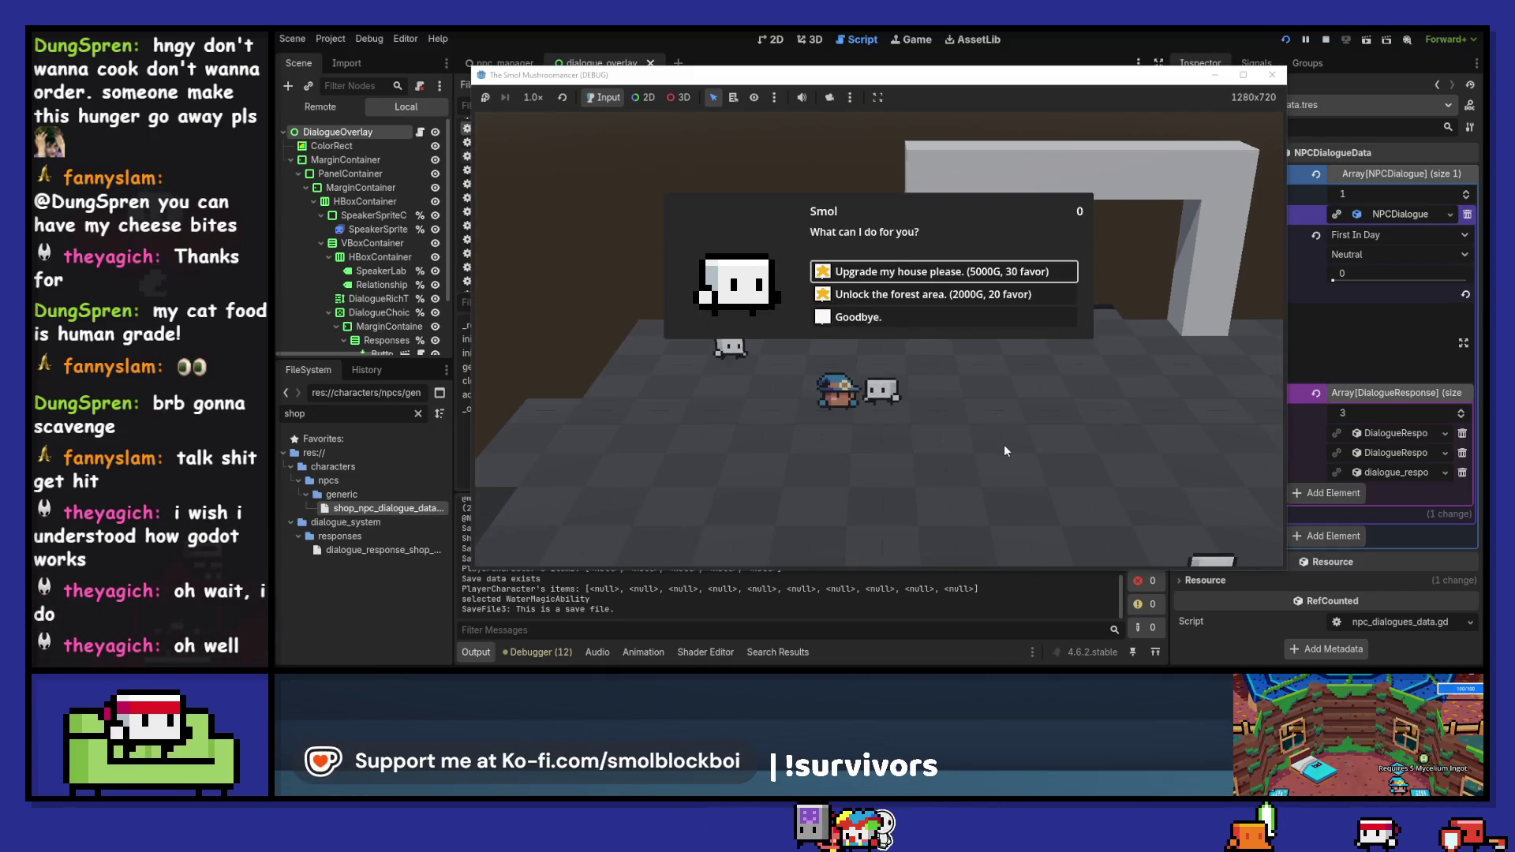
left_click(939, 314)
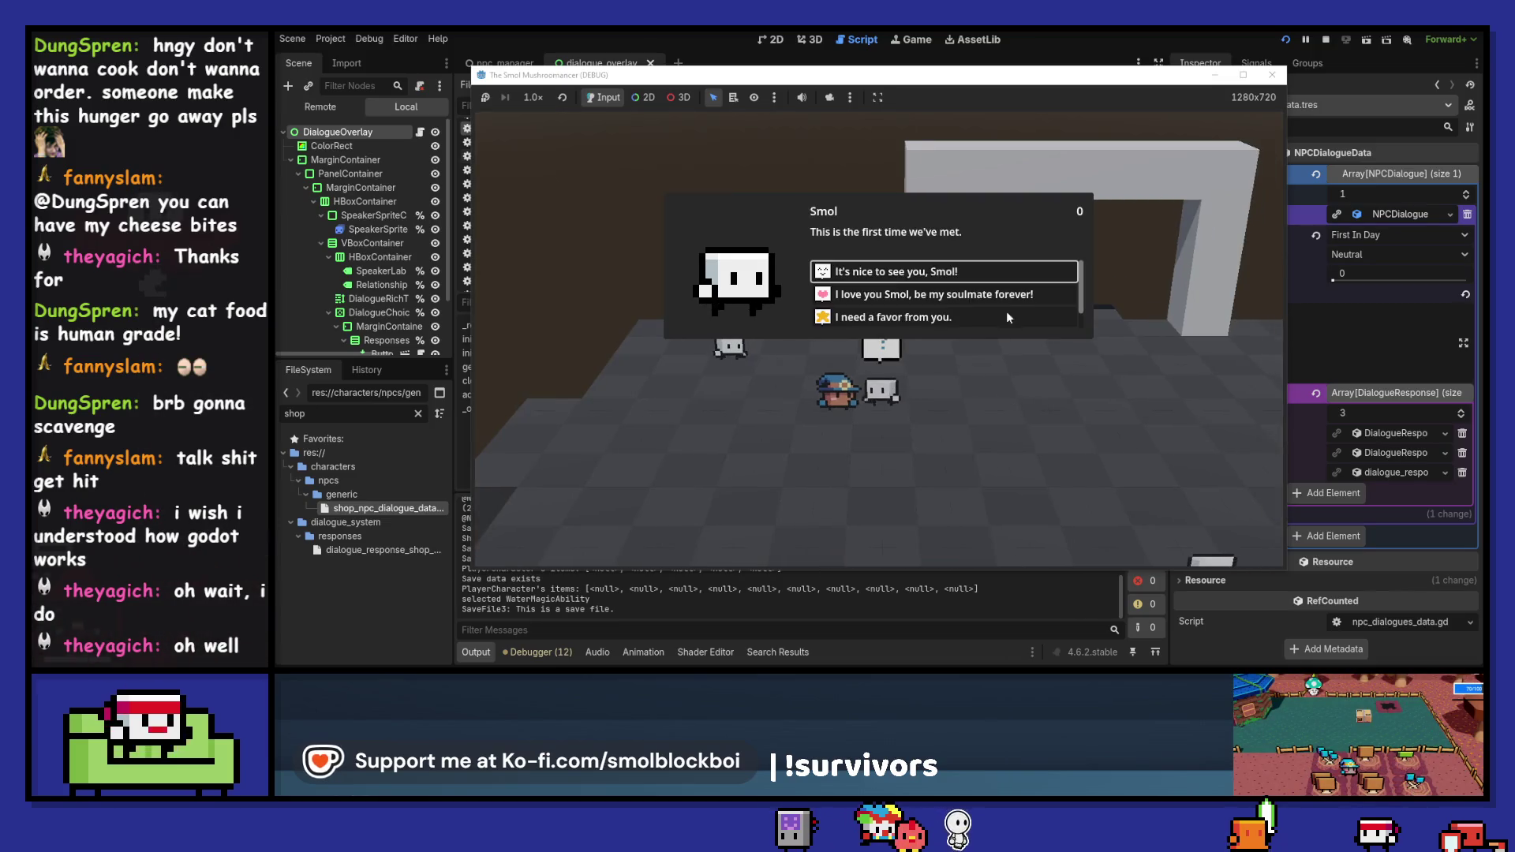
left_click(1002, 317)
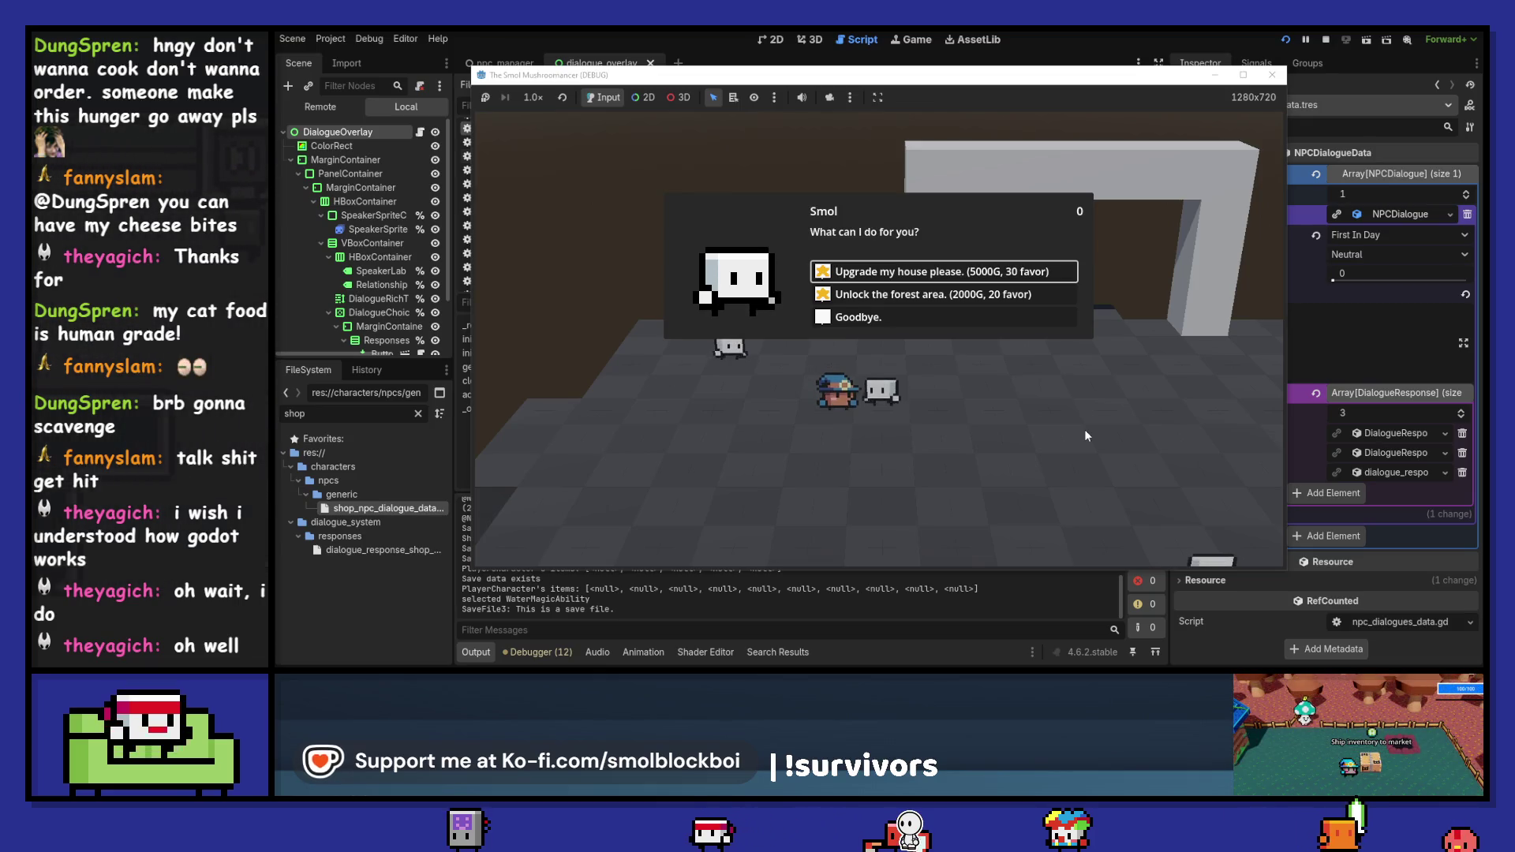
- Stop the game and open the NPCDialogueData script from dialogue_overlay.gd
left_click(1272, 74)
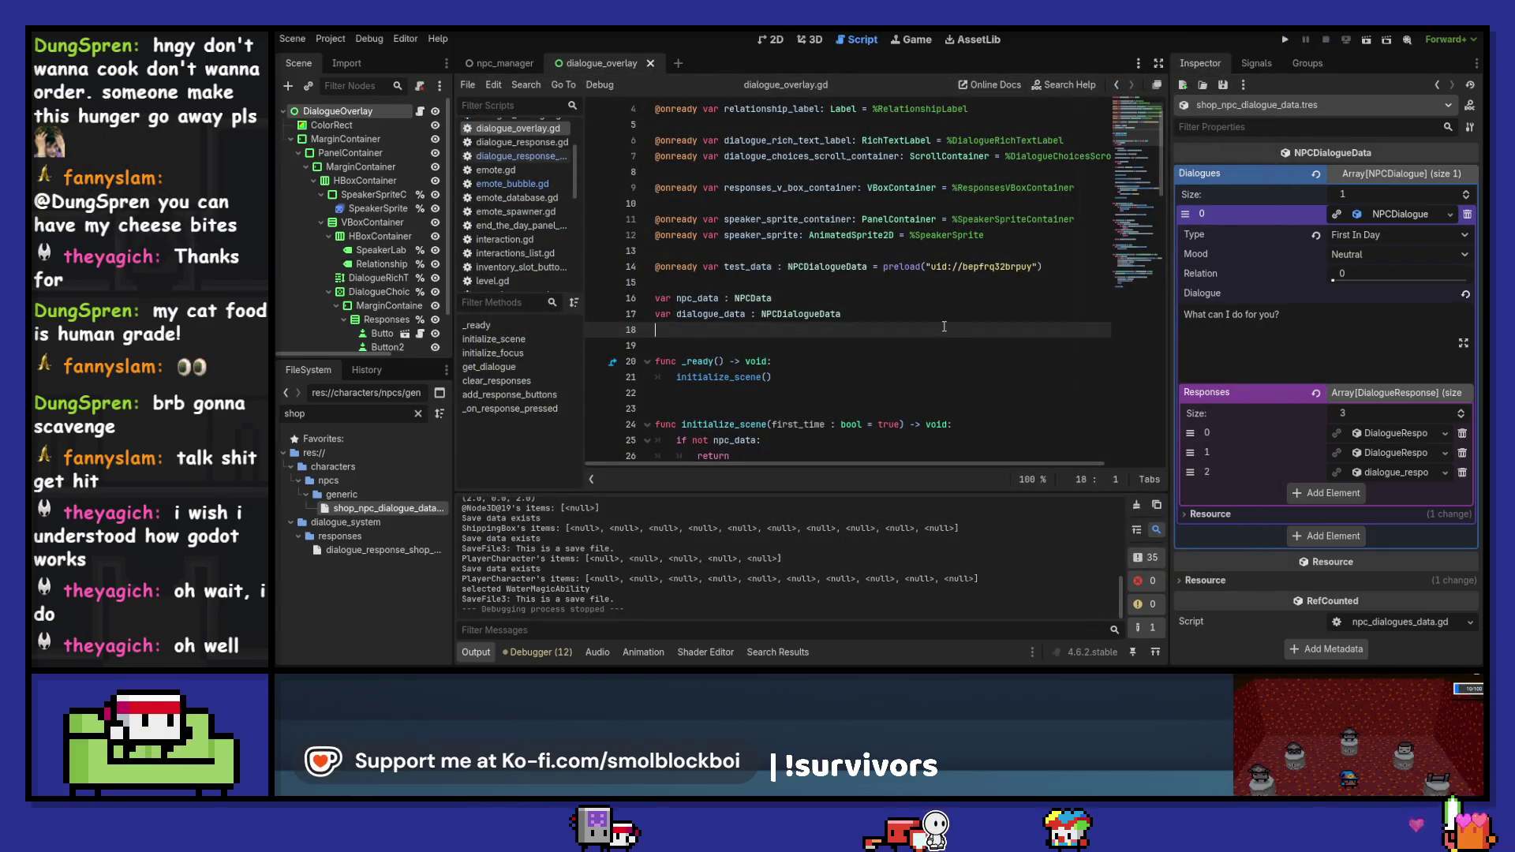
left_click(419, 112)
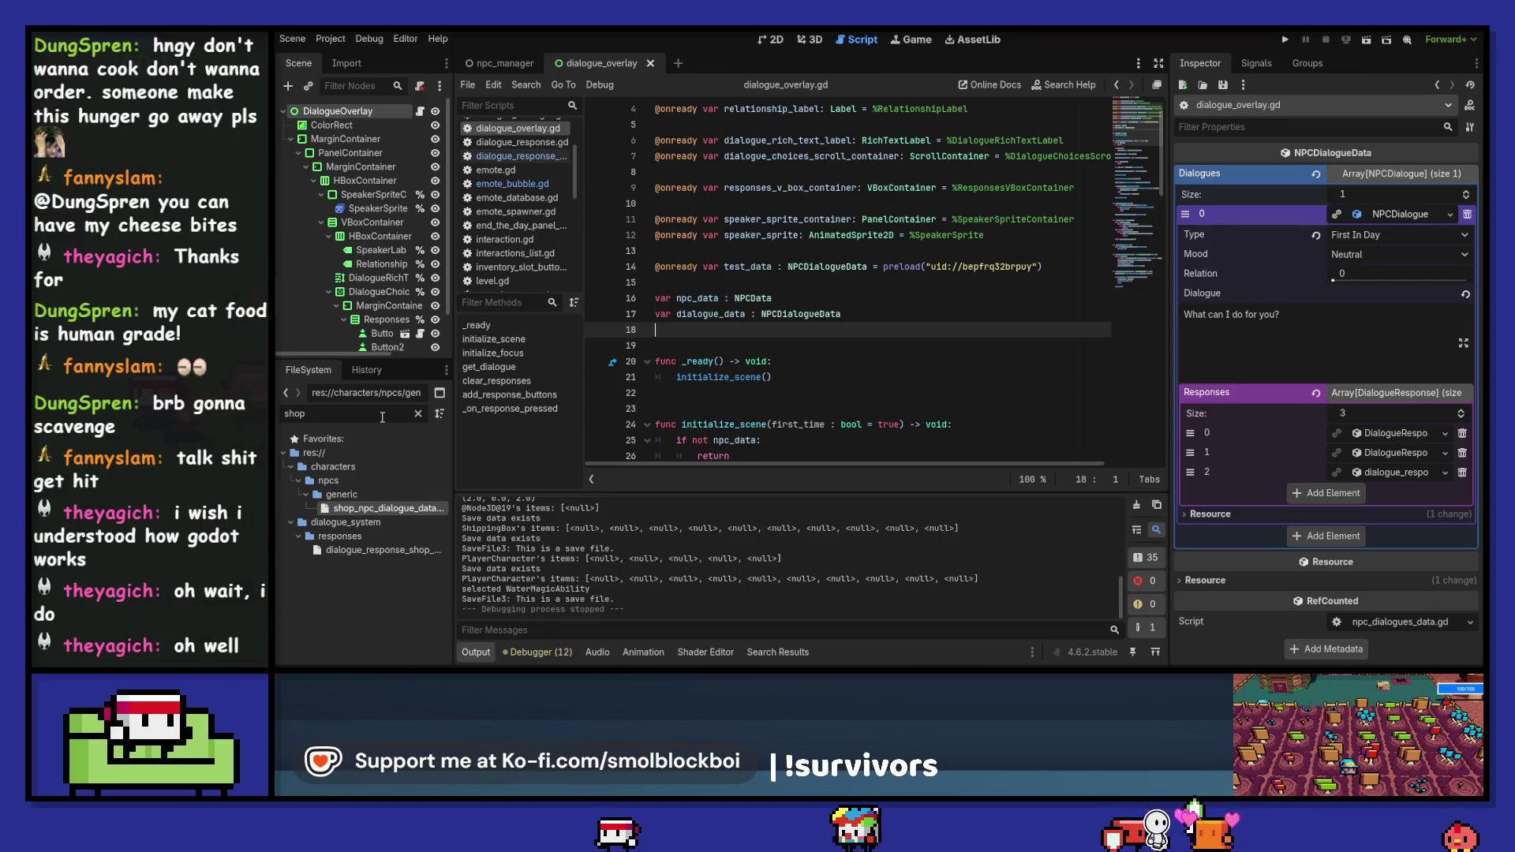
left_click(821, 314, "ctrl")
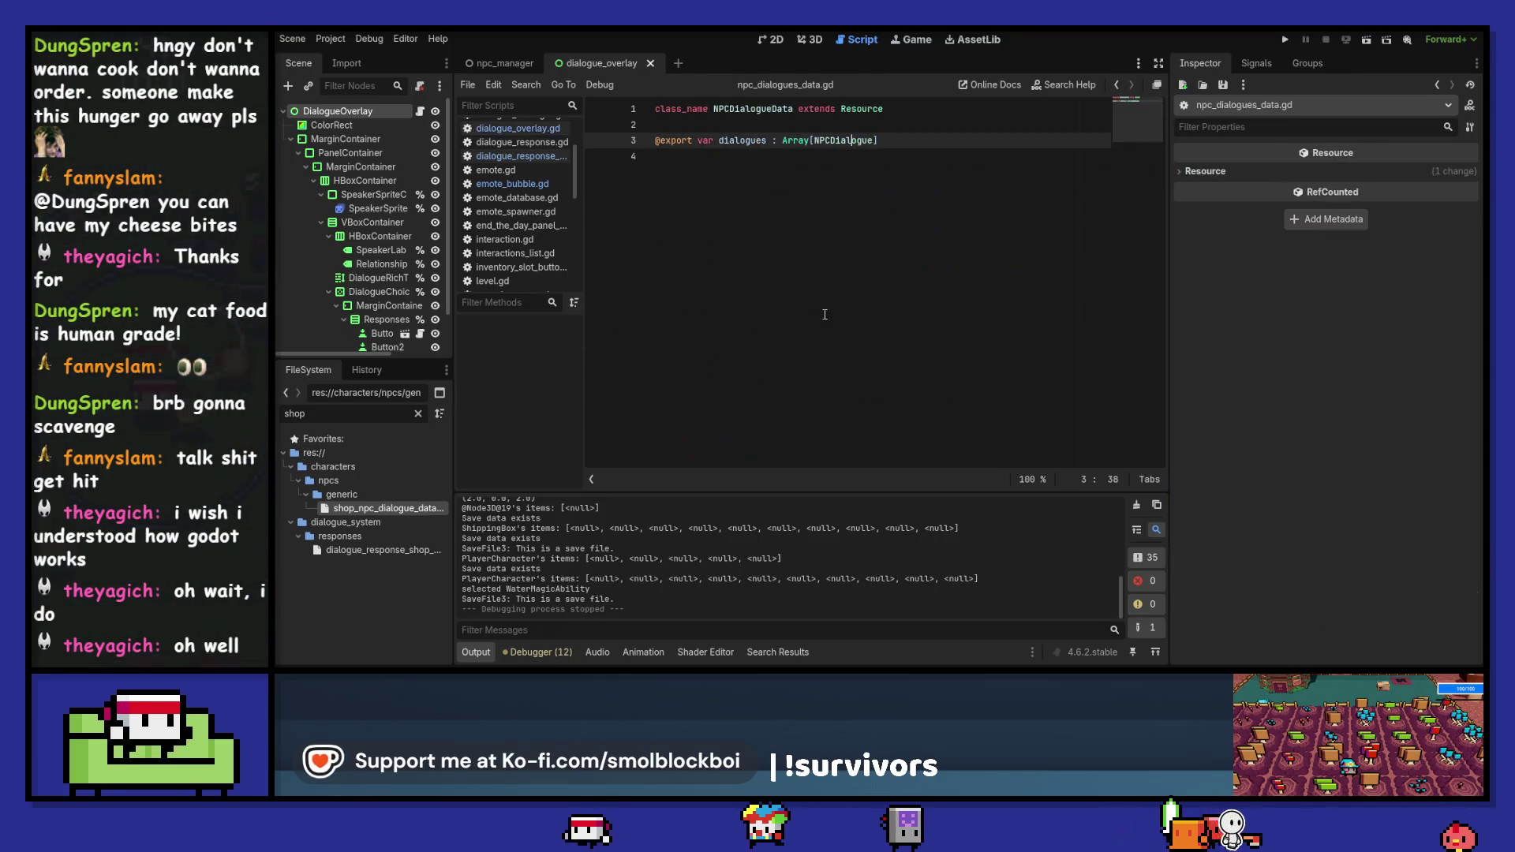
- Add FAVOR to the DialogueTypes enum in npc_dialogue.gd and reload the project
left_click(834, 142, "ctrl")
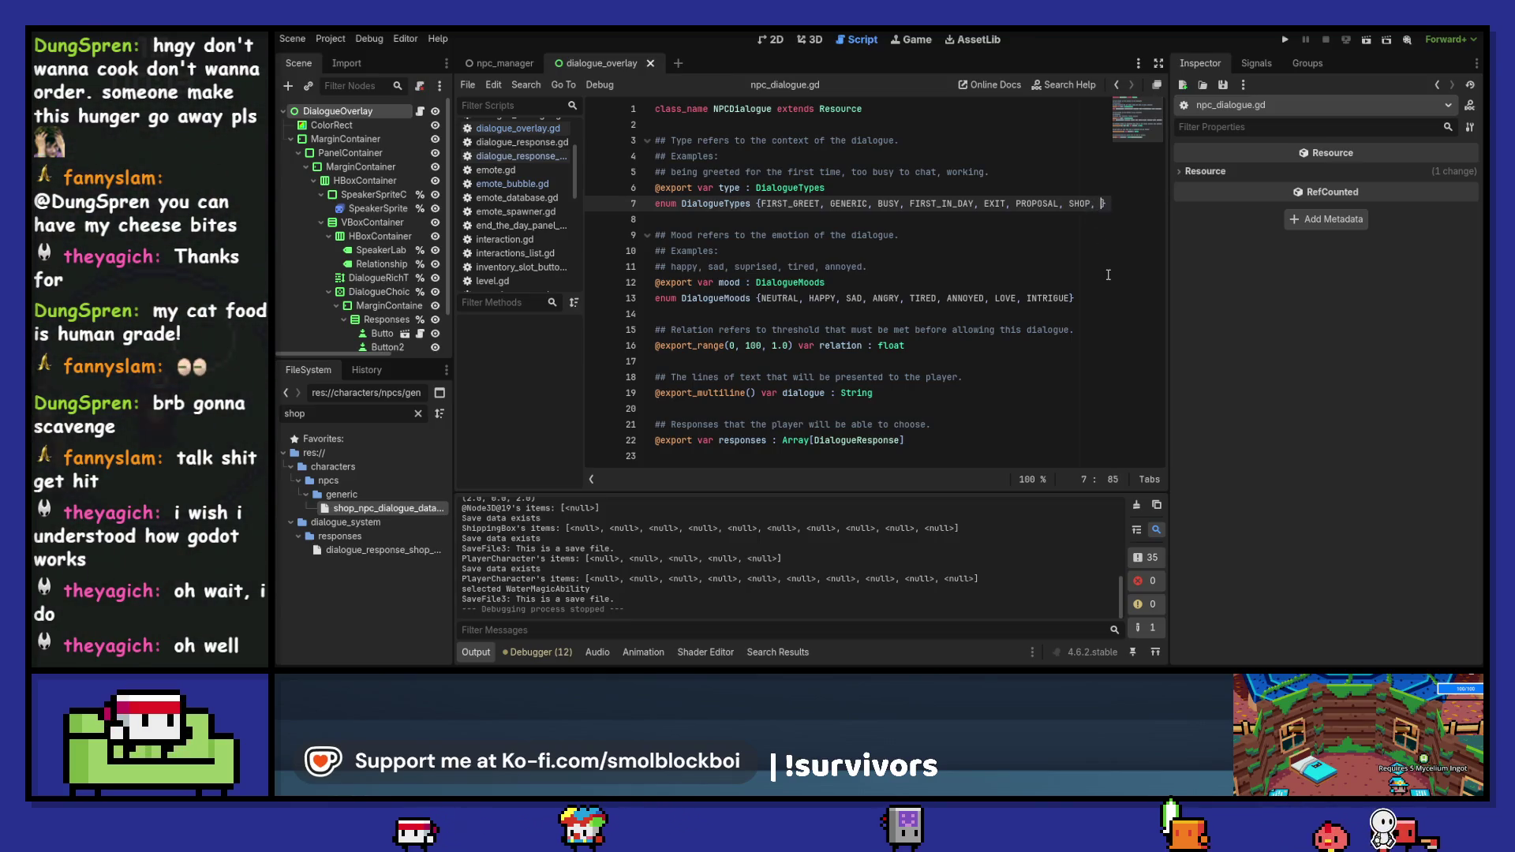
type(", FAVOR")
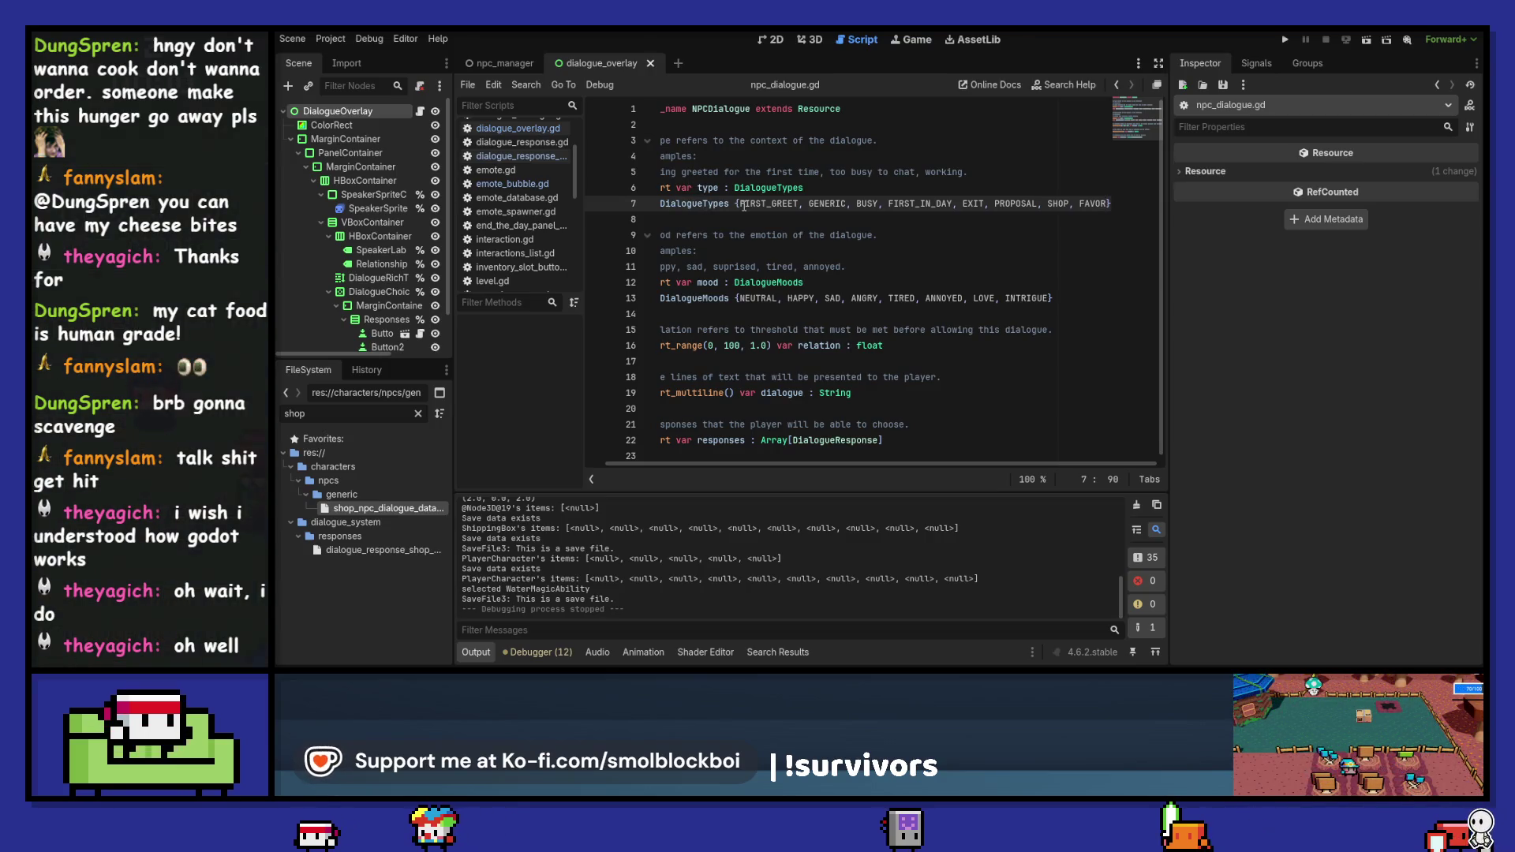
left_click(331, 39)
left_click(379, 201)
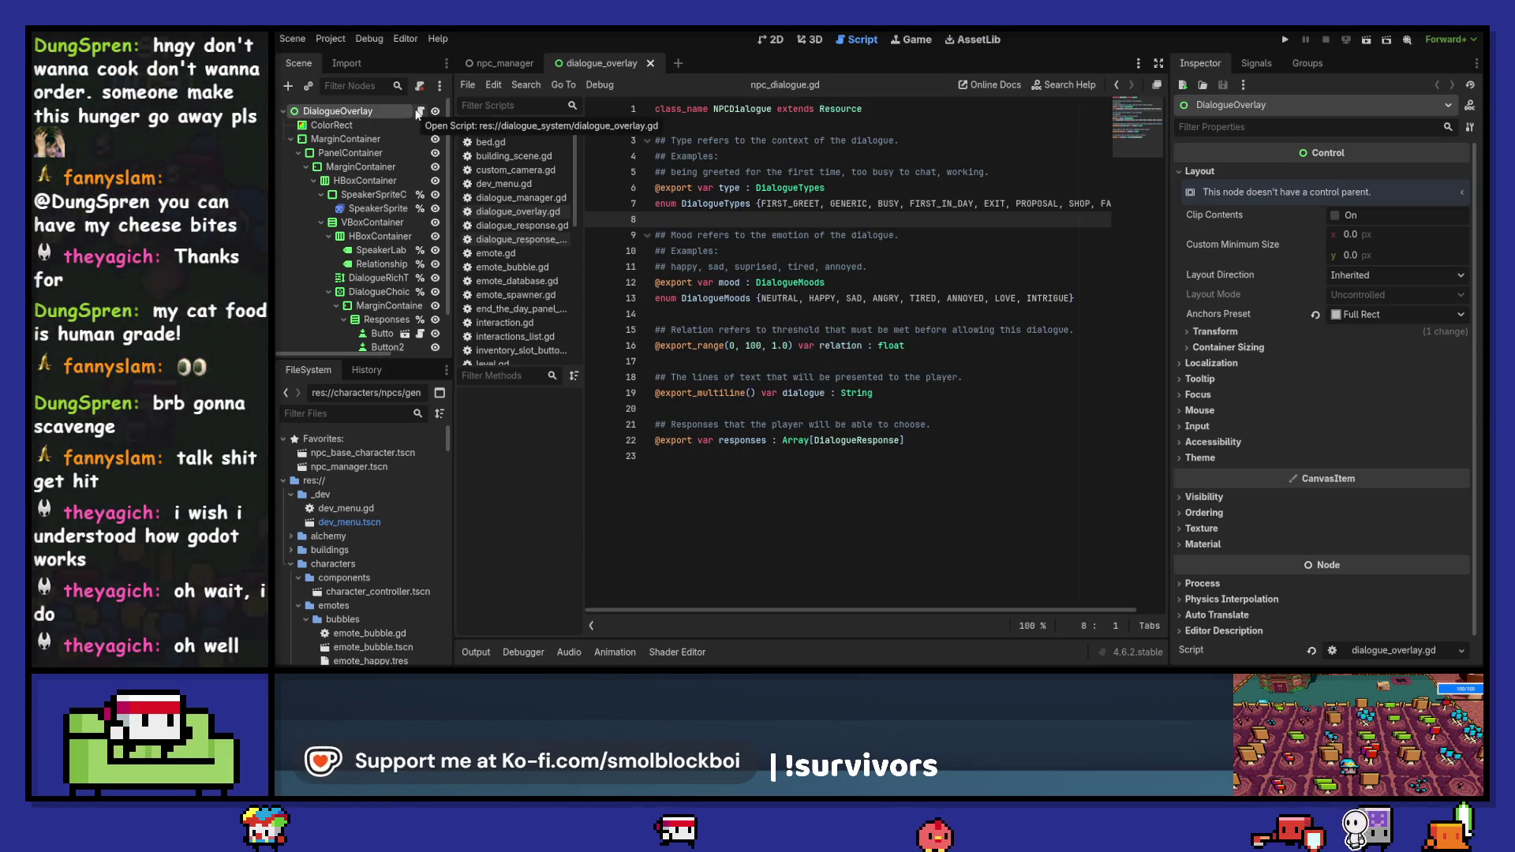
- Open dialogue_overlay.gd, review its initialize_scene function and save
left_click(419, 112)
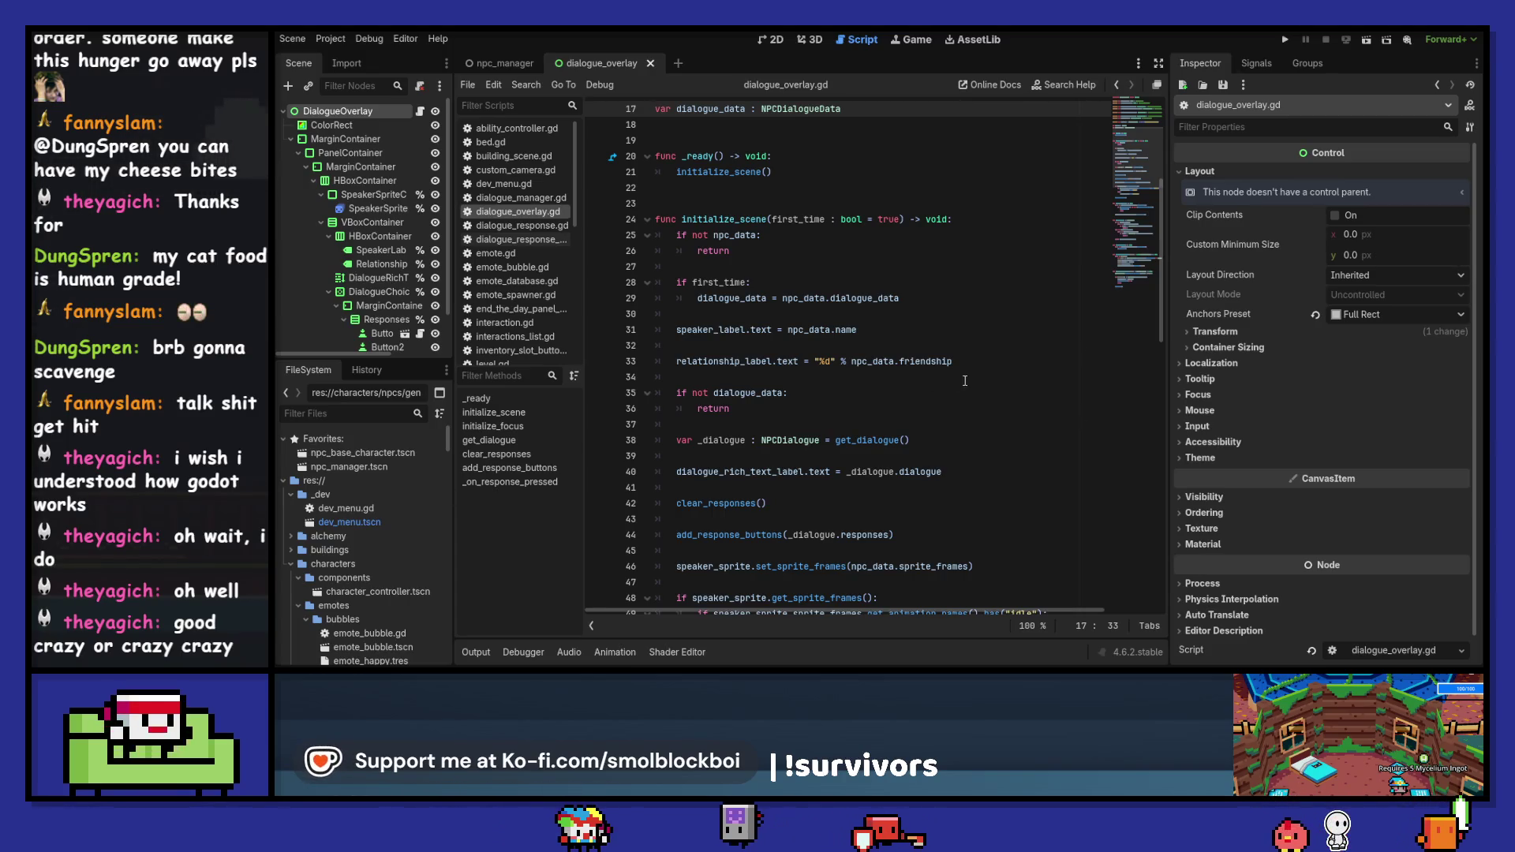
left_click(789, 266)
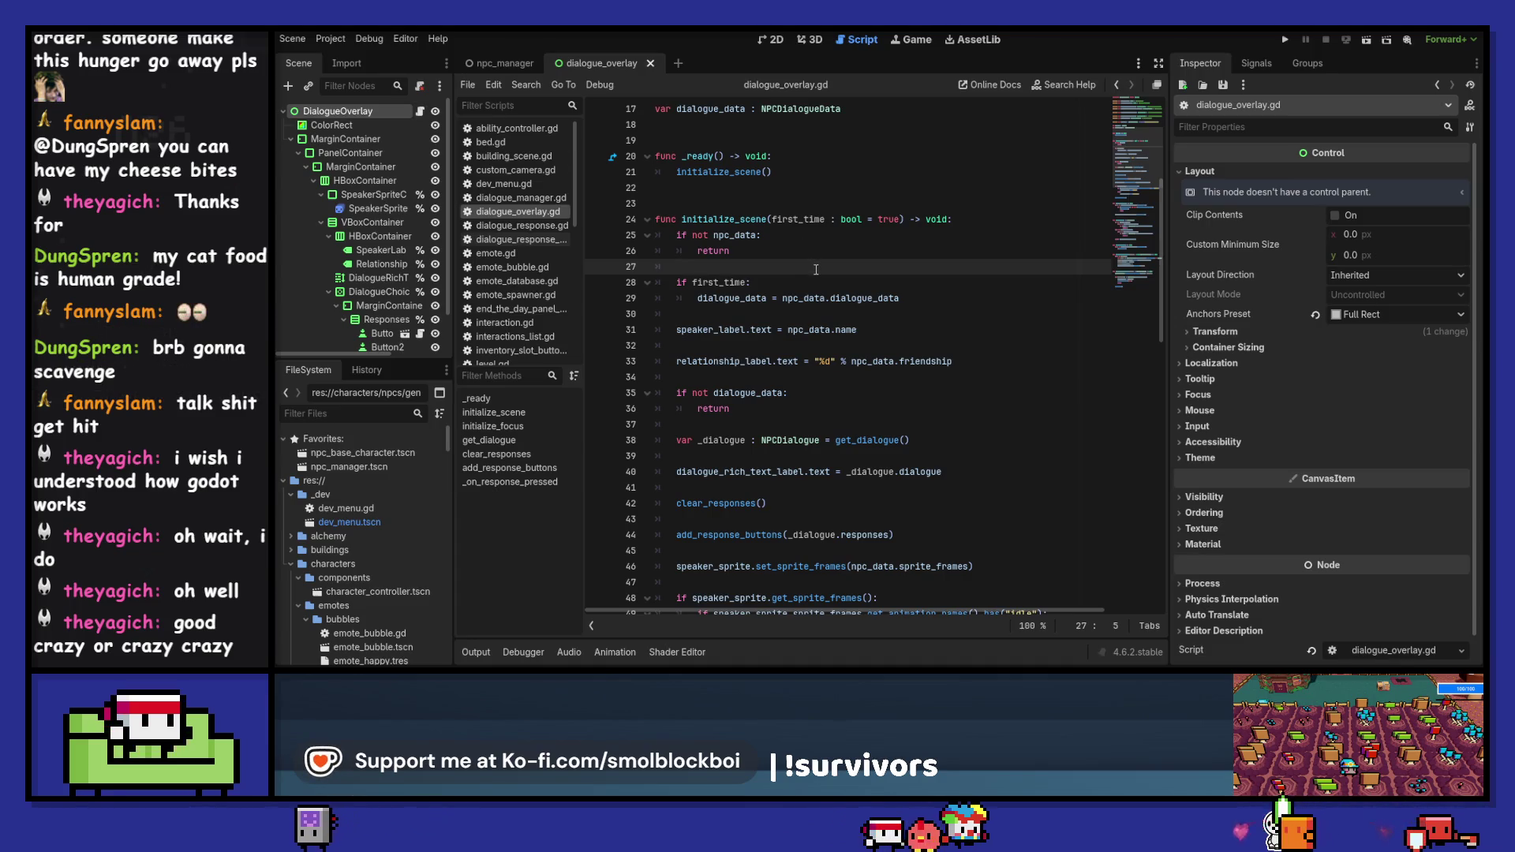
scroll(816, 269, "down", 4)
left_click(816, 269)
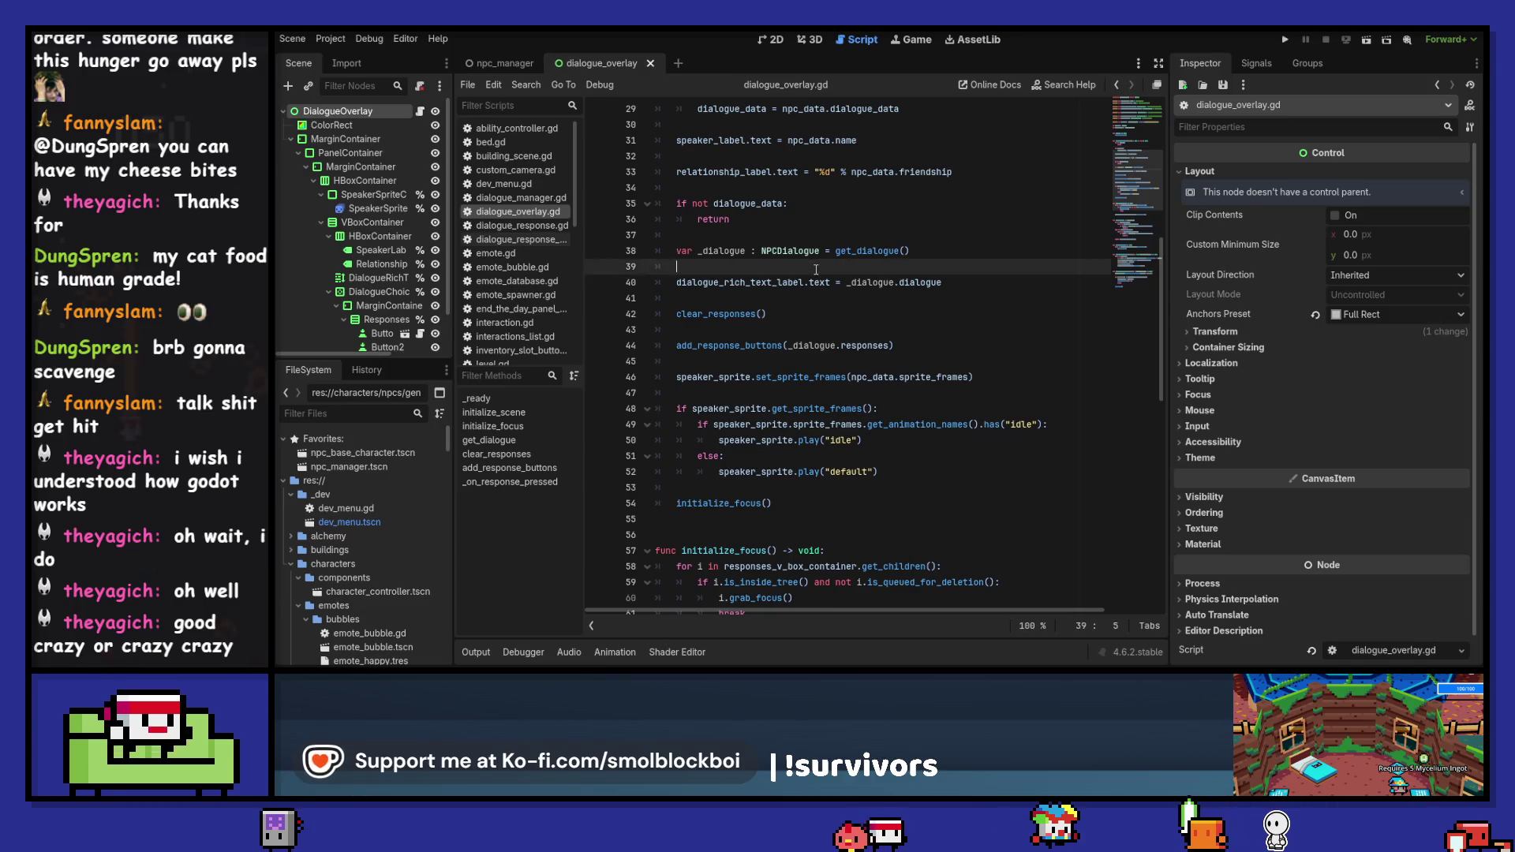
key("ctrl+s")
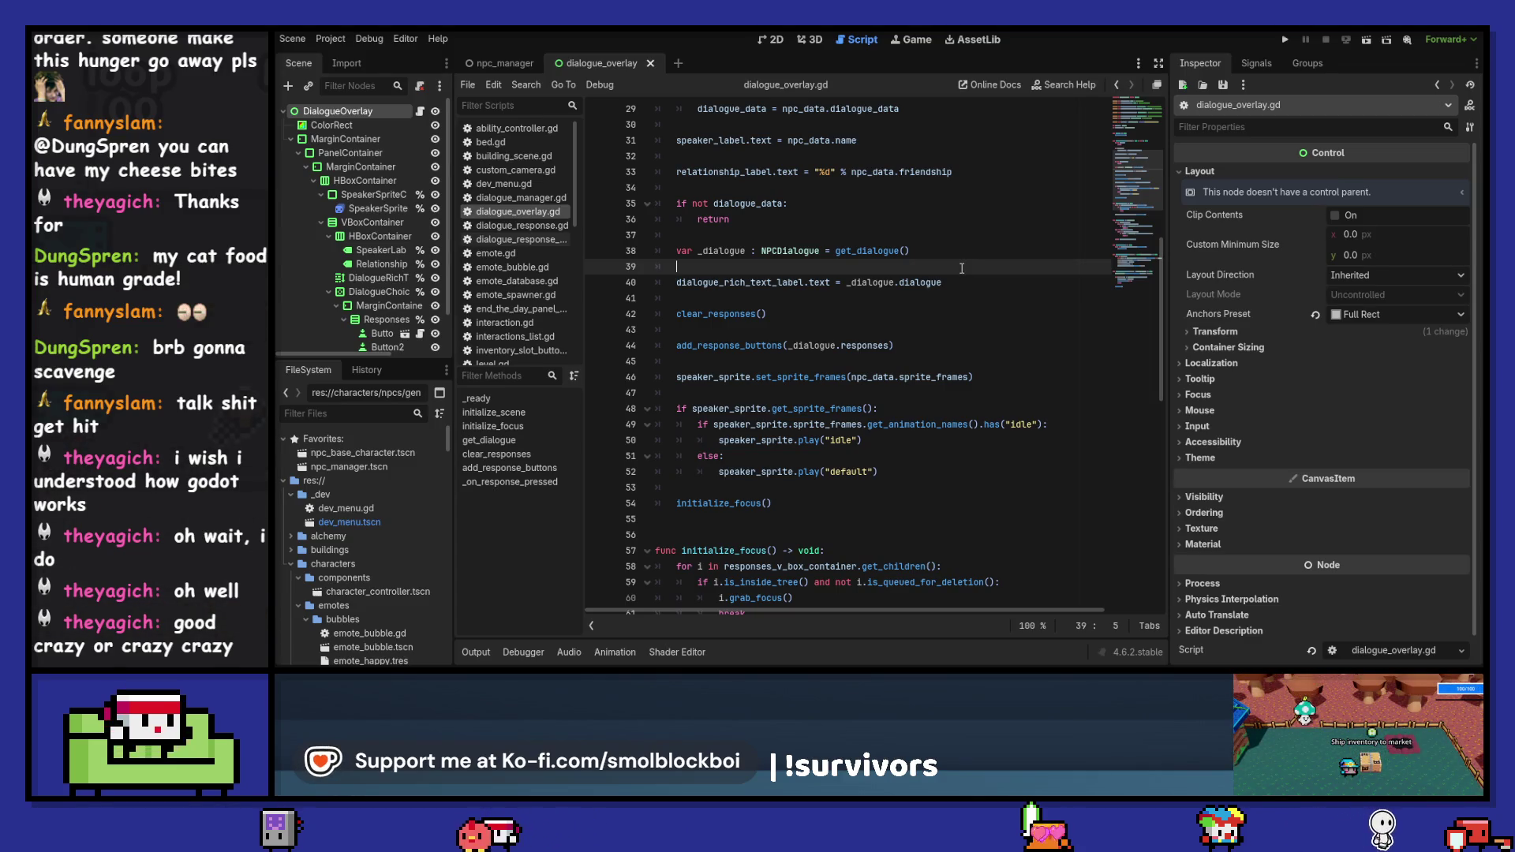
- Look over the code around _ready, then focus the FileSystem filter box
scroll(962, 268, "up", 6)
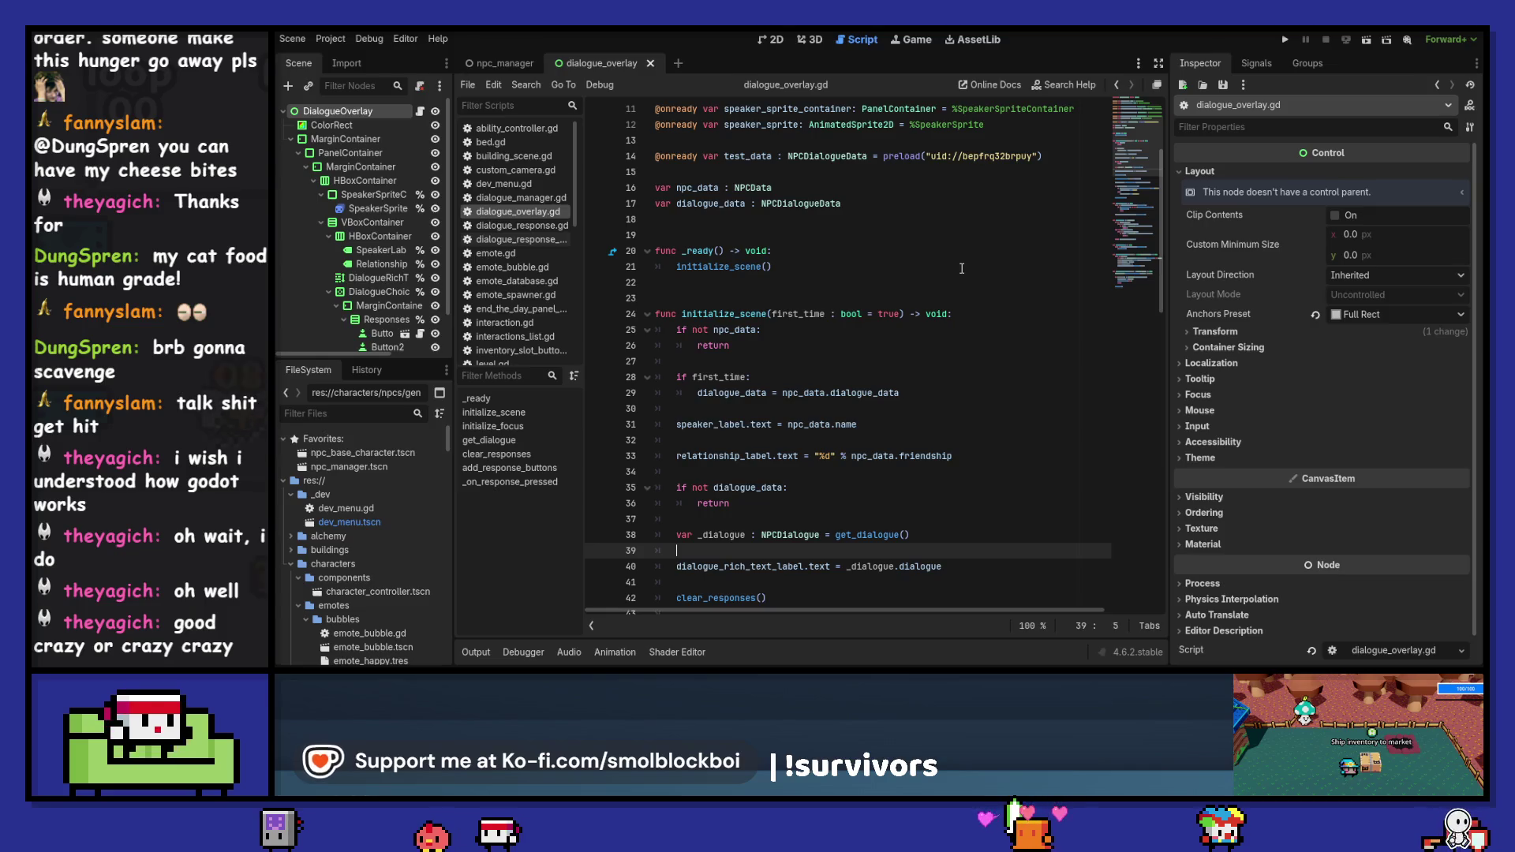
left_click(939, 282)
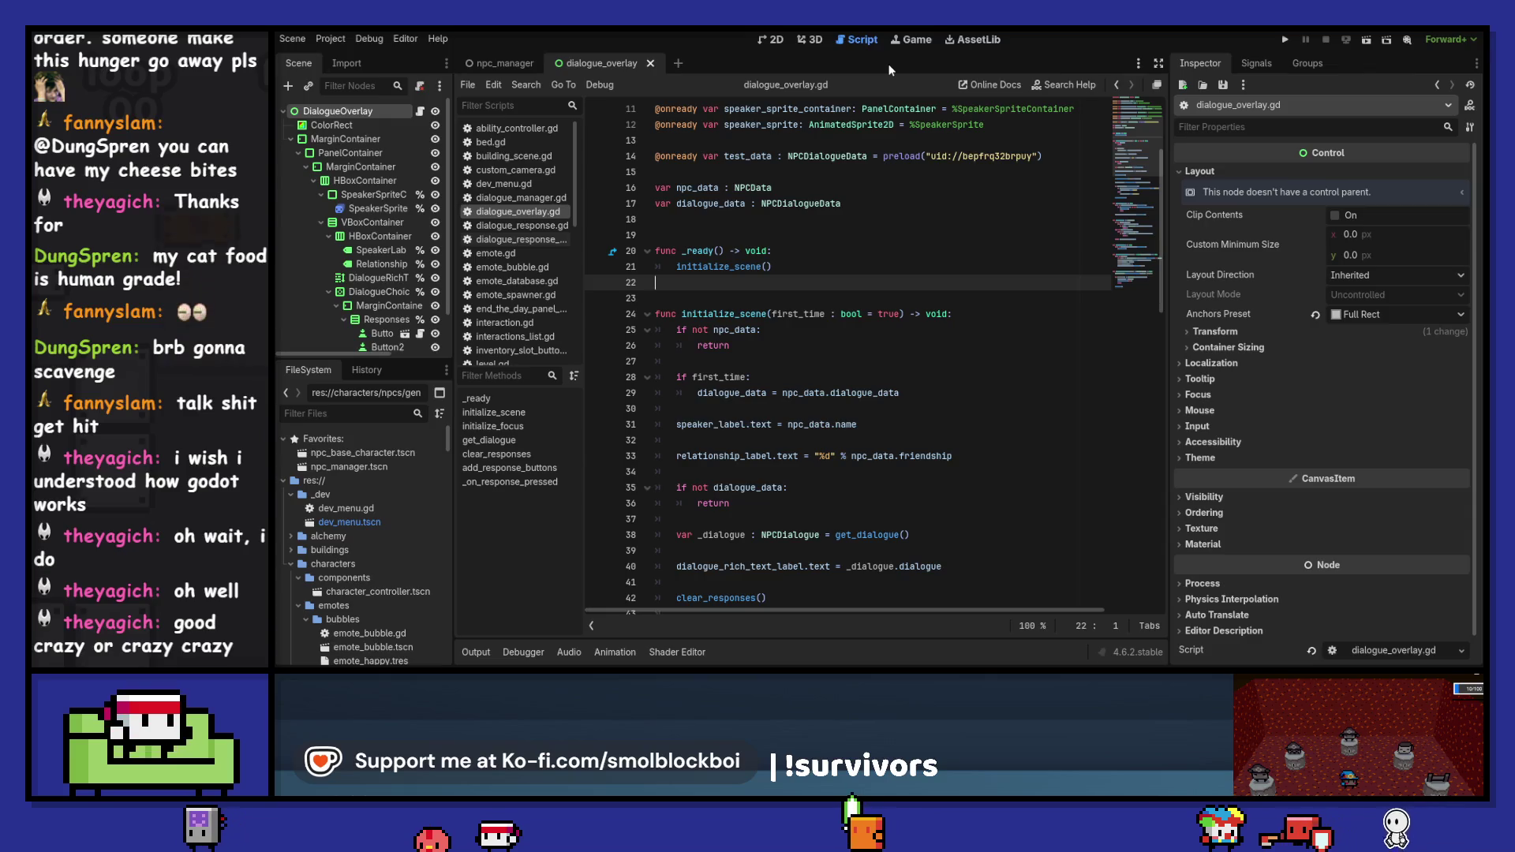
scroll(917, 229, "down", 2)
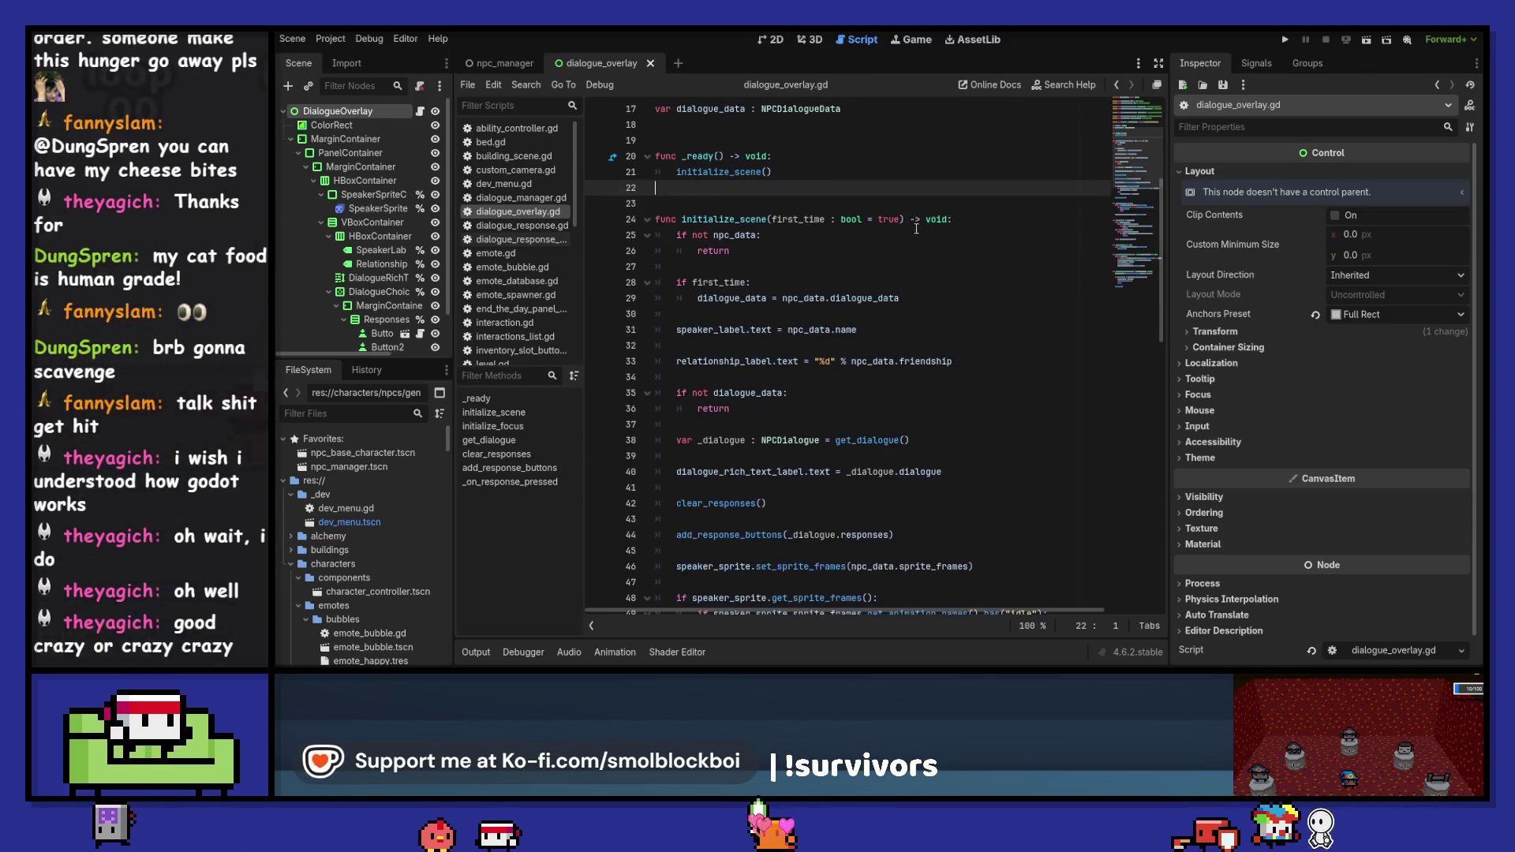
scroll(913, 303, "down", 6)
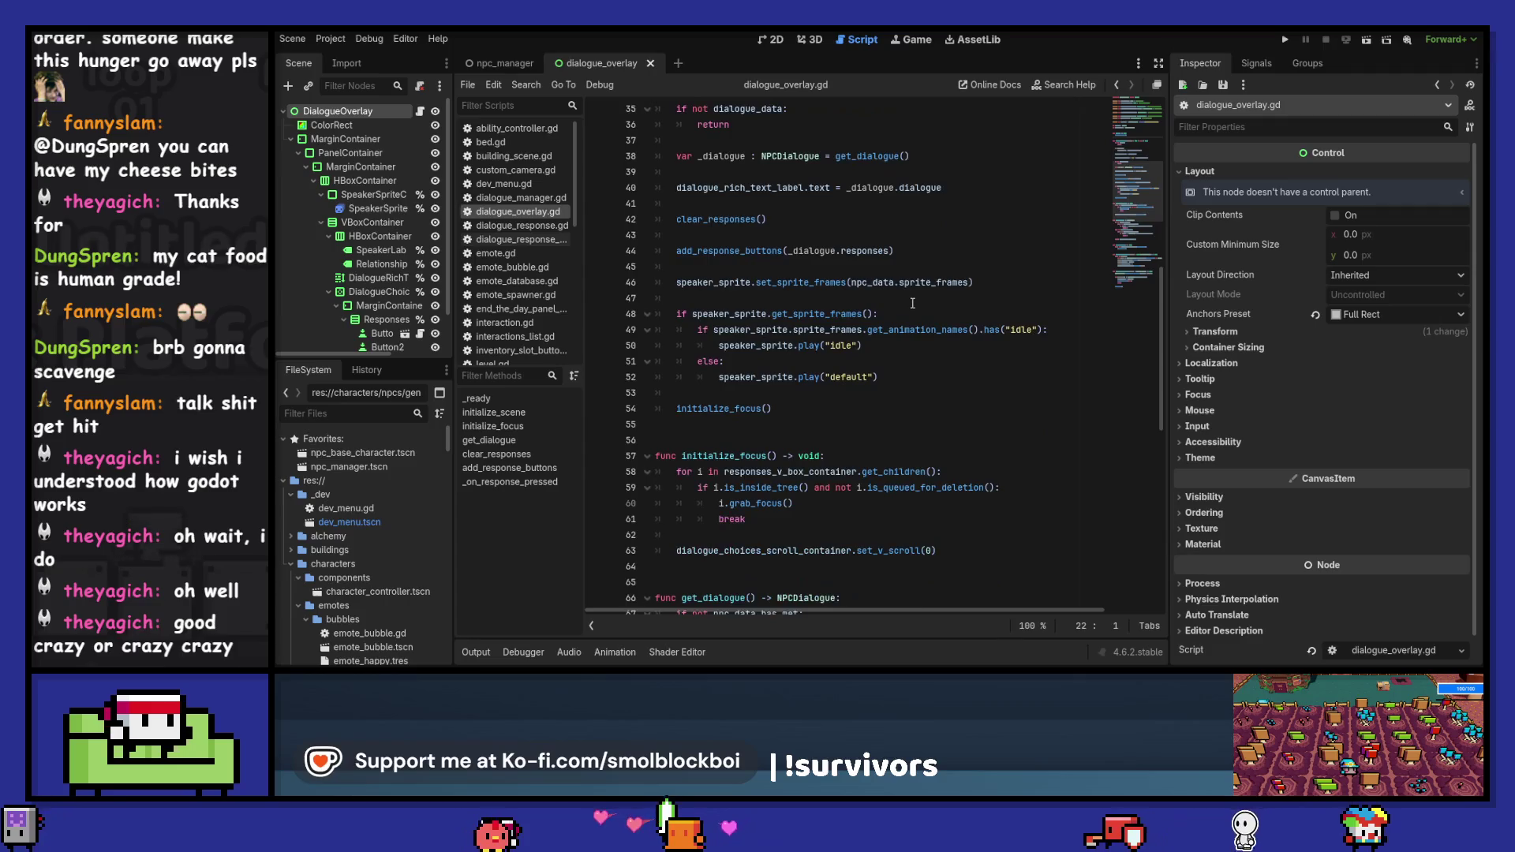
scroll(913, 303, "up", 2)
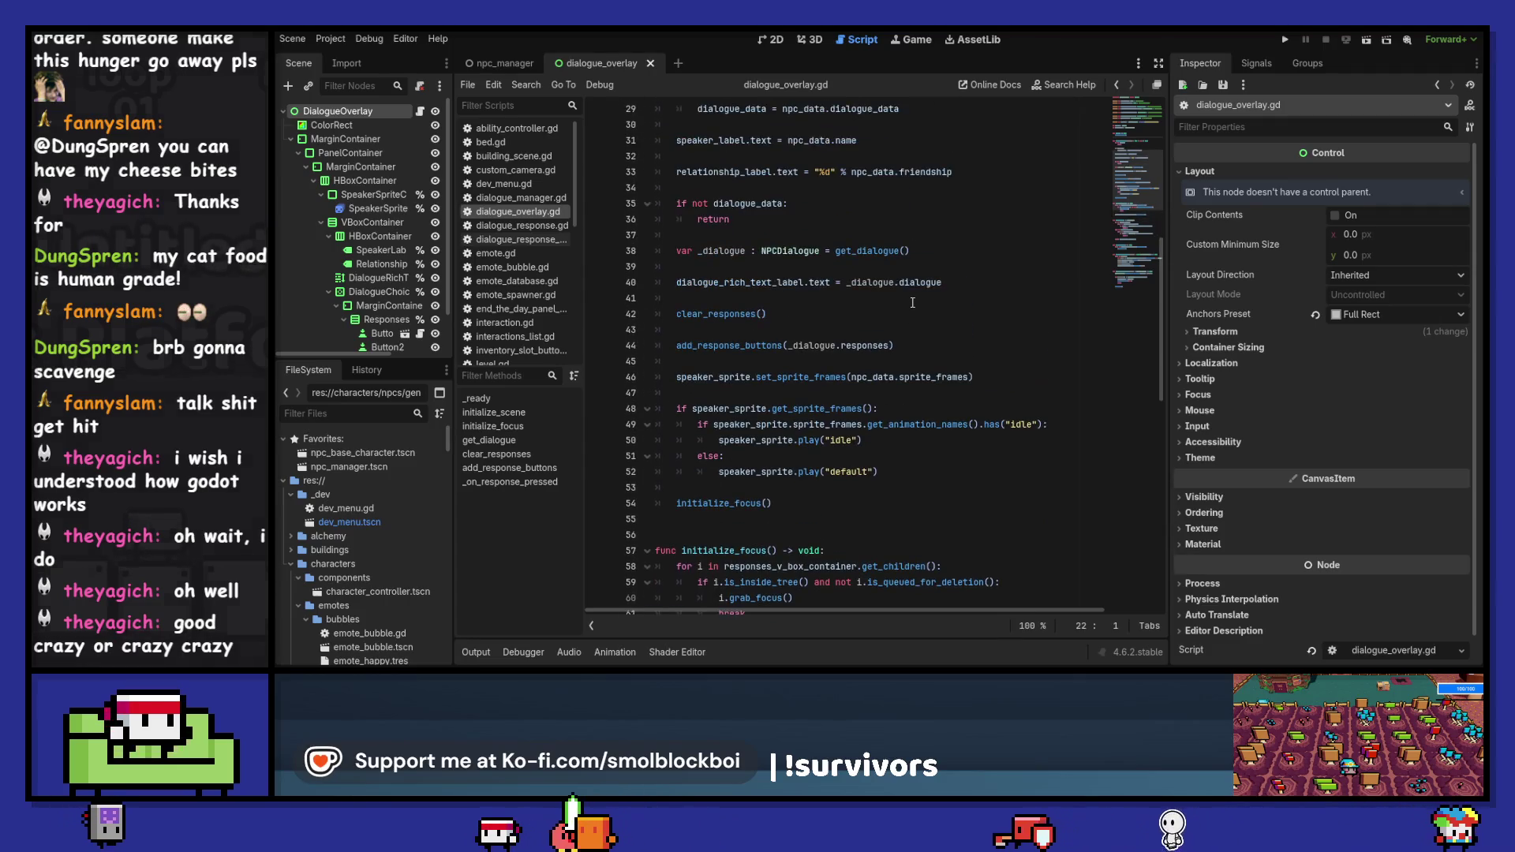
scroll(956, 354, "up", 1)
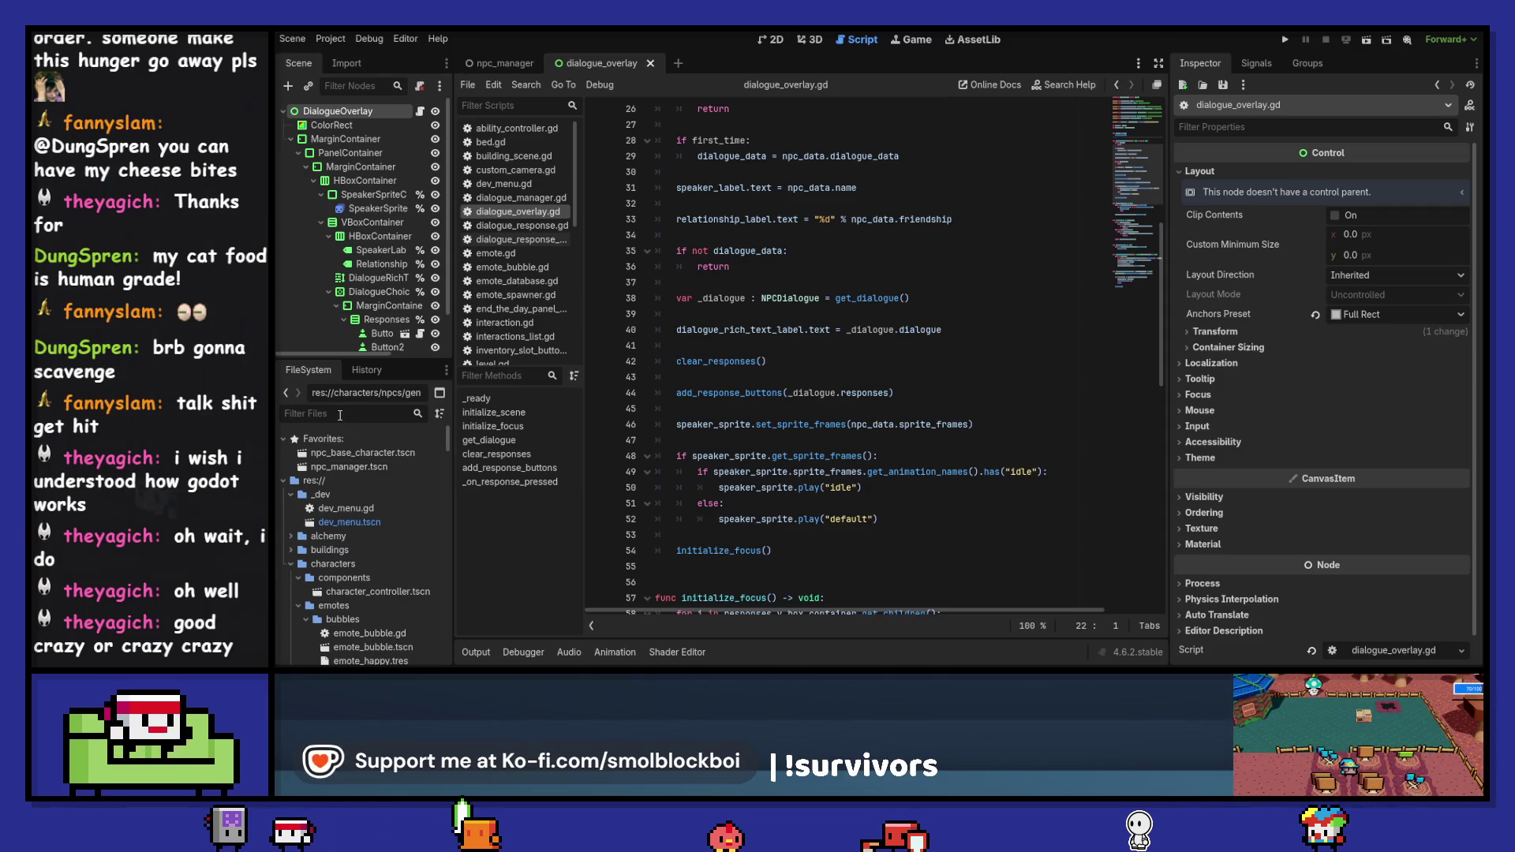
left_click(340, 416)
- Filter files by 'shop', open shop_npc_dialogue_data.tres and set response 0's type to Favor
type("shop")
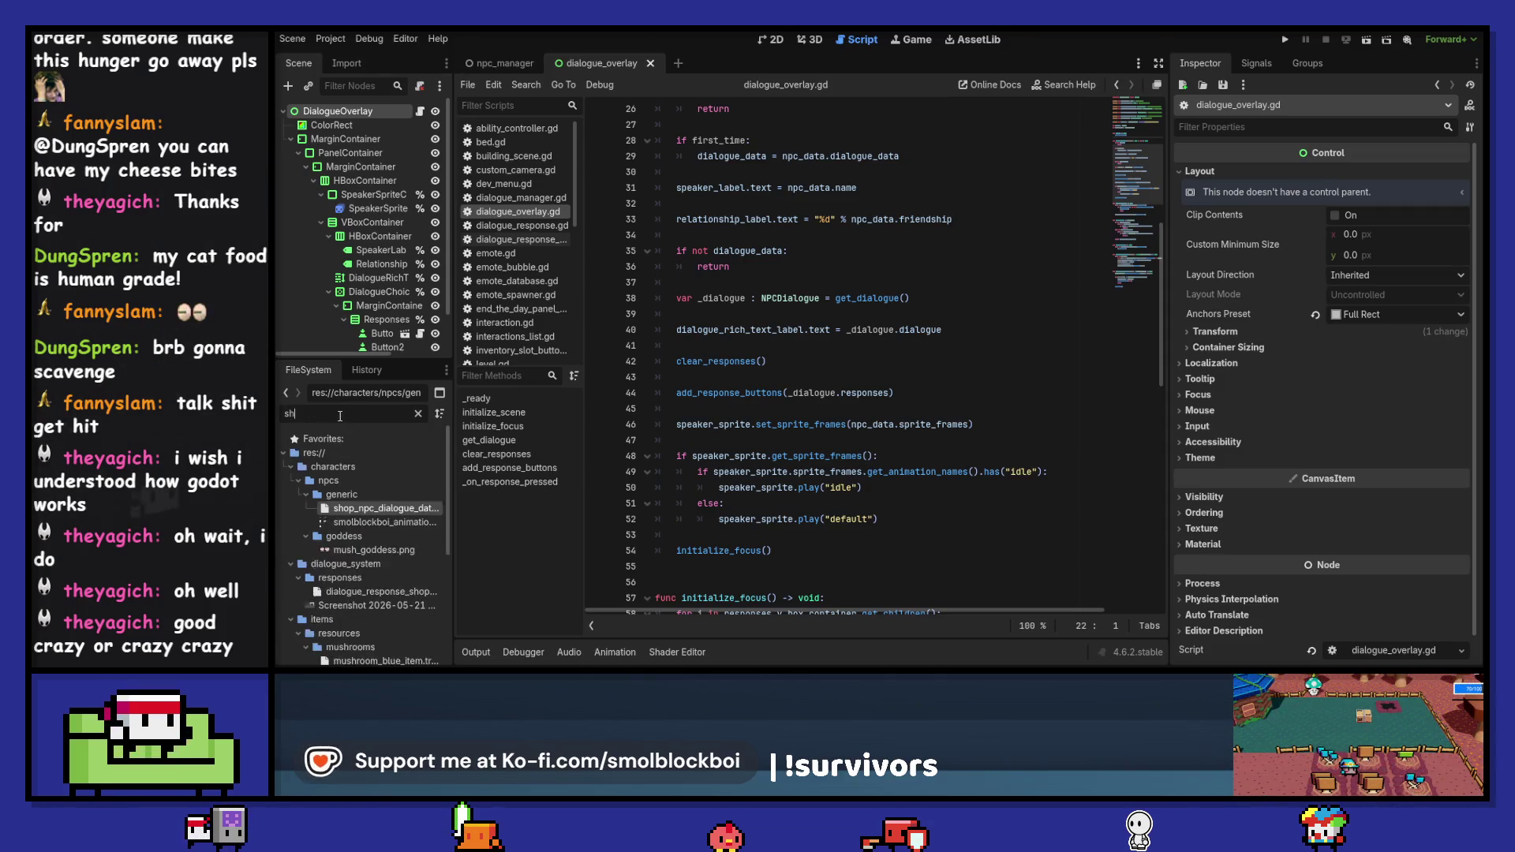
left_click(387, 508)
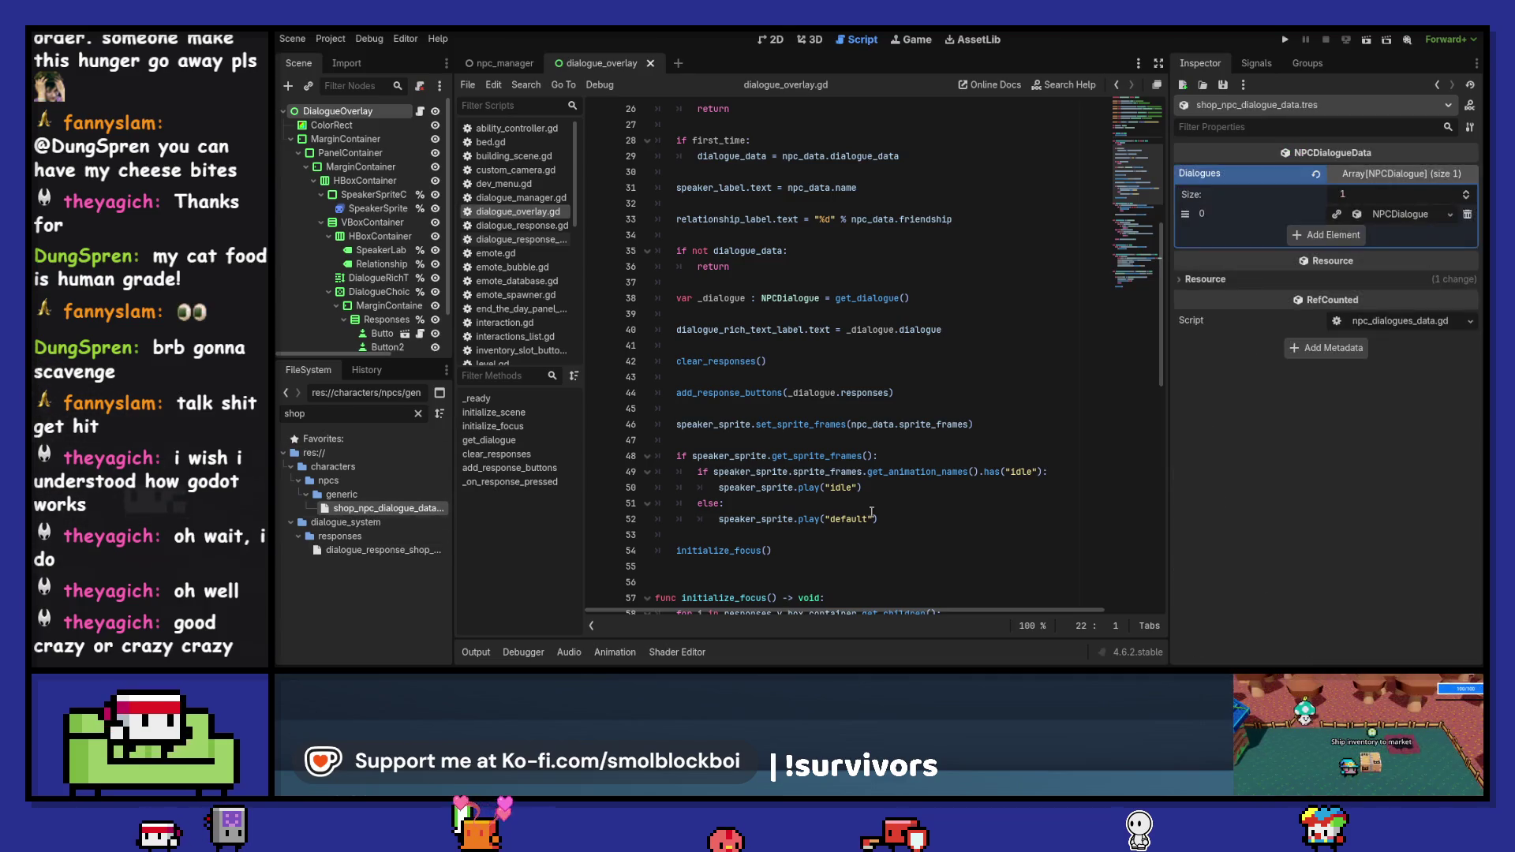
left_click(1407, 216)
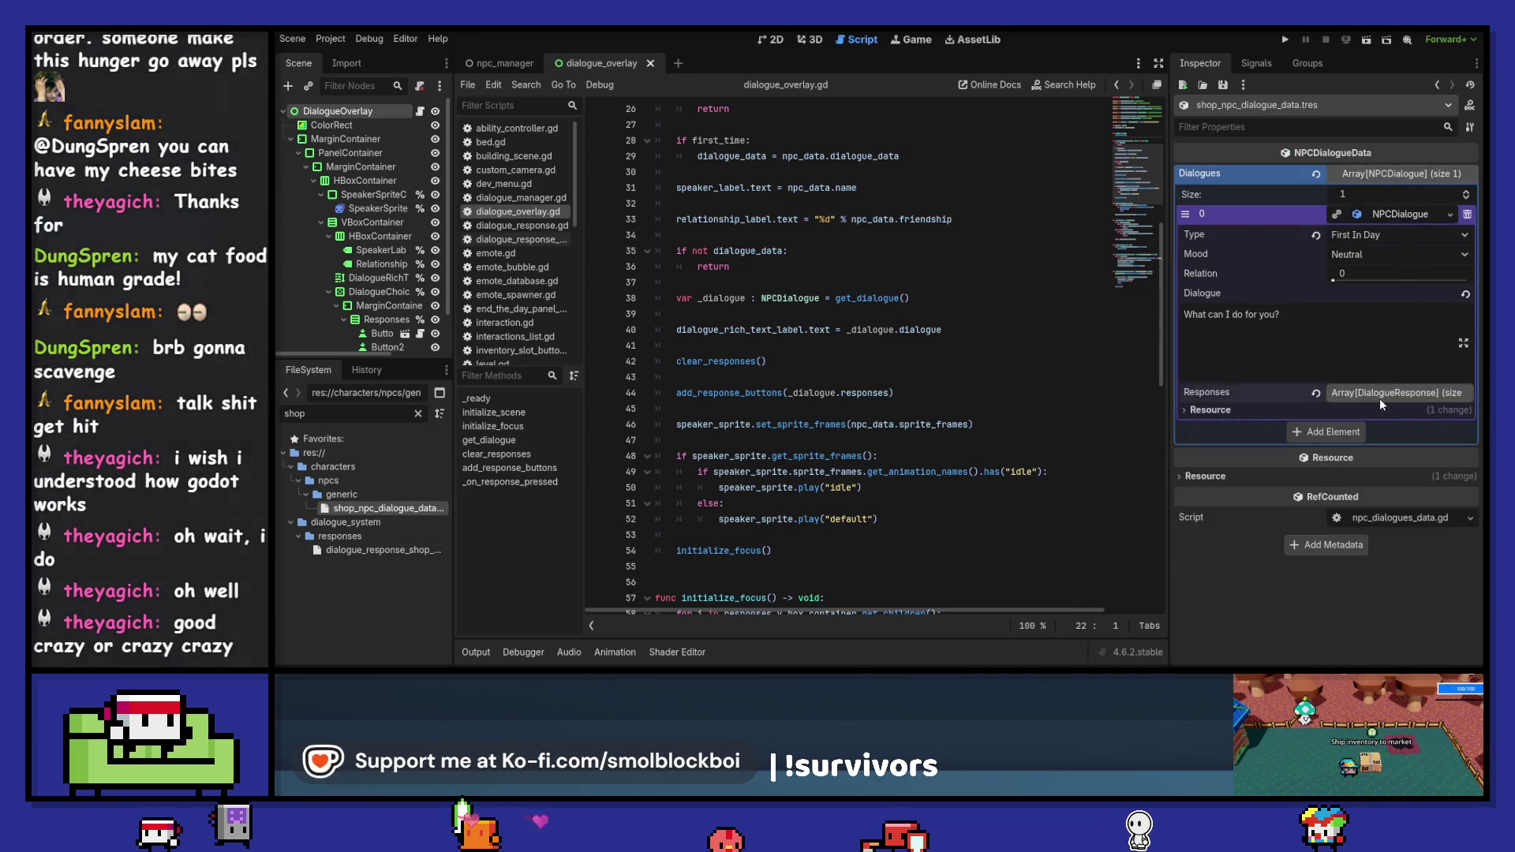
left_click(1381, 394)
left_click(1388, 434)
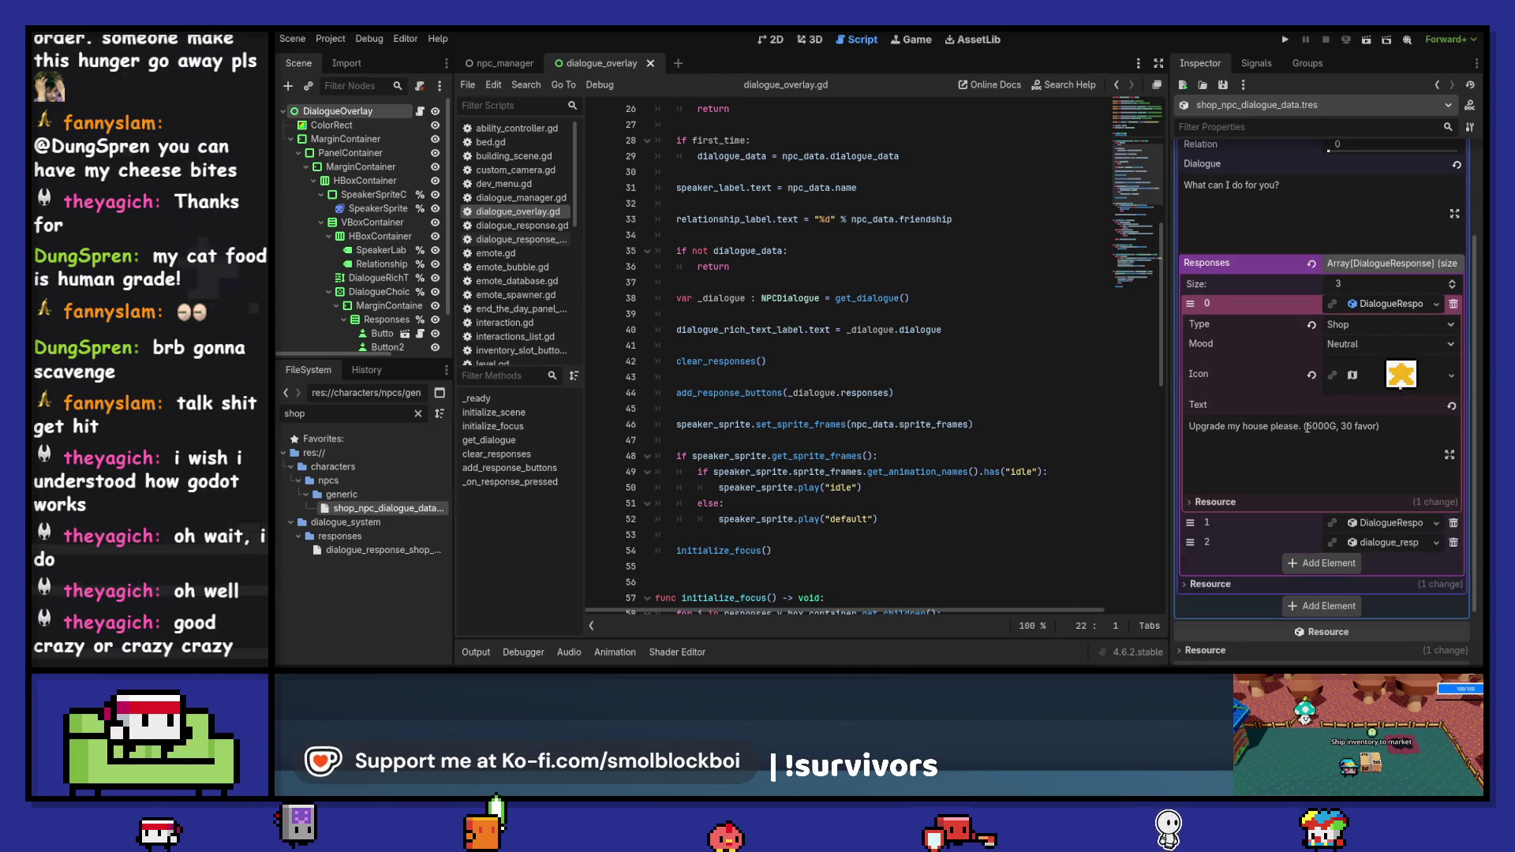
left_click(1389, 324)
left_click(1370, 460)
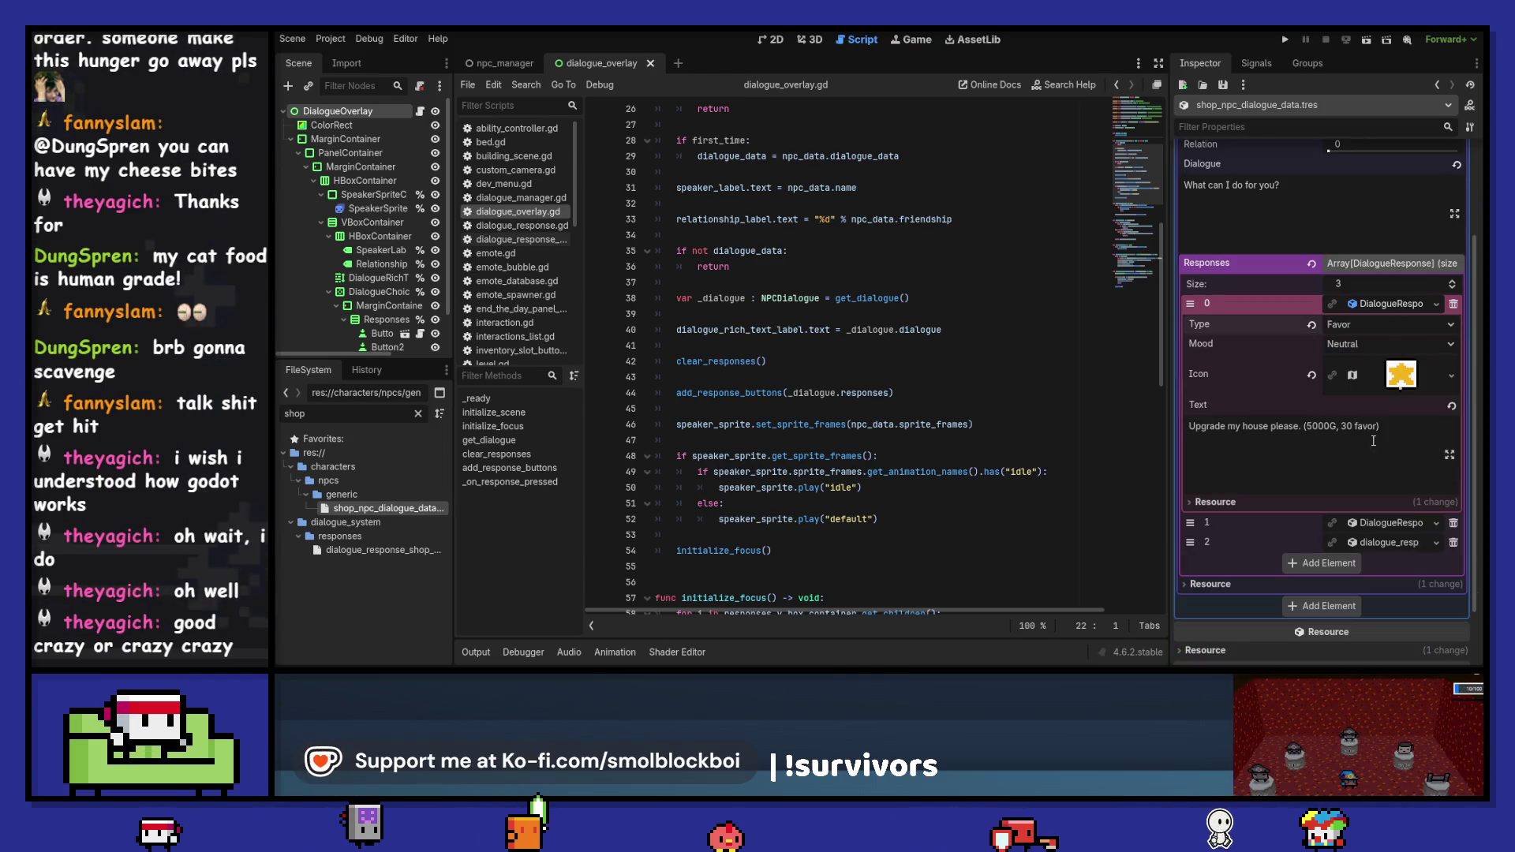
left_click(1386, 304)
- Set response 1's type to Favor and check the Goodbye response's type
left_click(1388, 453)
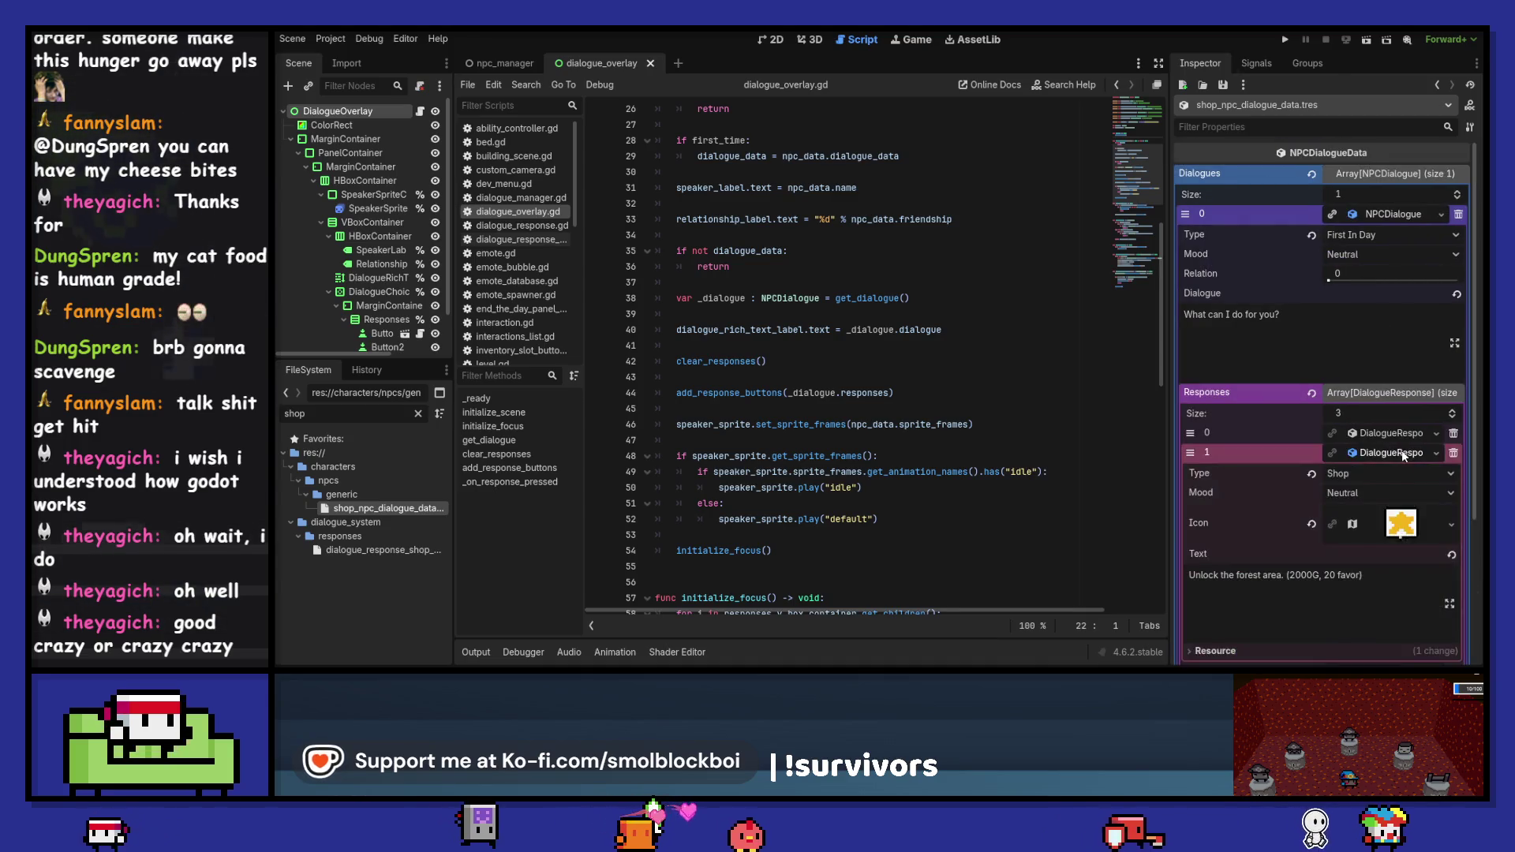
left_click(1375, 475)
left_click(1374, 486)
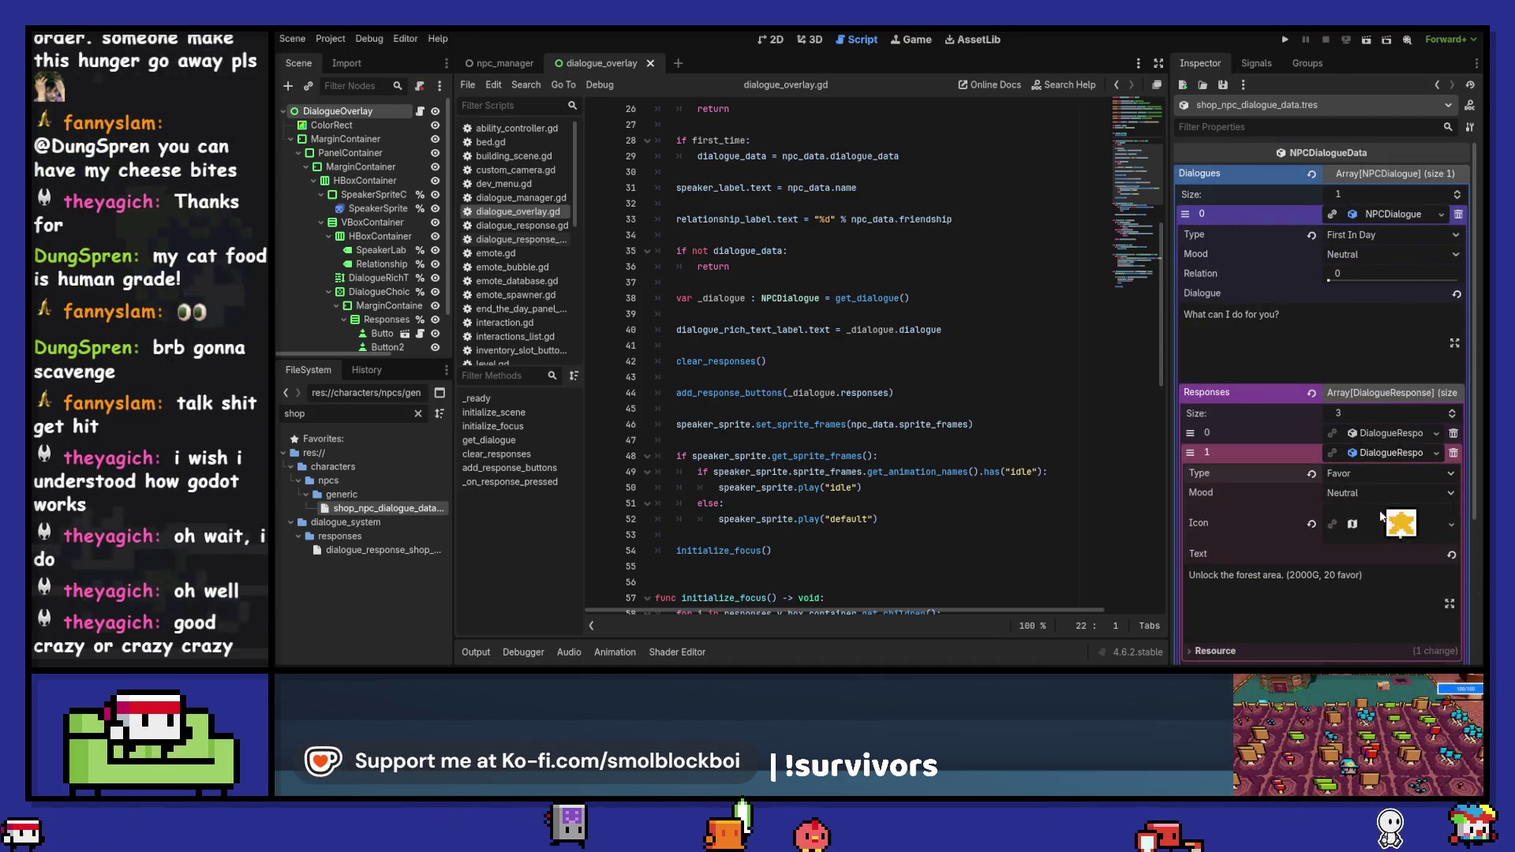
left_click(1388, 452)
left_click(1389, 472)
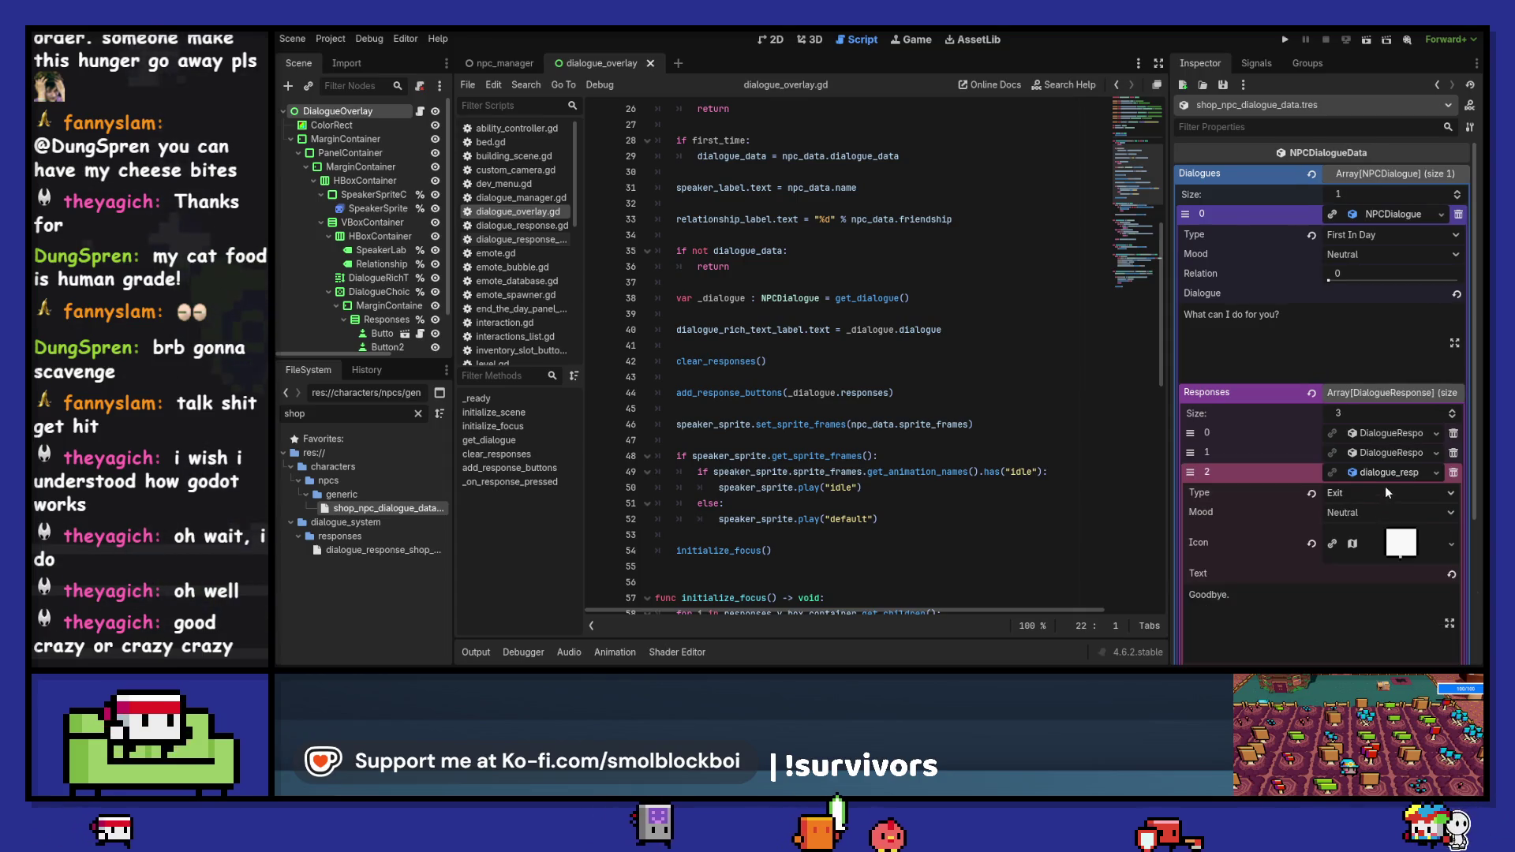
- Test the house-upgrade response in the 3D testing level, then stop and clear the filter
left_click(1285, 39)
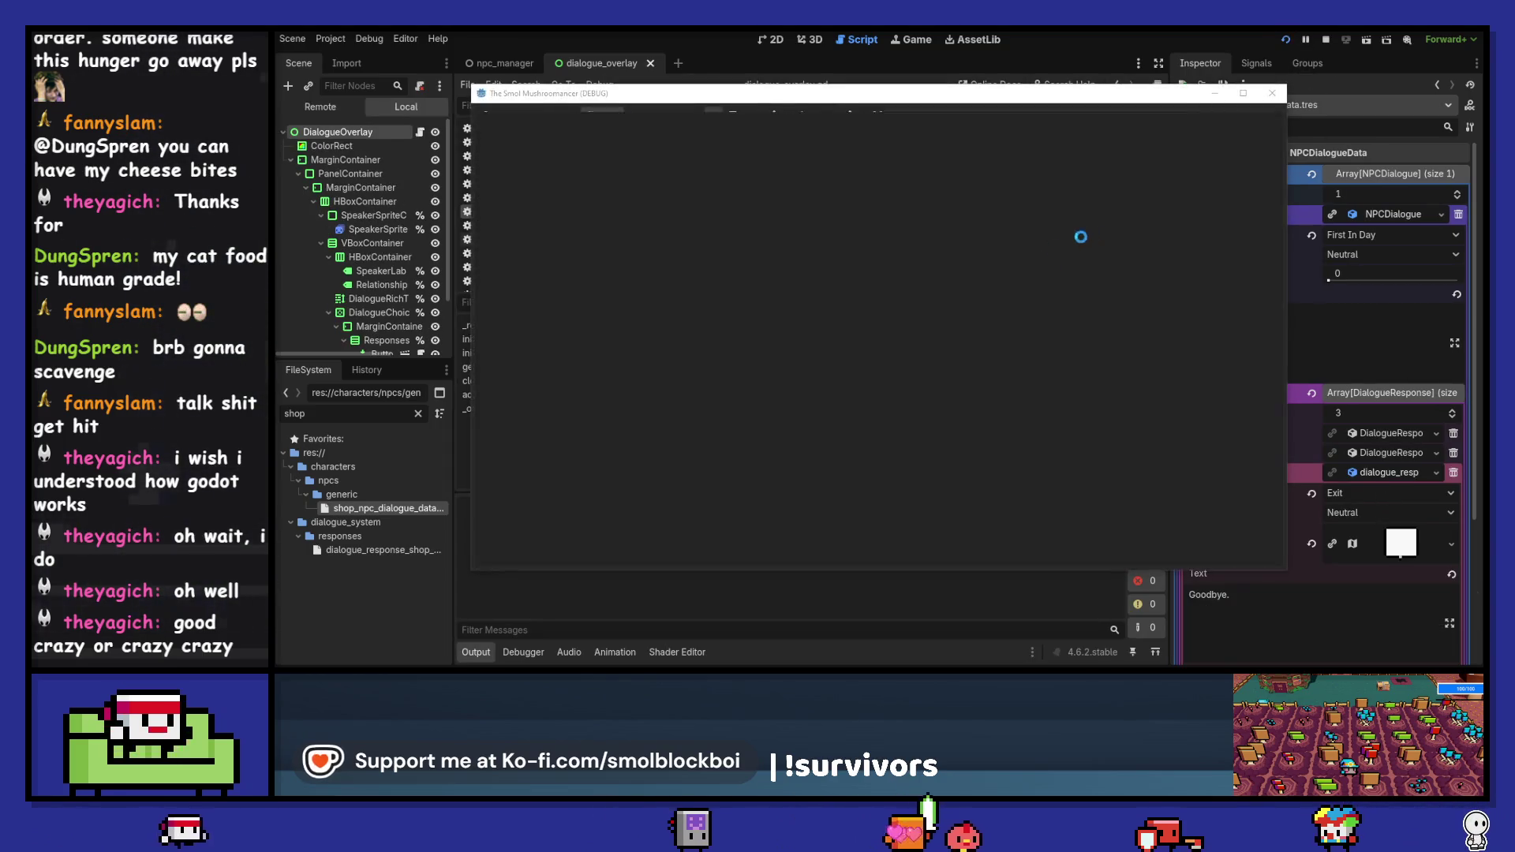
left_click(936, 404)
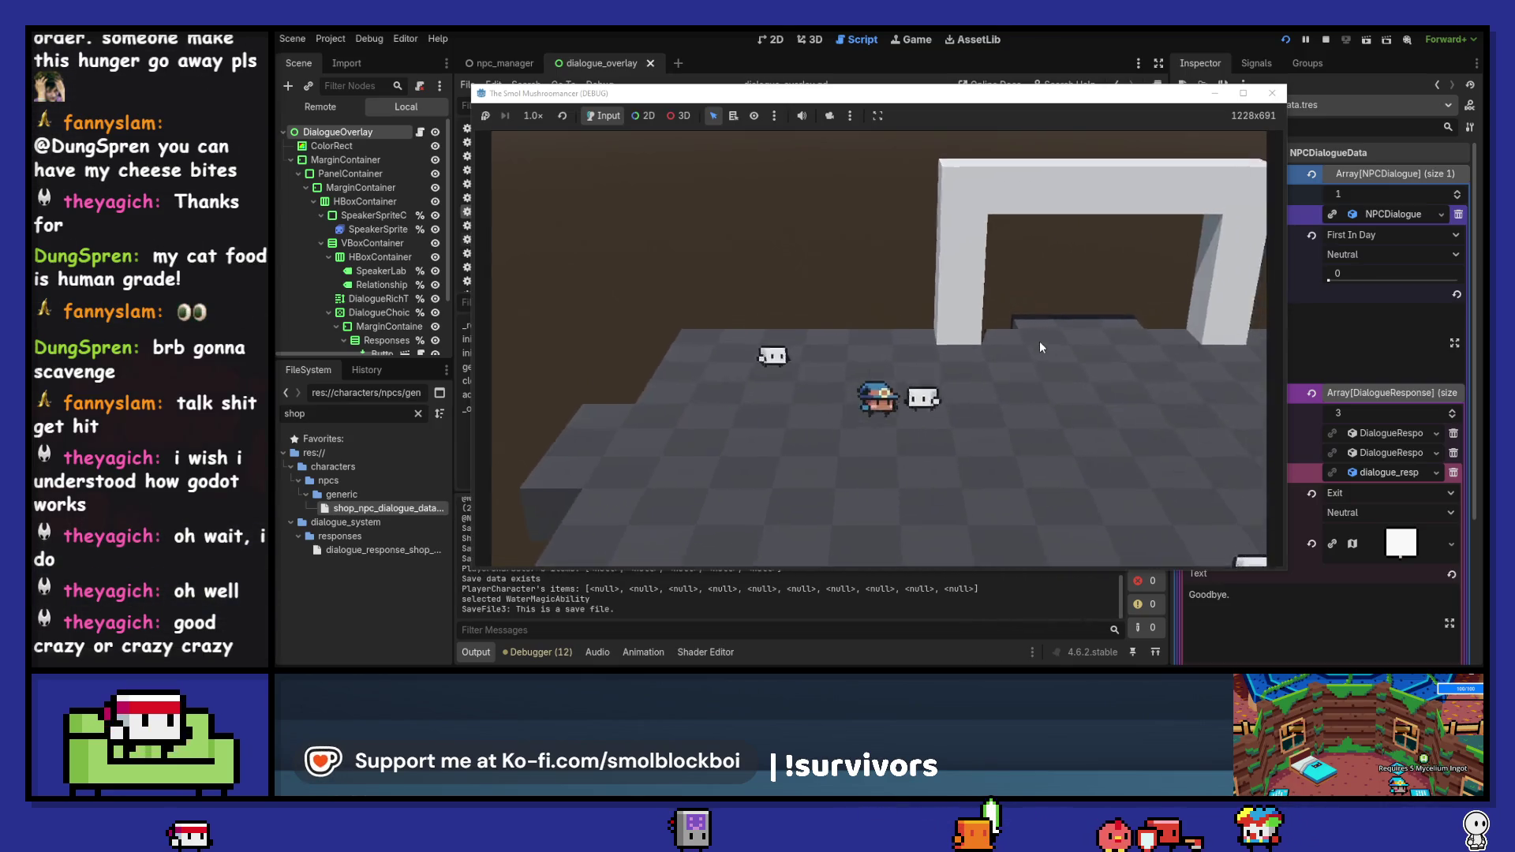
left_click(935, 291)
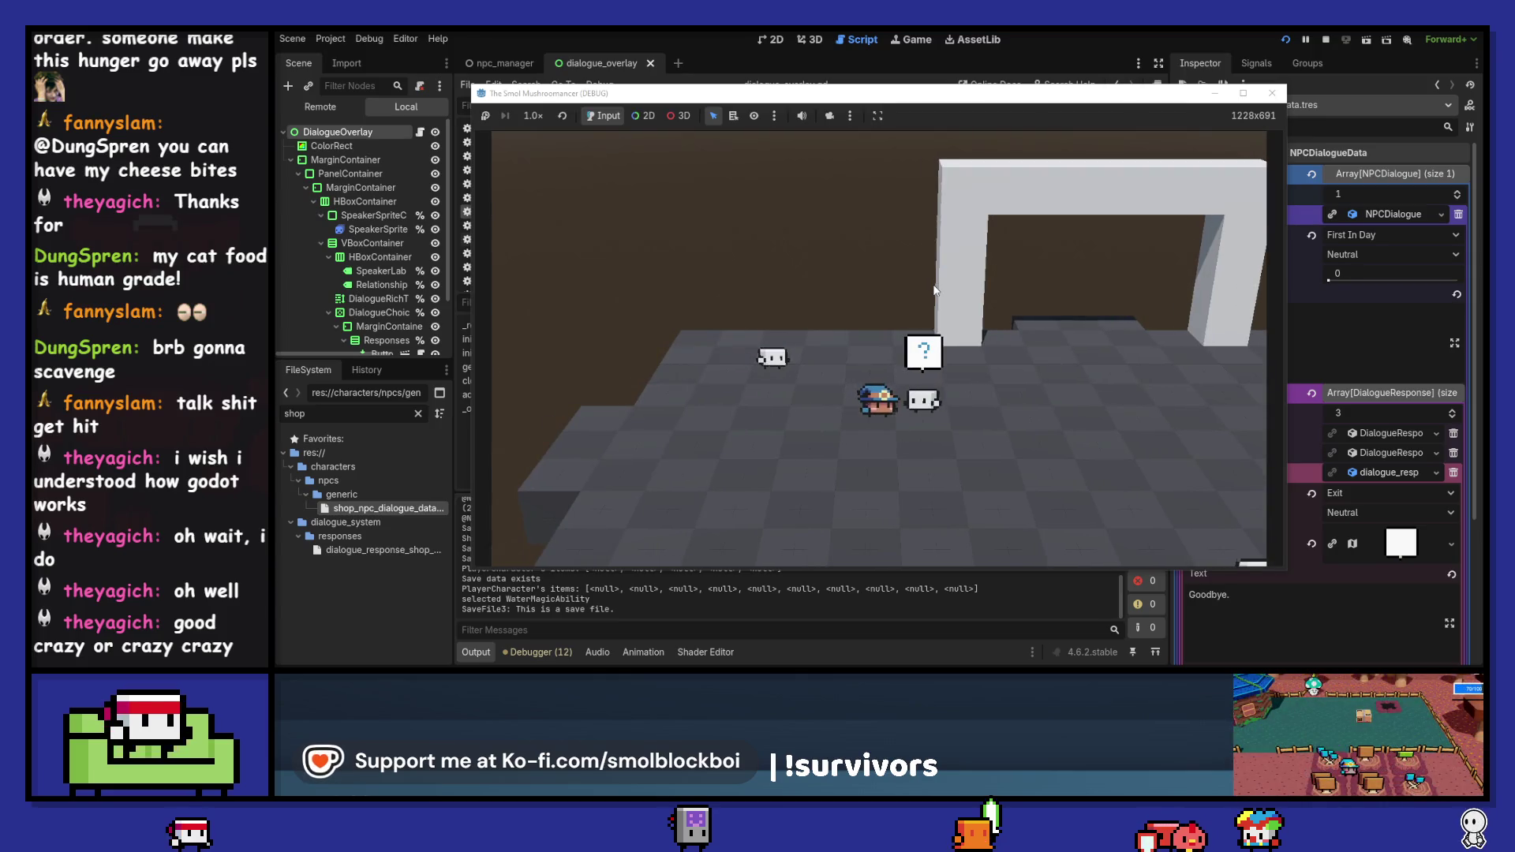
left_click(1278, 97)
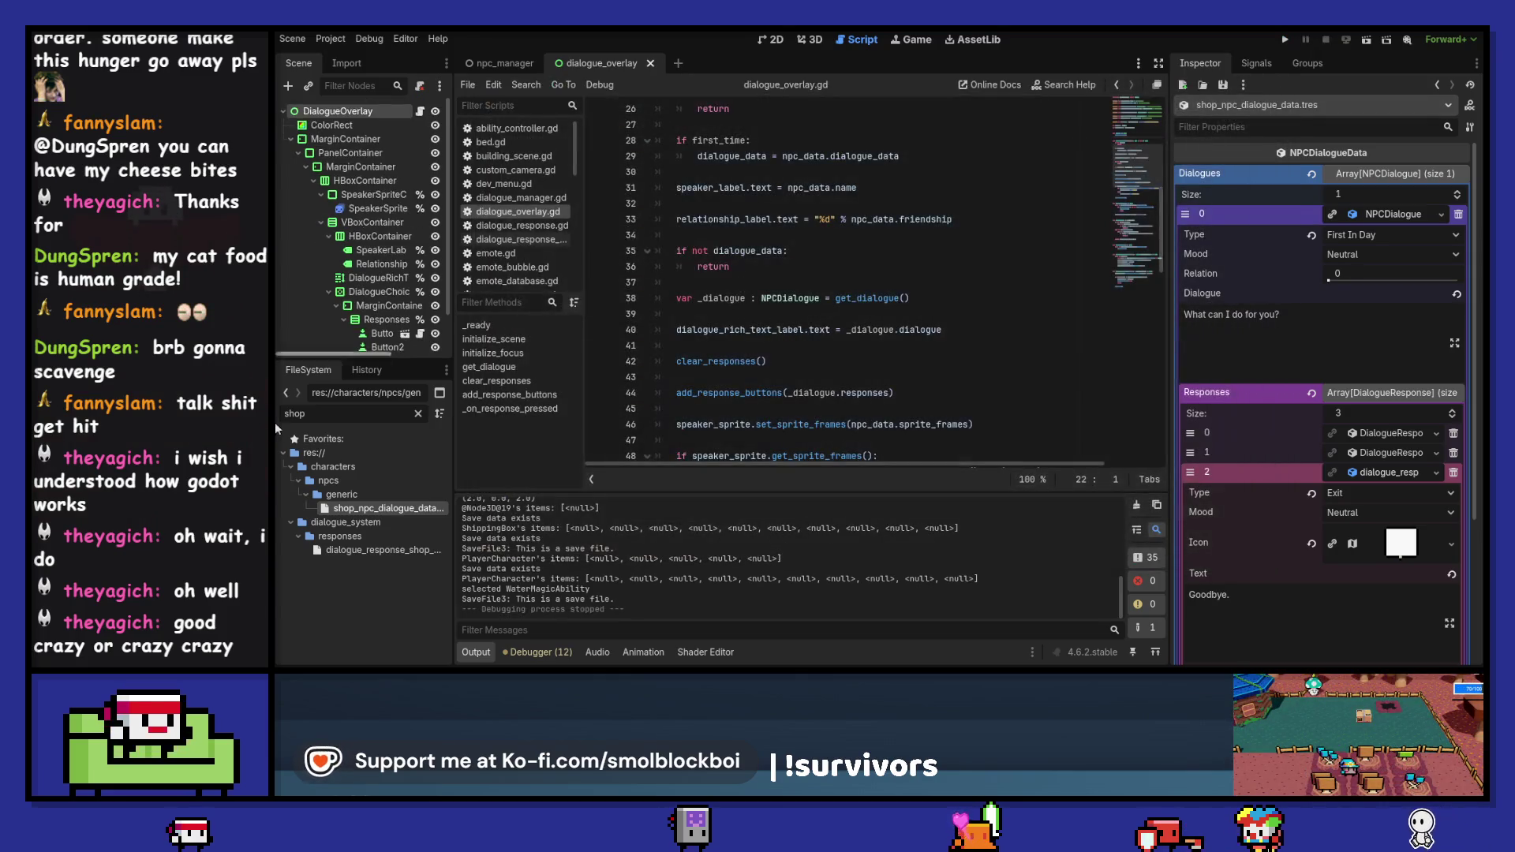
left_click(419, 414)
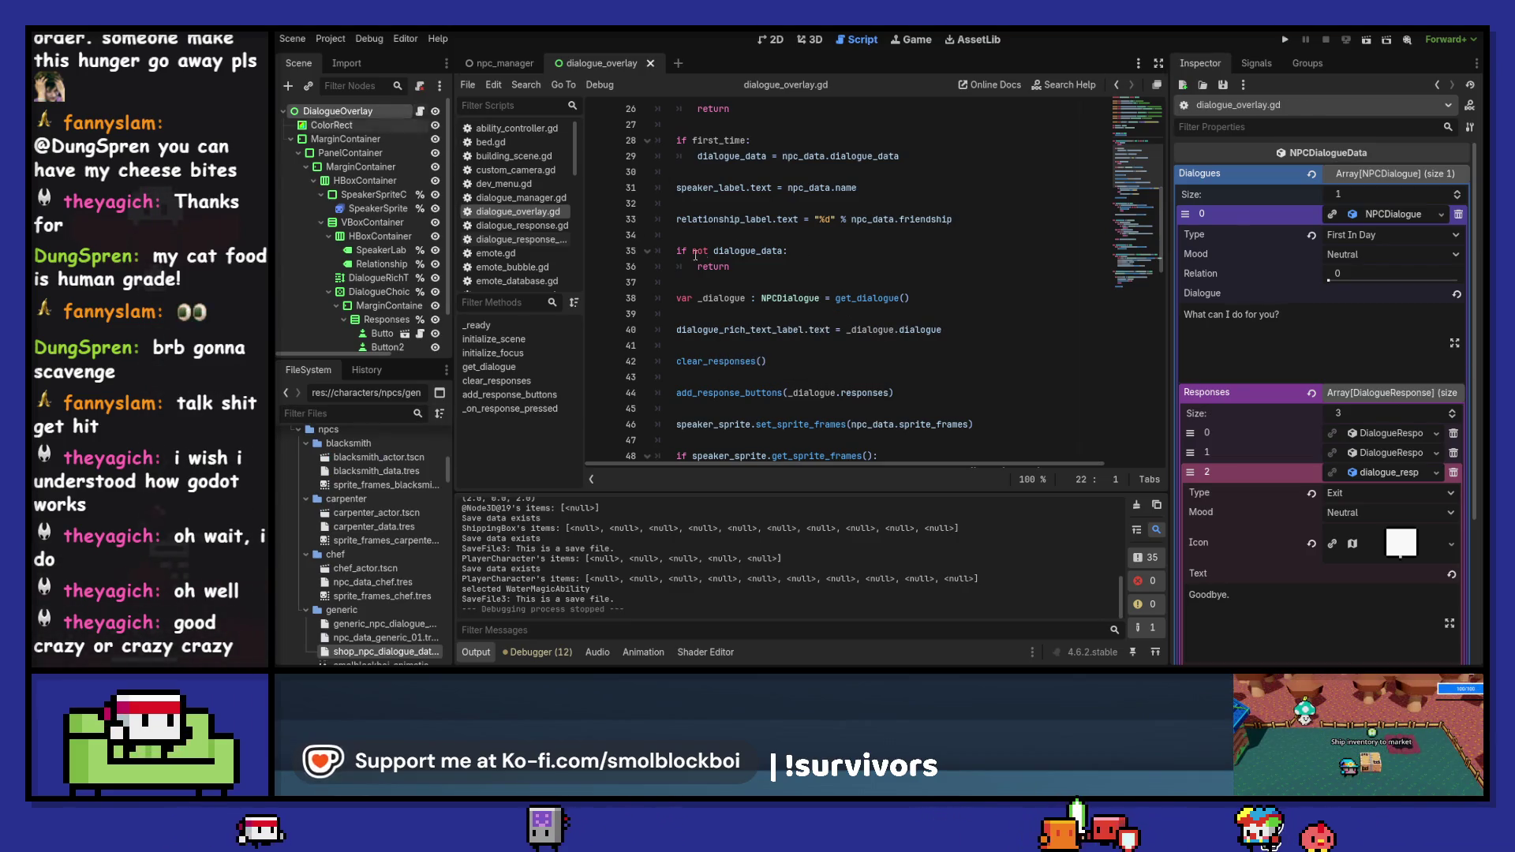
- Add a NPCDialogue.DialogueTypes.FAVOR check with a return below the shop-type check
scroll(633, 232, "down", 15)
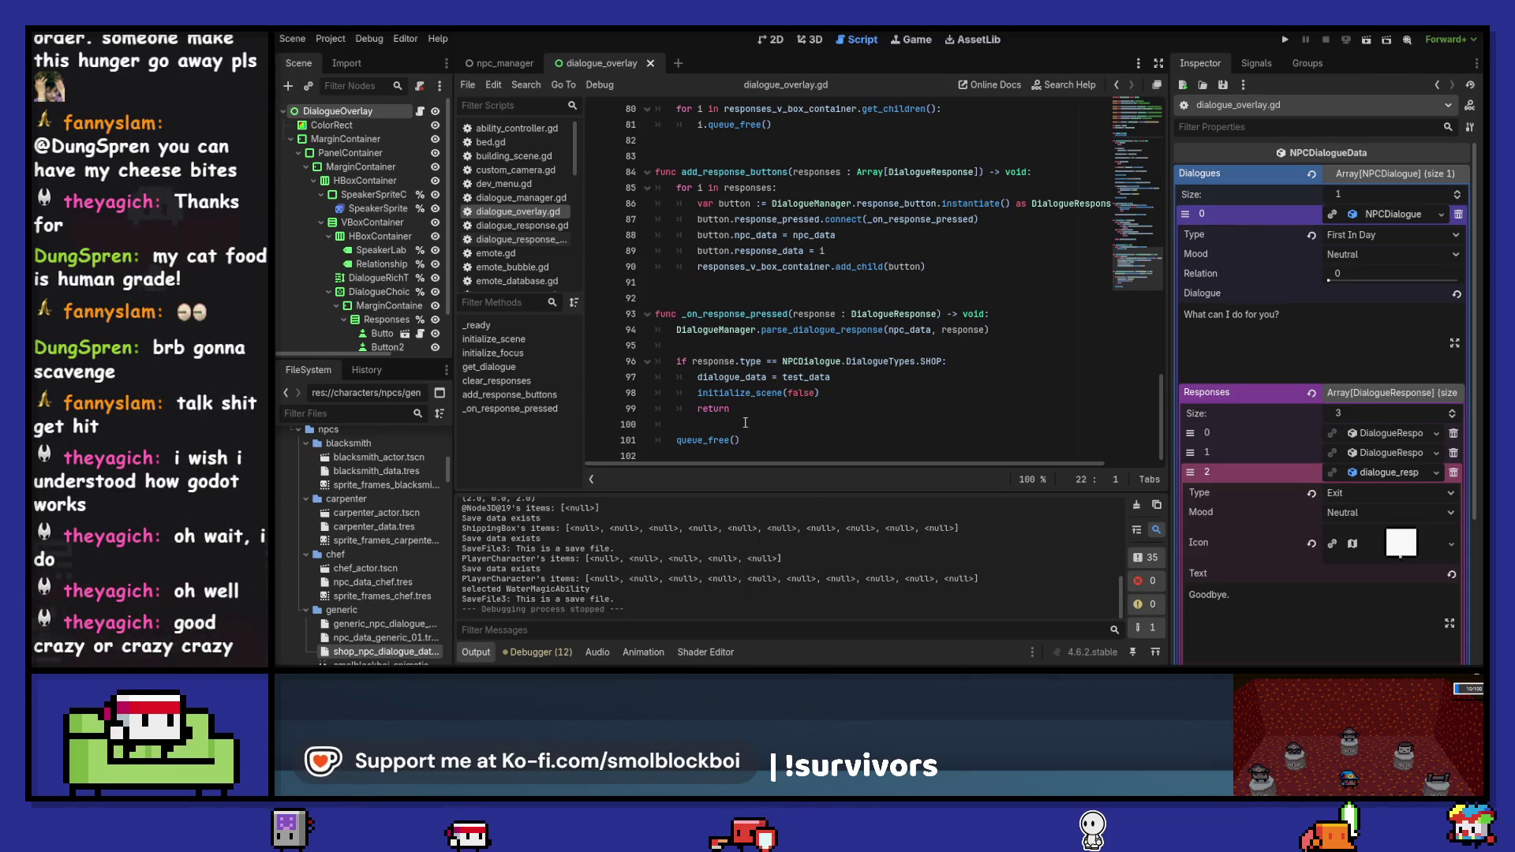
left_click(745, 424)
key("Return")
key("Return")
key("Up")
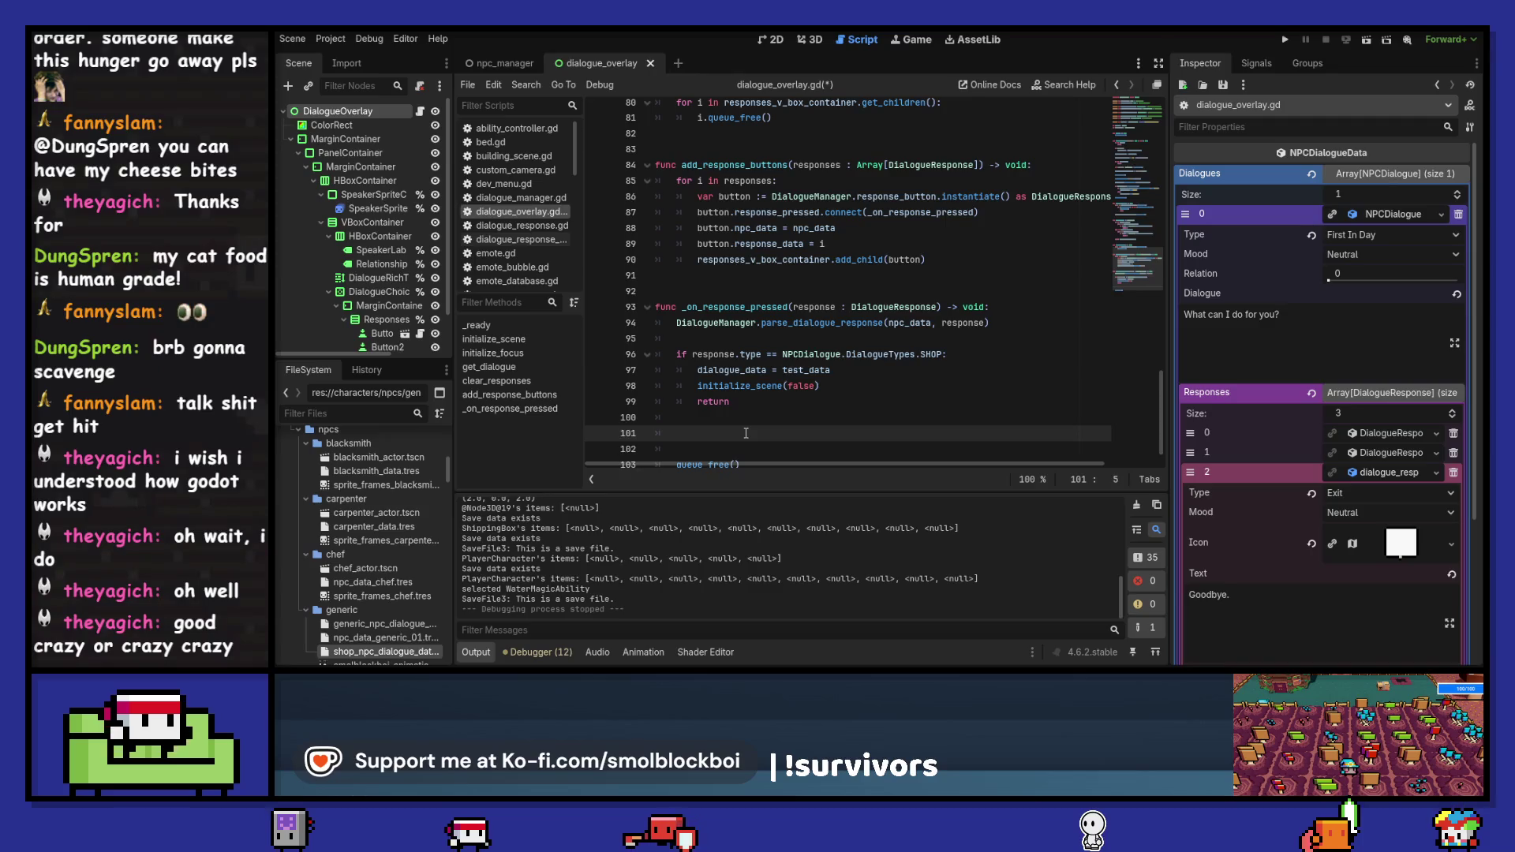
type("type")
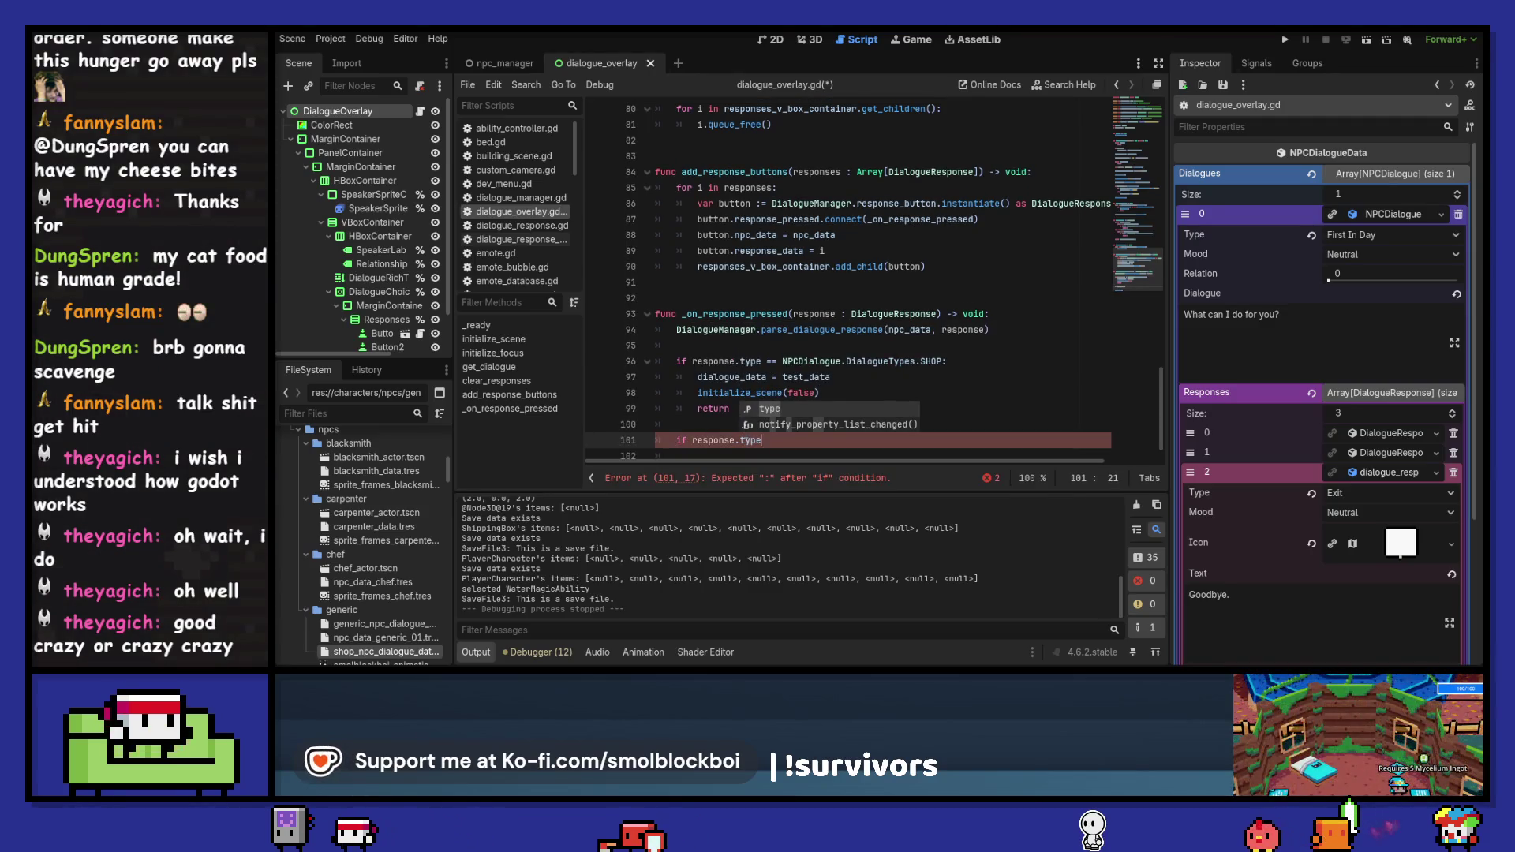
key("Escape")
type(" == NPCD")
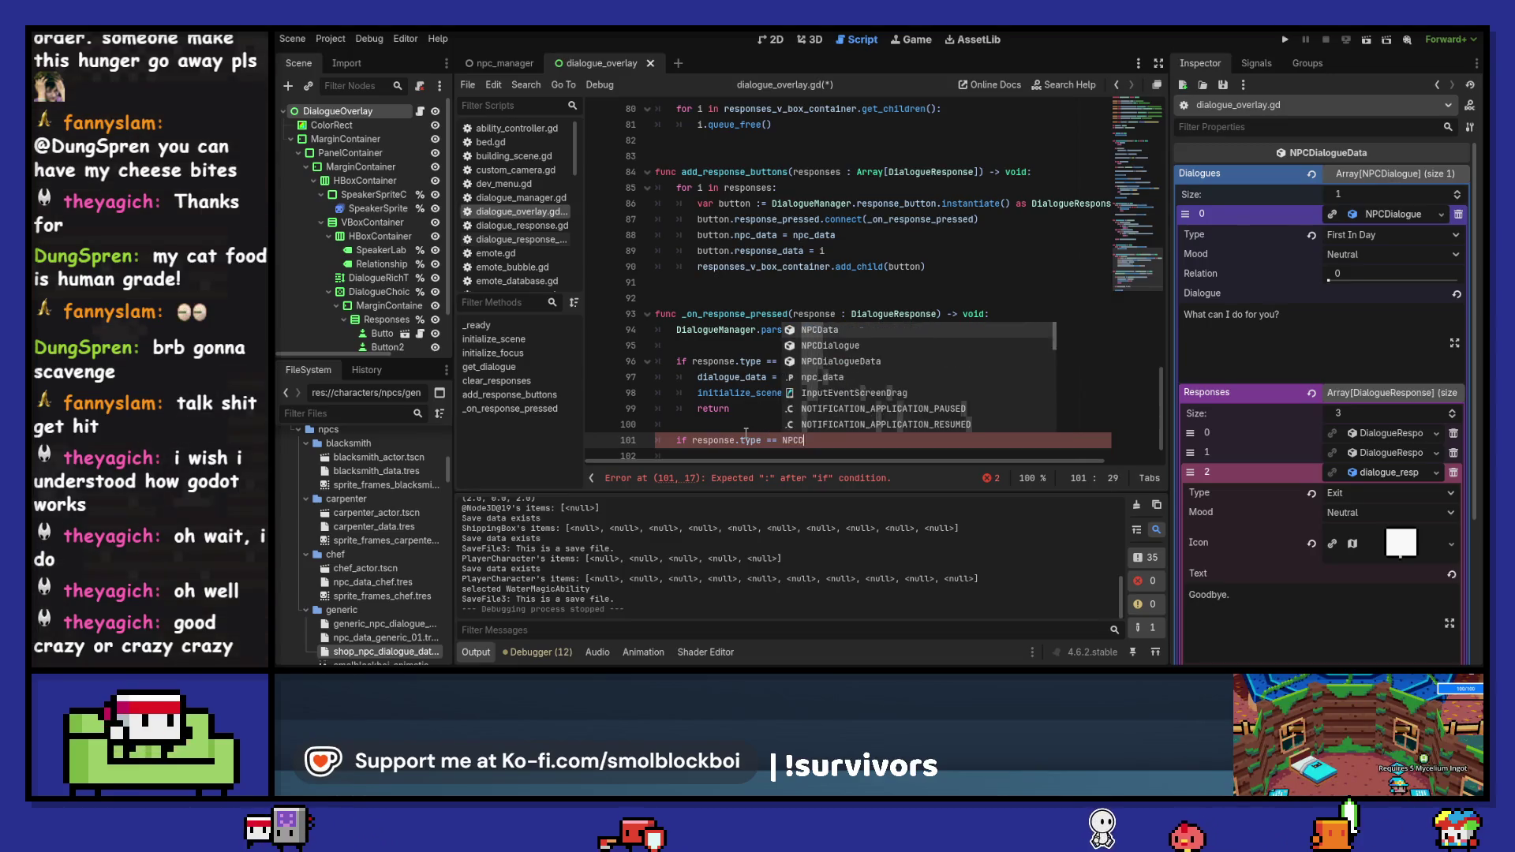
type("ialogue.Di")
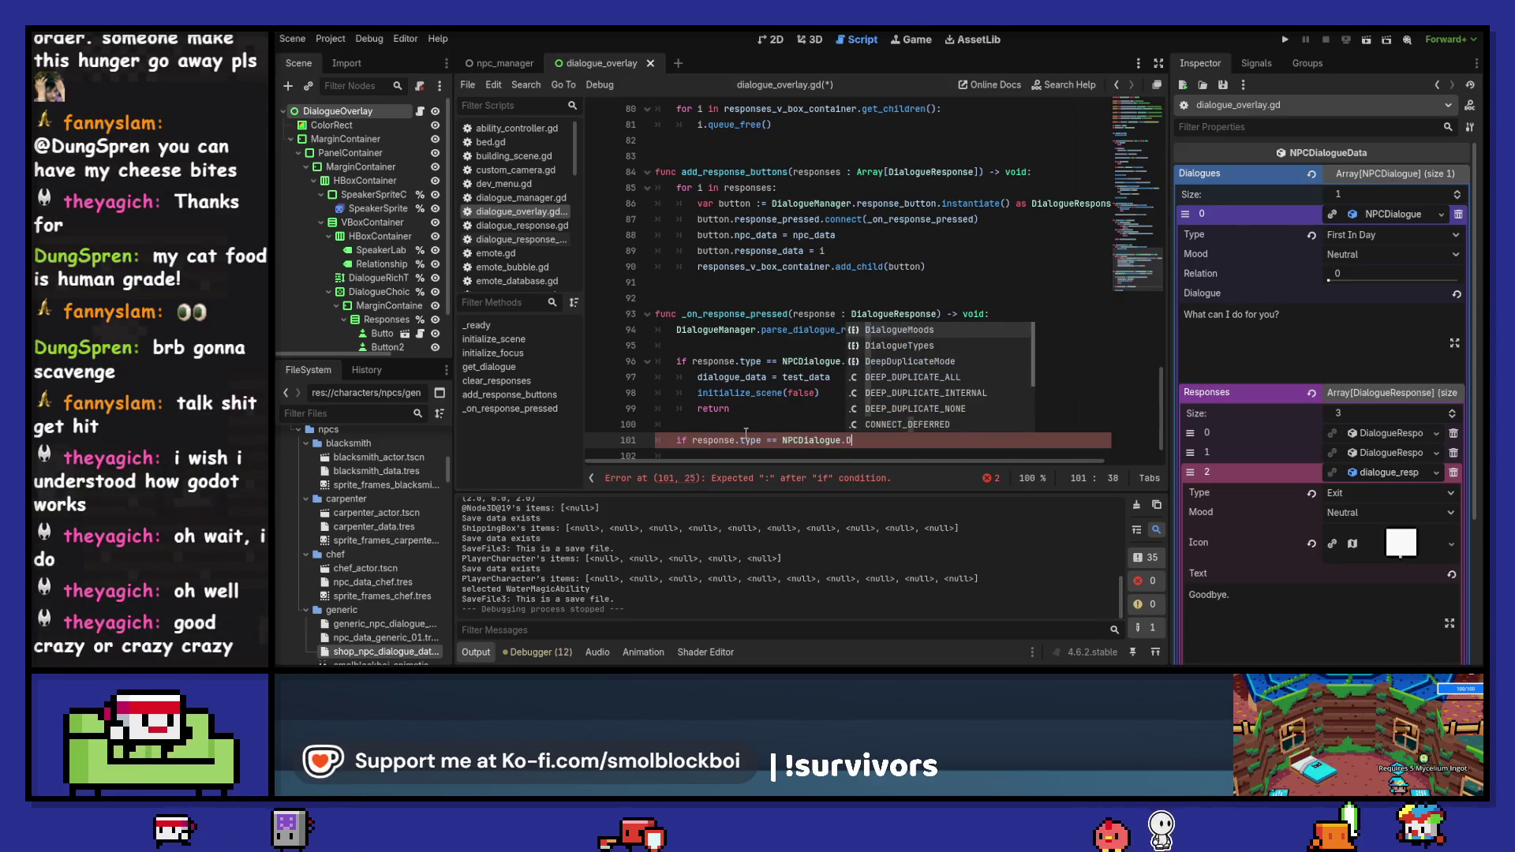
key("Return")
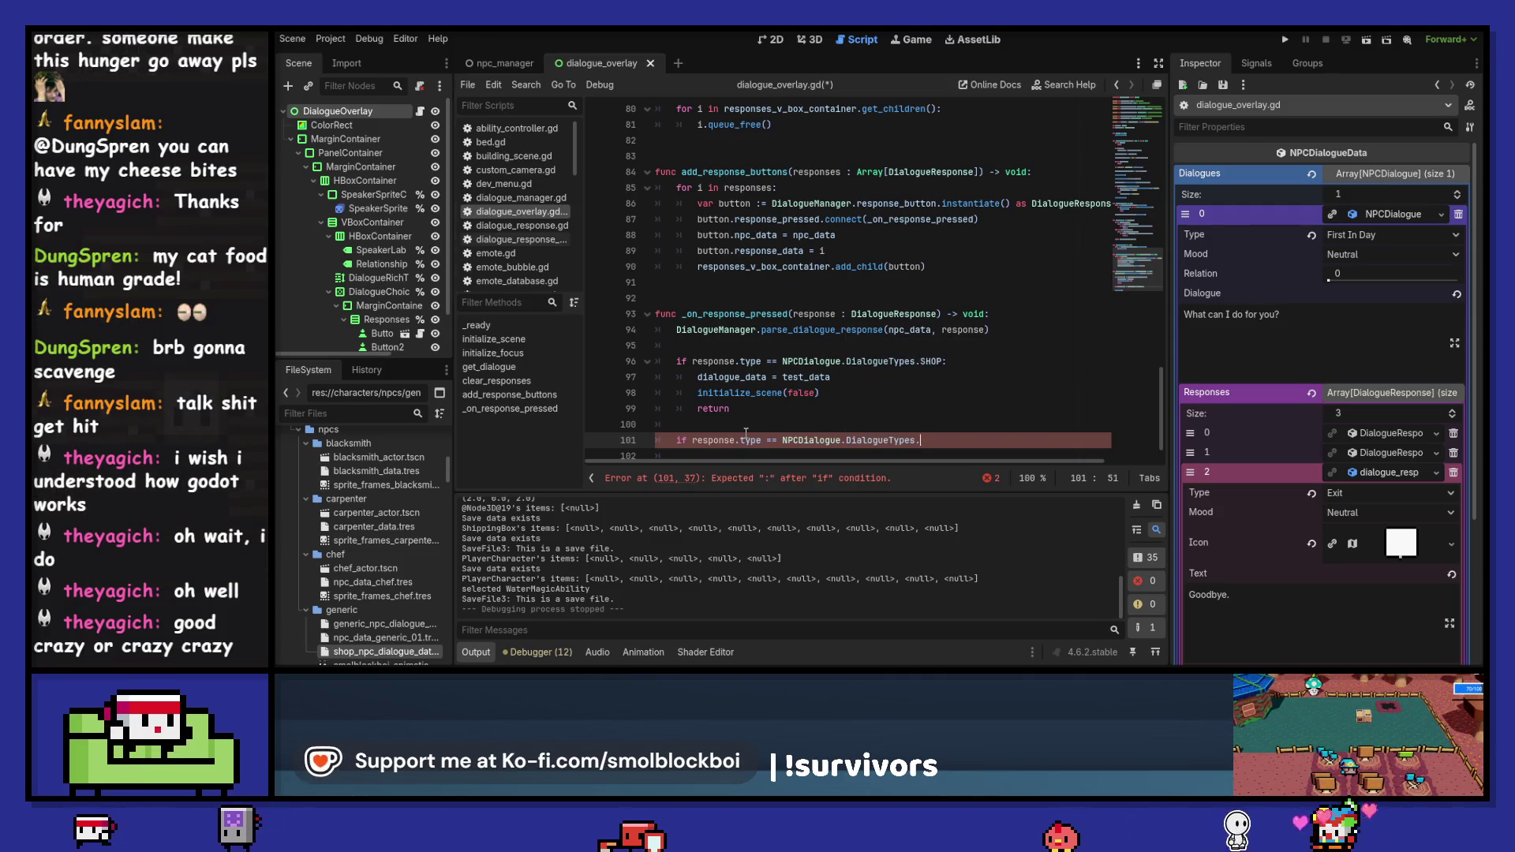
type(".FAVOR:")
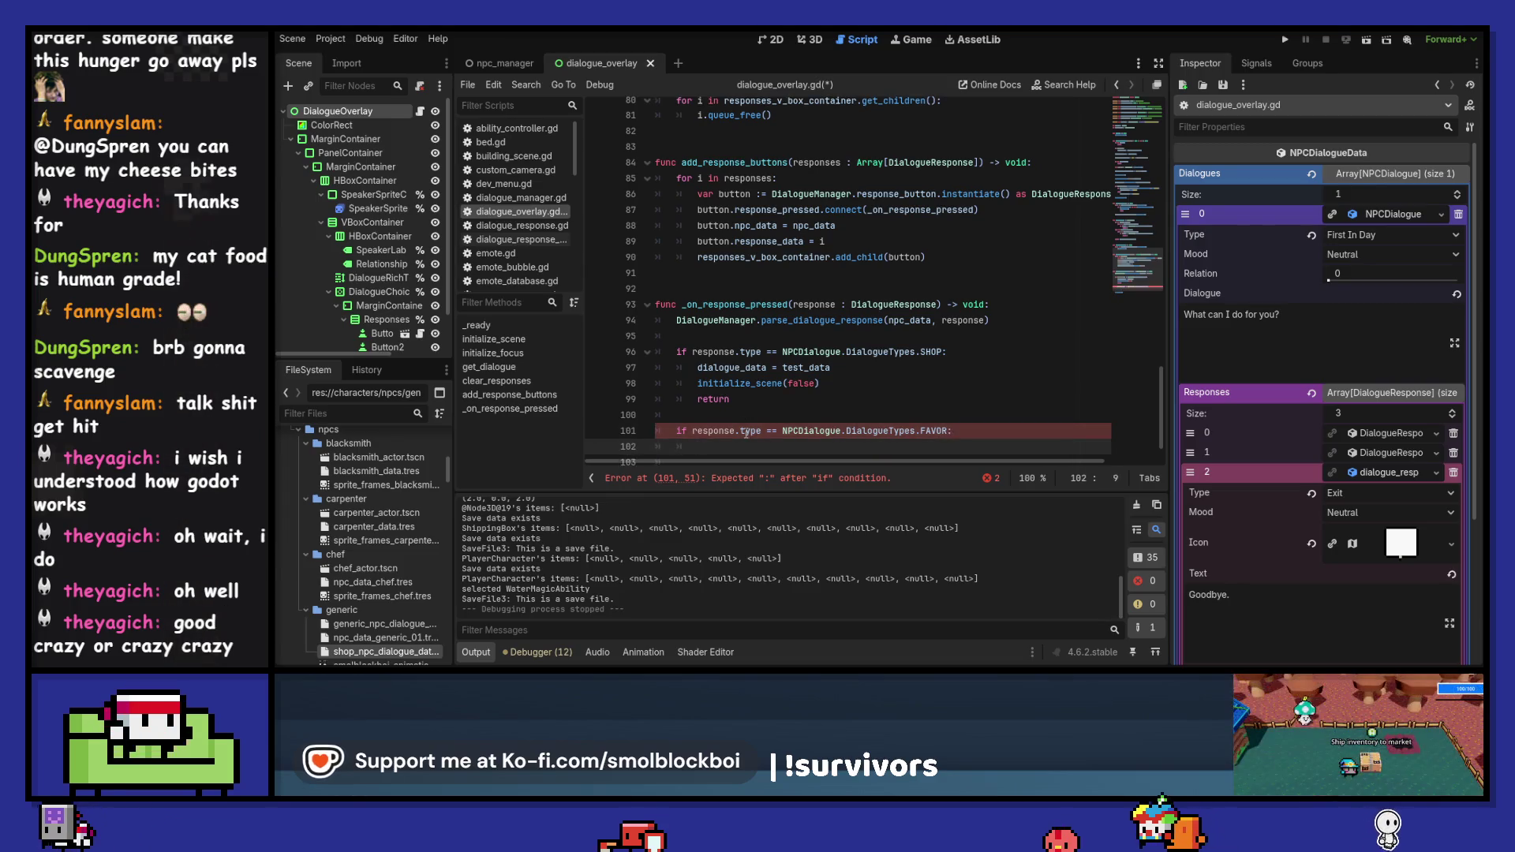
key("Return")
type("return")
key("ctrl+s")
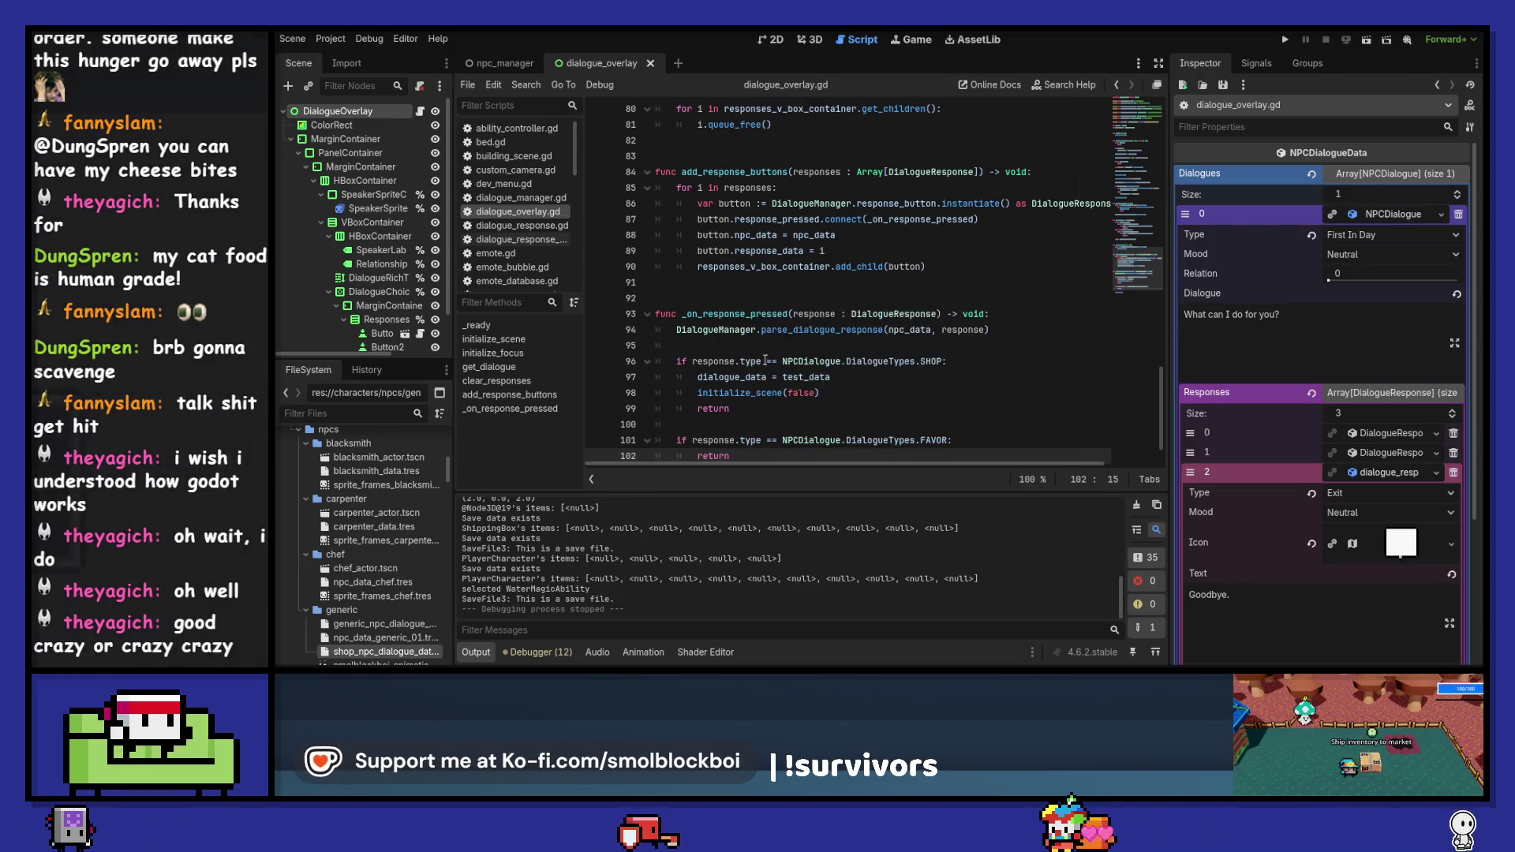
- Make the FAVOR branch print 'cashed in favor', save, and run the game with F5
scroll(908, 311, "down", 1)
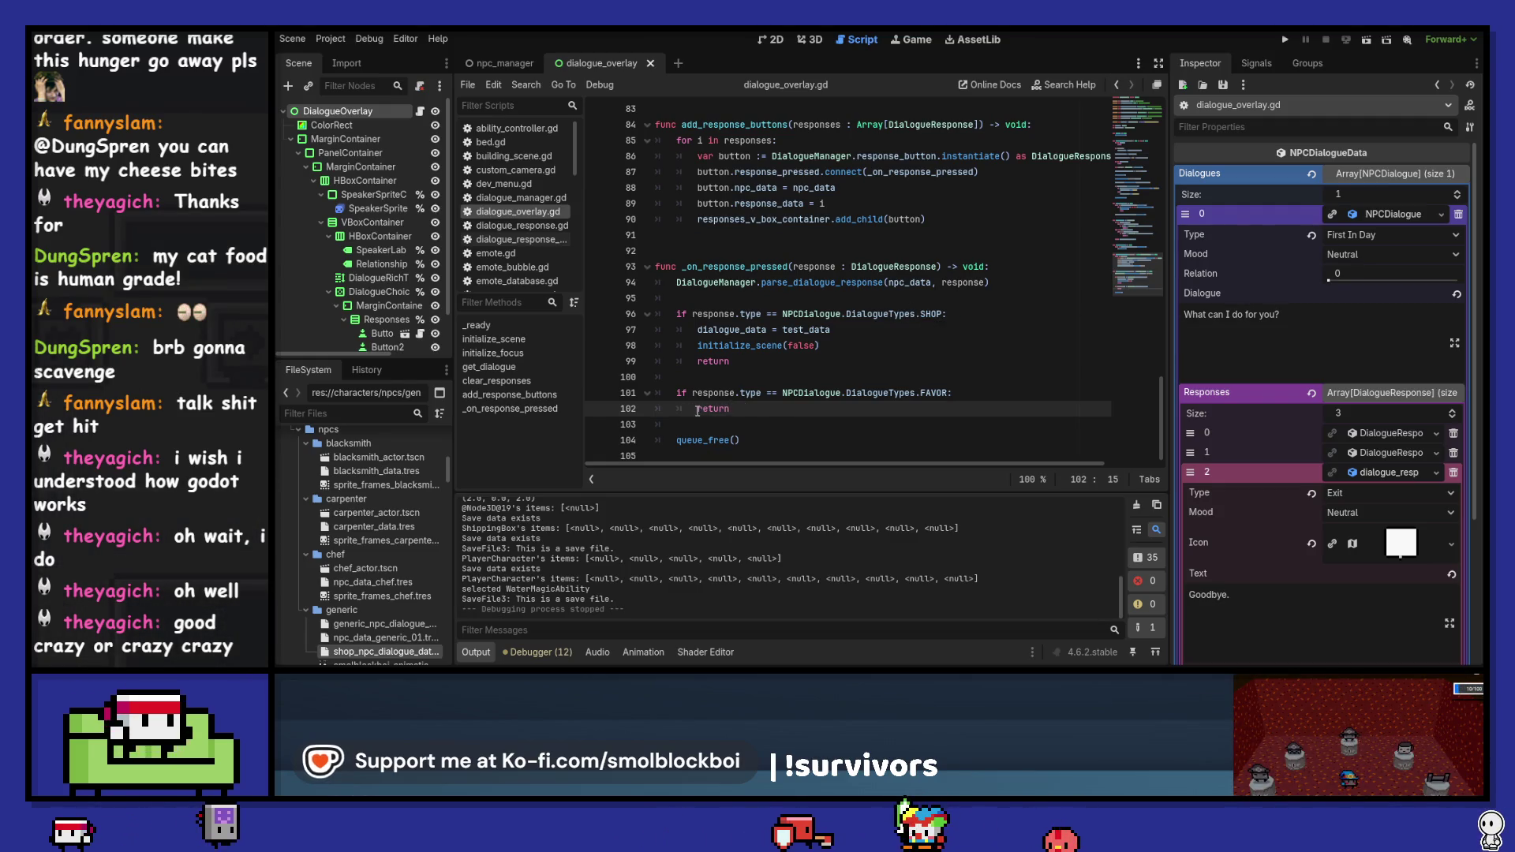
type("print(\"")
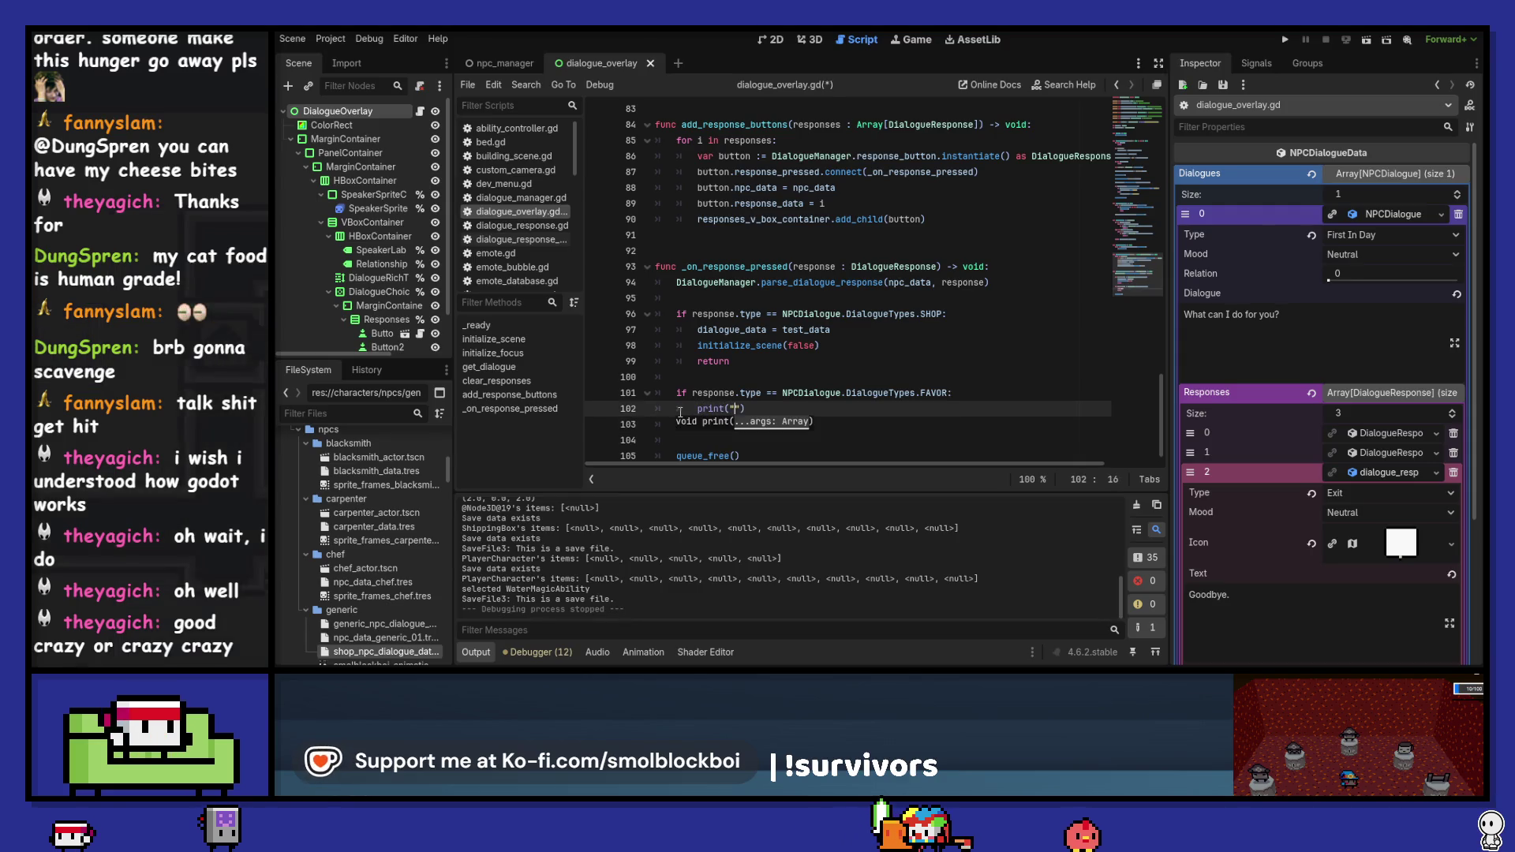
type("cahsed")
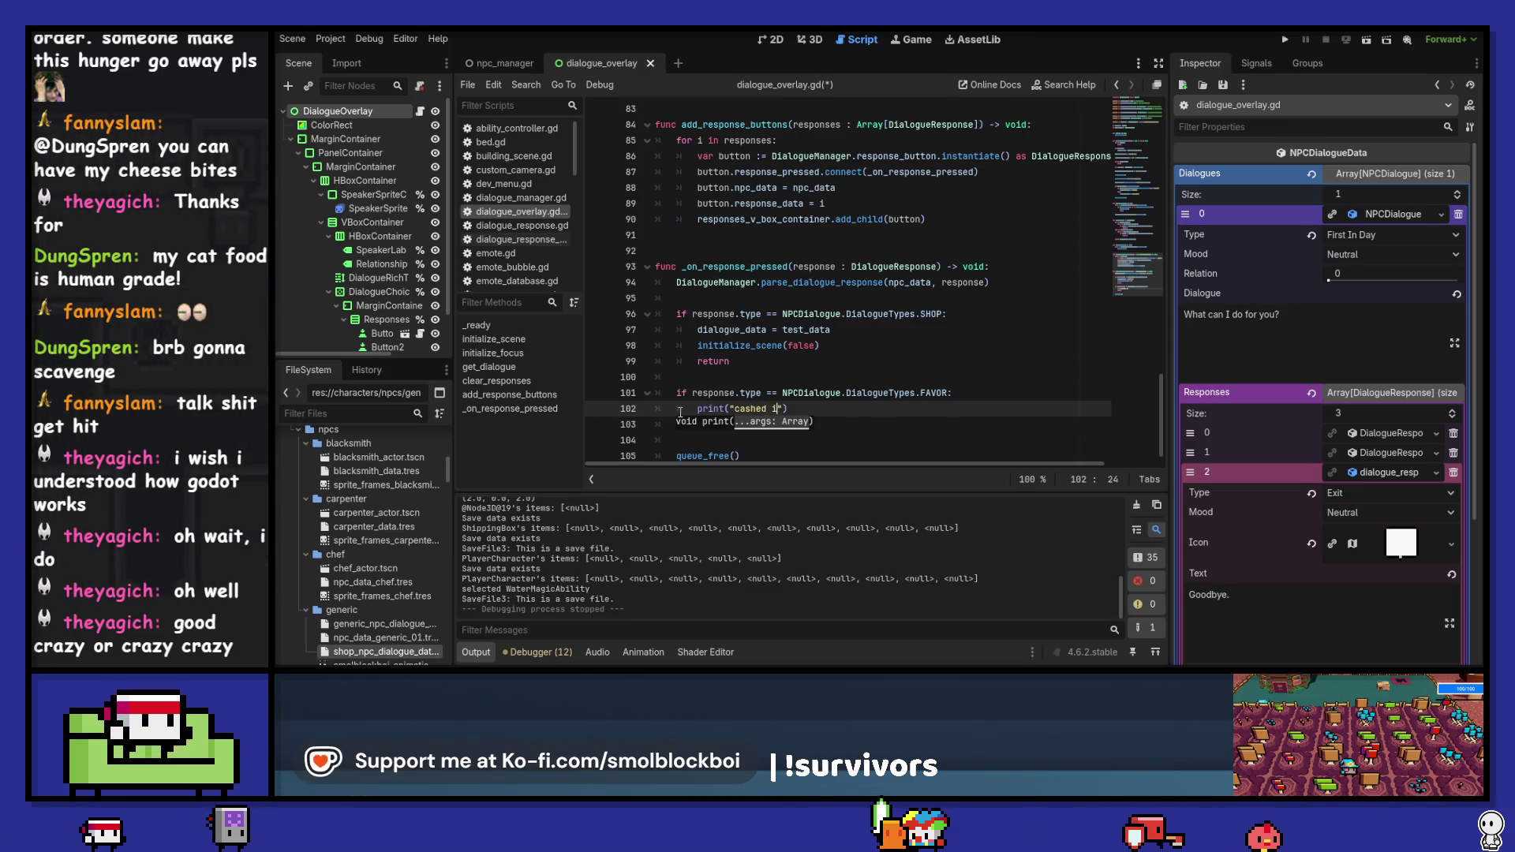
type("n favor")
key("ctrl+s")
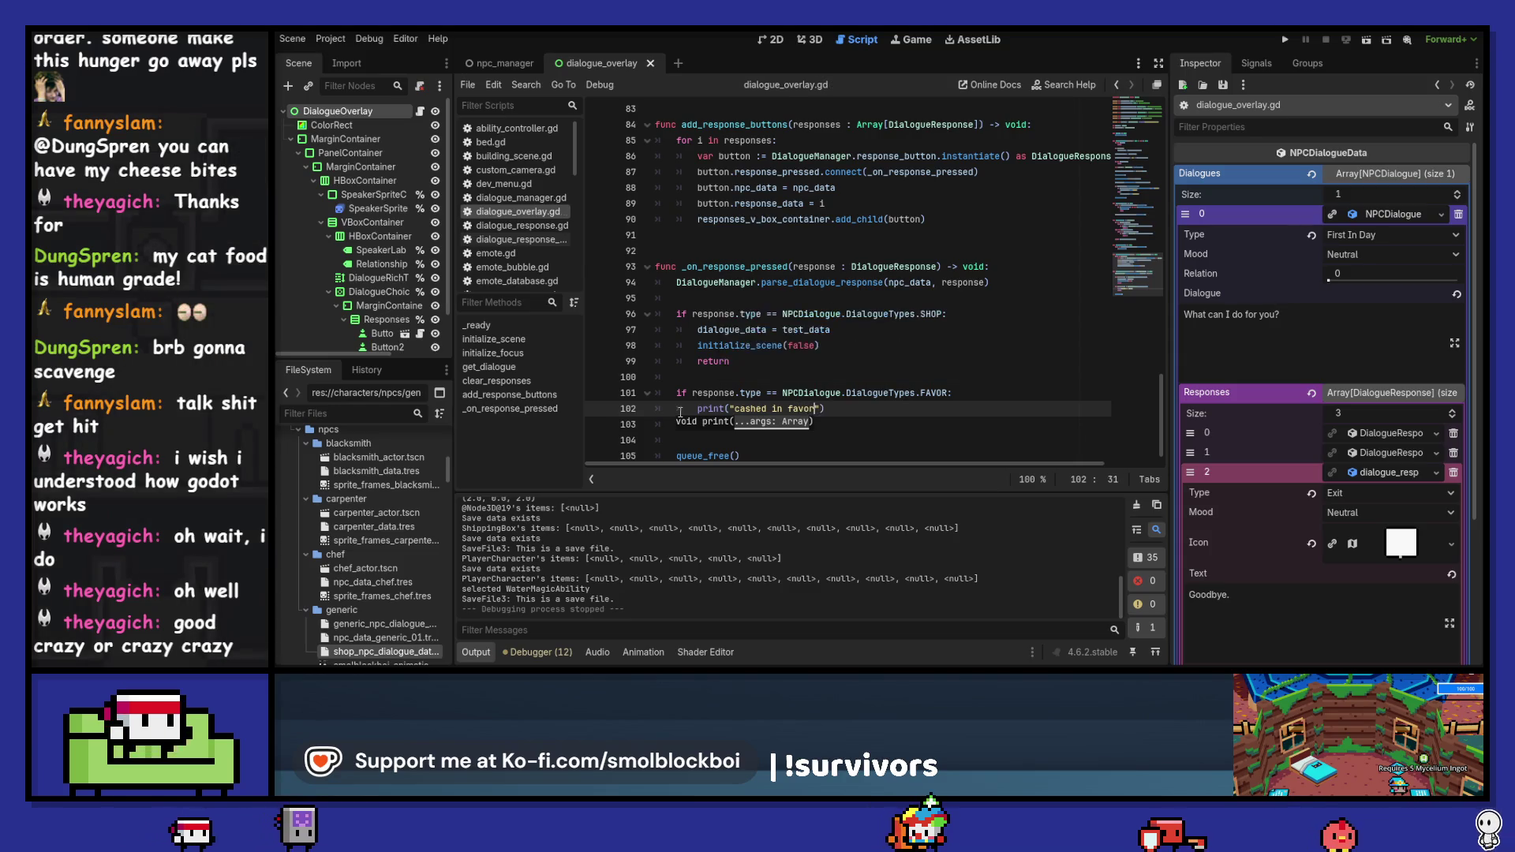
key("F5")
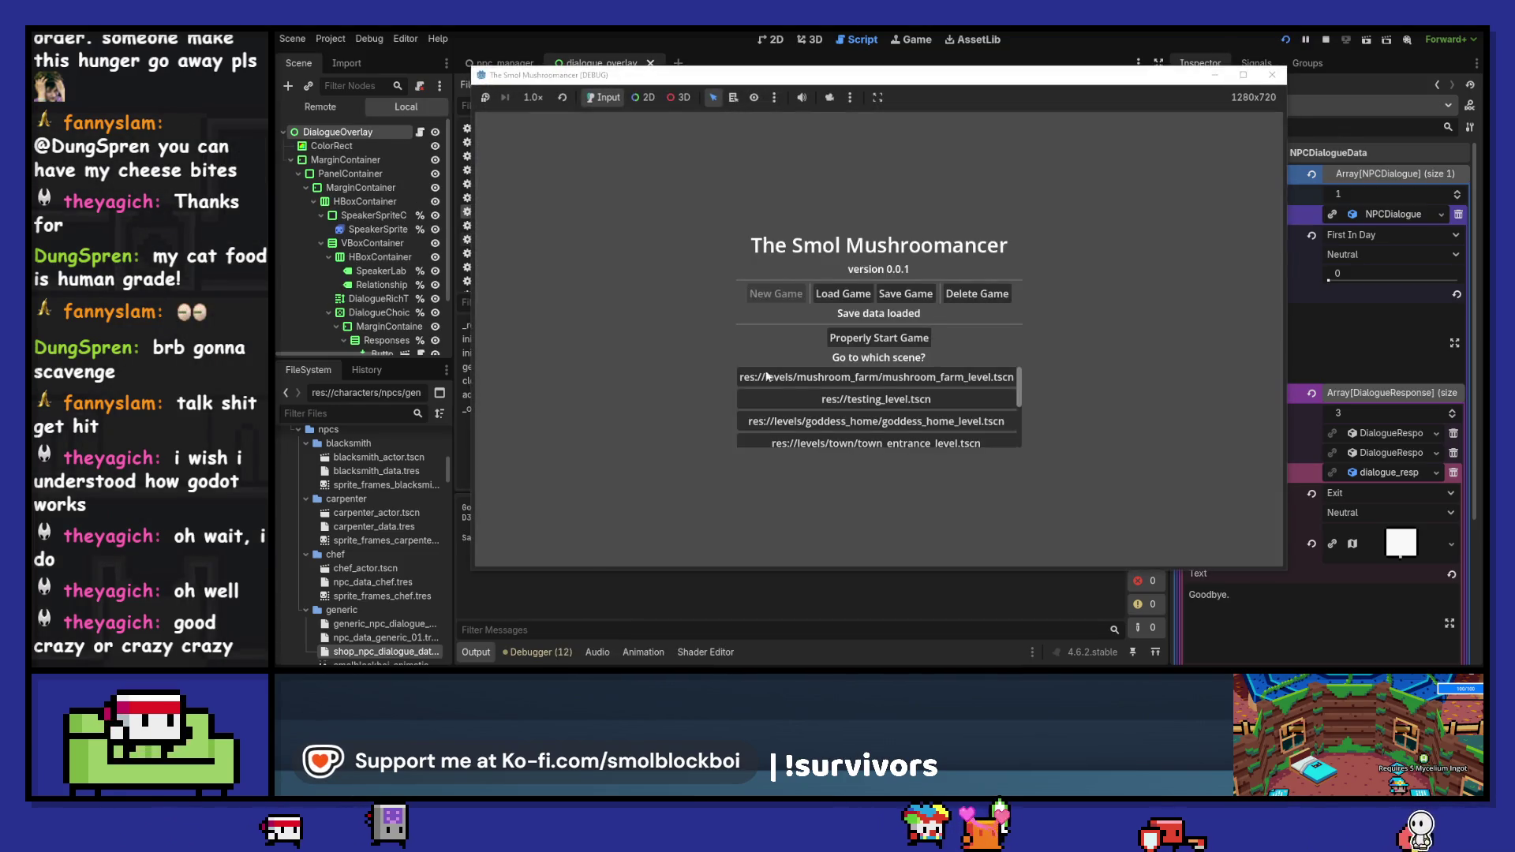
- In mushroom_farm_level, ask Boba Bob for a favor, pick the forest unlock, then leave
left_click(744, 377)
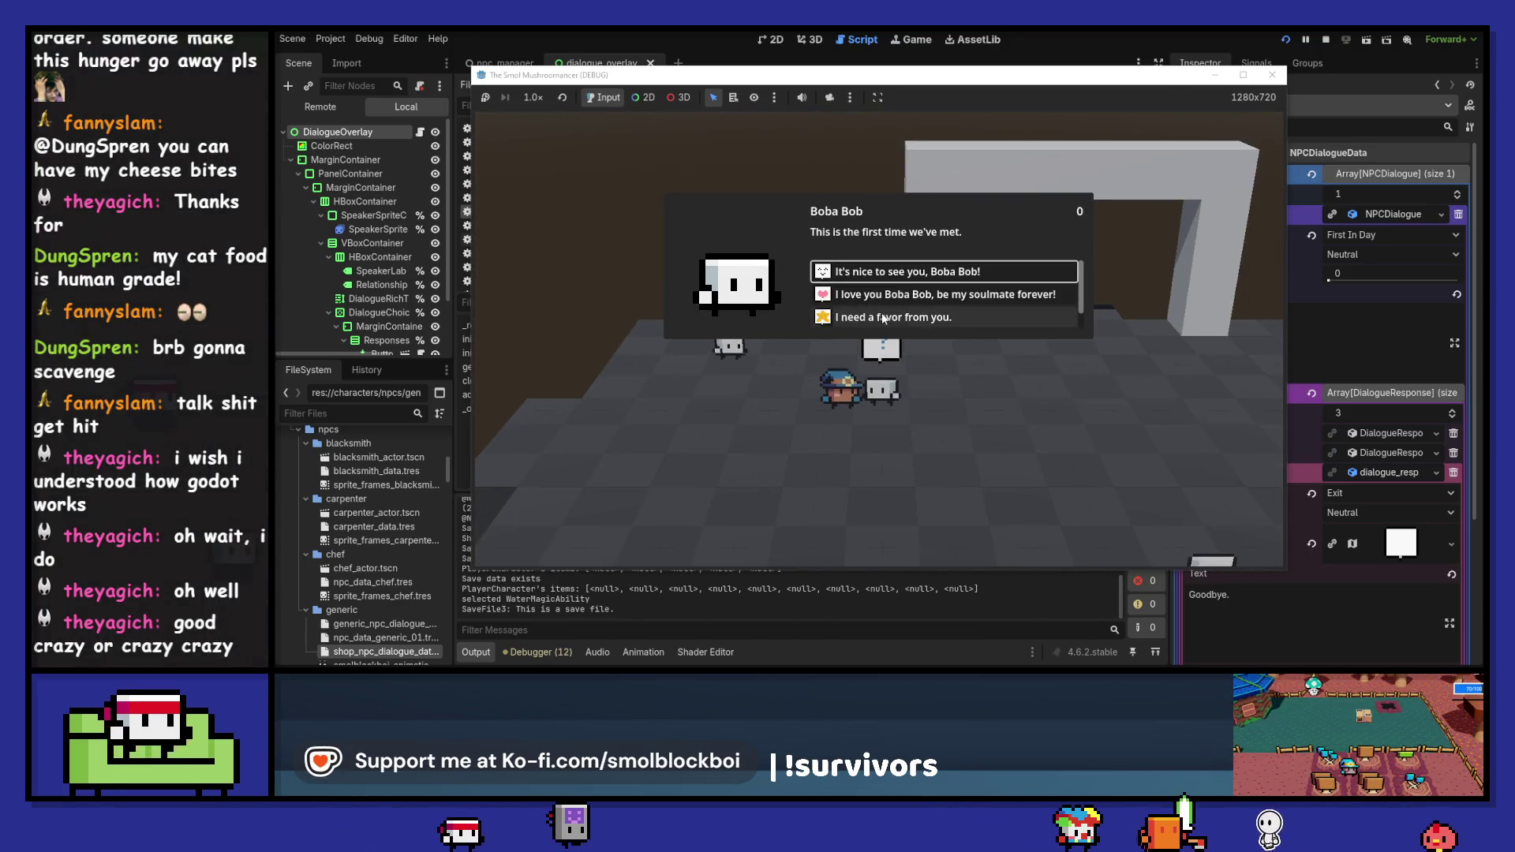
left_click(883, 317)
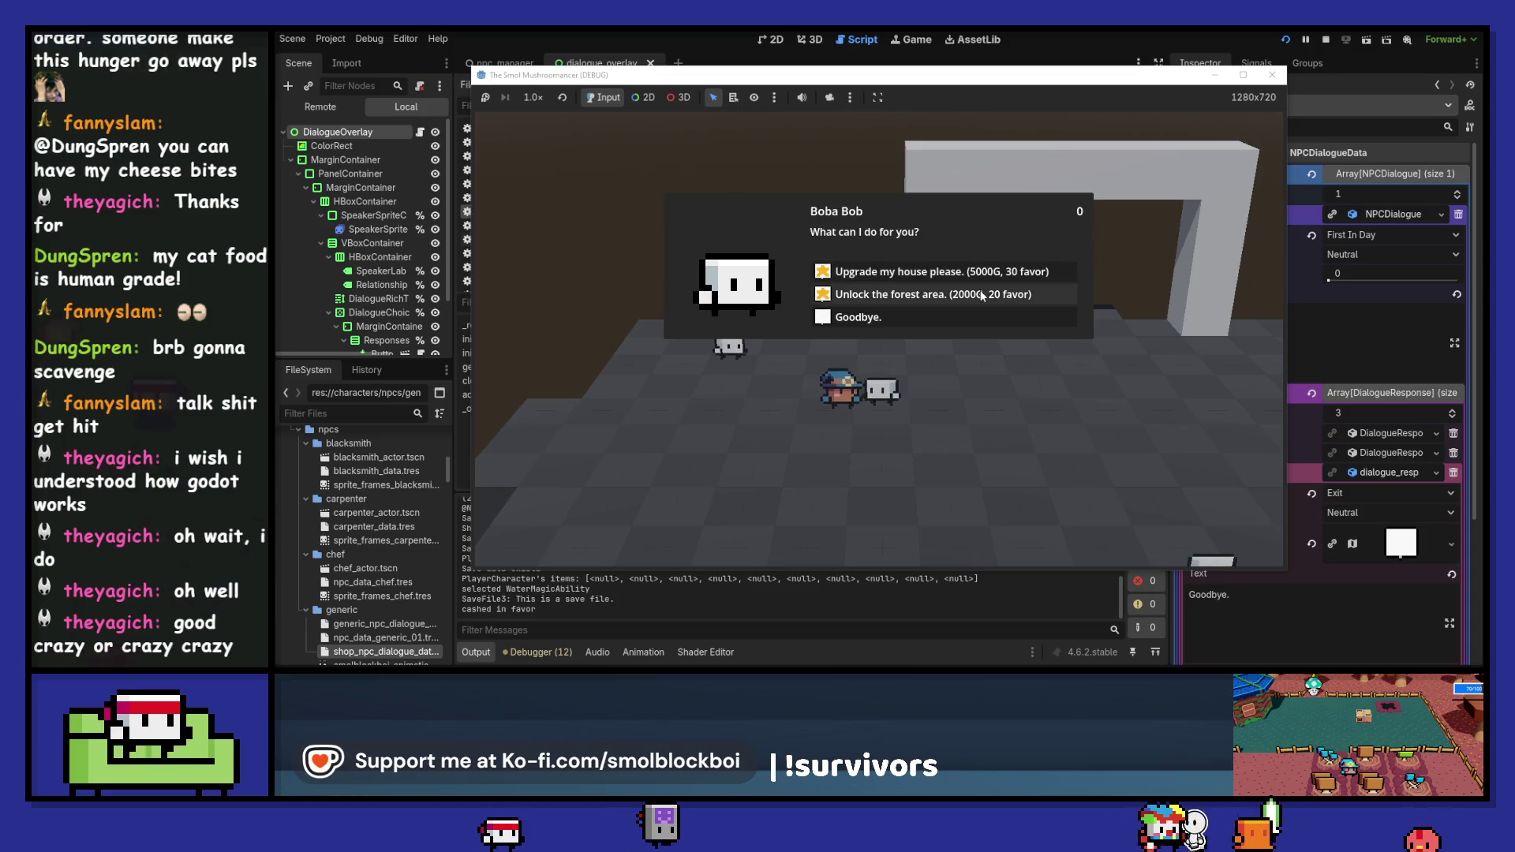
left_click(982, 296)
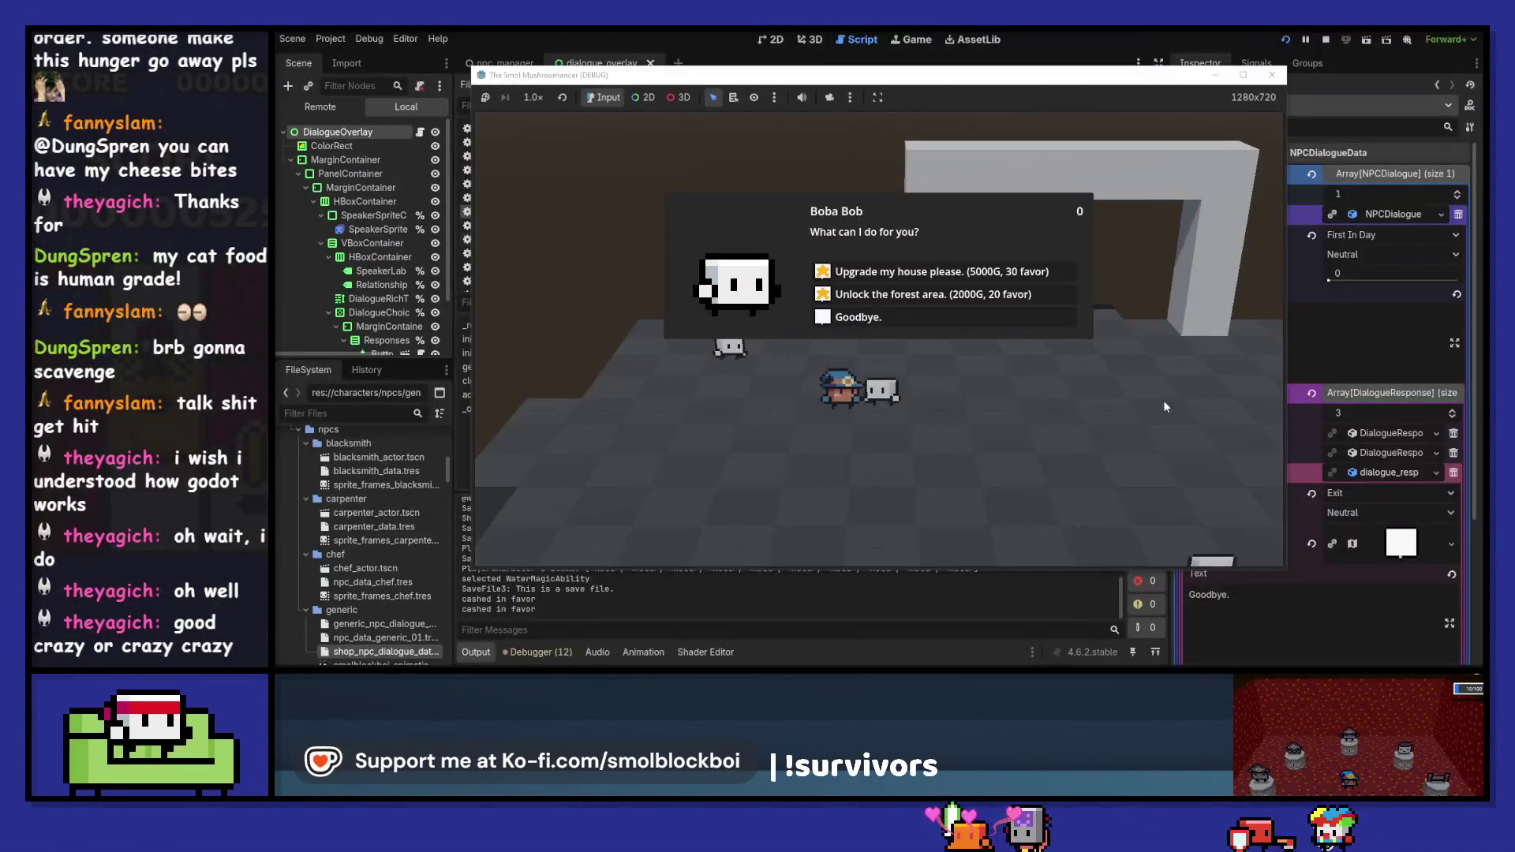
left_click(996, 319)
key("e")
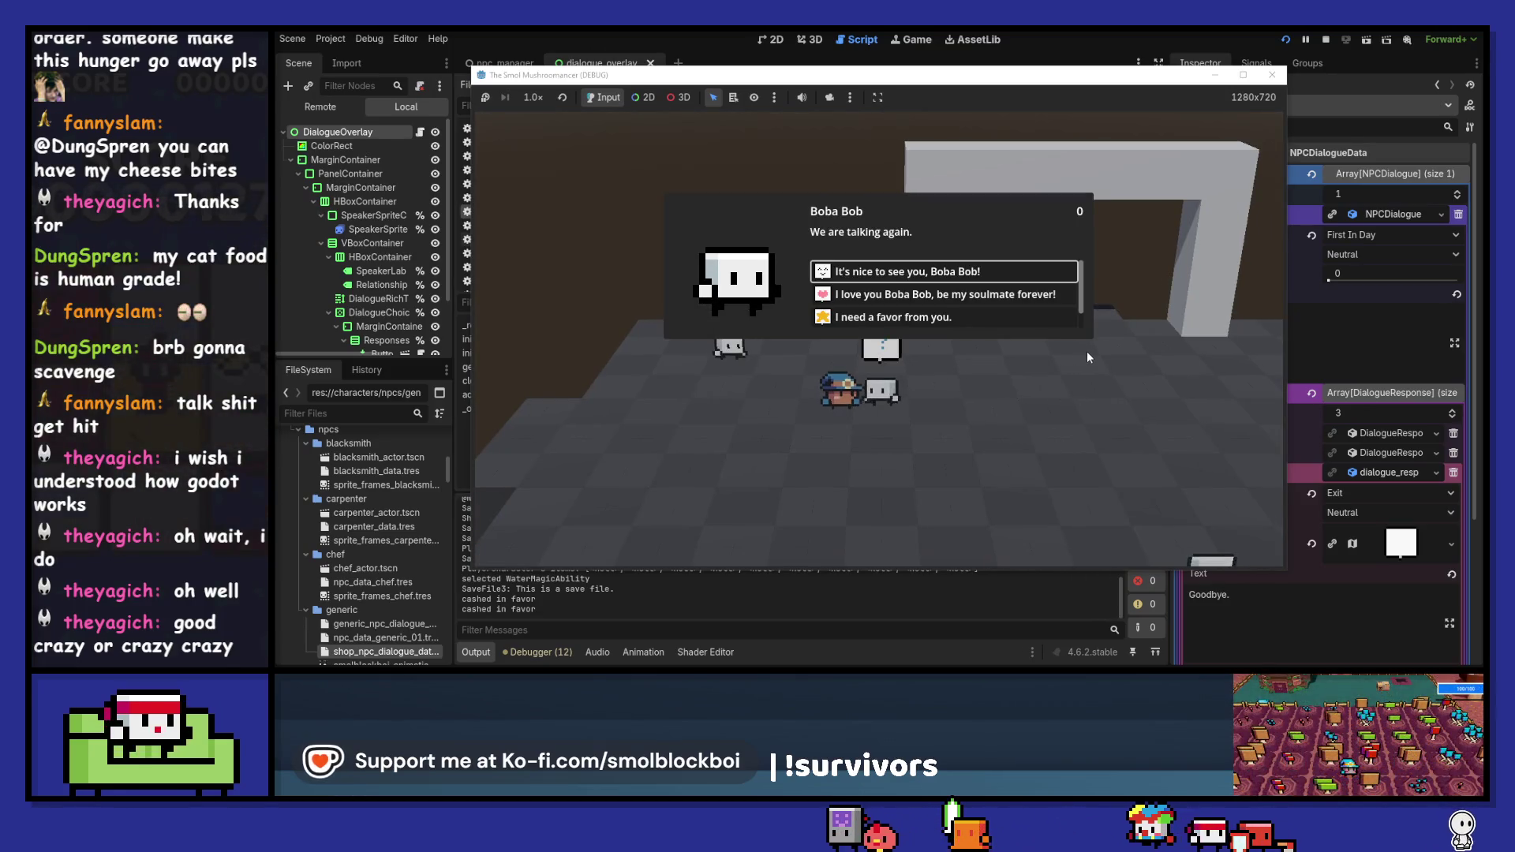
key("Escape")
key("e")
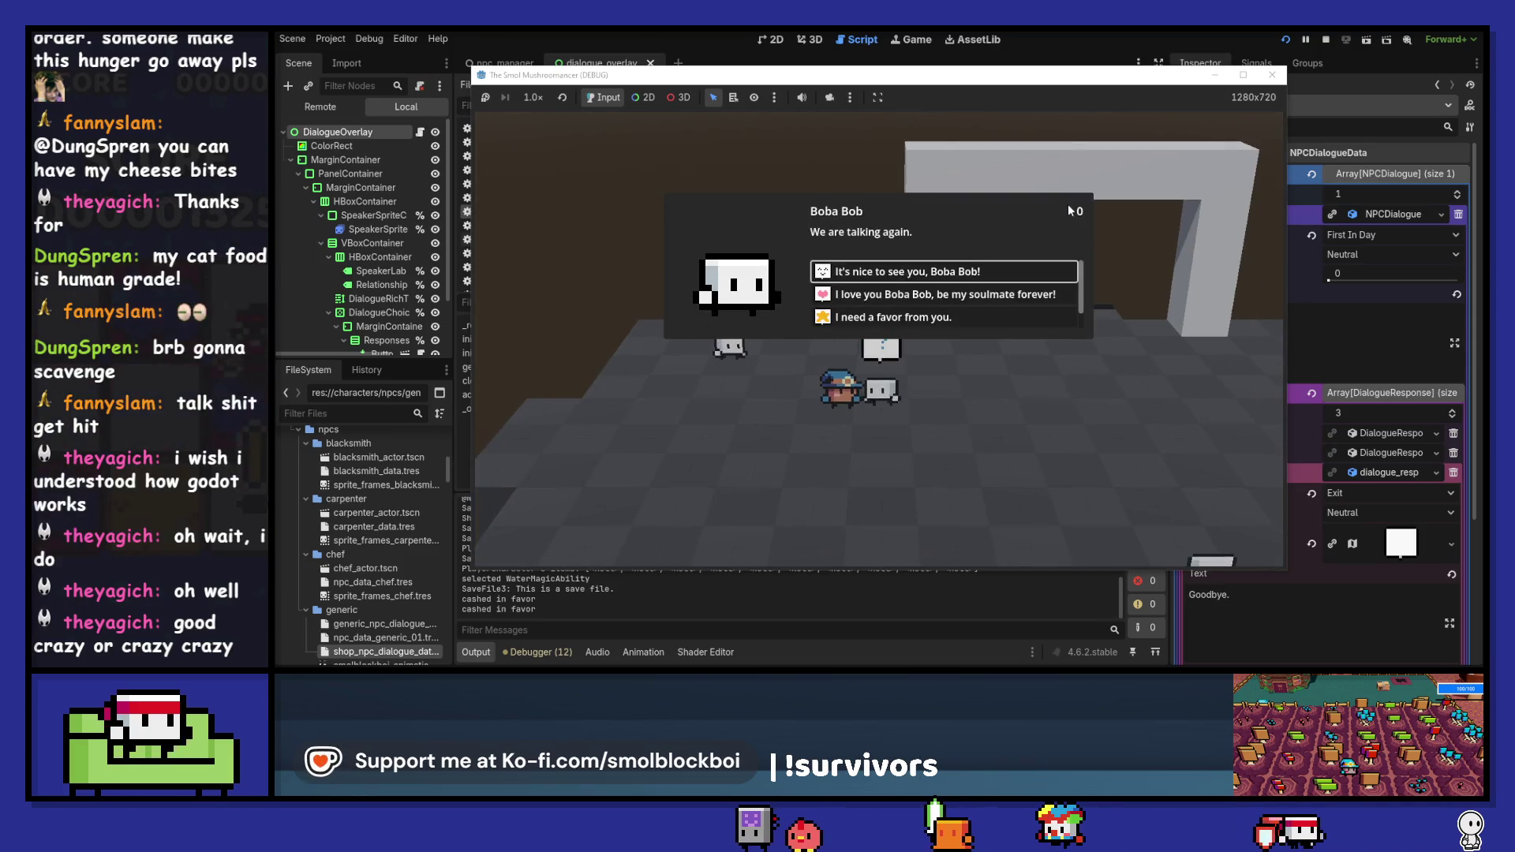
key("Escape")
key("w")
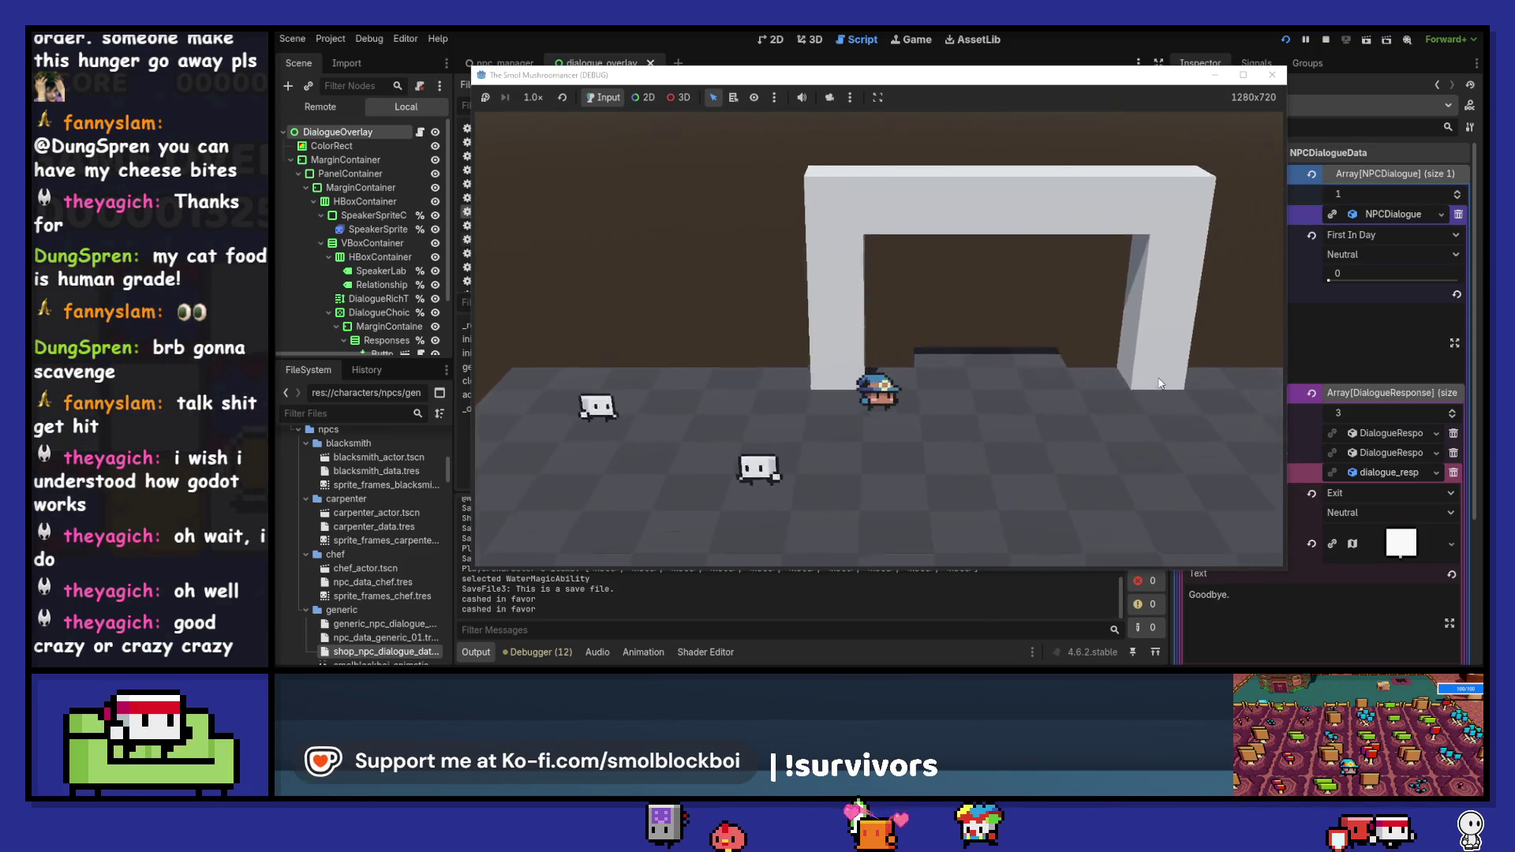
- Talk to the Carpenter and pick a friendly response, raising favor to 50
key("e")
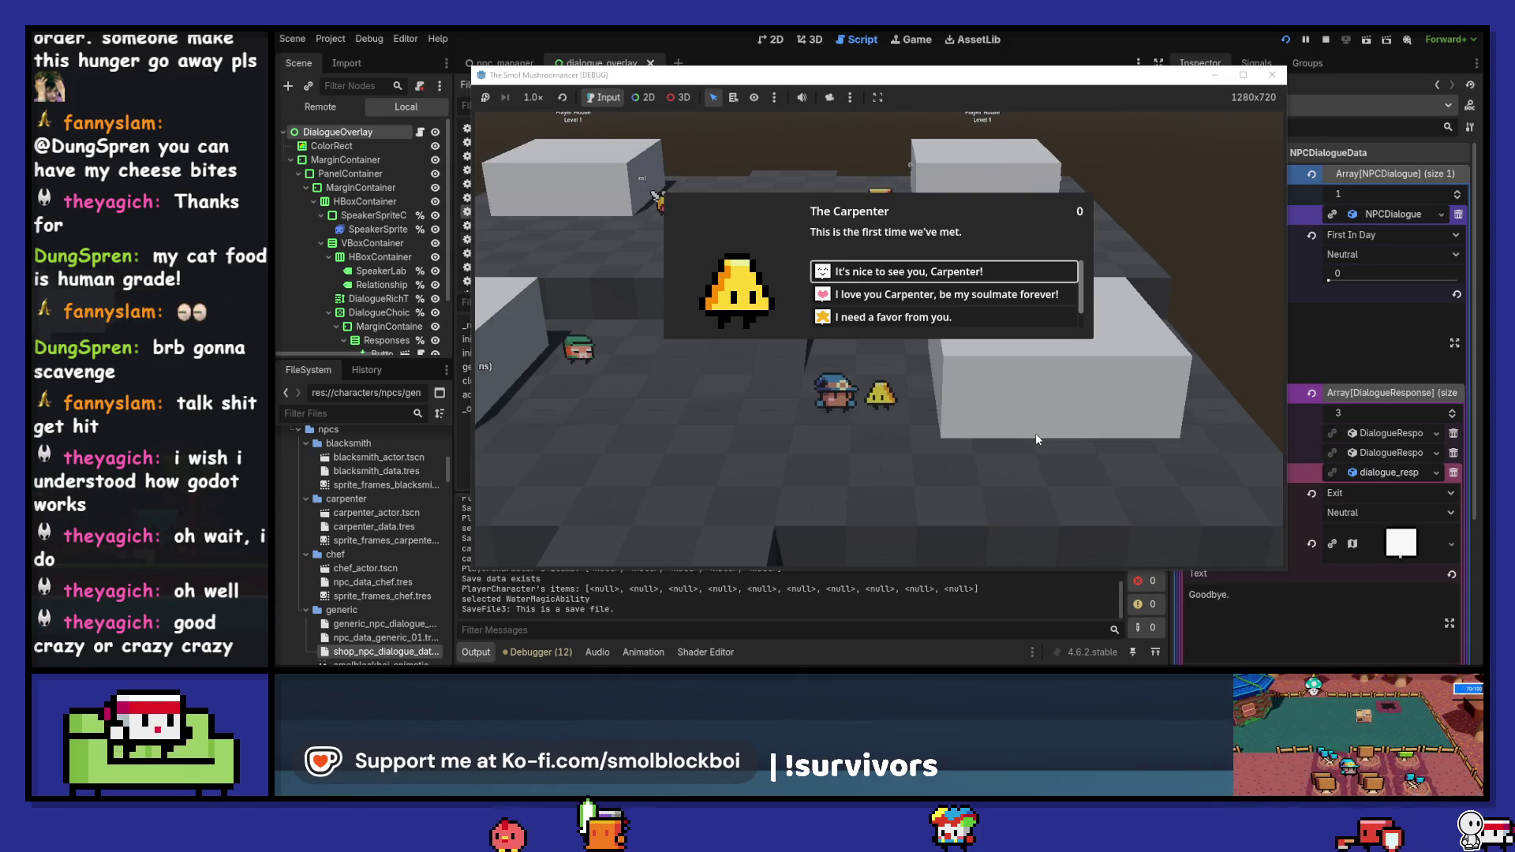
key("e")
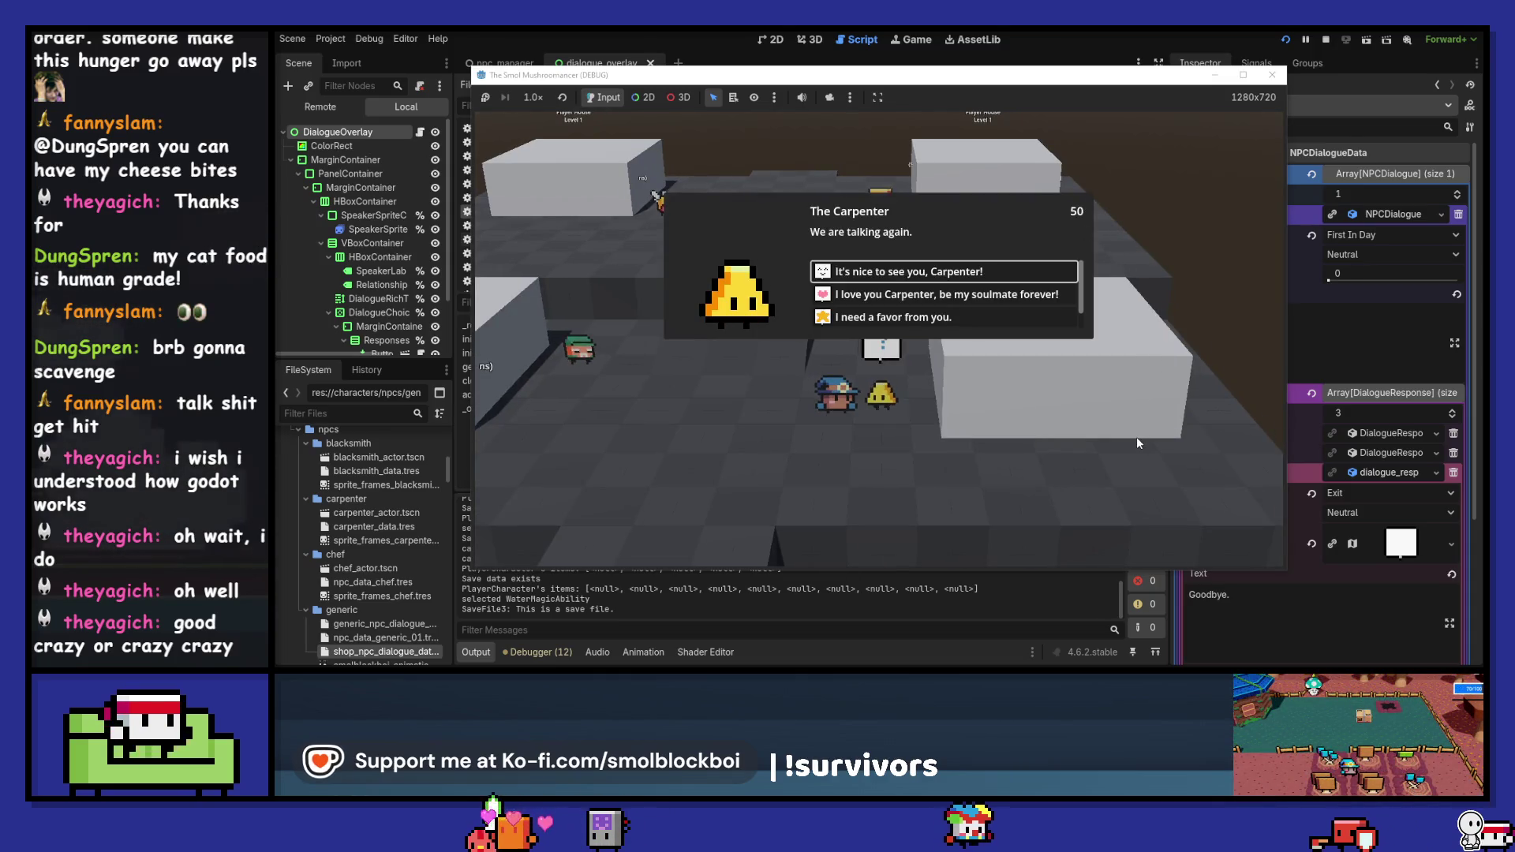
key("Down")
key("Down")
key("Up")
key("Up")
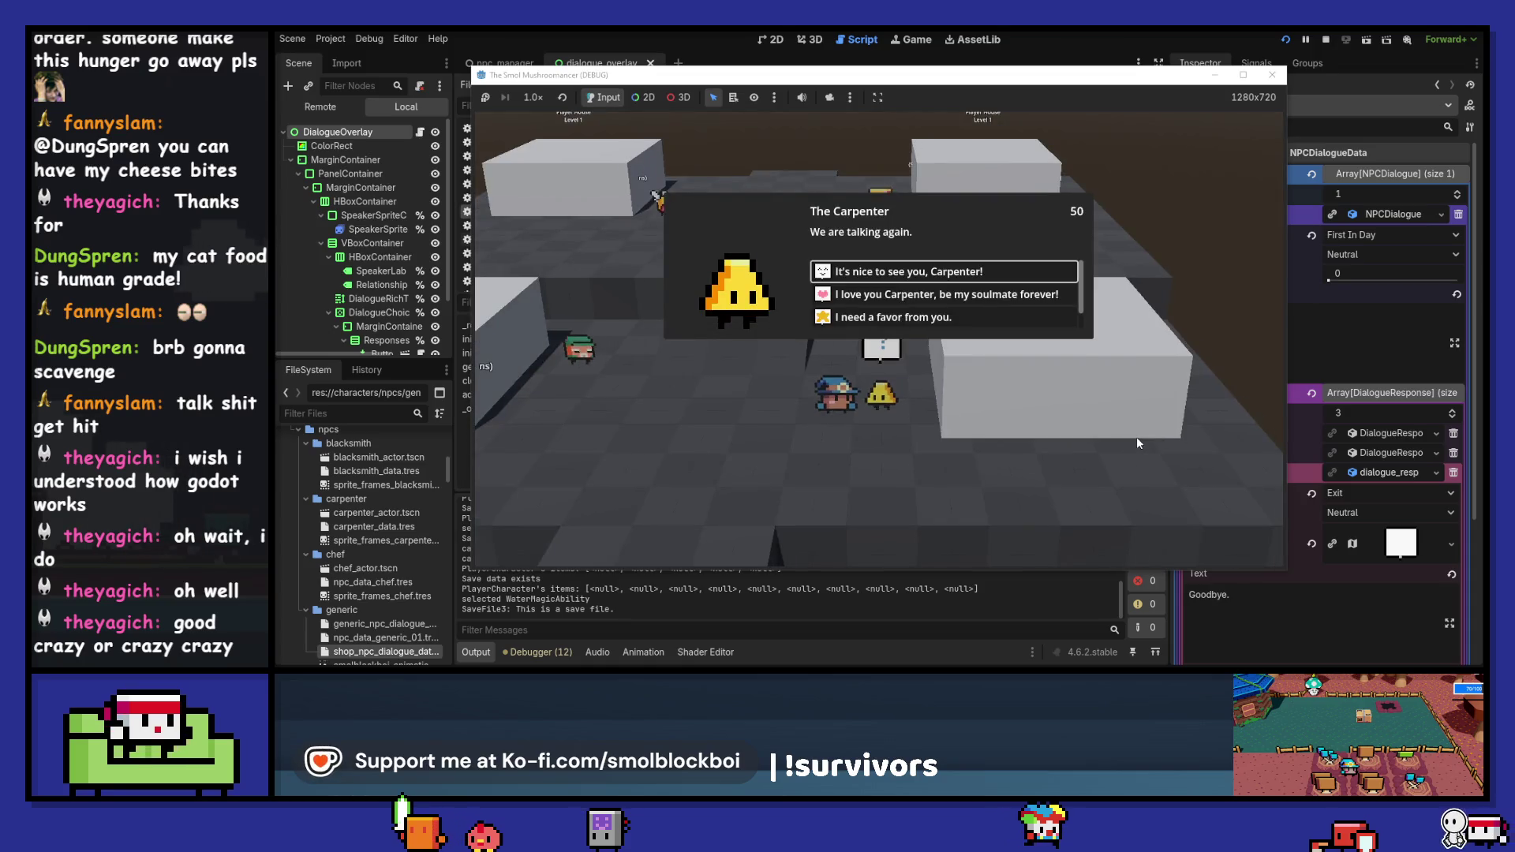
- Talk to the Tailor, choose responses and say goodbye, then walk to the bed
key("Return")
key("a")
key("e")
key("Down")
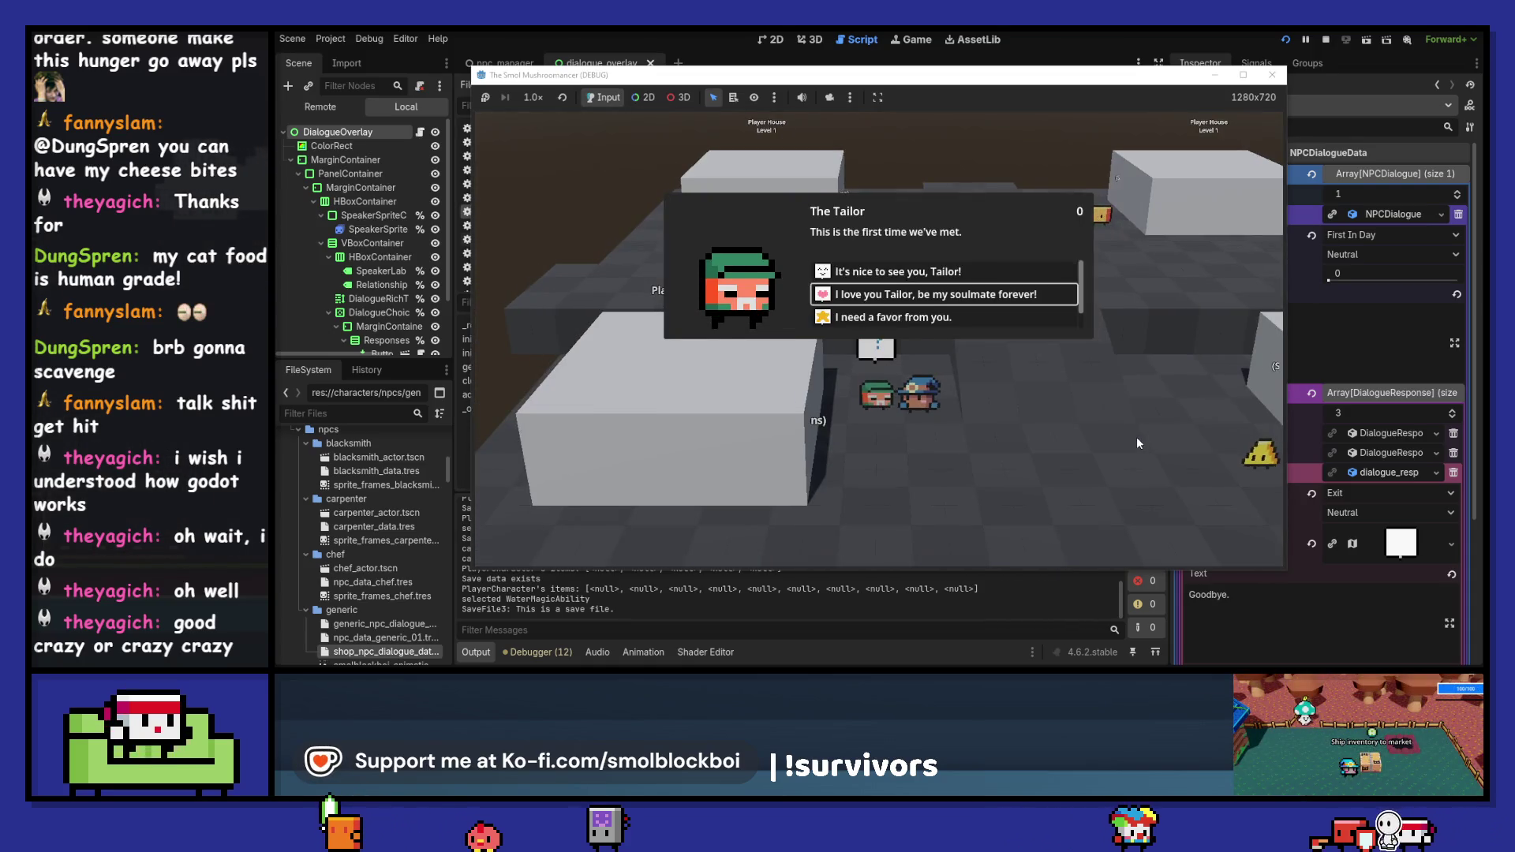
key("e")
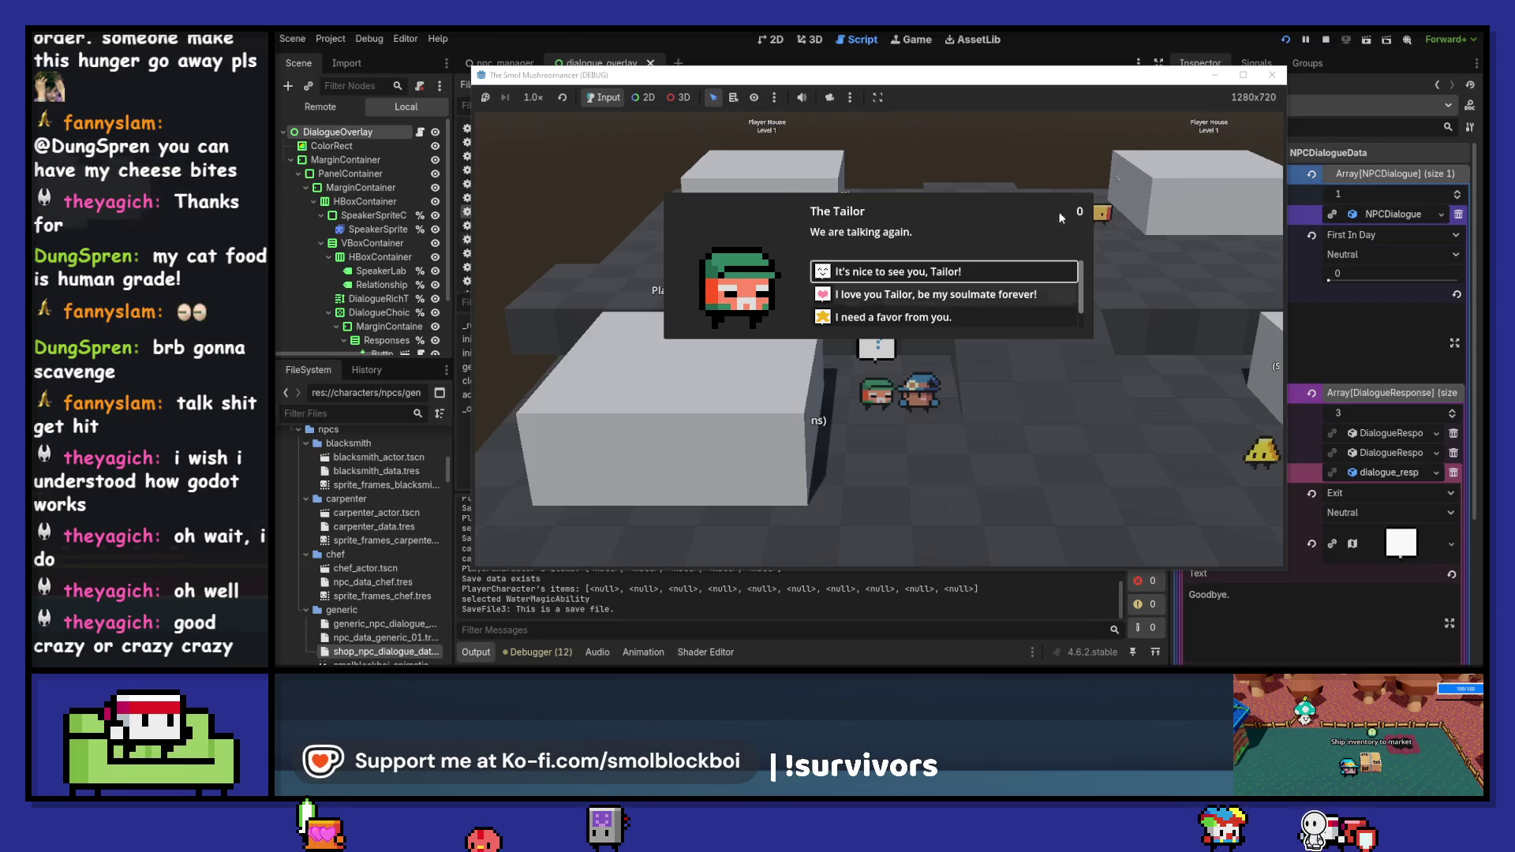
key("Down")
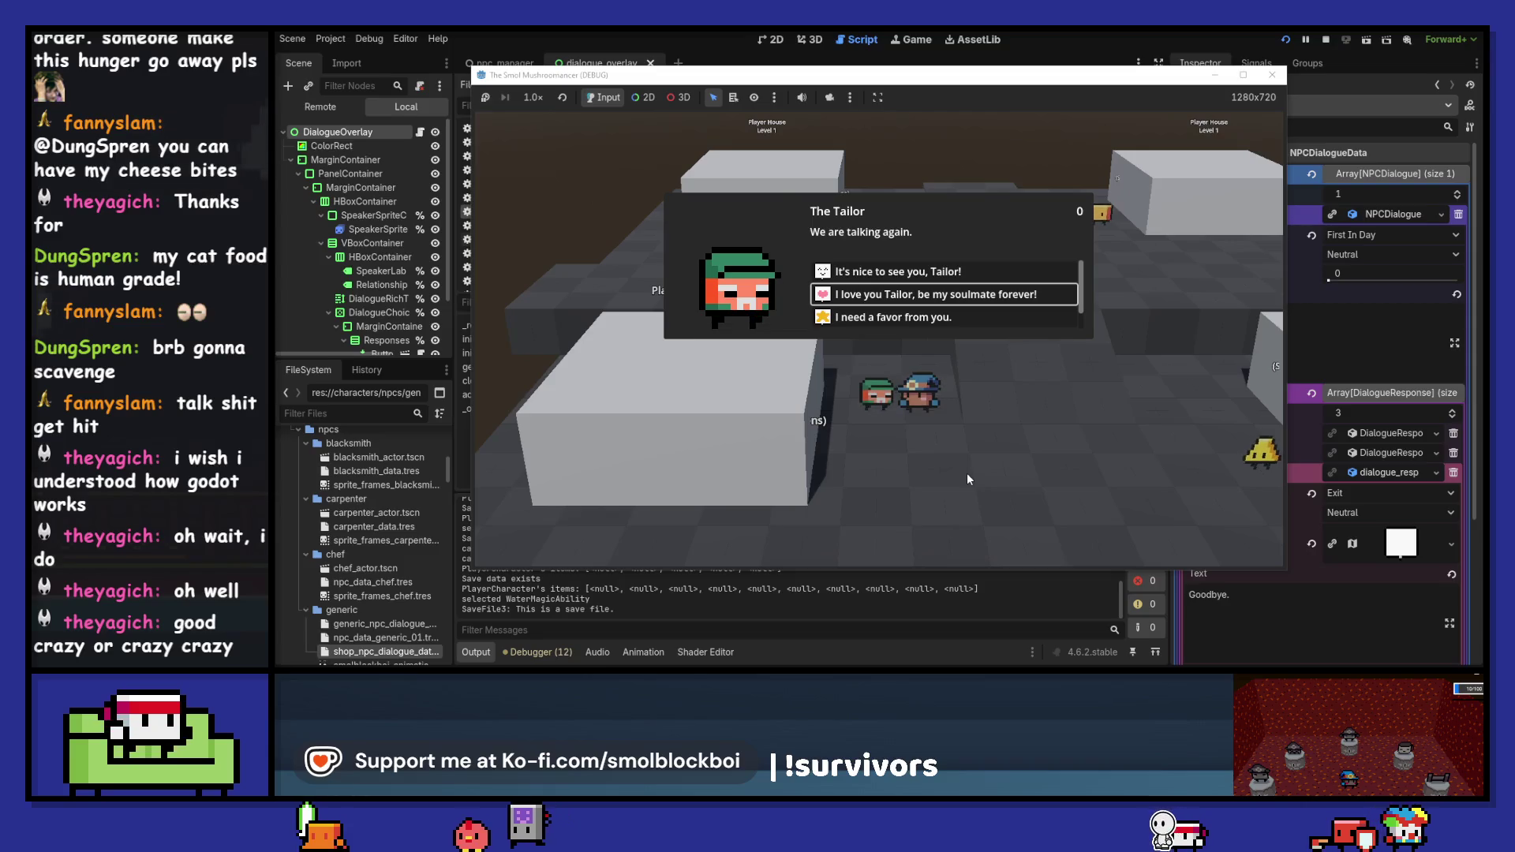
key("Down")
key("Down")
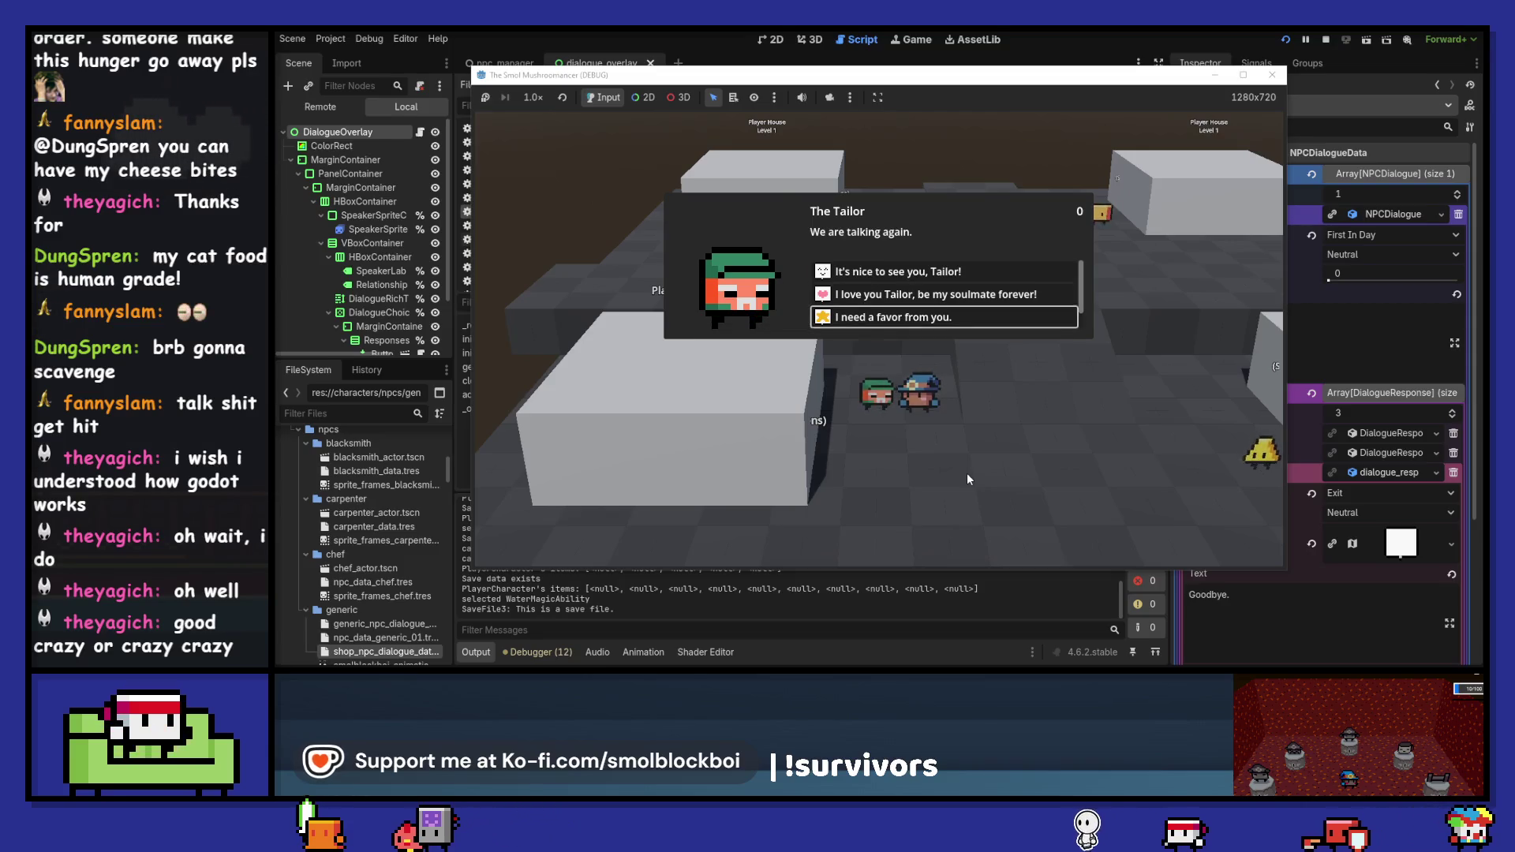
key("Return")
key("Left")
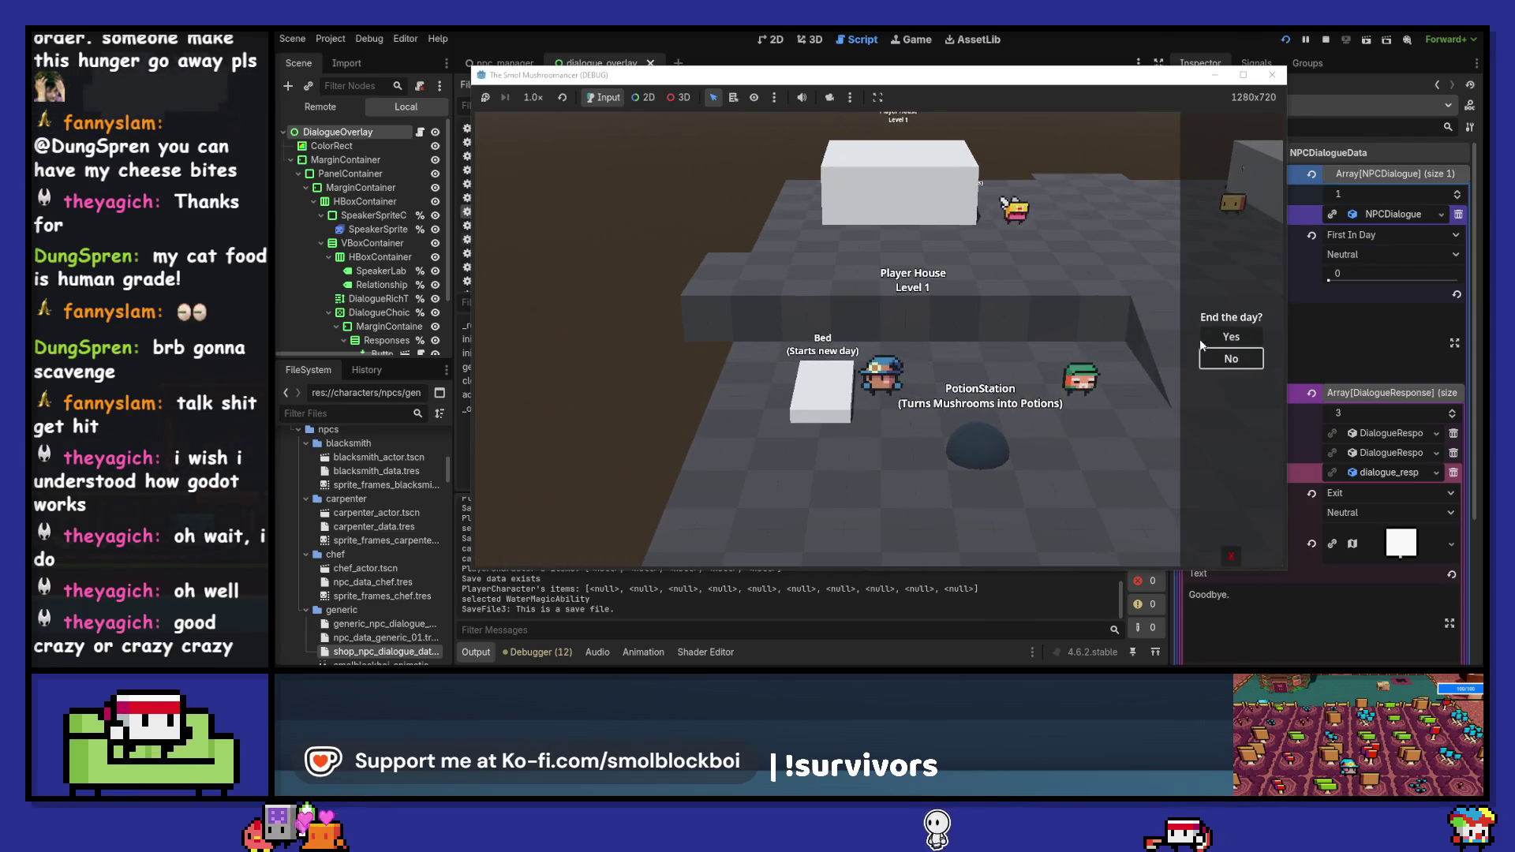
- End the day, then ask the Chef for a favor and choose unlocking the forest area
left_click(1201, 336)
key("Up")
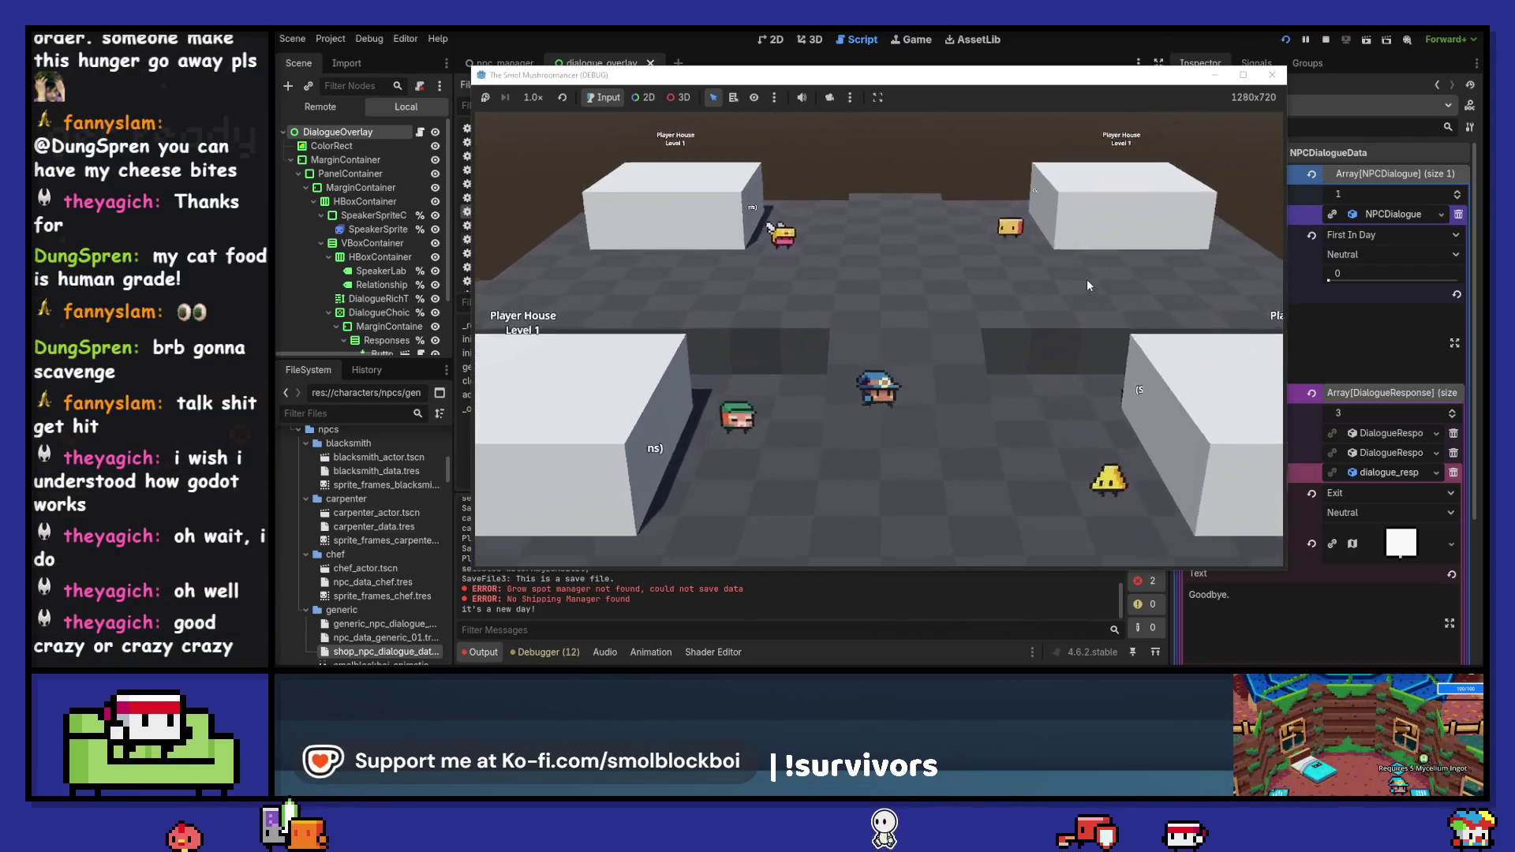
key("Up")
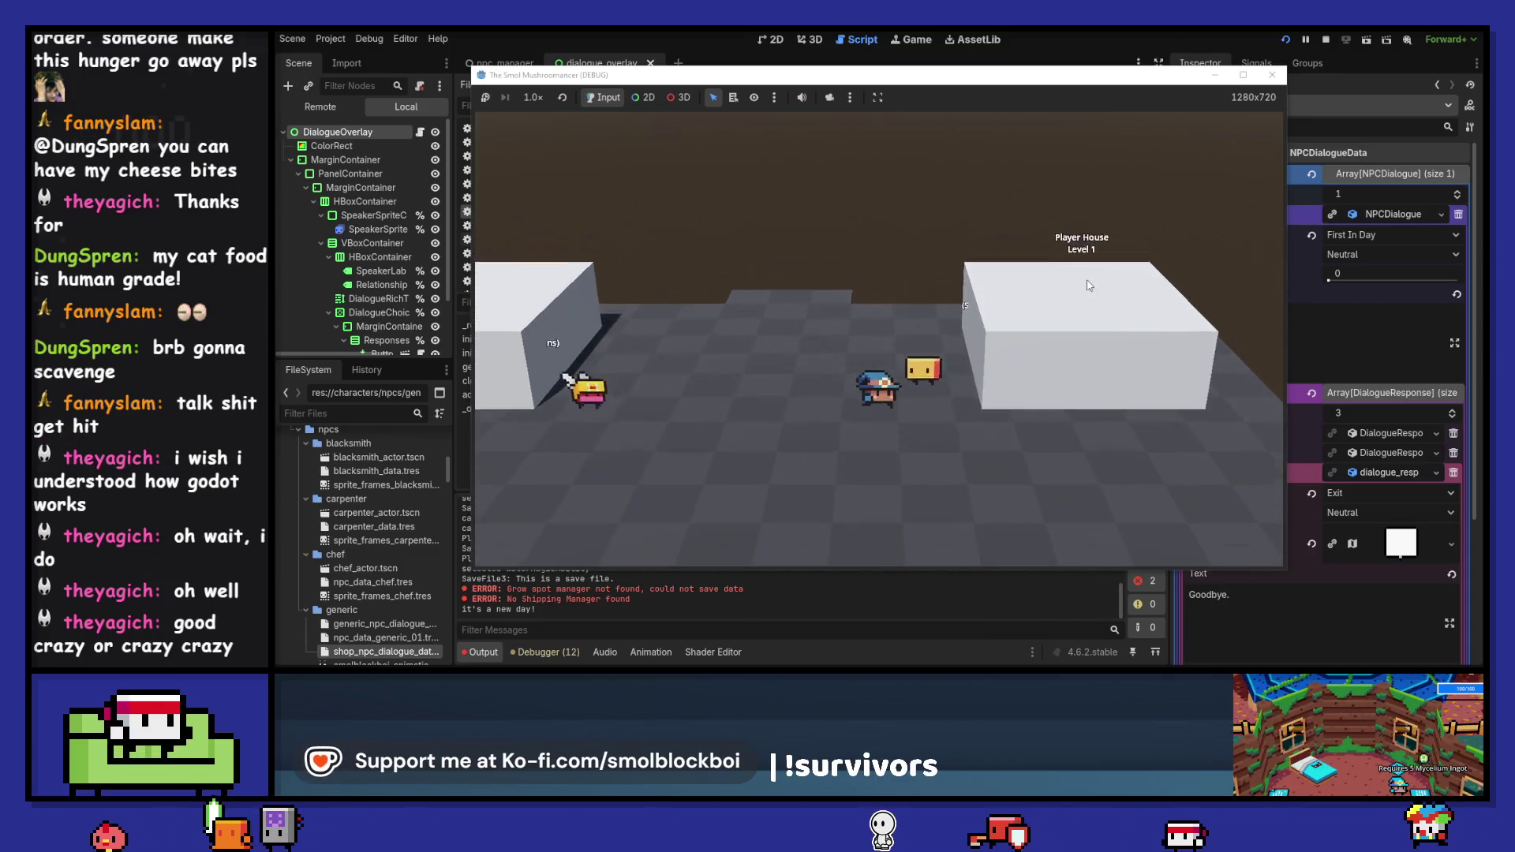
key("e")
key("Down")
key("Down")
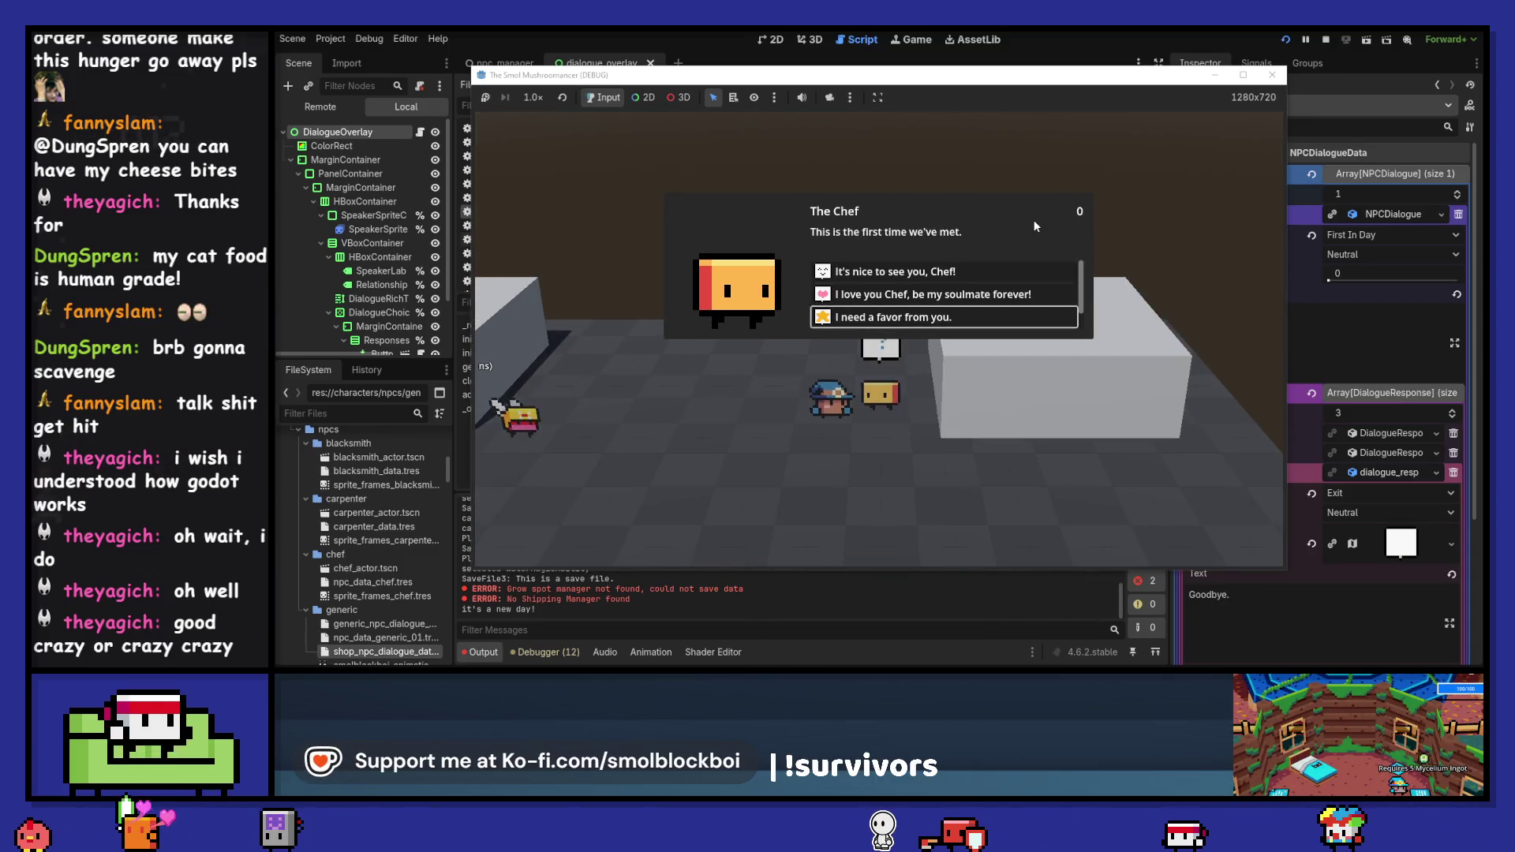
key("Return")
key("Down")
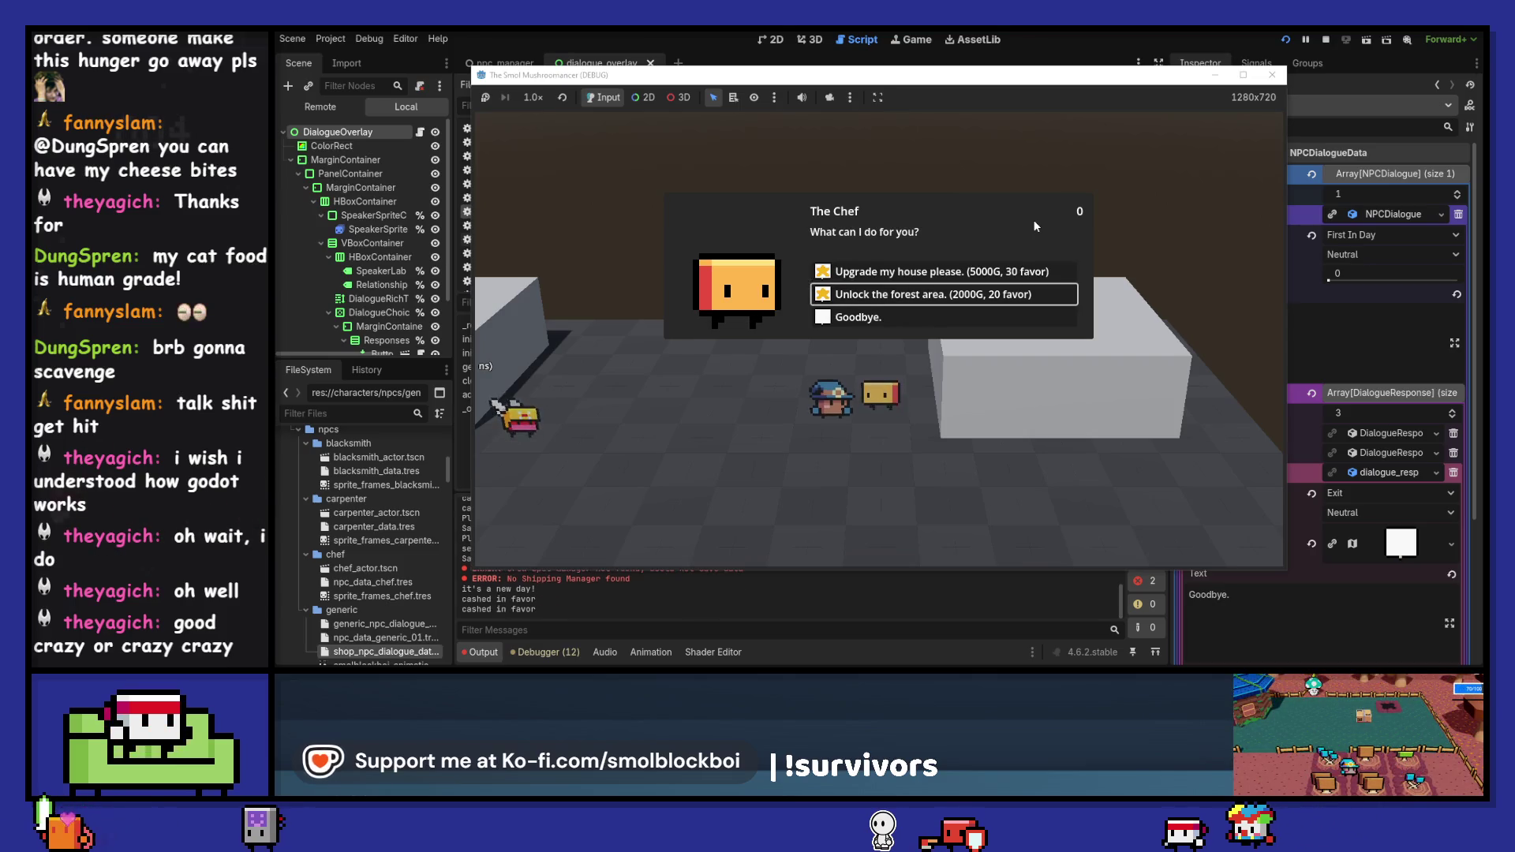
key("Return")
key("e")
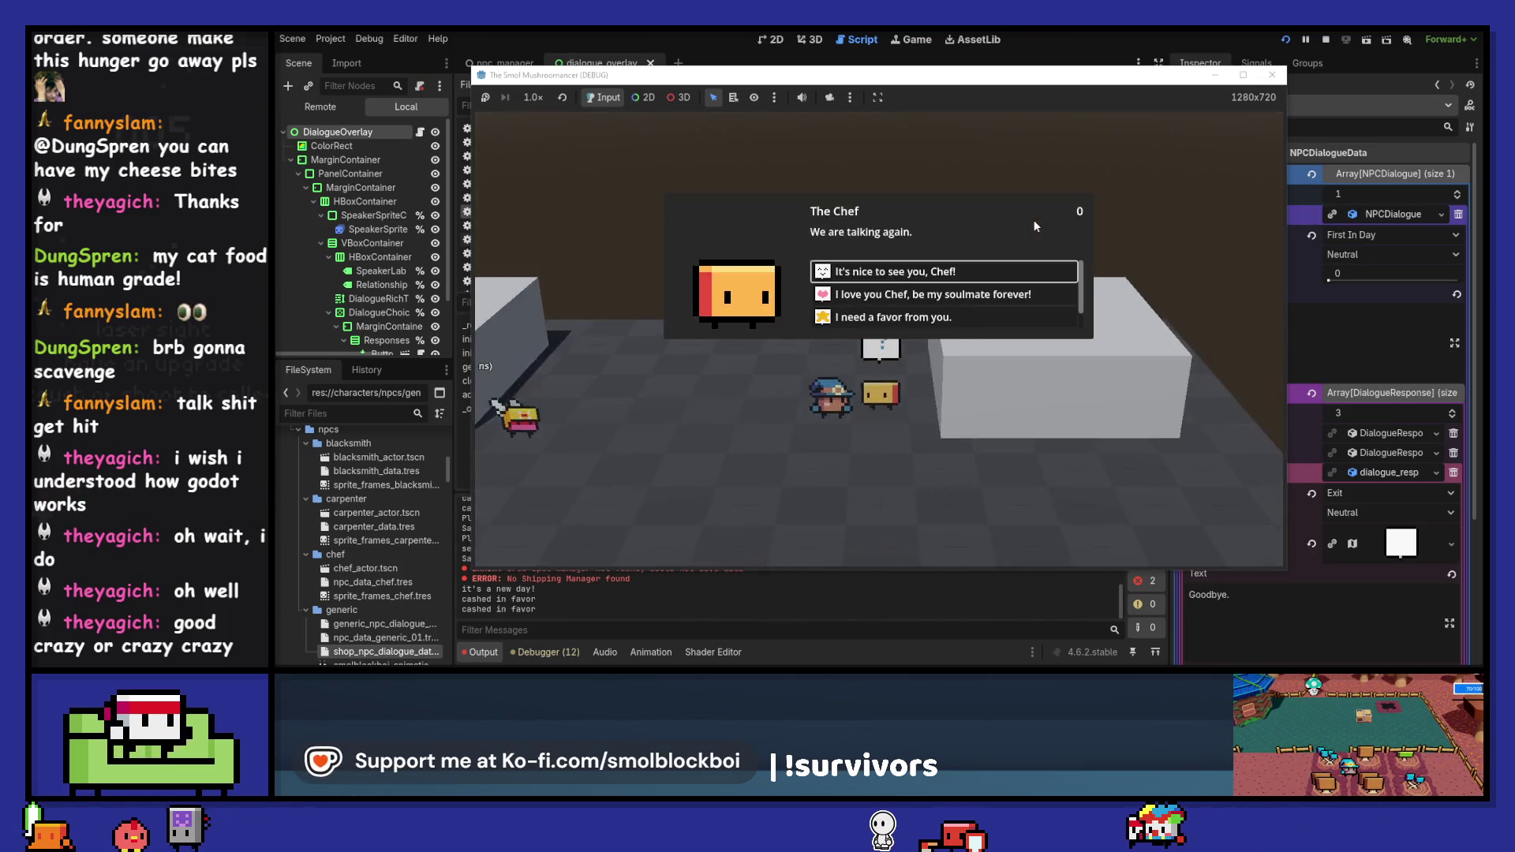
- Talk to the Blacksmith, pick his first response, and say Goodbye
key("Return")
key("Left")
key("e")
key("Return")
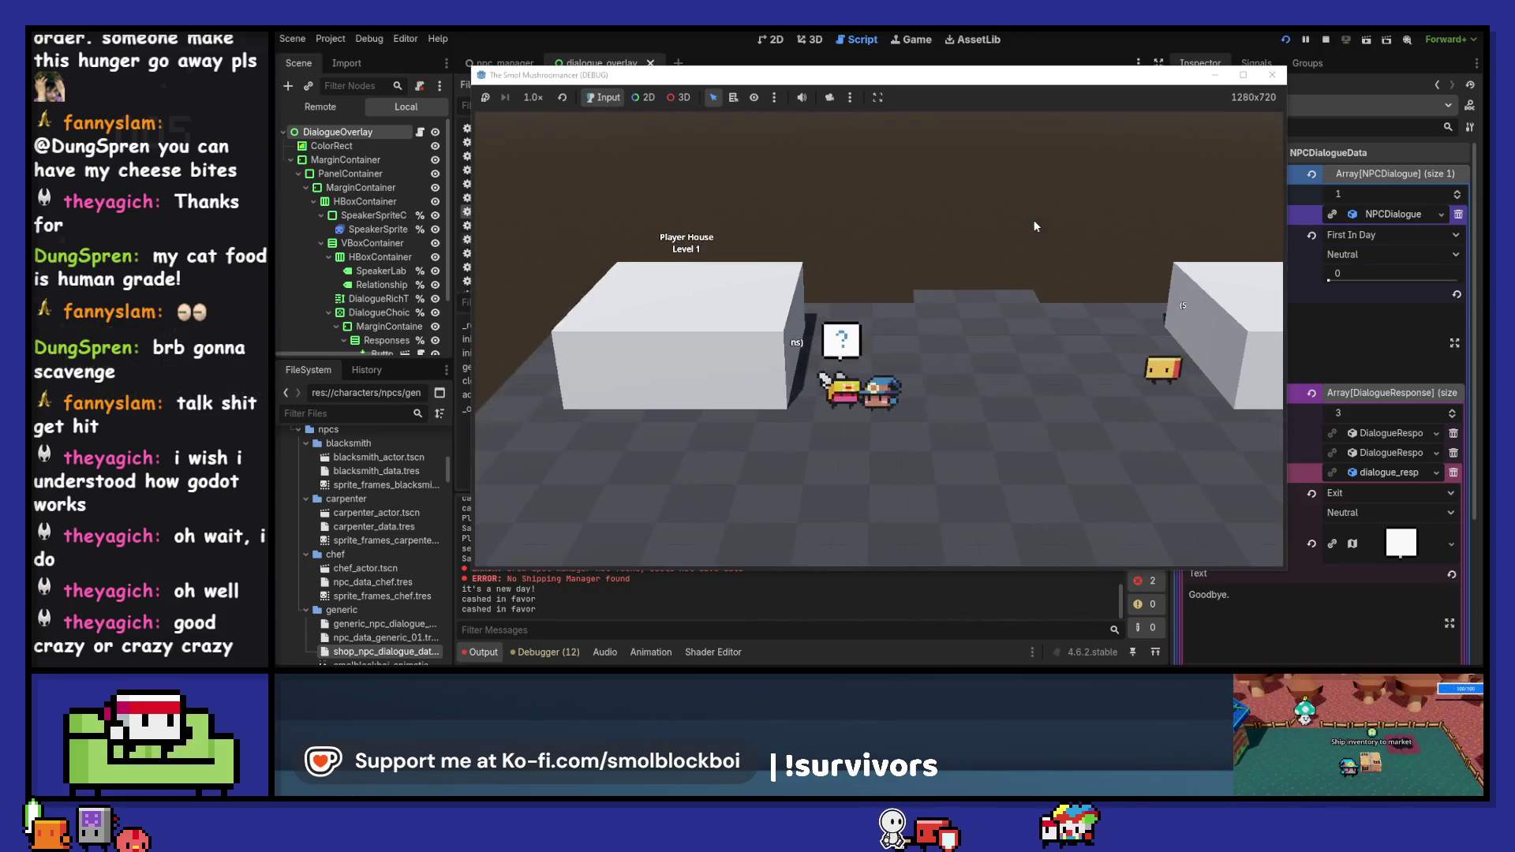
key("e")
key("Down")
key("Down")
key("Down")
key("Return")
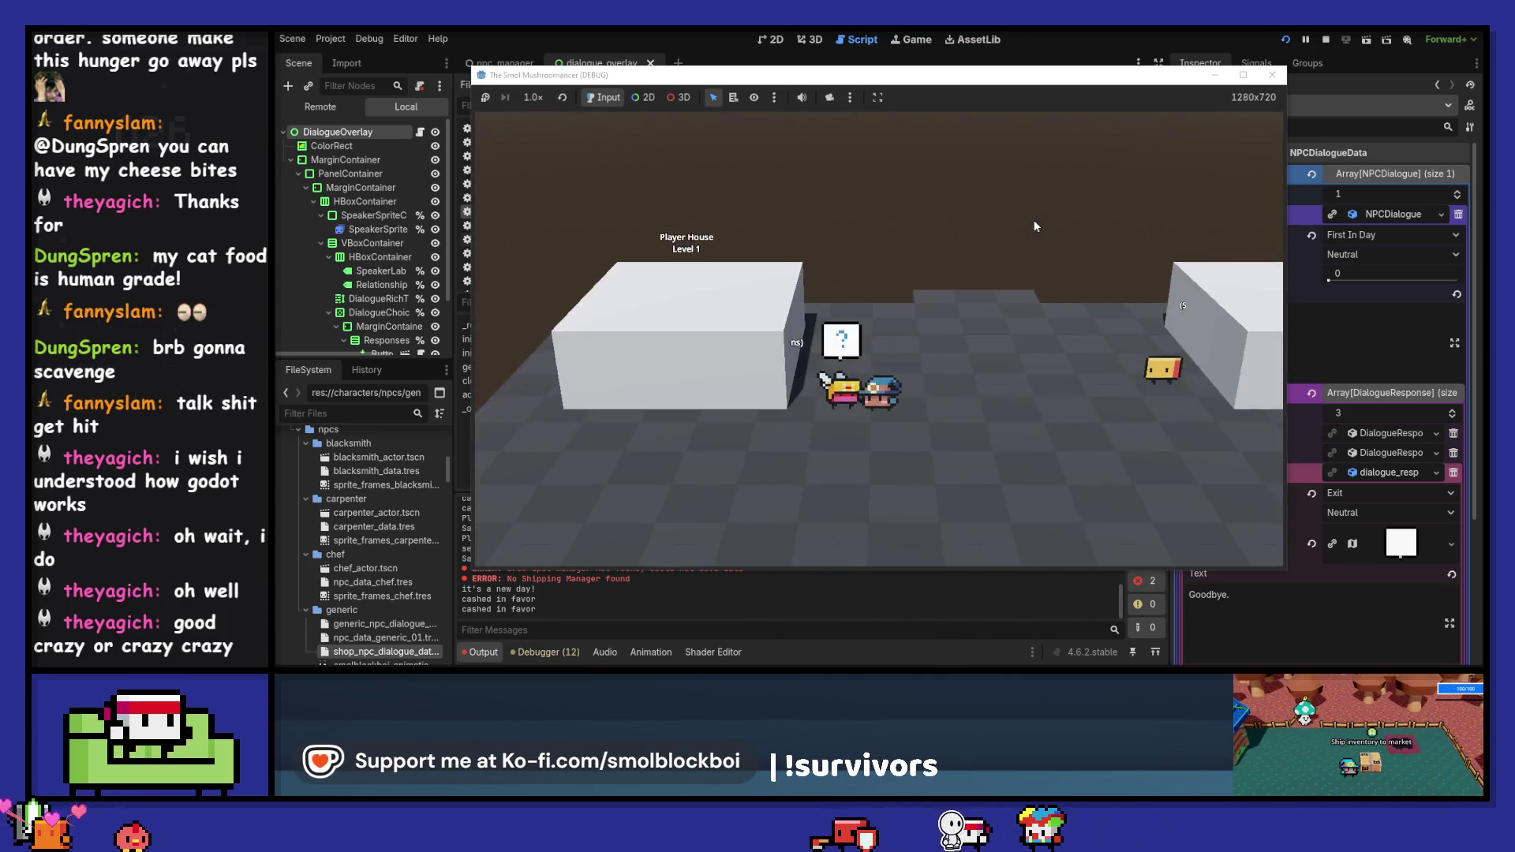
key("Down")
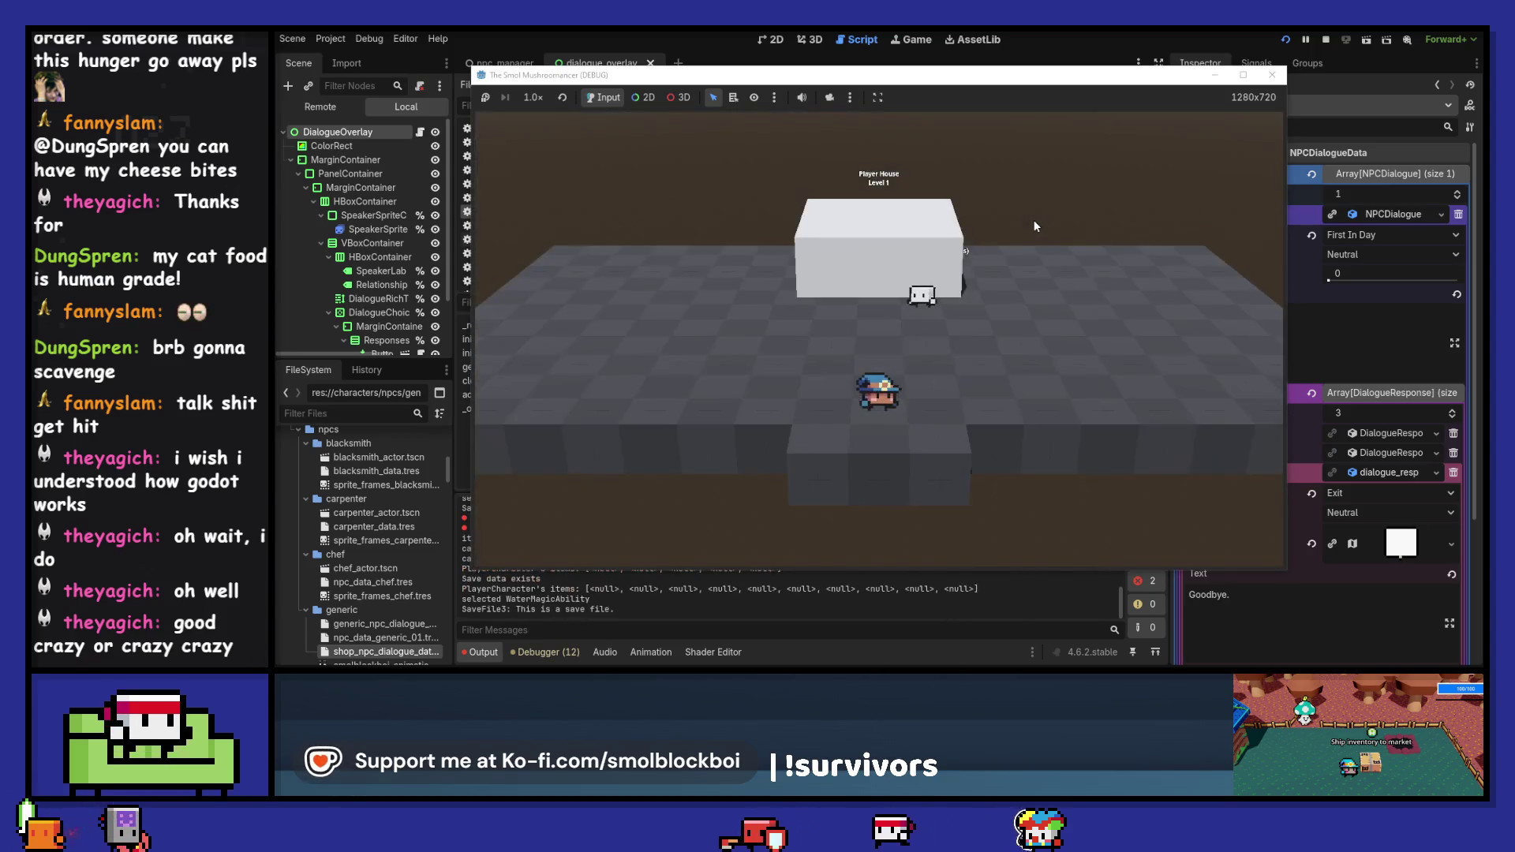
- Talk to Boba Bob, choose 'It's nice to see you', and end with Goodbye
key("e")
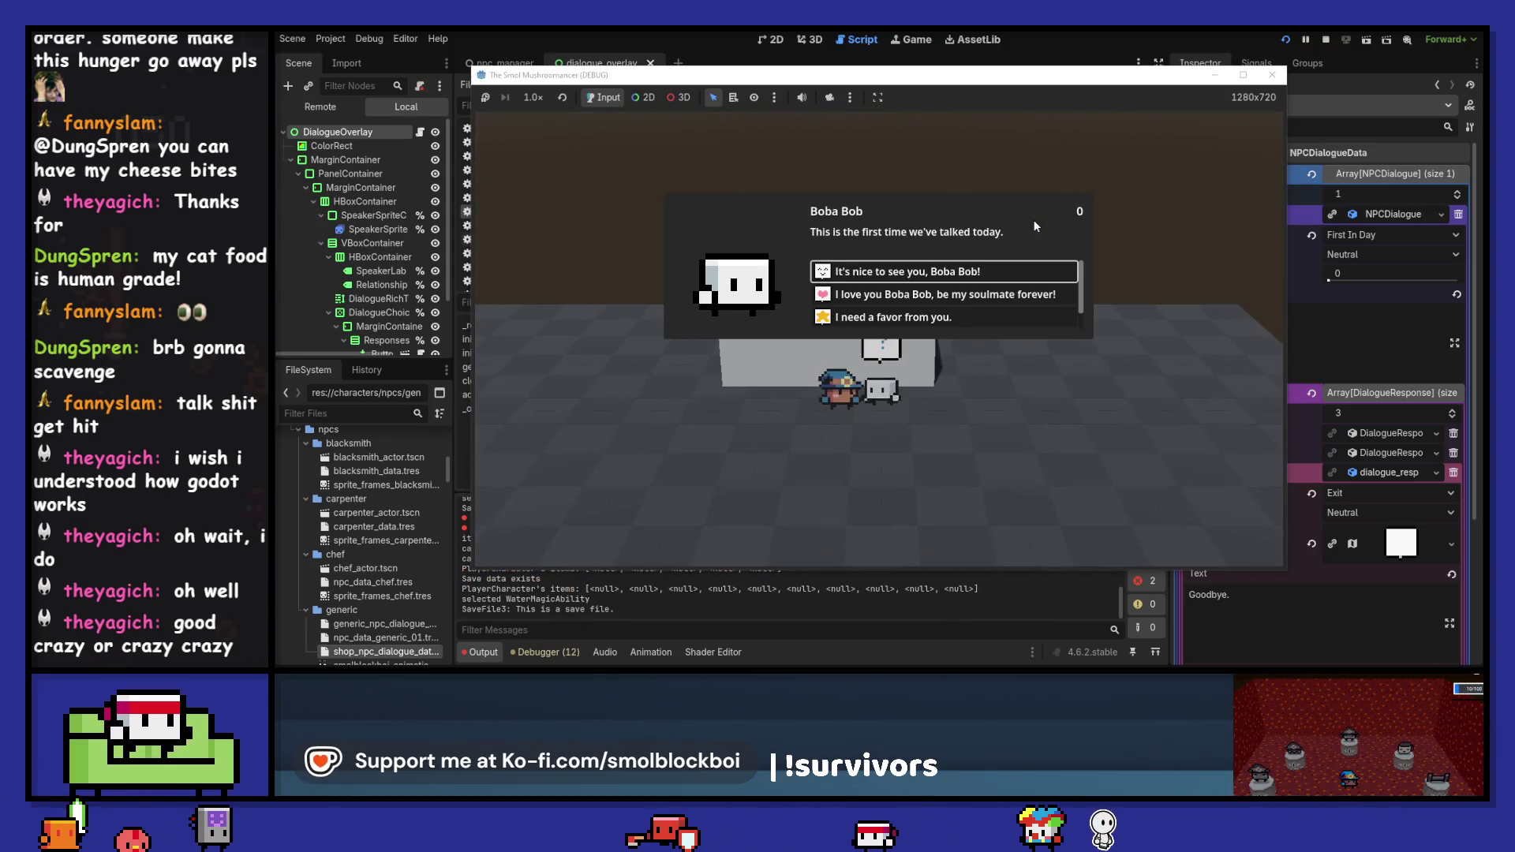
key("Return")
key("e")
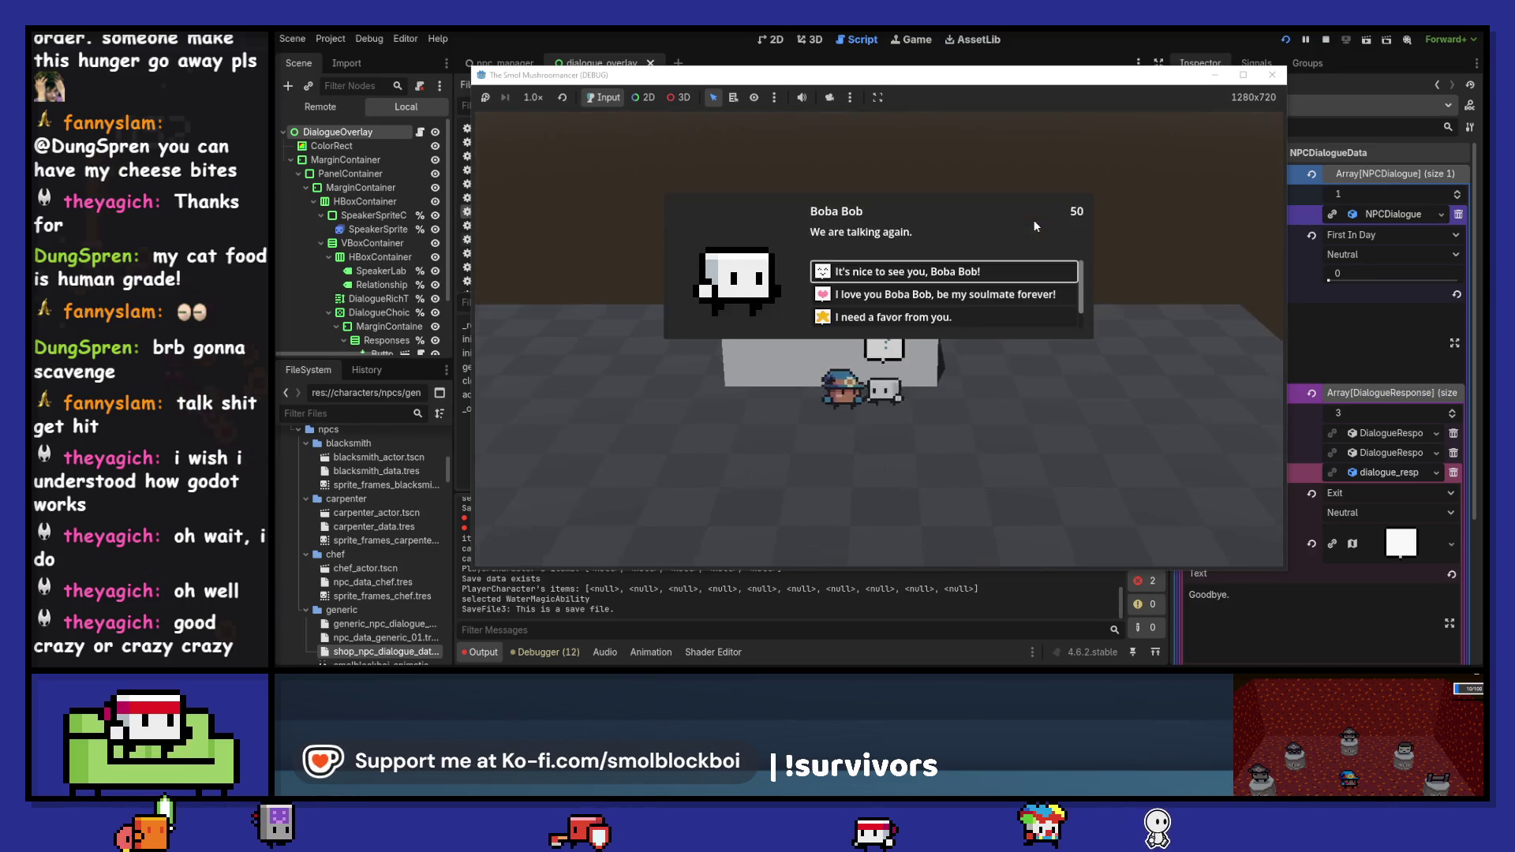
key("Down")
key("Down")
key("Down")
key("Return")
- Walk down past the Player House blocks and chat with Boba Bob again through to Goodbye
key("Down")
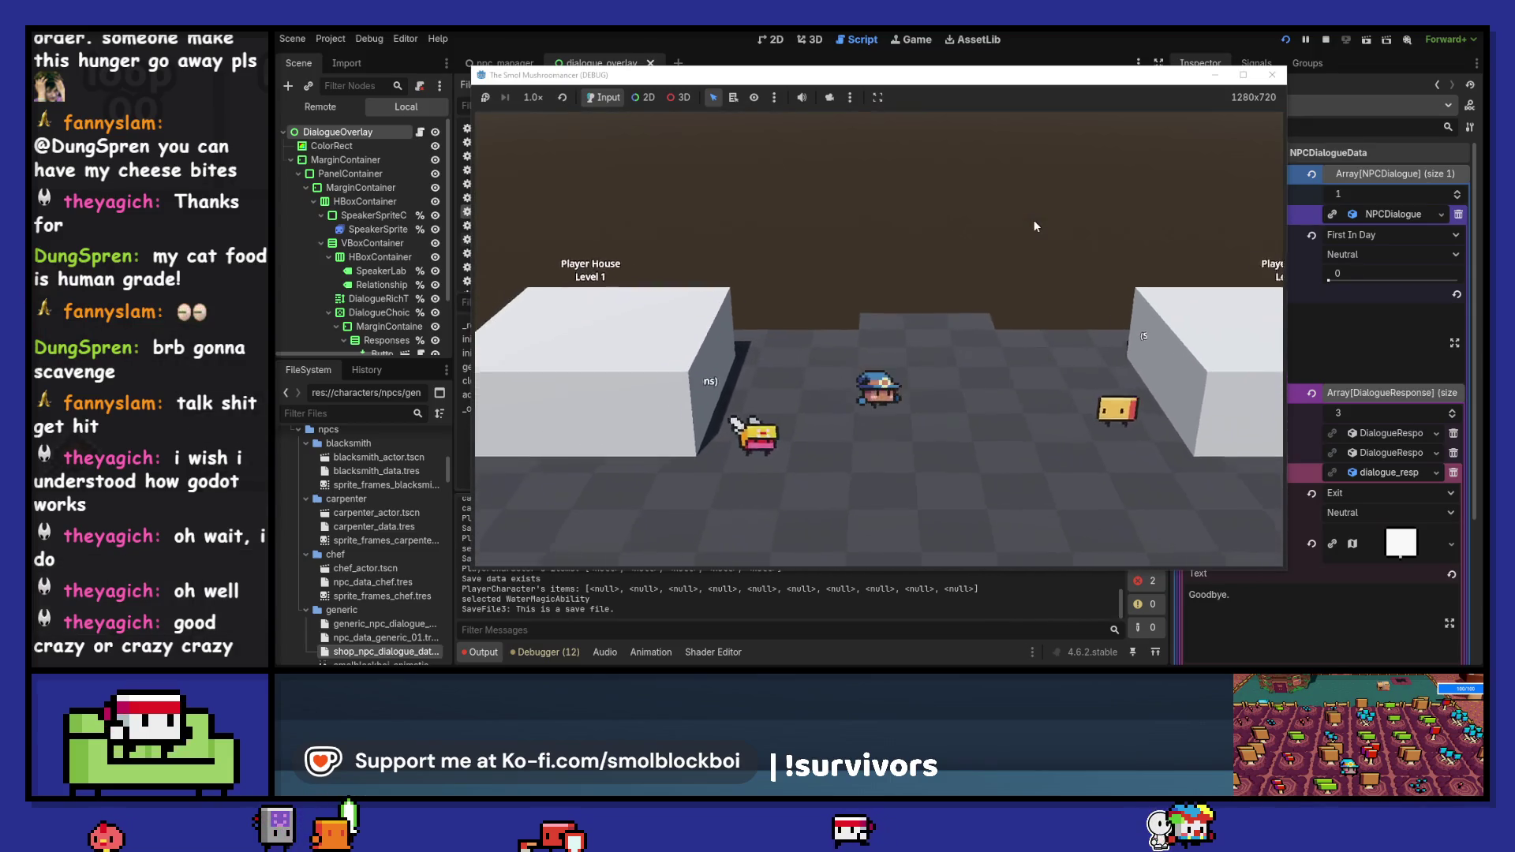
key("Down")
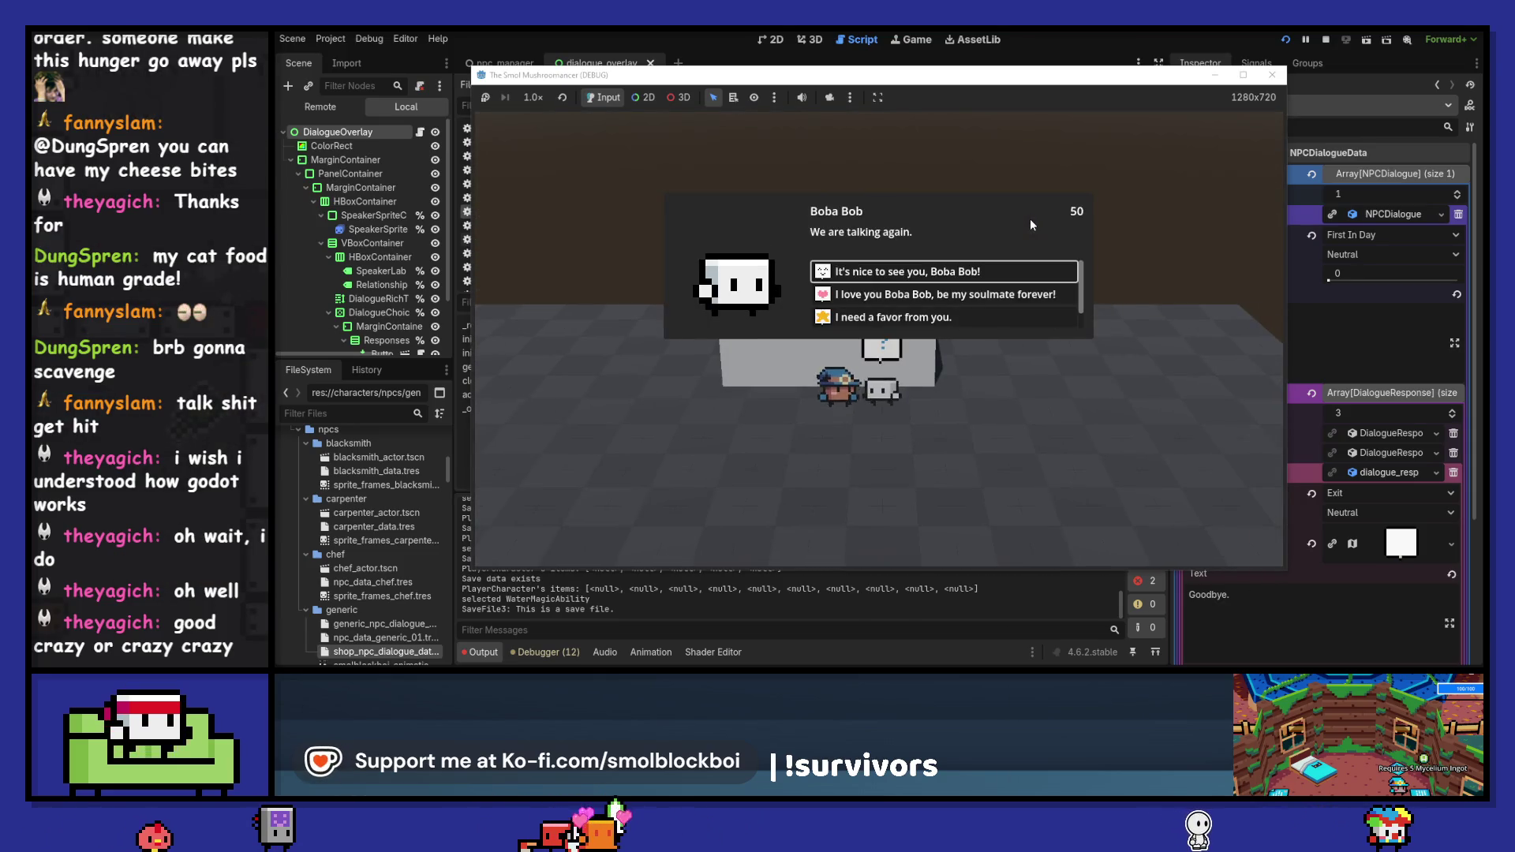
key("Return")
key("e")
key("Down")
key("Down")
key("Down")
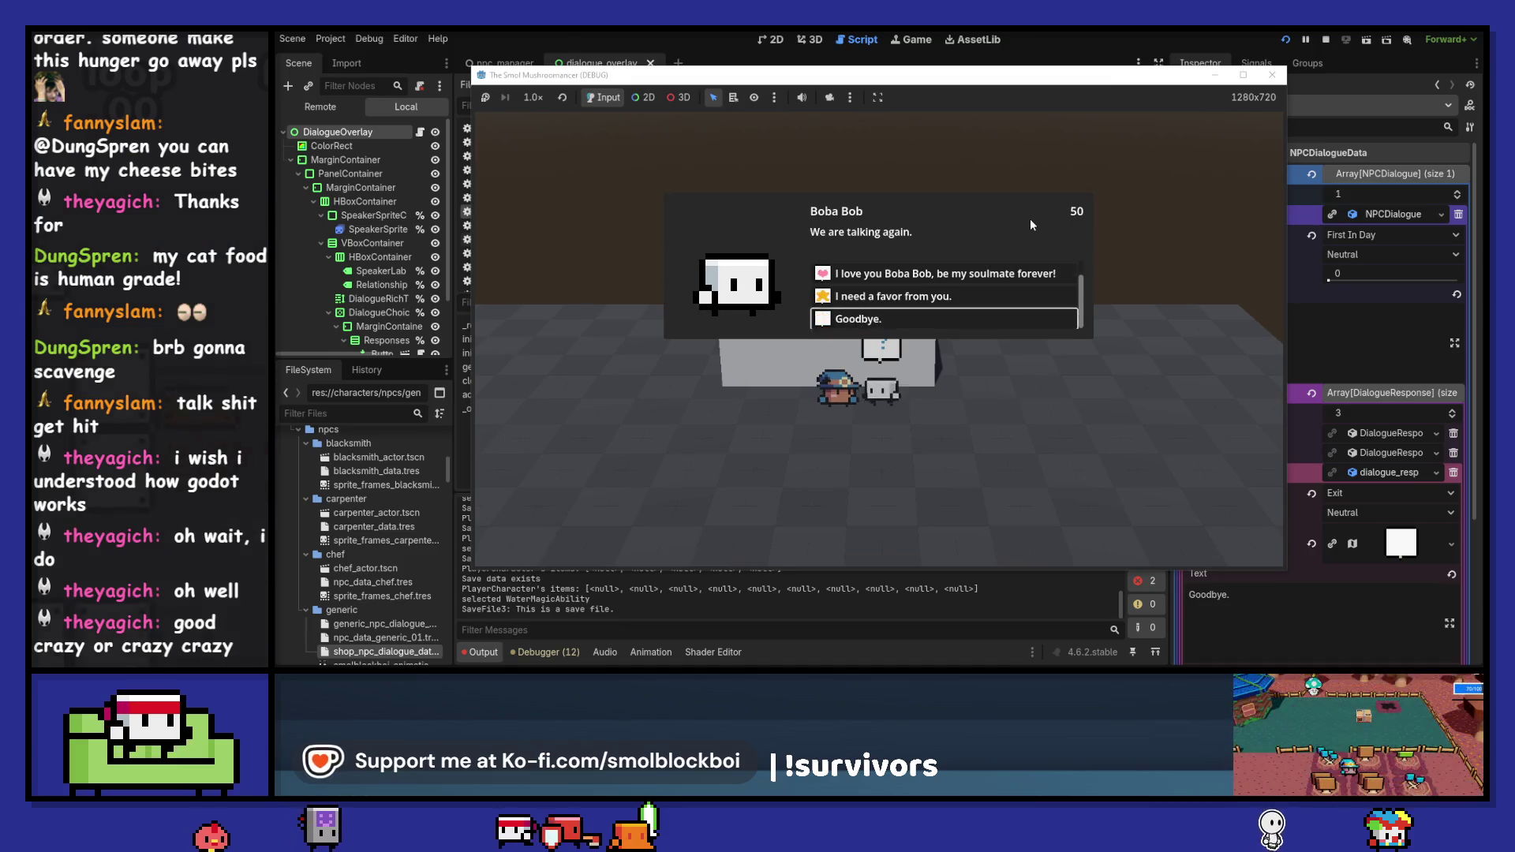
key("Return")
- Confirm Yes to end the day, greet Boba Bob, ask 'I need a favor', then say Goodbye
key("e")
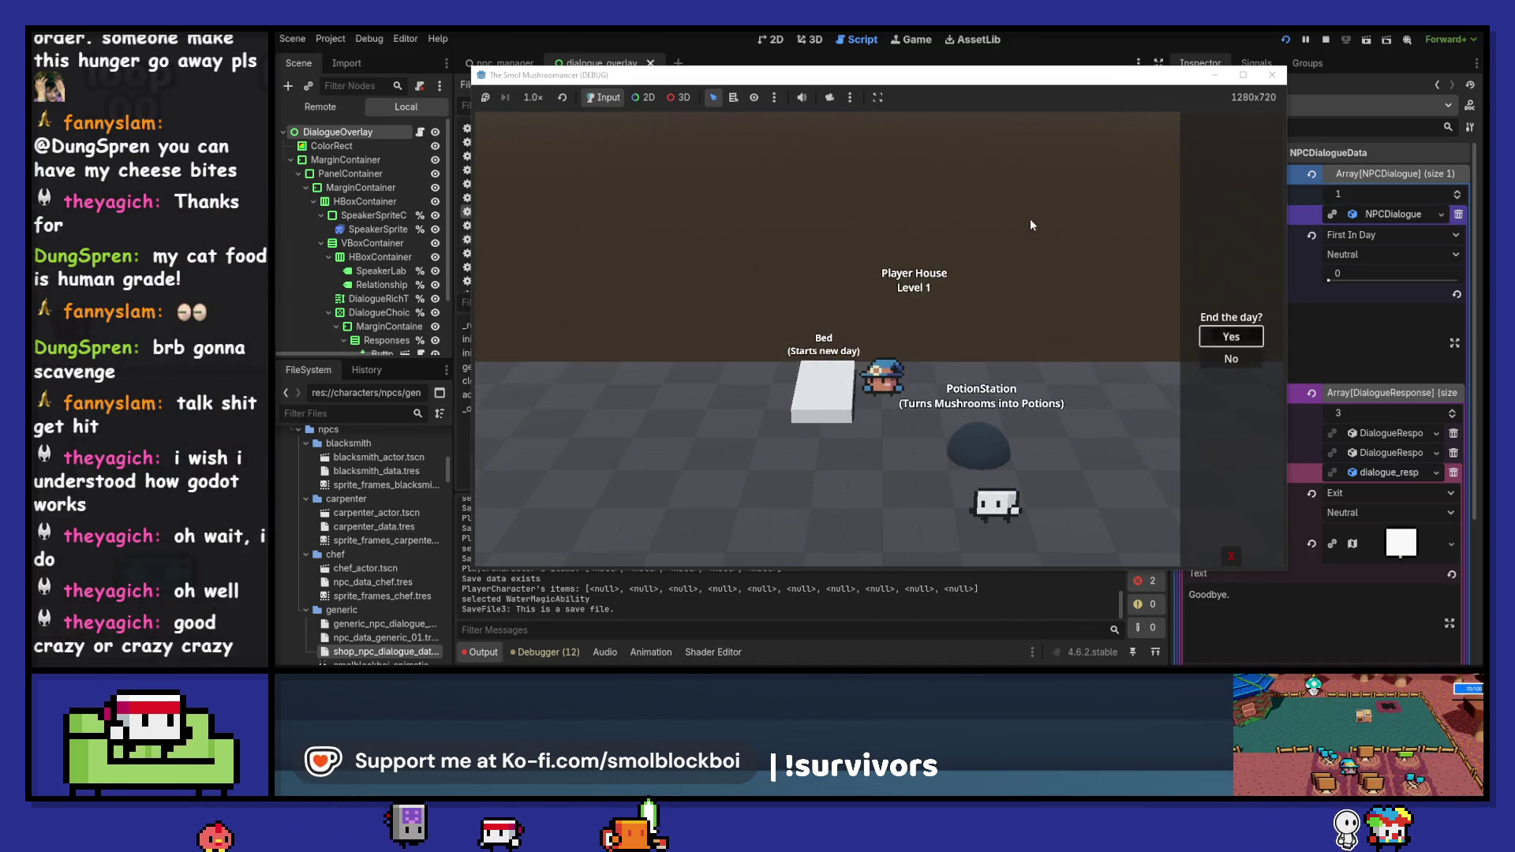
key("Up")
key("Return")
key("e")
key("Return")
key("e")
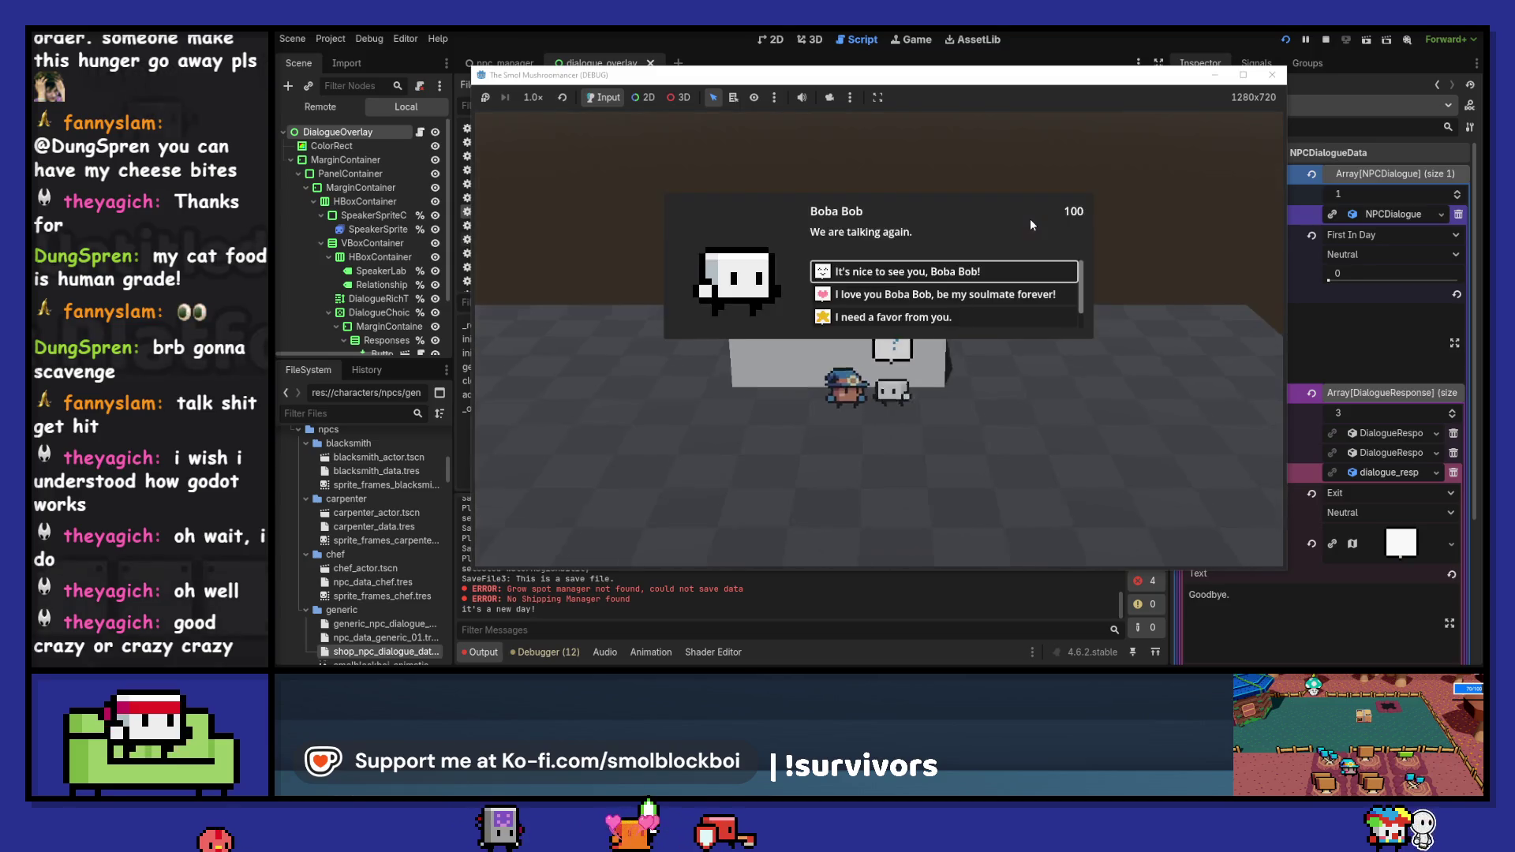
key("Down")
key("Down")
key("Return")
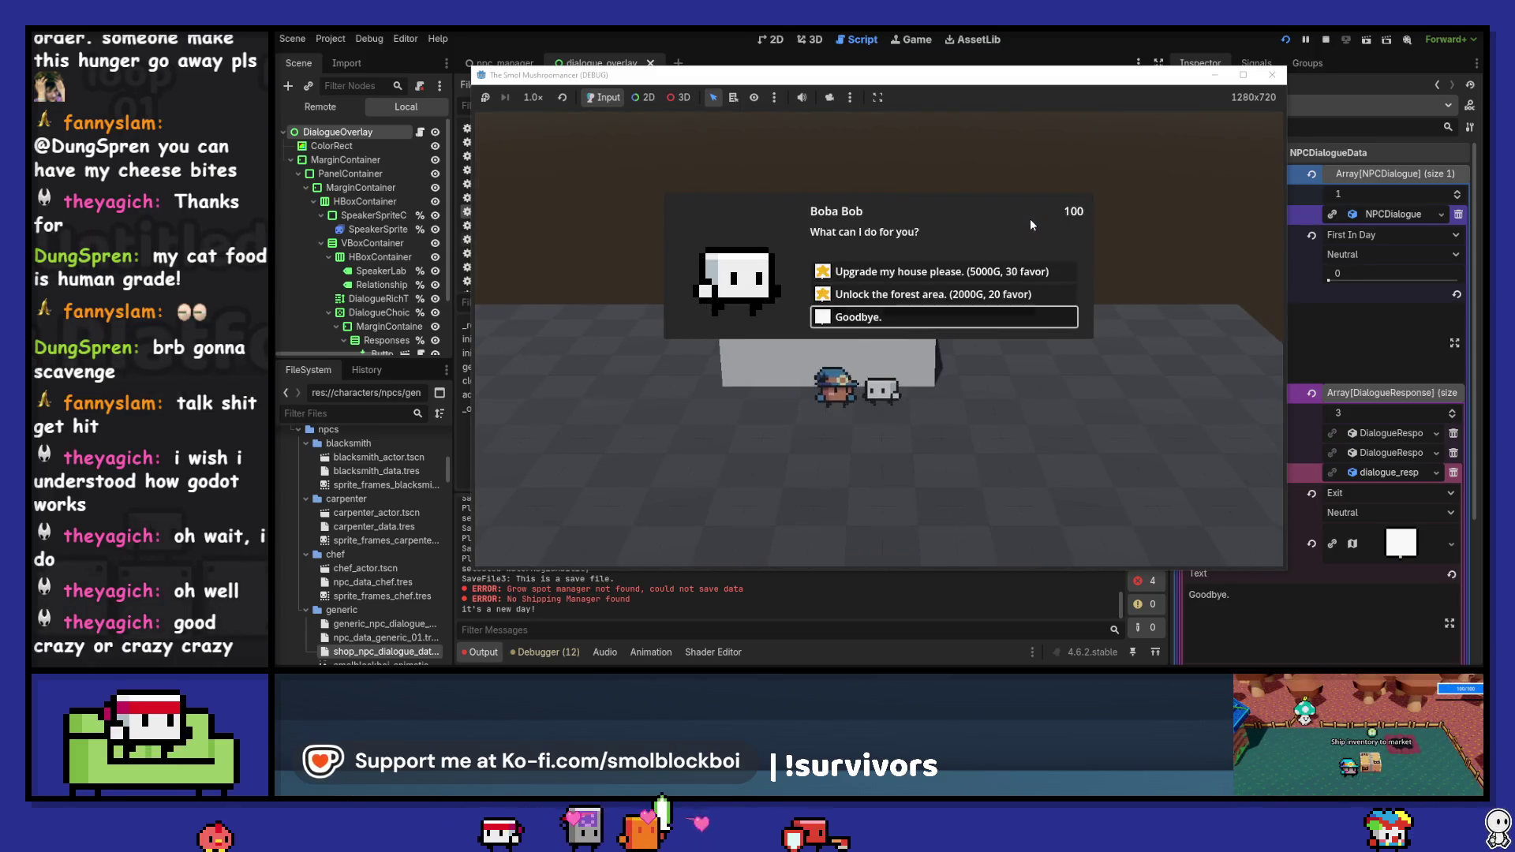
key("Return")
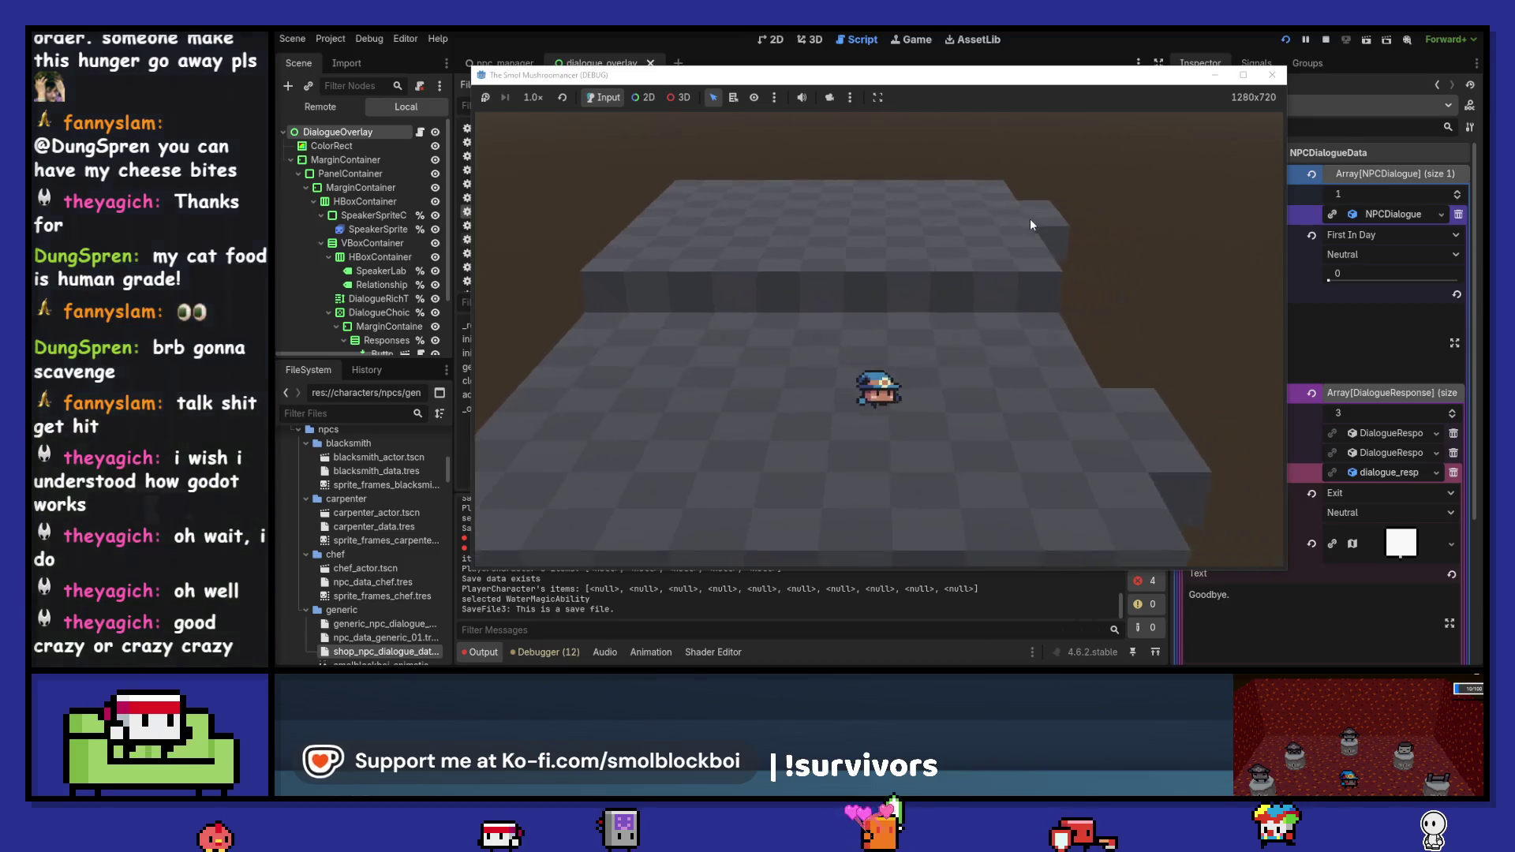
- Walk past the Player House into the Upgrade Statue room
key("Right")
key("Down")
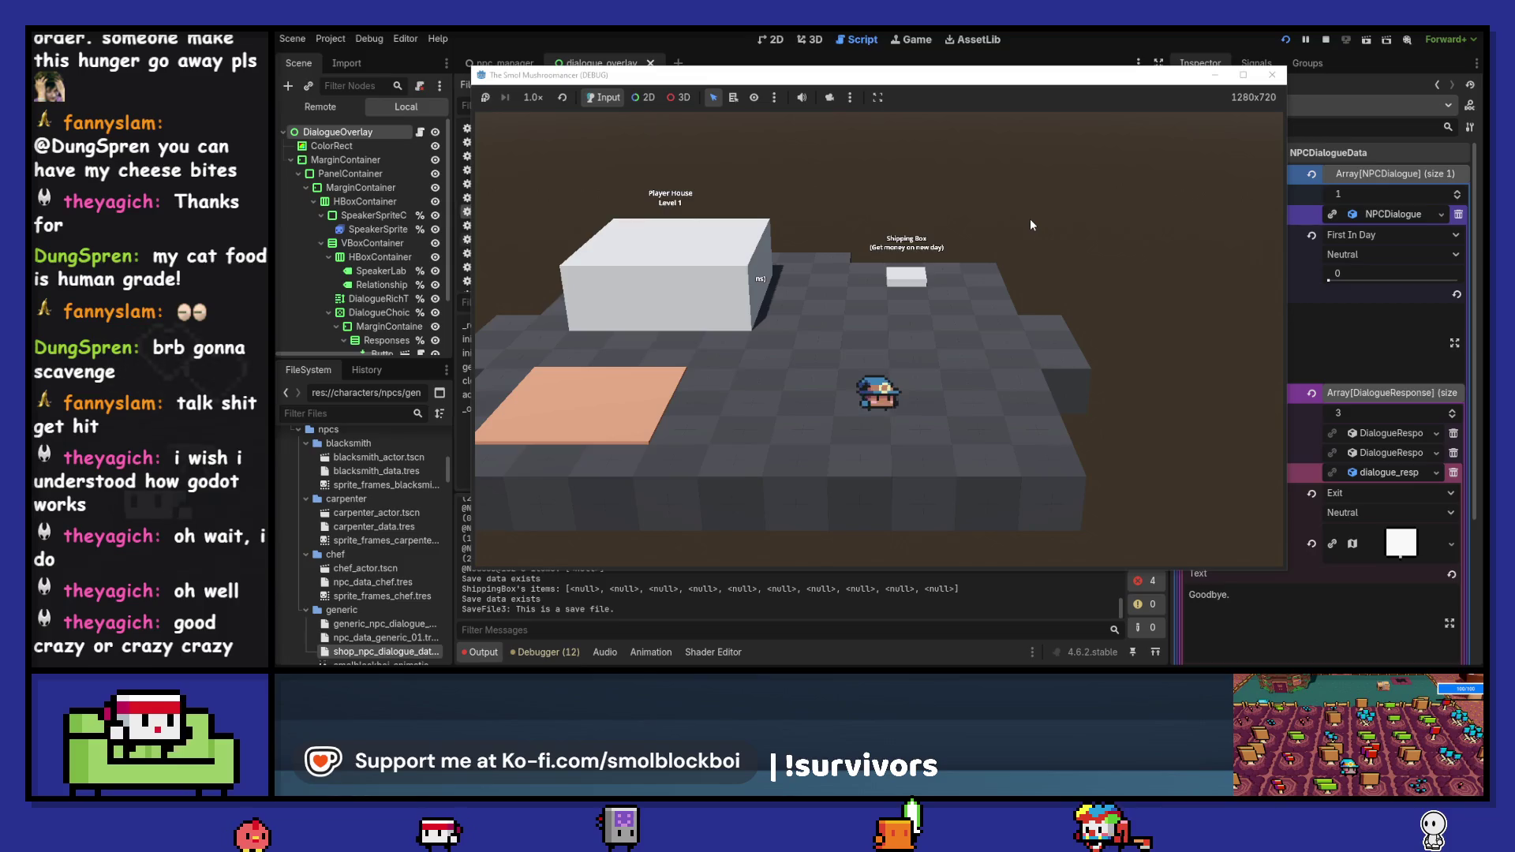
key("Left")
key("Up")
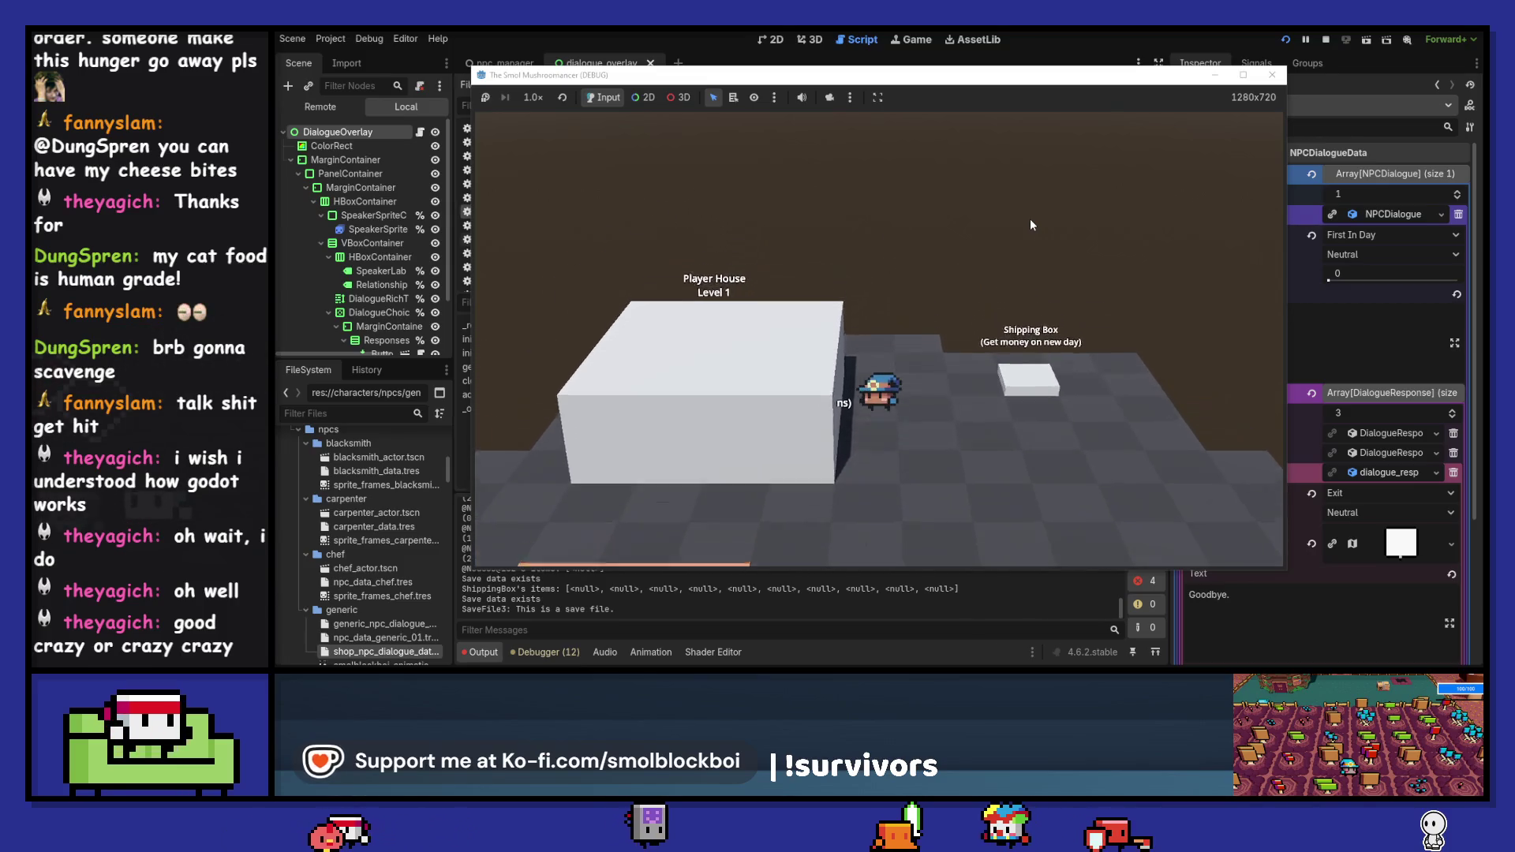
key("Up")
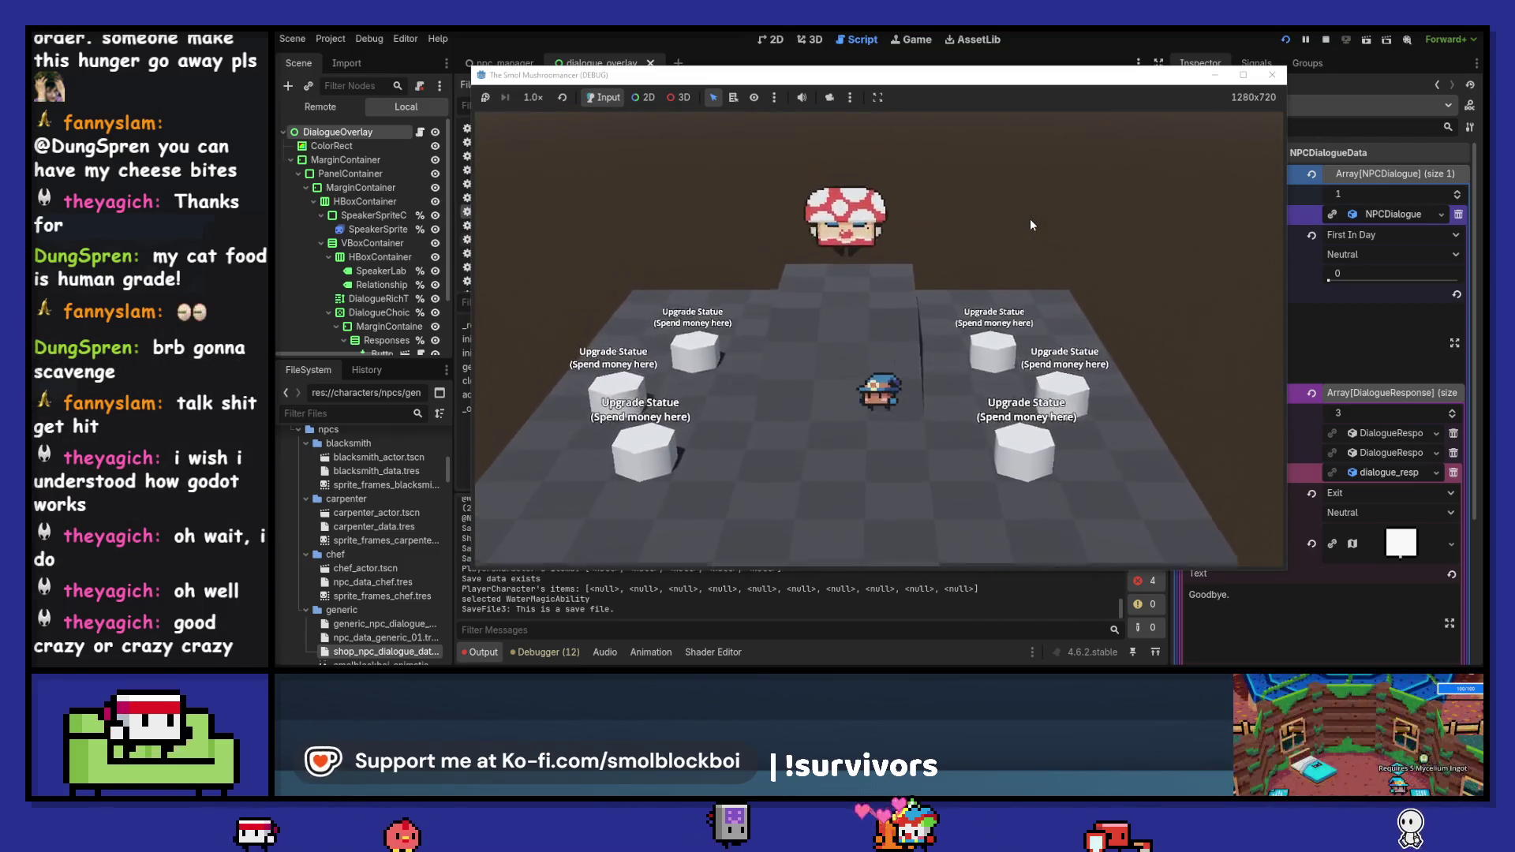
- Greet Goddess Mushroomie, ask 'I need a favor' to see house and forest upgrades, then Goodbye
key("Up")
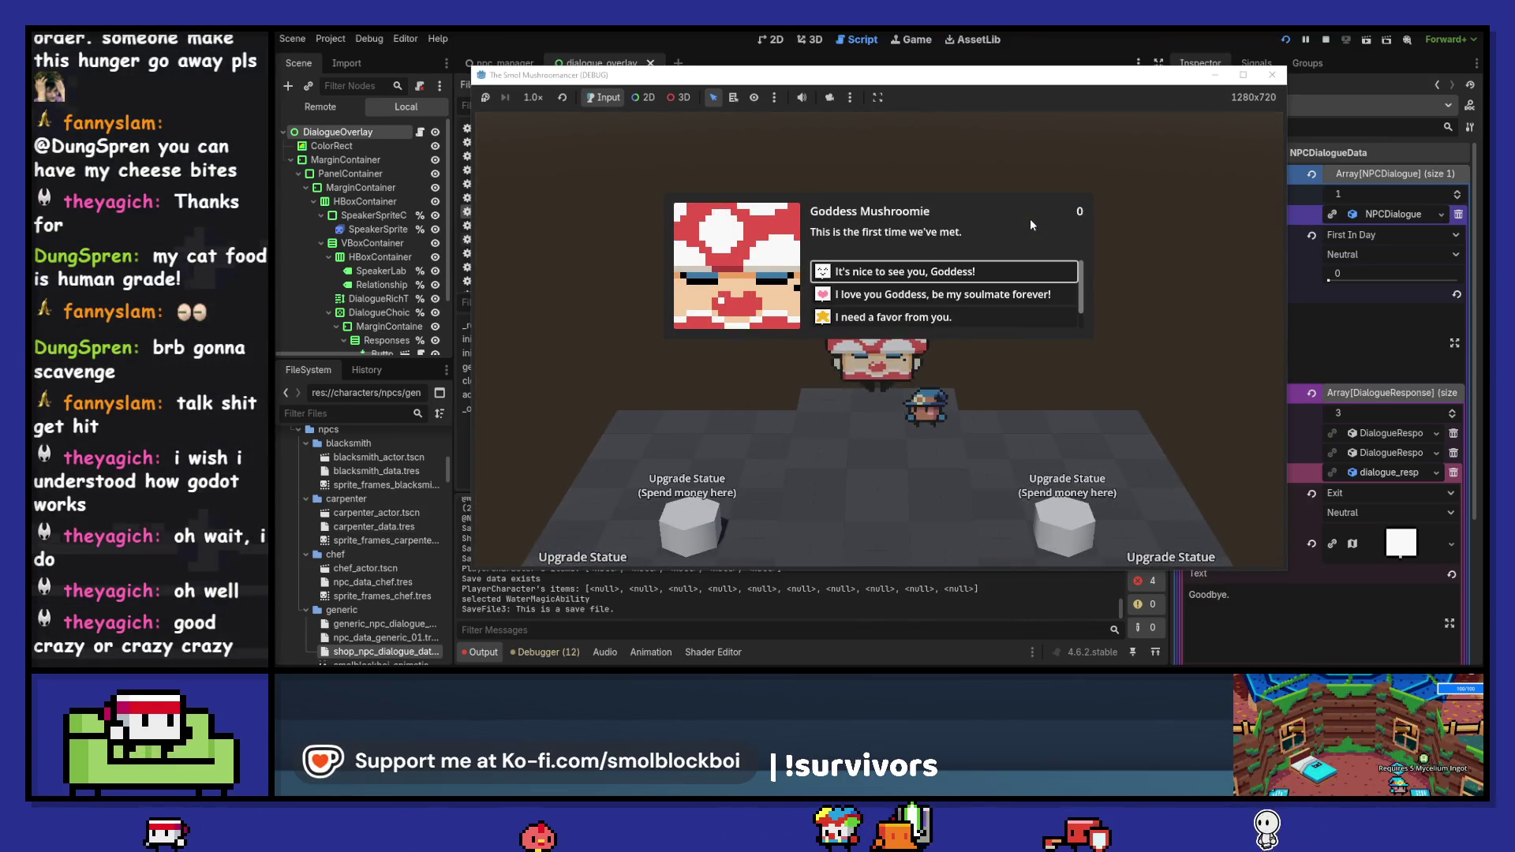
key("Return")
key("Down")
key("Down")
key("Down")
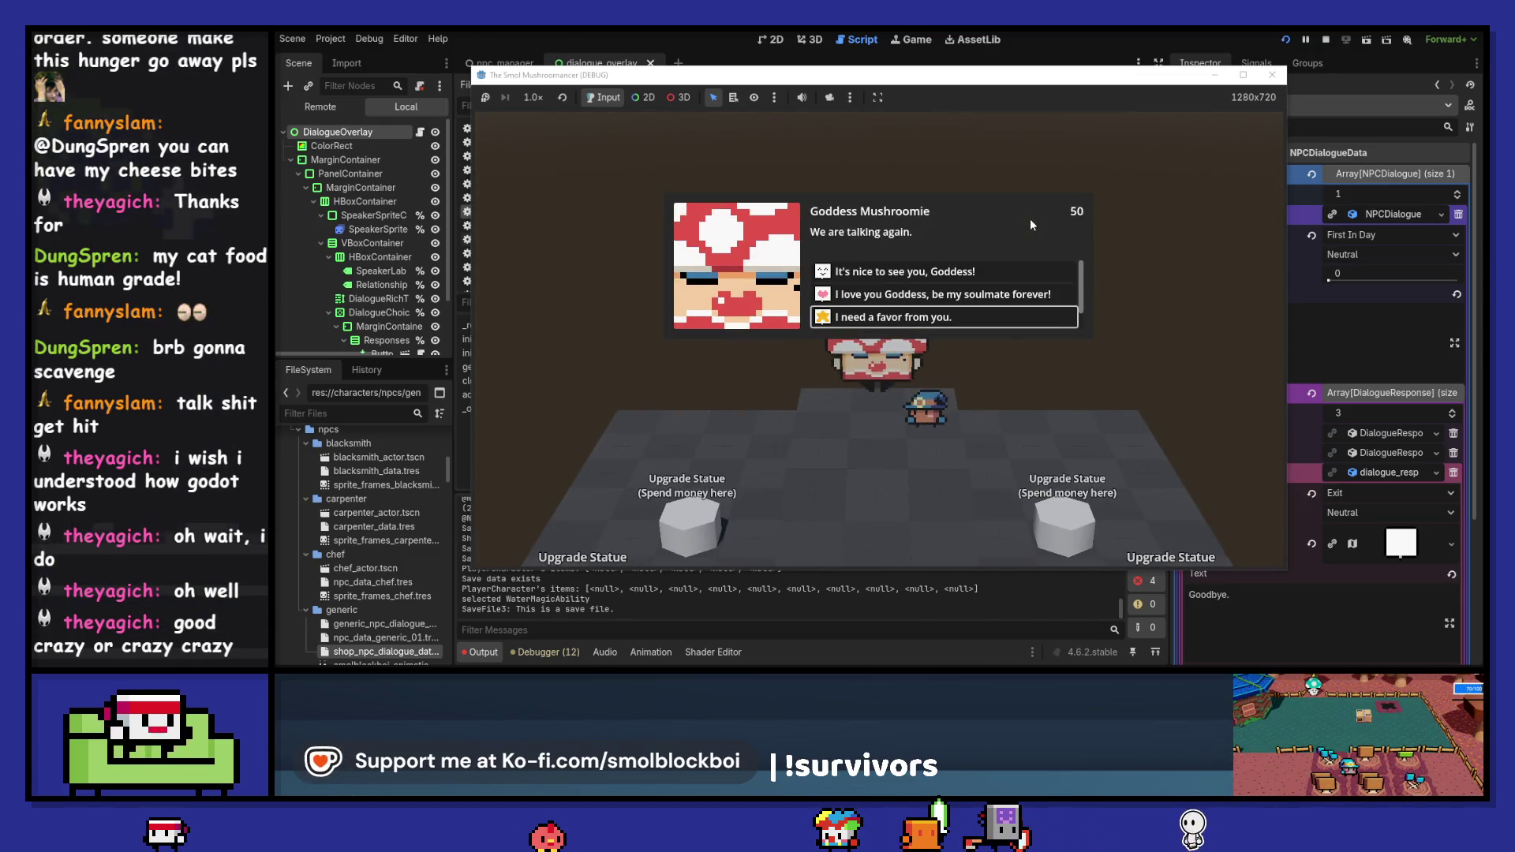
key("Up")
key("Return")
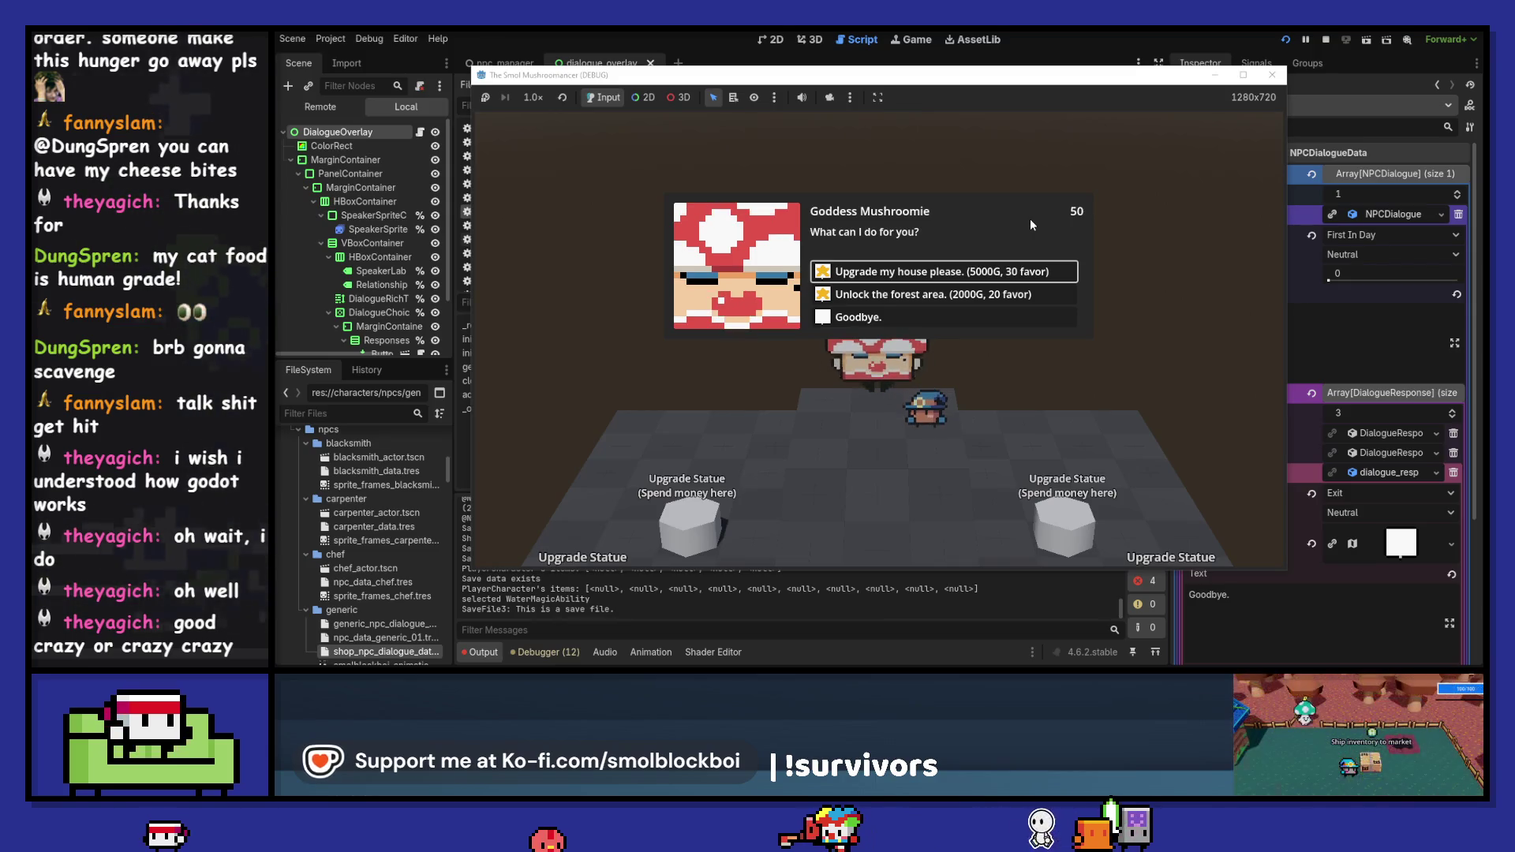
key("Down")
key("Down")
key("Return")
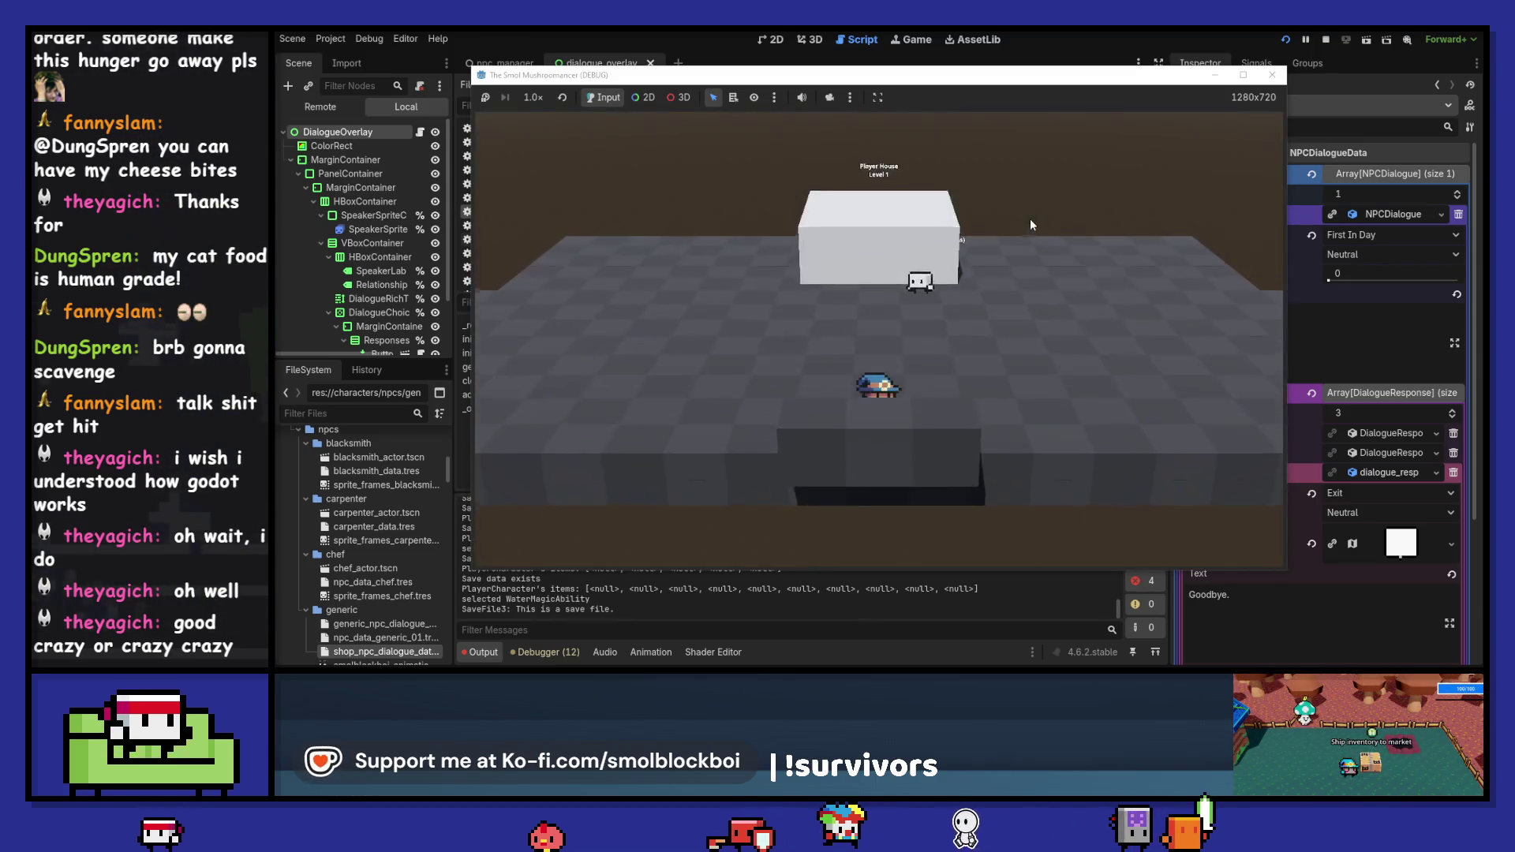
- Walk around the village, then bring up the editor's Debugger performance monitors
key("Left")
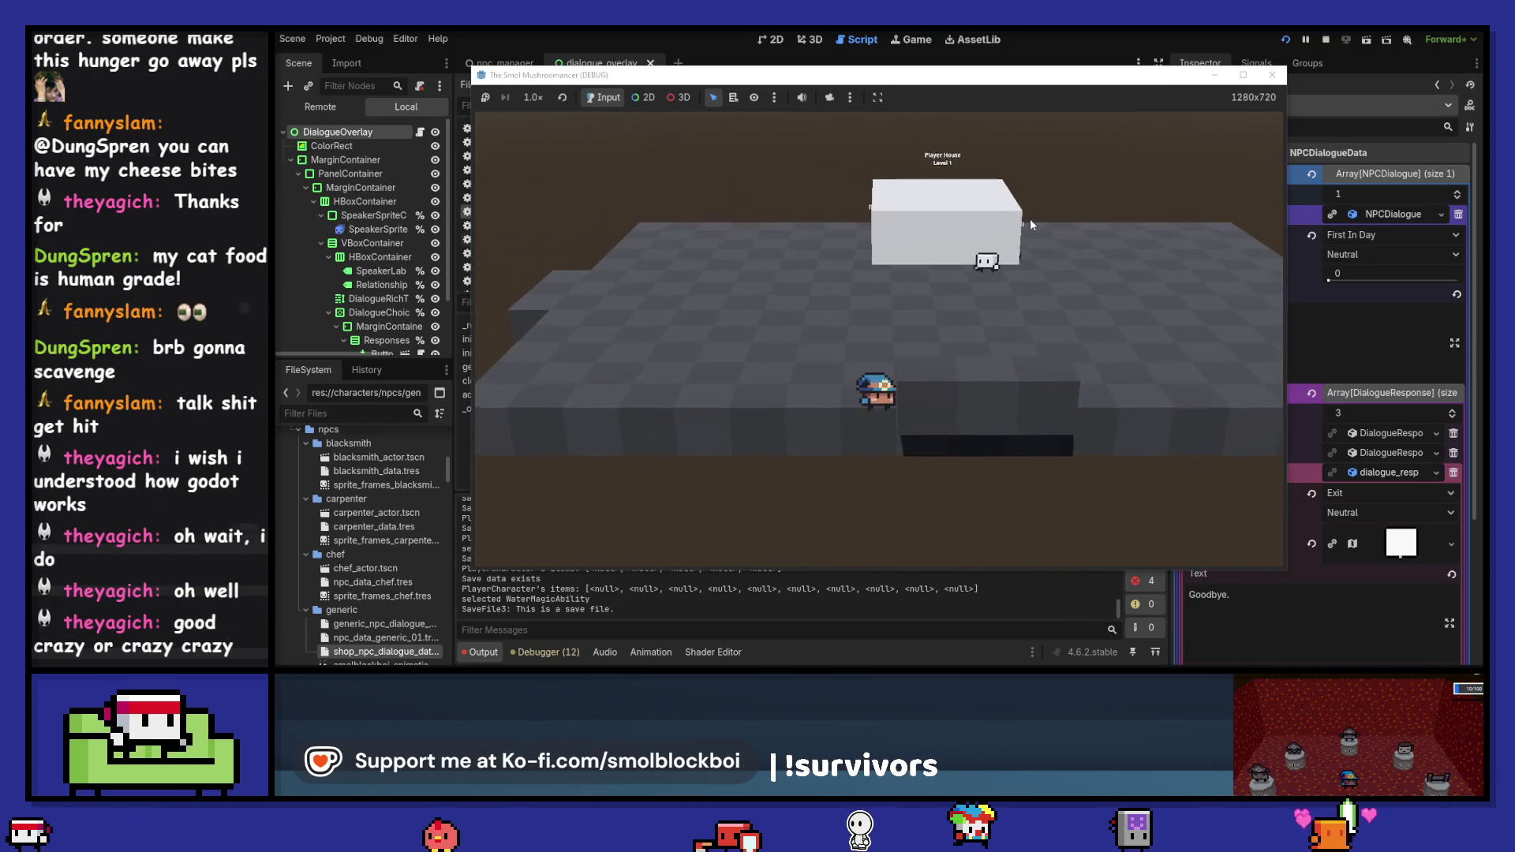
key("Right")
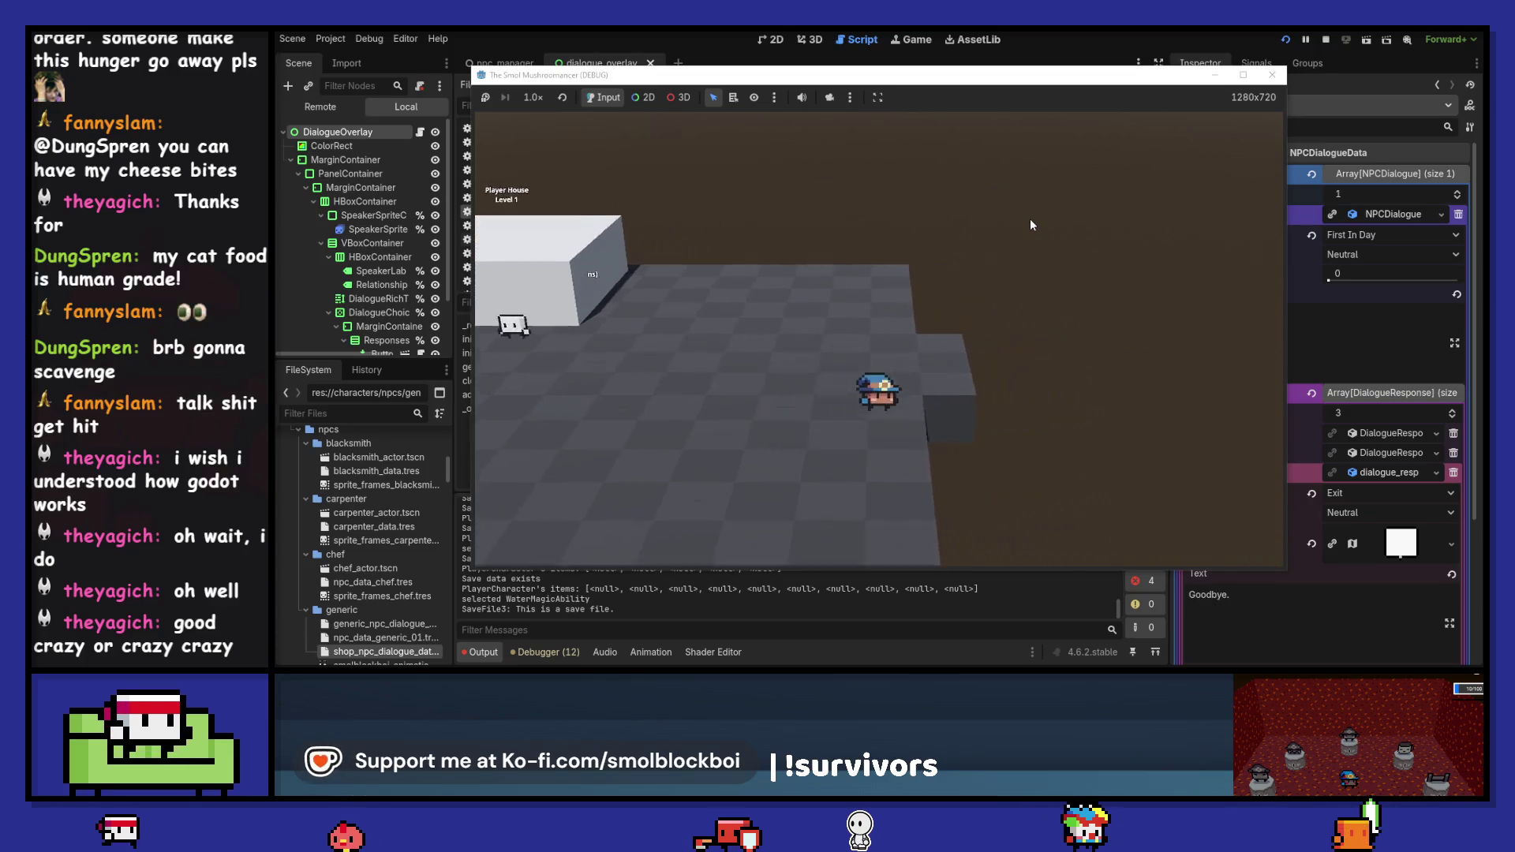
key("Right")
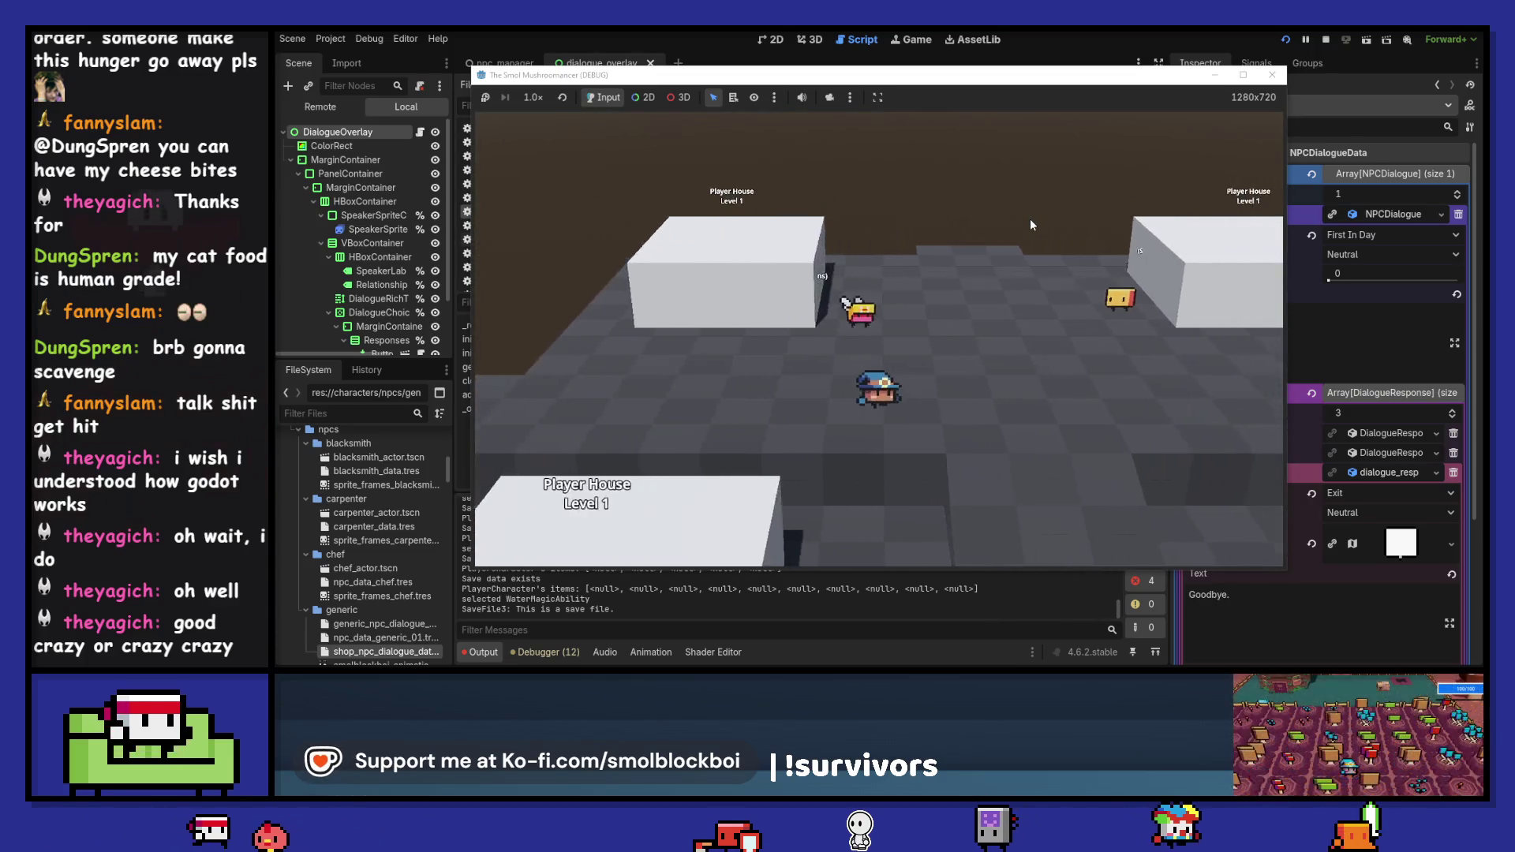
key("Down")
key("Up")
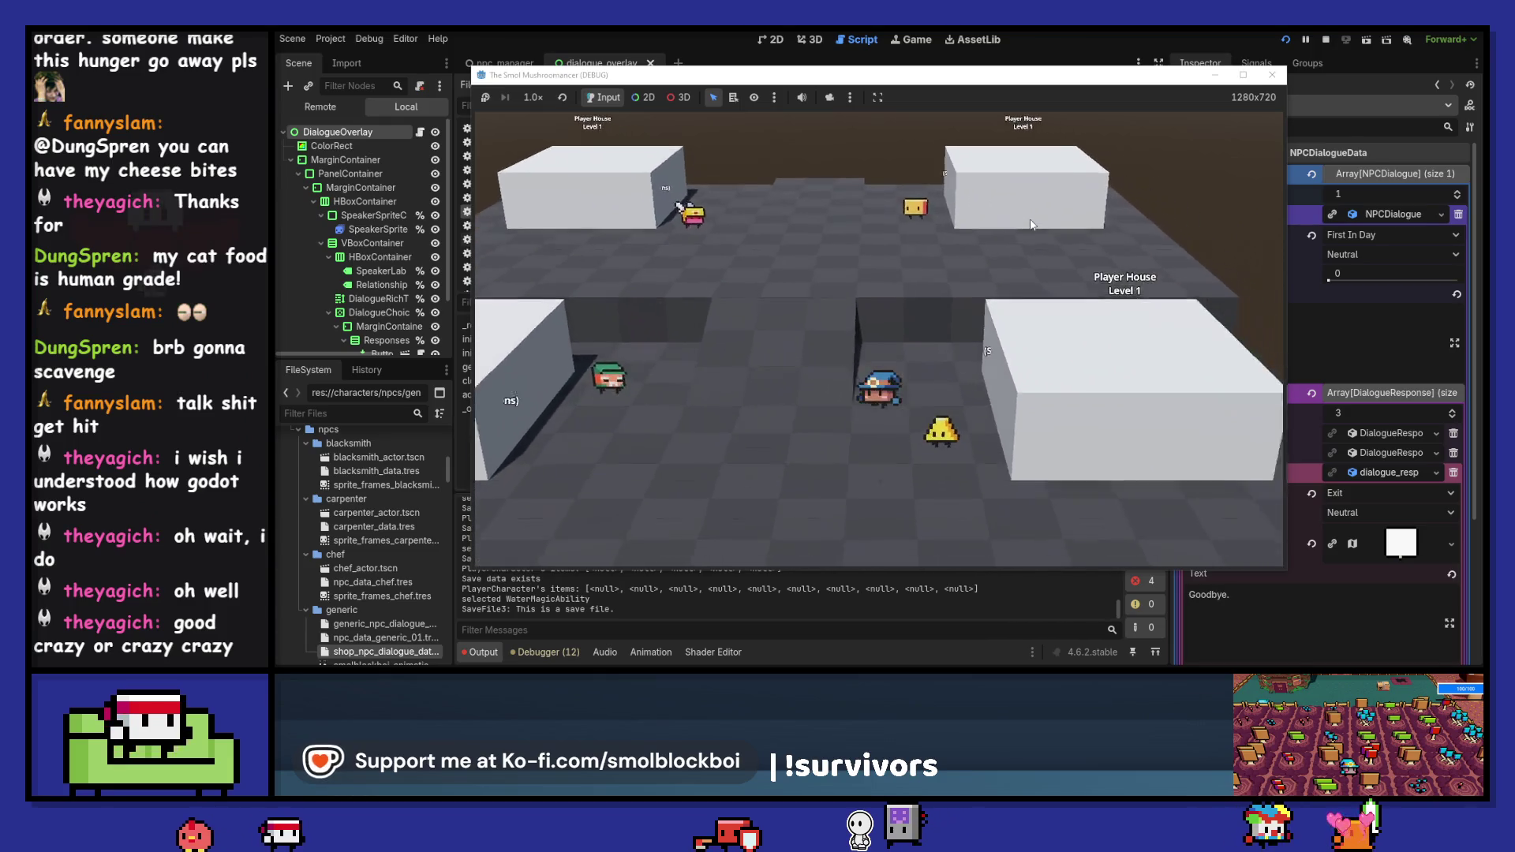
left_click(549, 652)
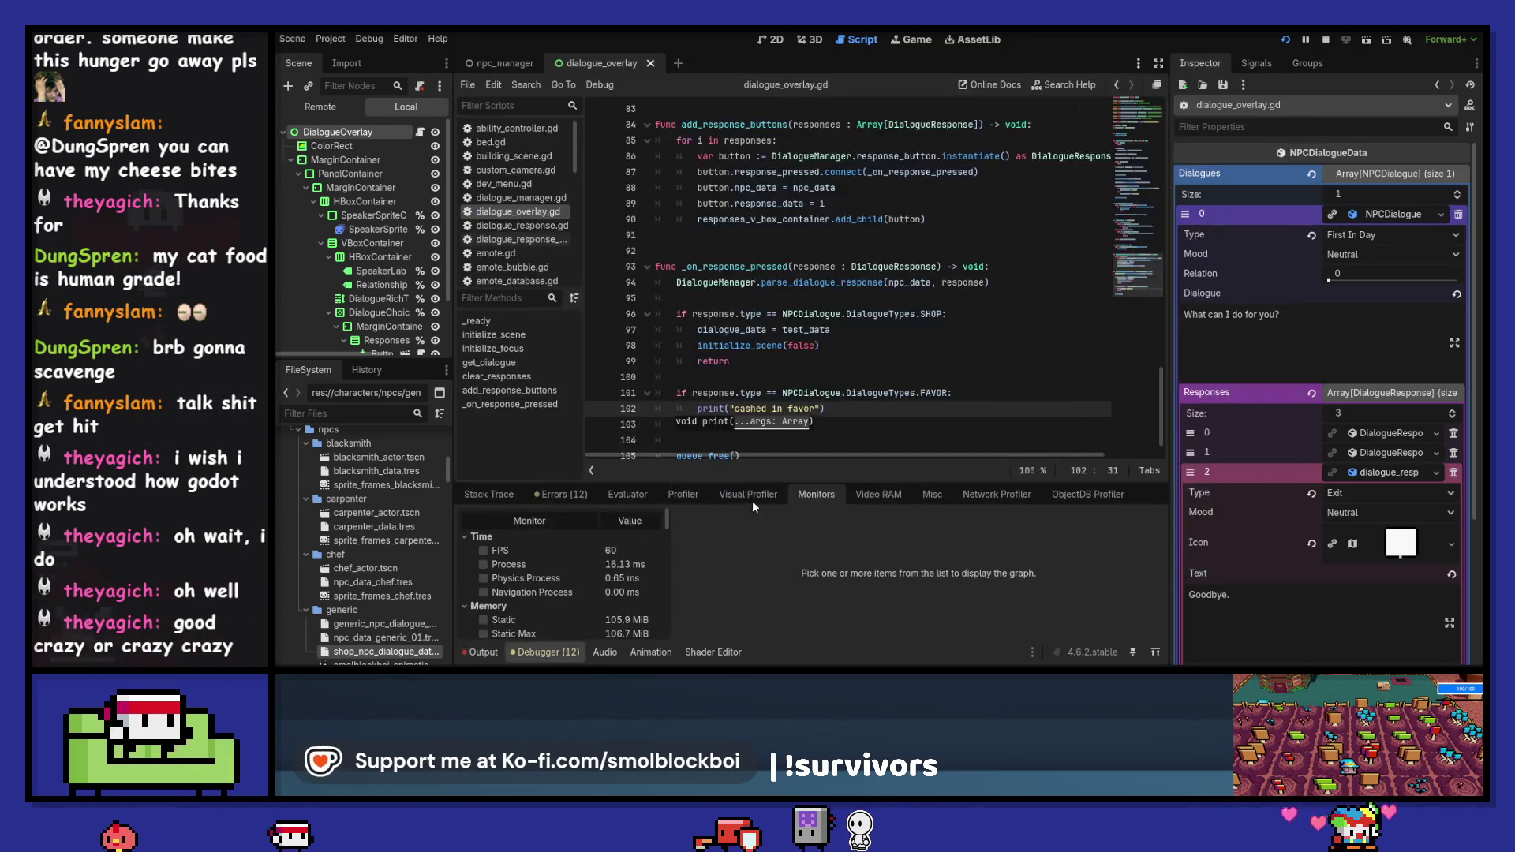
scroll(532, 568, "down", 1)
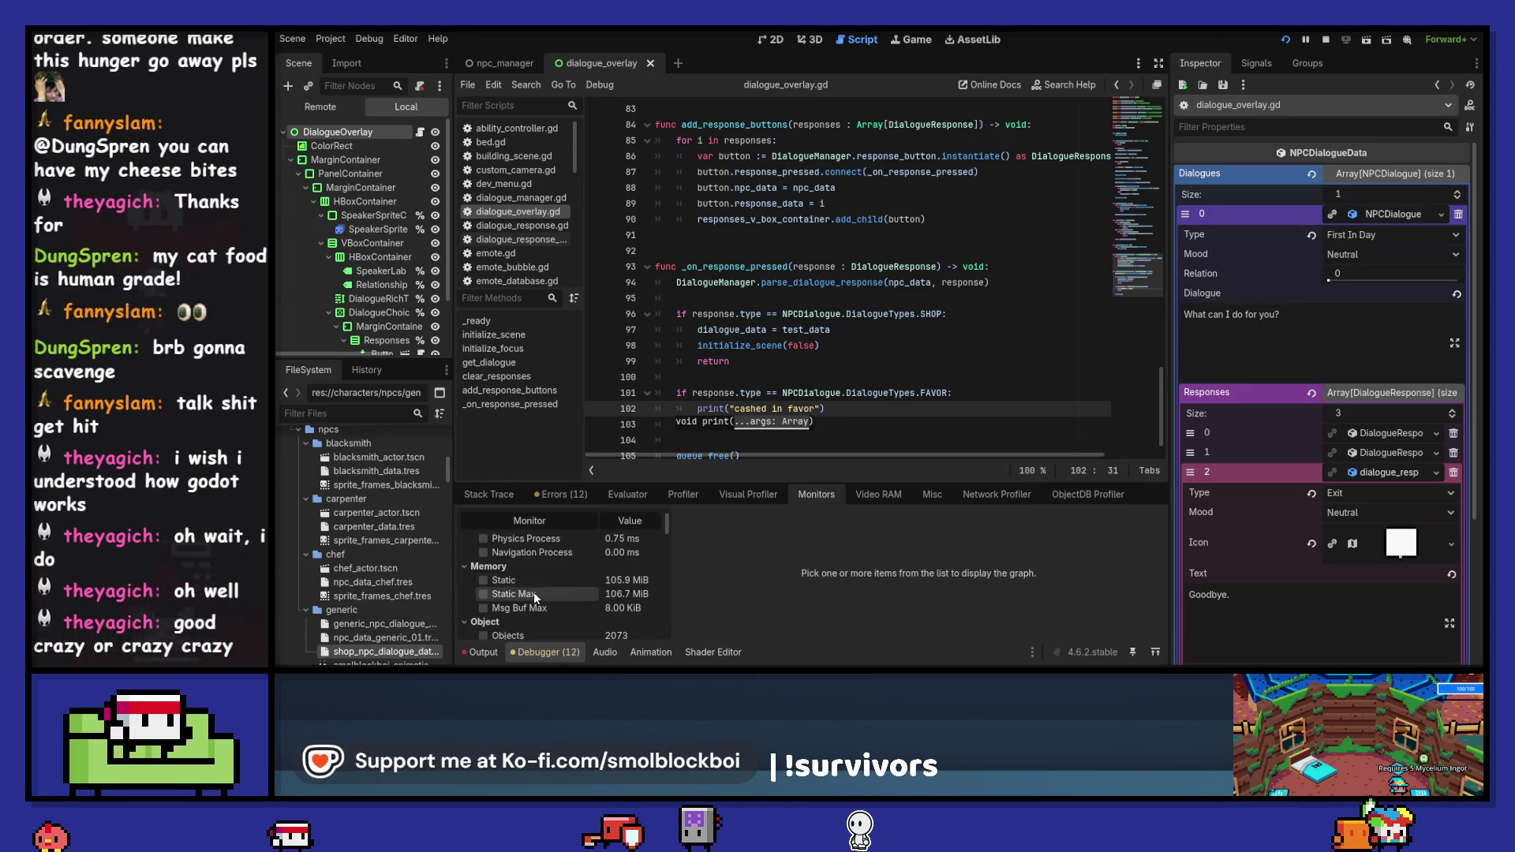
scroll(533, 592, "down", 1)
scroll(533, 591, "down", 2)
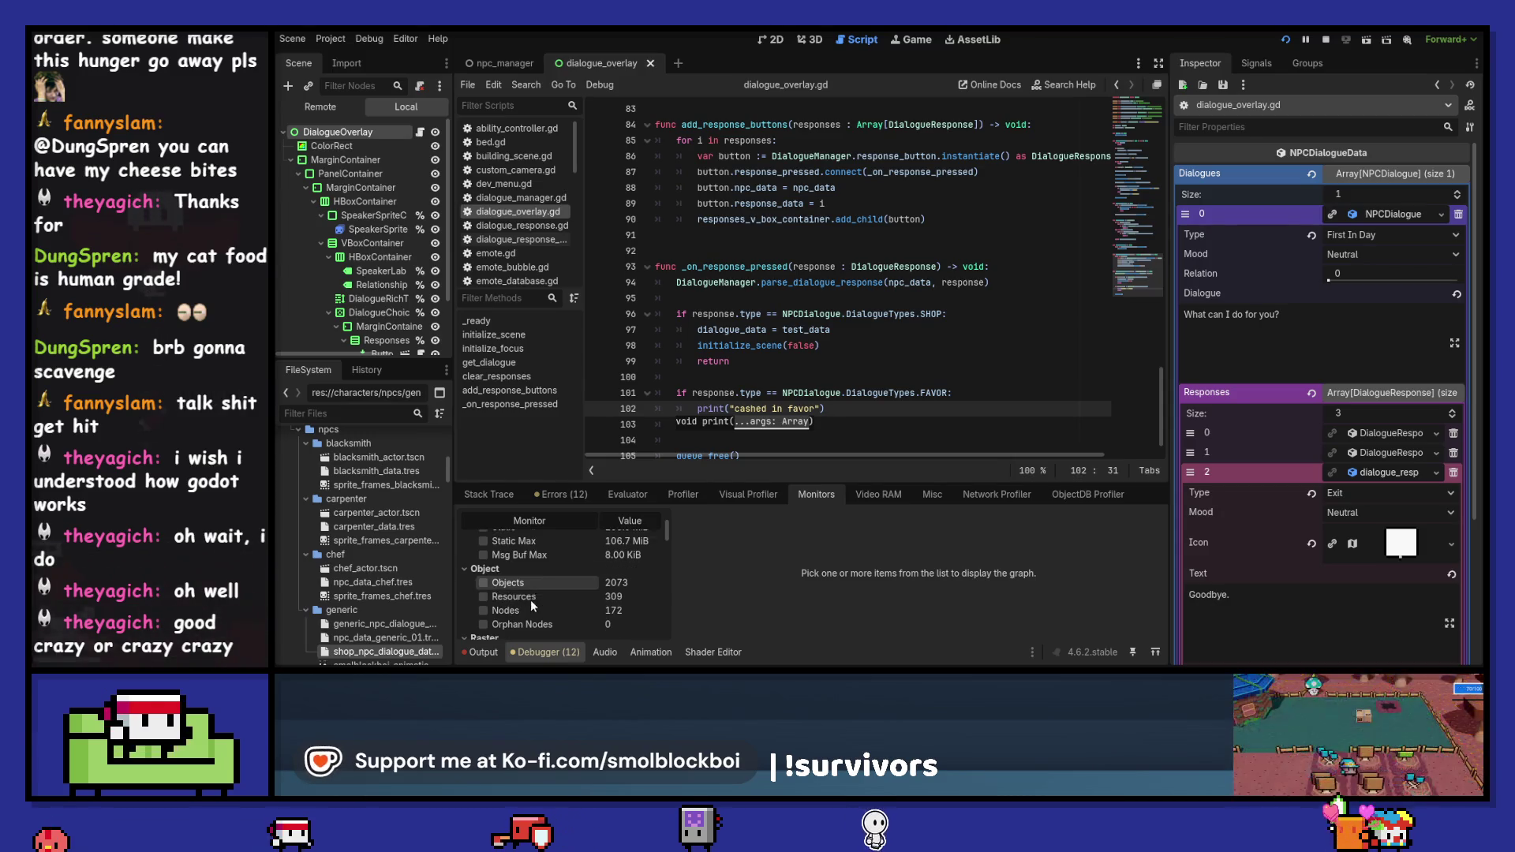
scroll(546, 614, "down", 2)
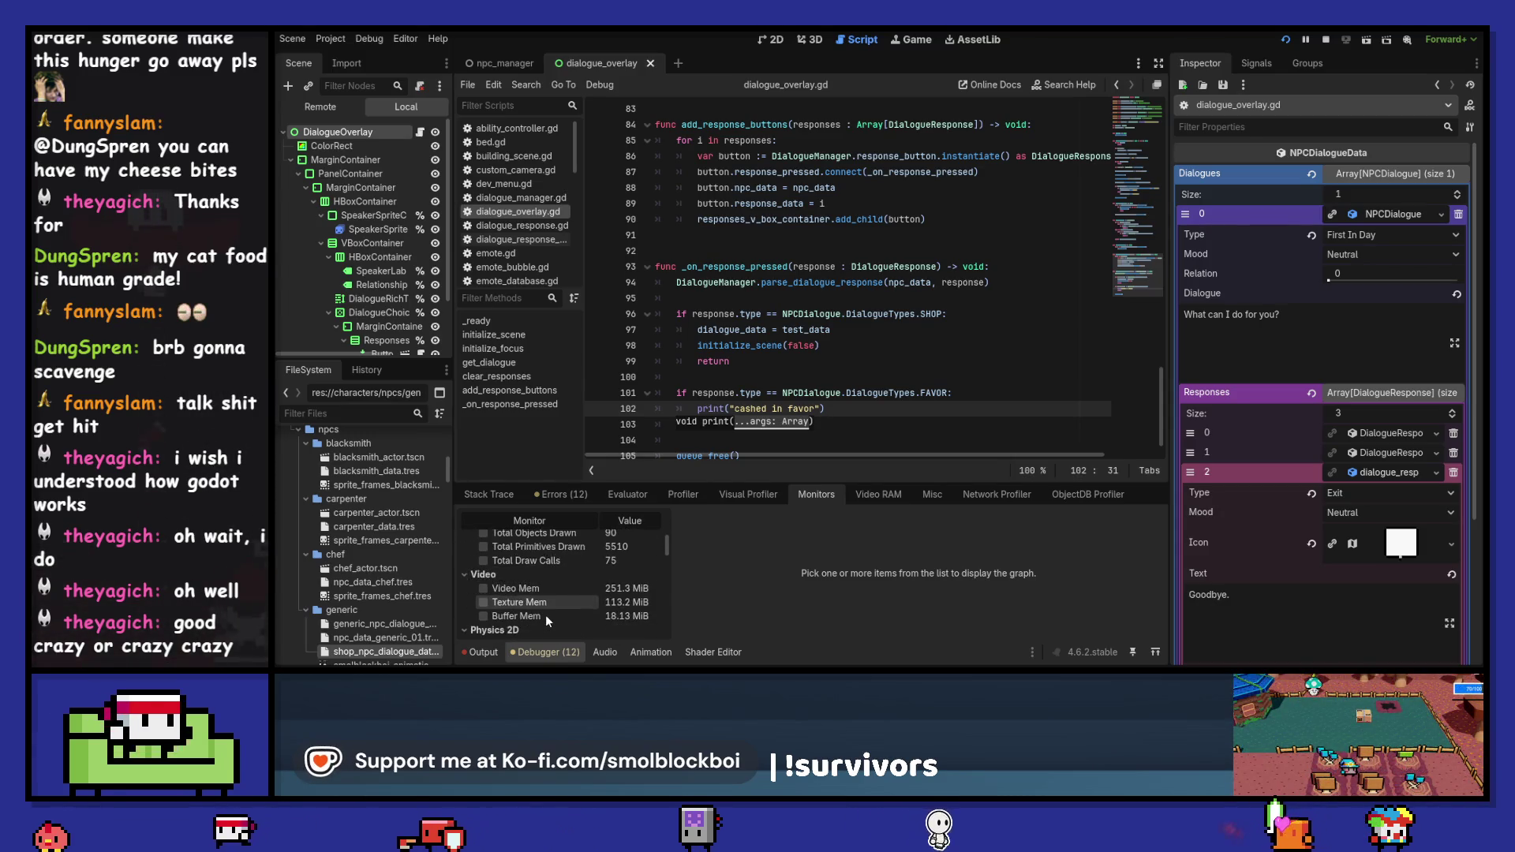
scroll(546, 614, "up", 5)
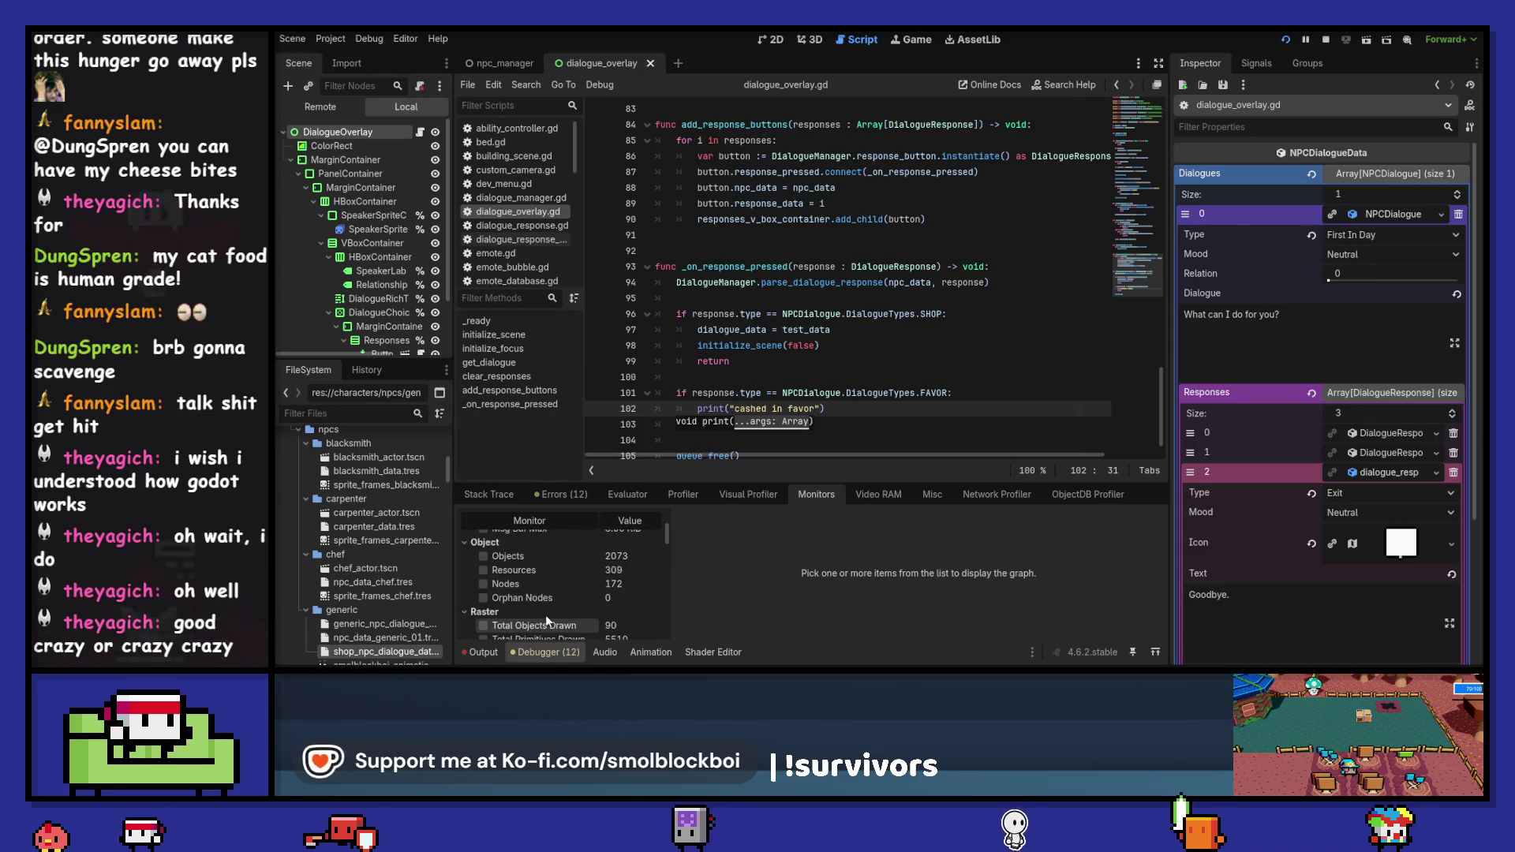